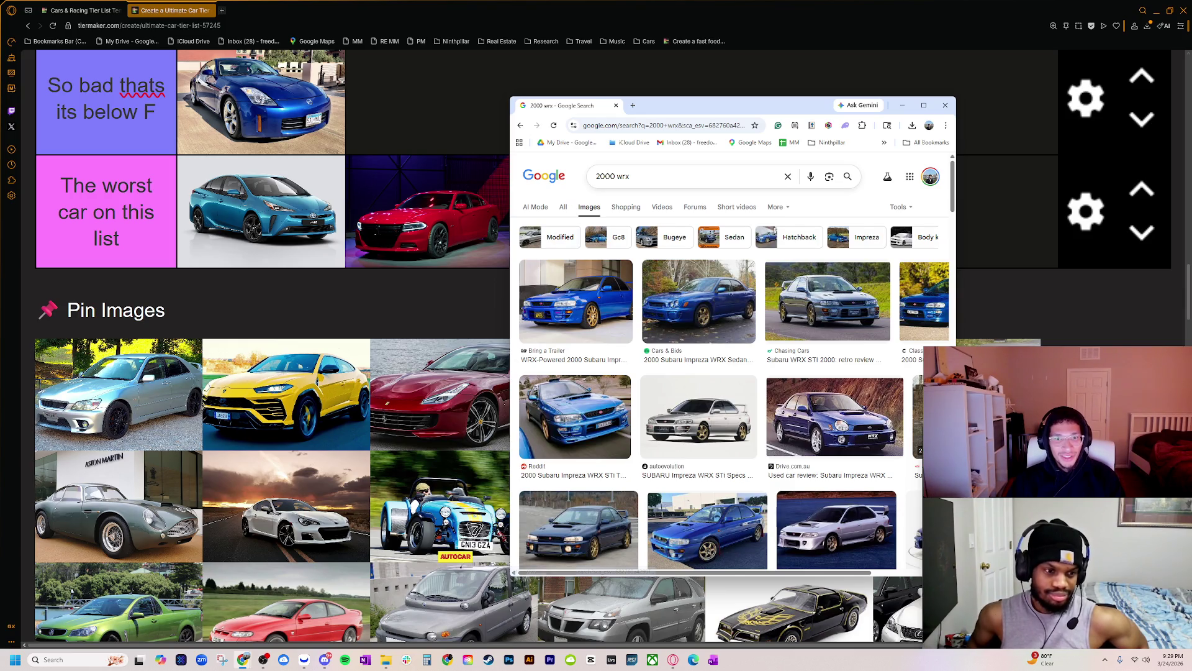
- Change the year in the WRX image search to 2001, then to 2002
click(616, 177)
key(BackSpace)
text(1)
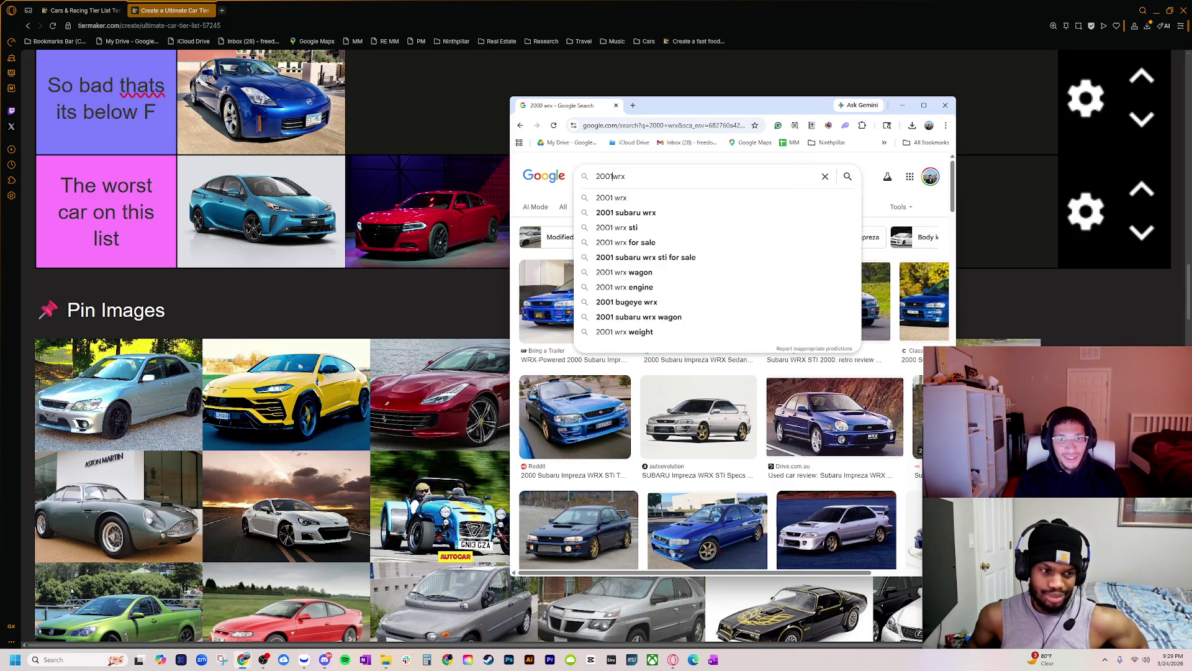
key(Return)
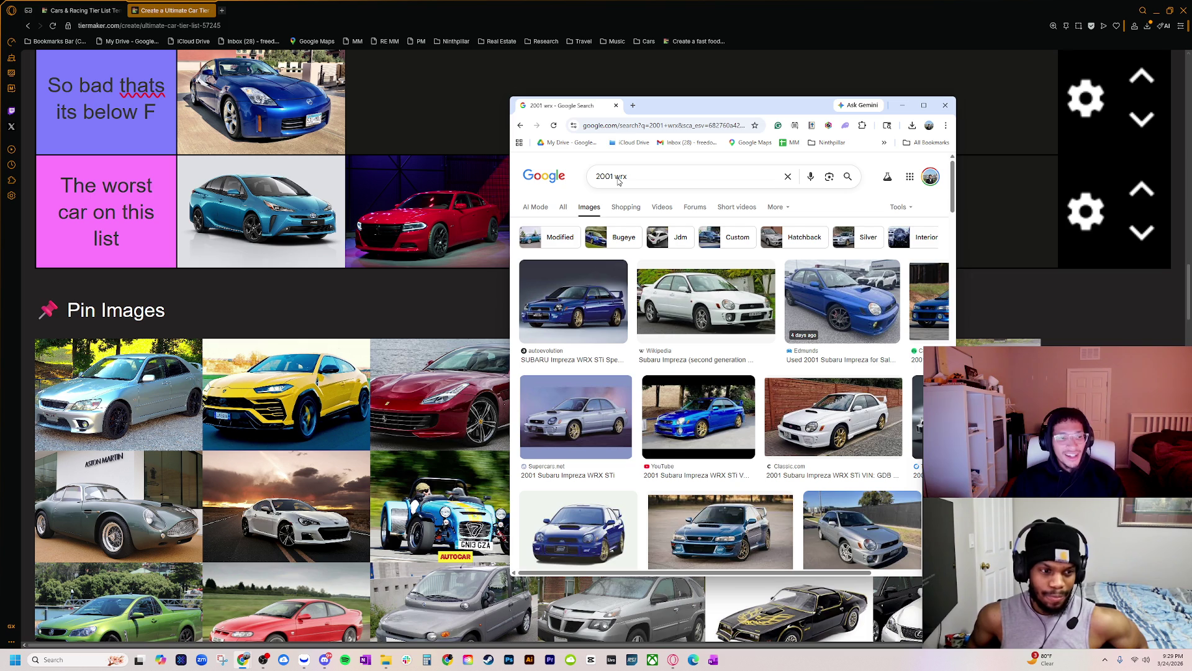
click(619, 182)
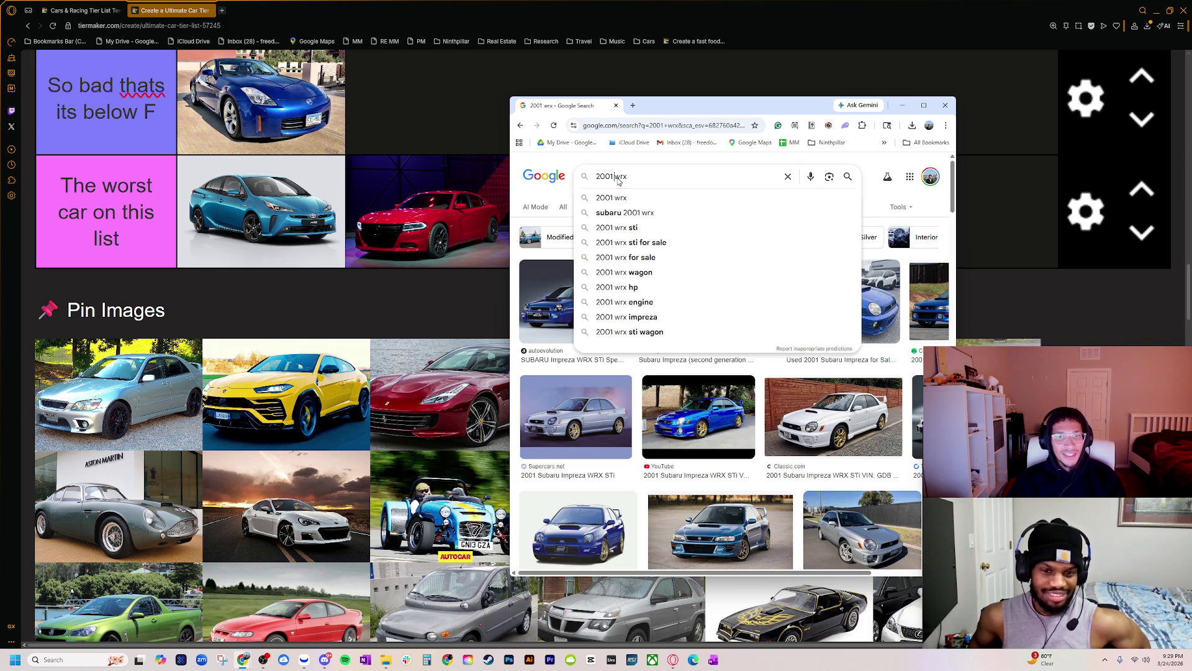
key(BackSpace)
text(2)
key(Return)
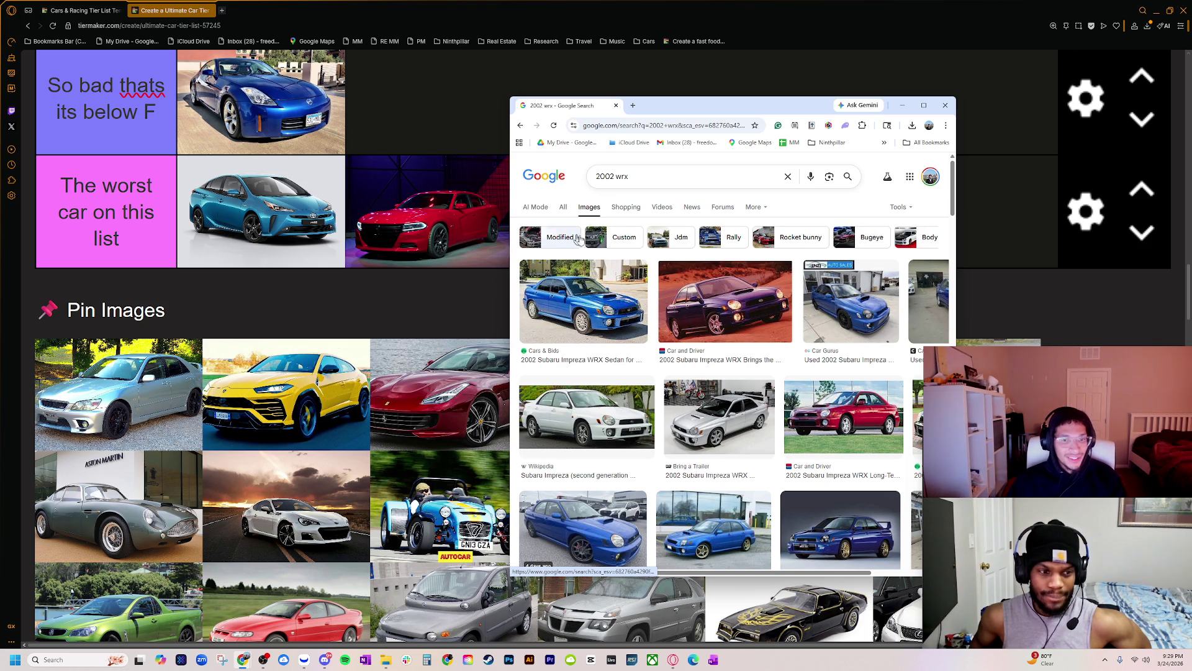
- Change the query year to 1999 and search '1999 wrx' images
click(614, 176)
key(BackSpace)
key(BackSpace)
key(BackSpace)
text(199)
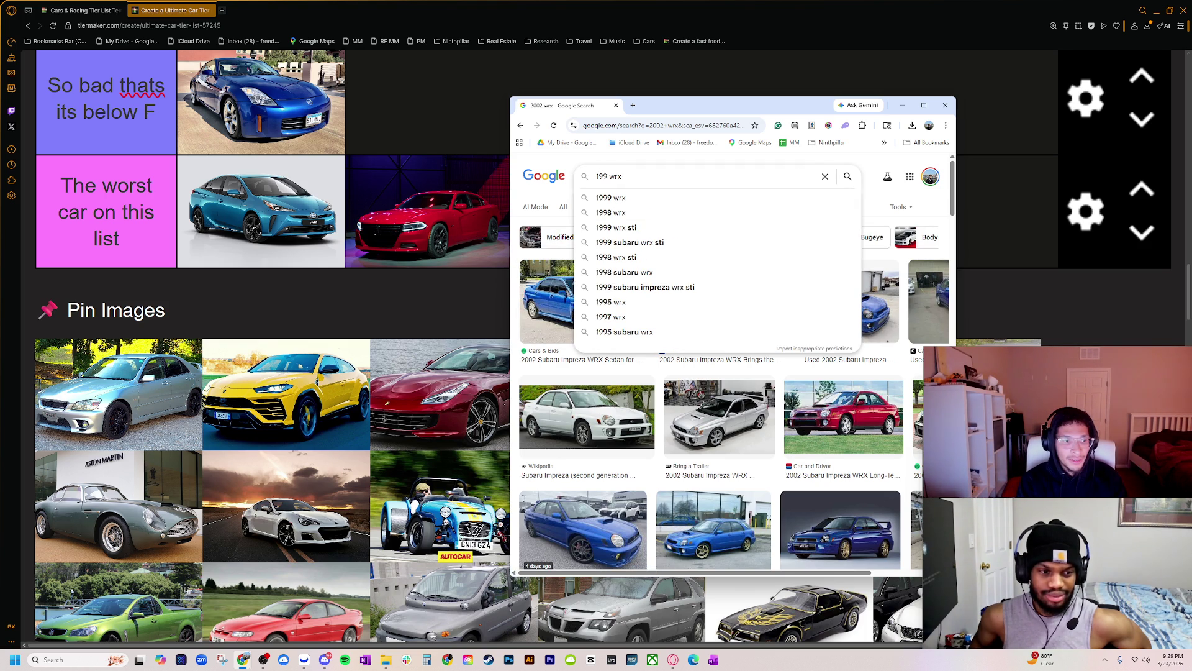
text(9)
key(Return)
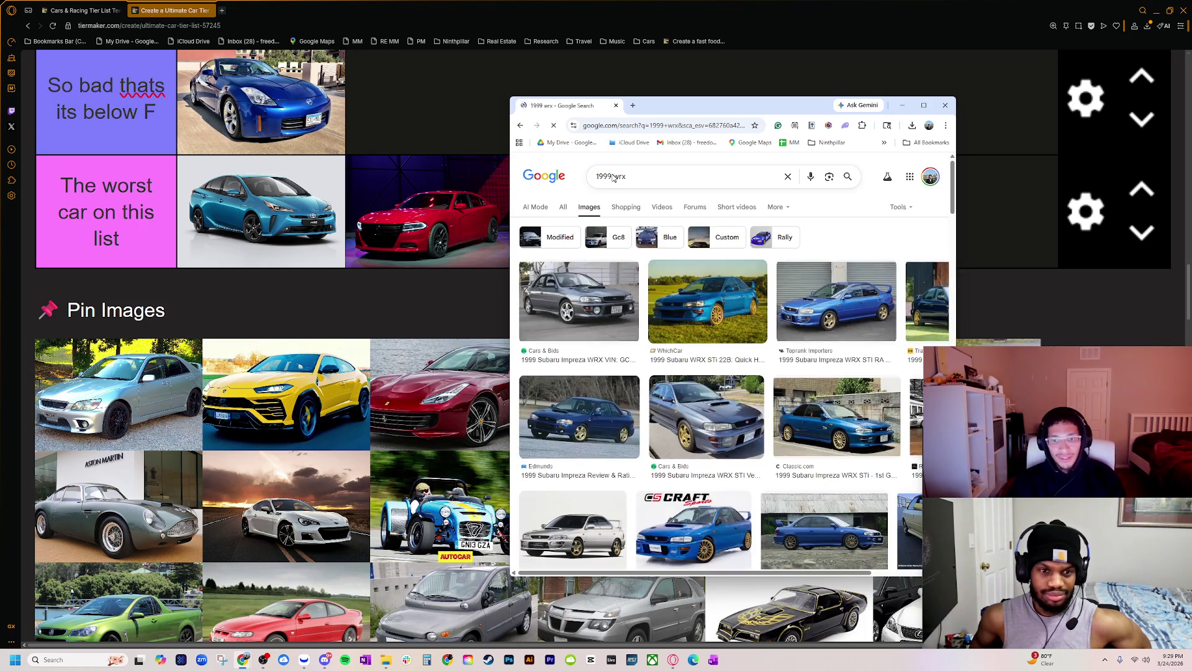
- Replace the query with 'toyota altezza' and search its images
click(611, 177)
key(BackSpace)
key(BackSpace)
key(BackSpace)
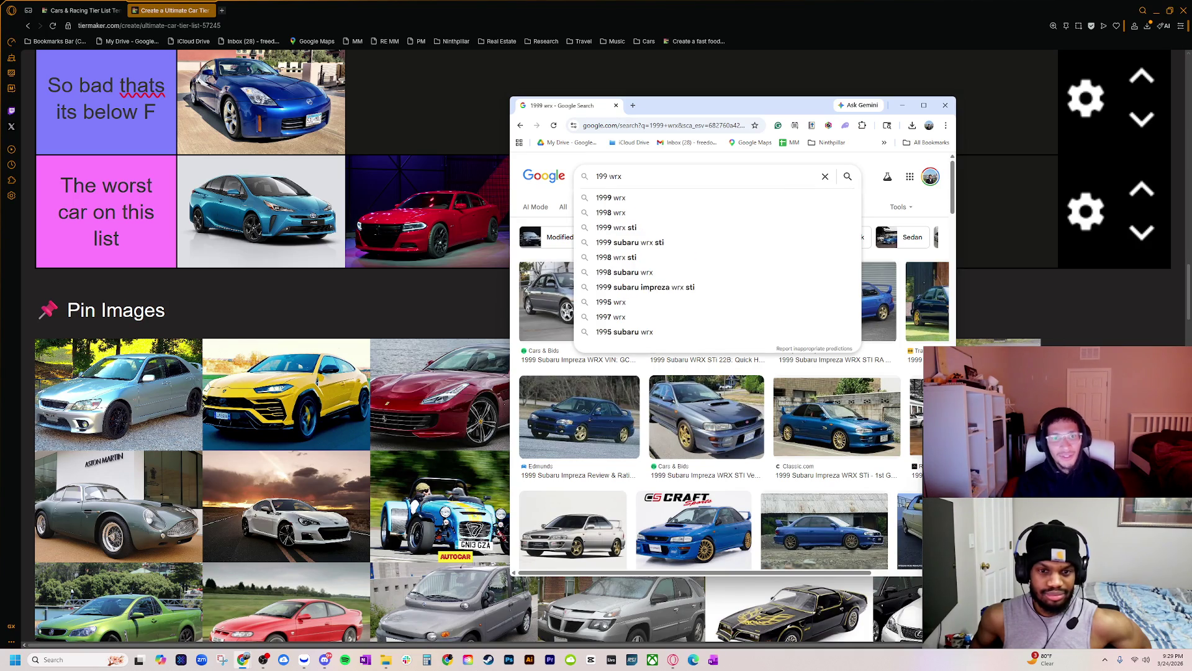
text(2)
key(BackSpace)
key(BackSpace)
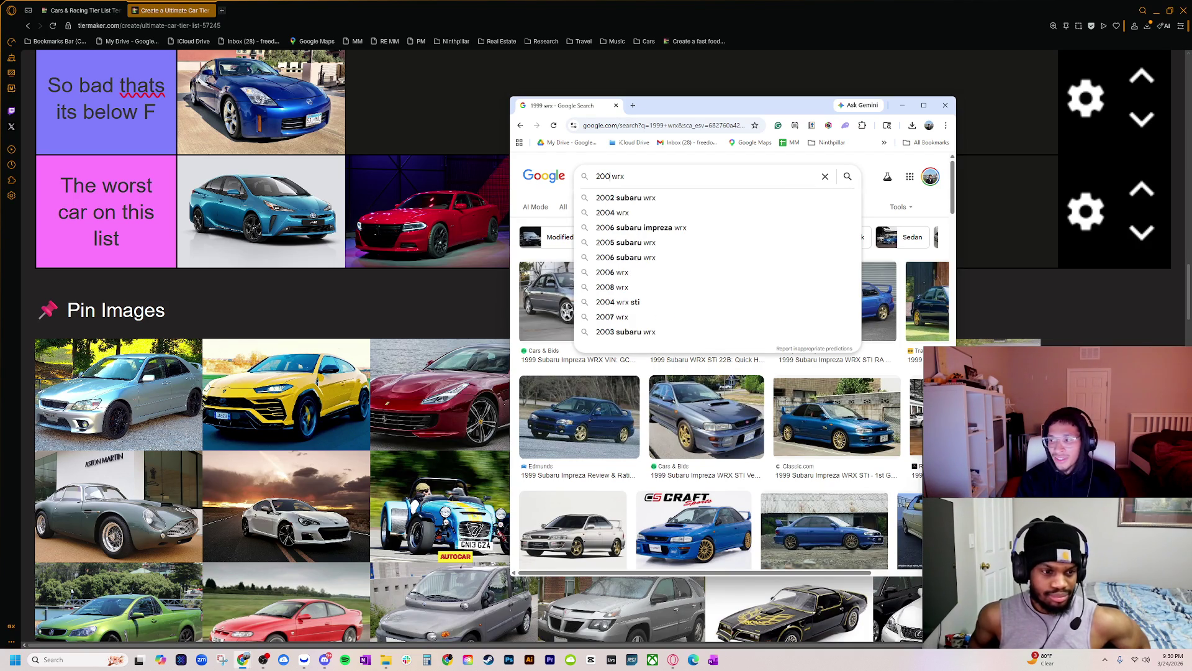
text(toyo)
text(ta )
text(altezza)
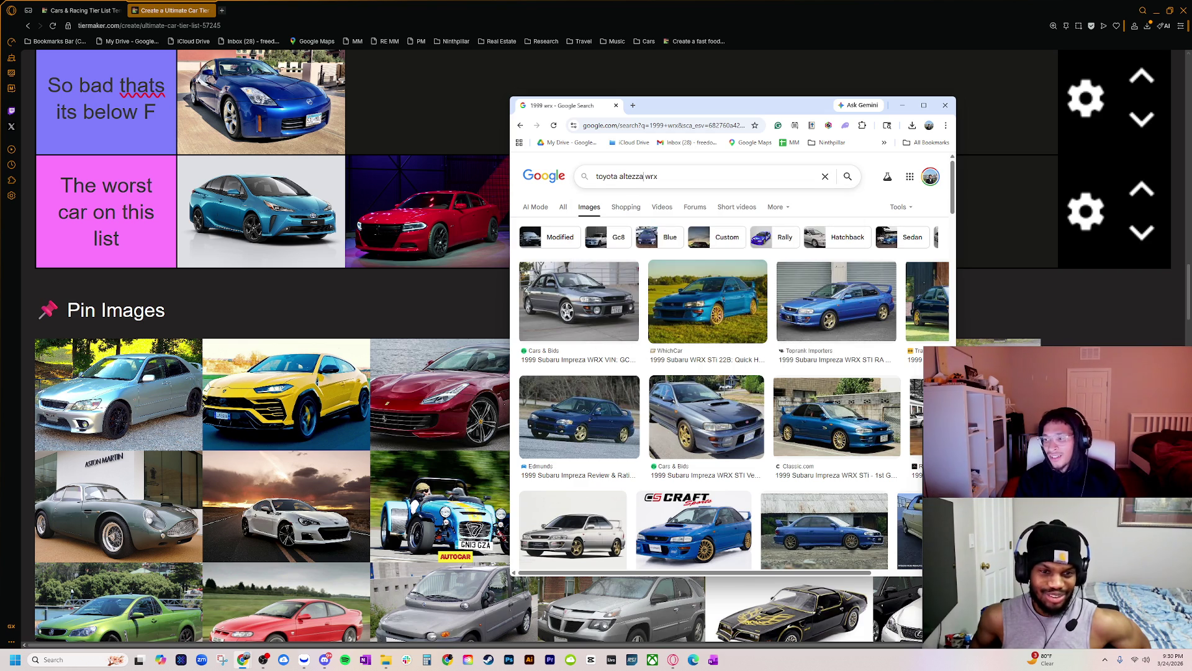
key(Return)
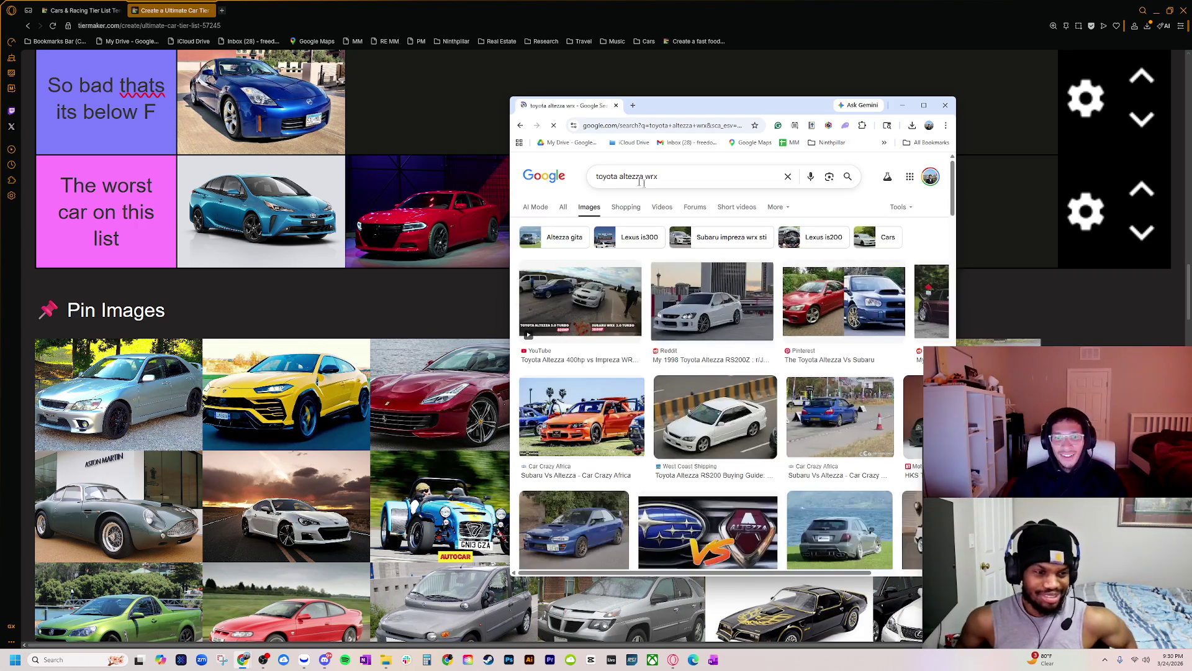
double_click(651, 176)
key(BackSpace)
key(Return)
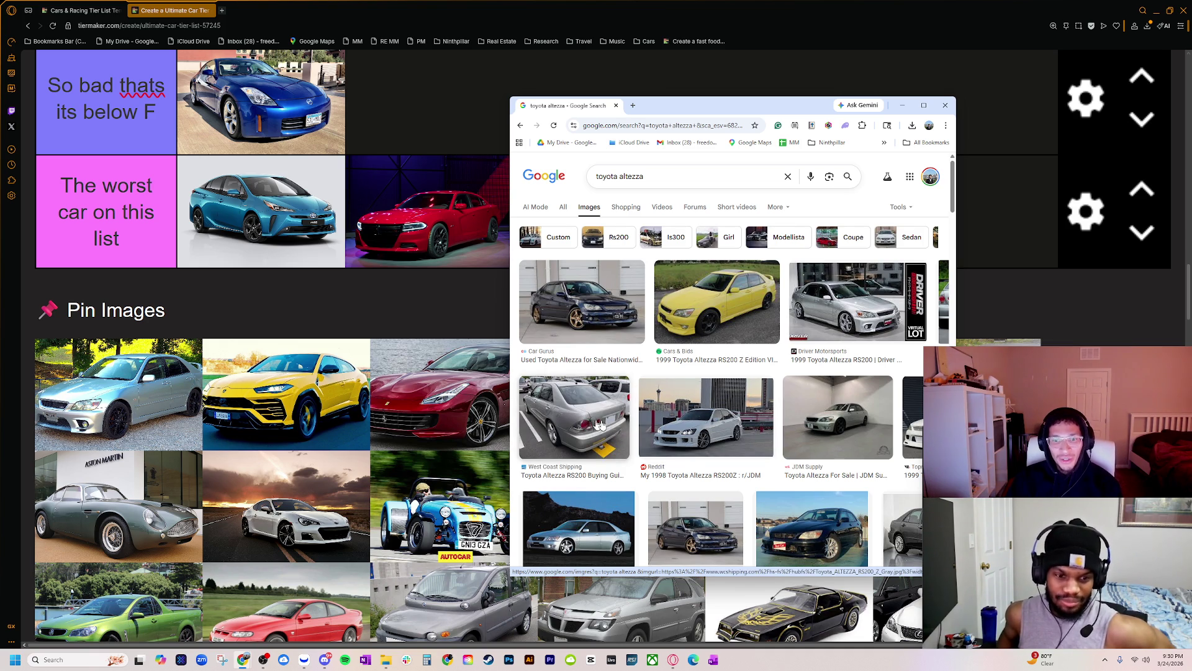
- In a new tab, search image results for 'lexus is 300 2002'
click(633, 105)
text(lexus is 30)
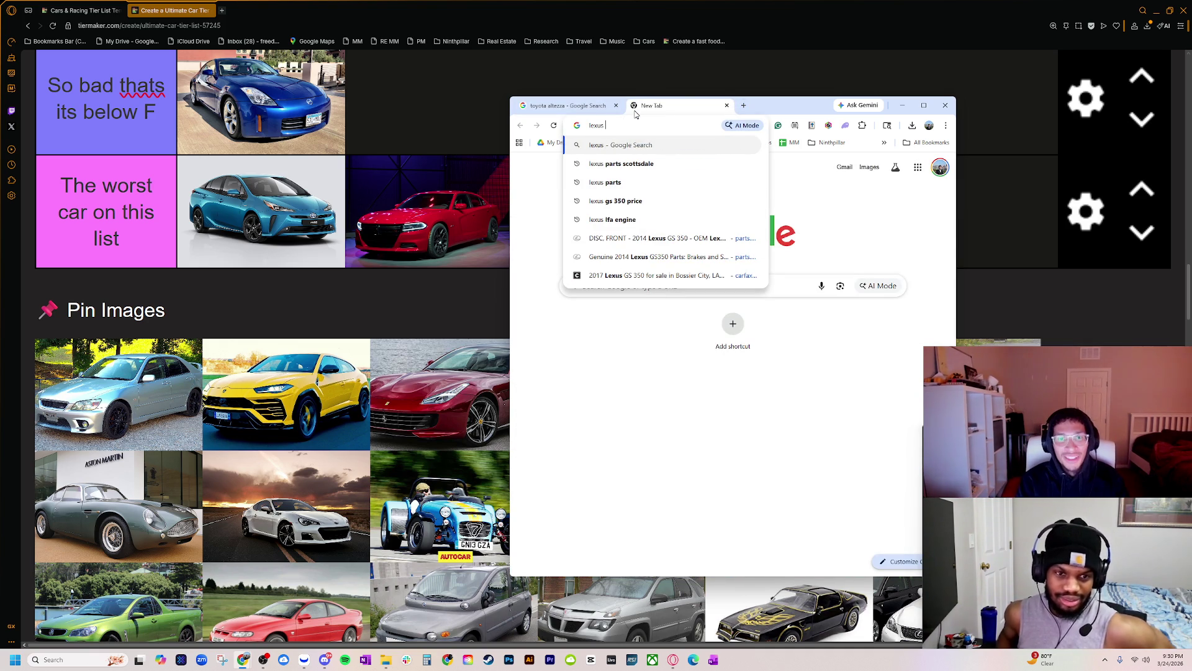
key(Return)
click(589, 207)
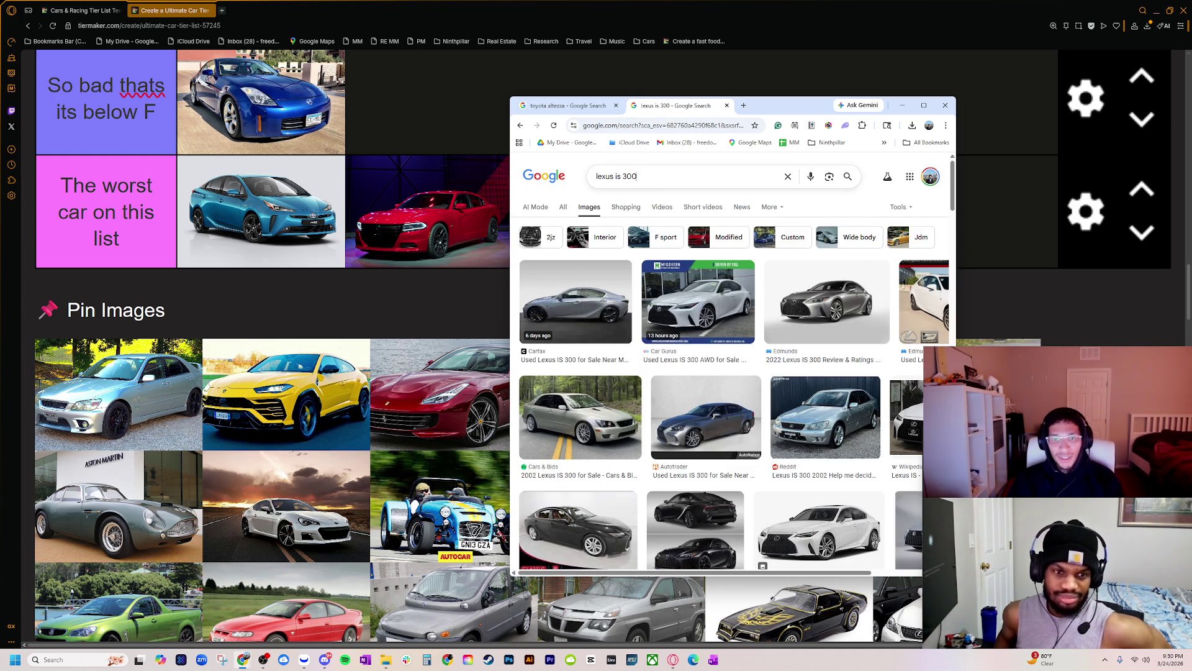
click(652, 176)
text(2002)
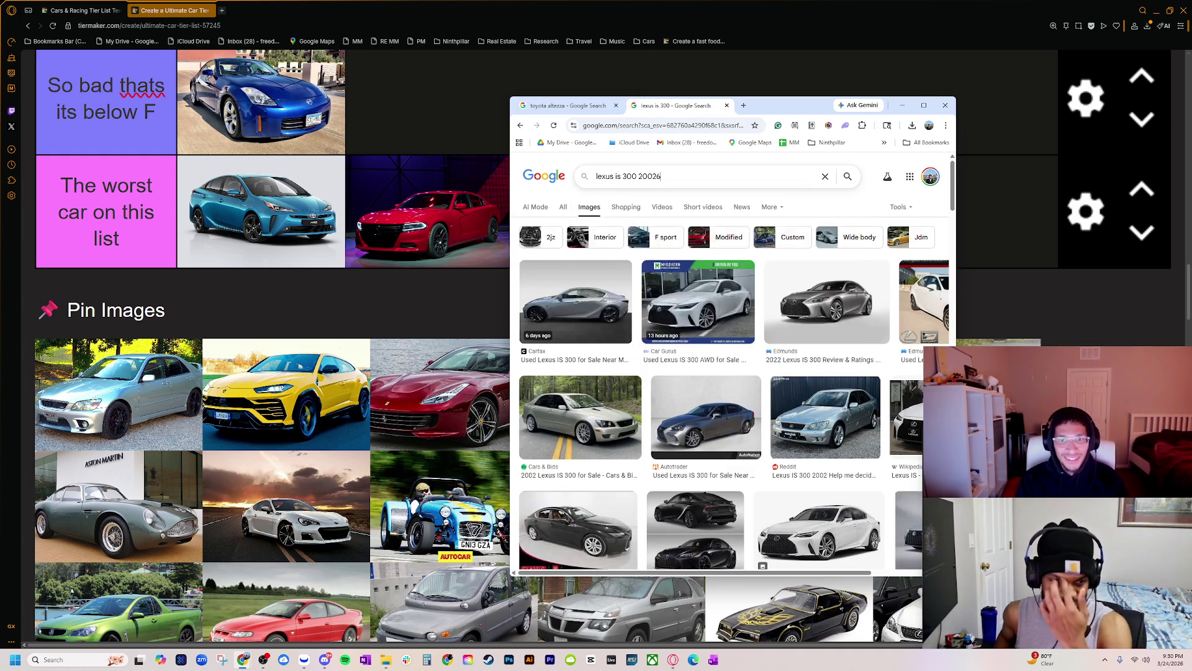
key(Return)
- Preview the CARFAX, Cars & Bids and yellow IS 300 photos
click(576, 301)
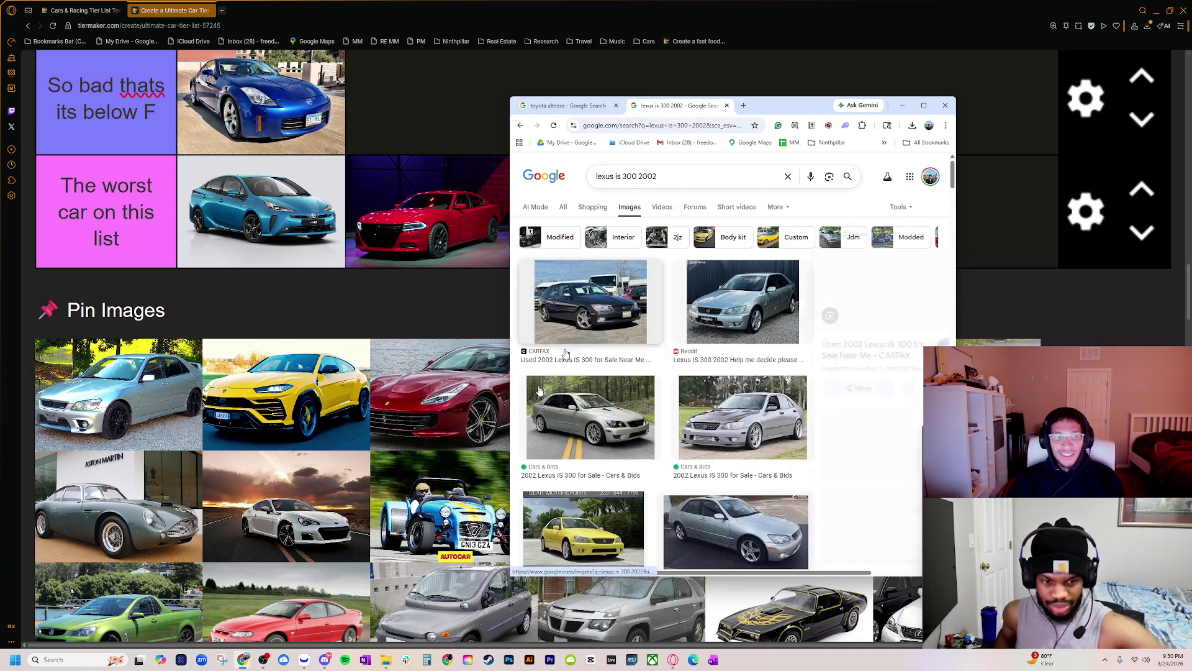
click(624, 413)
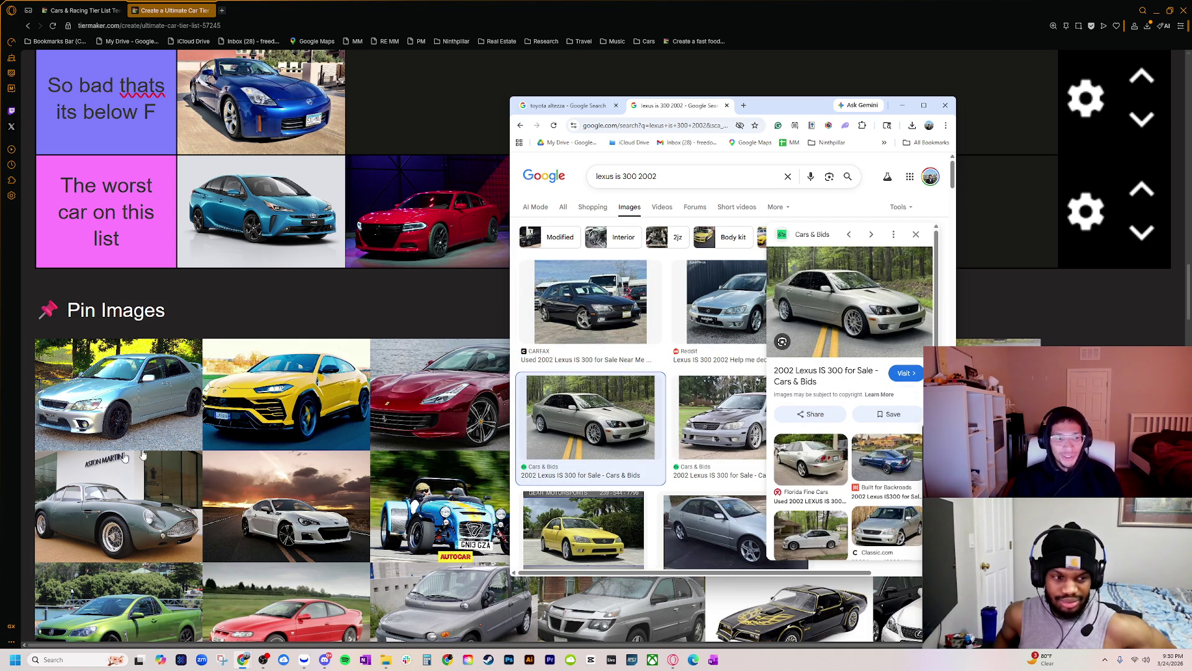
click(709, 322)
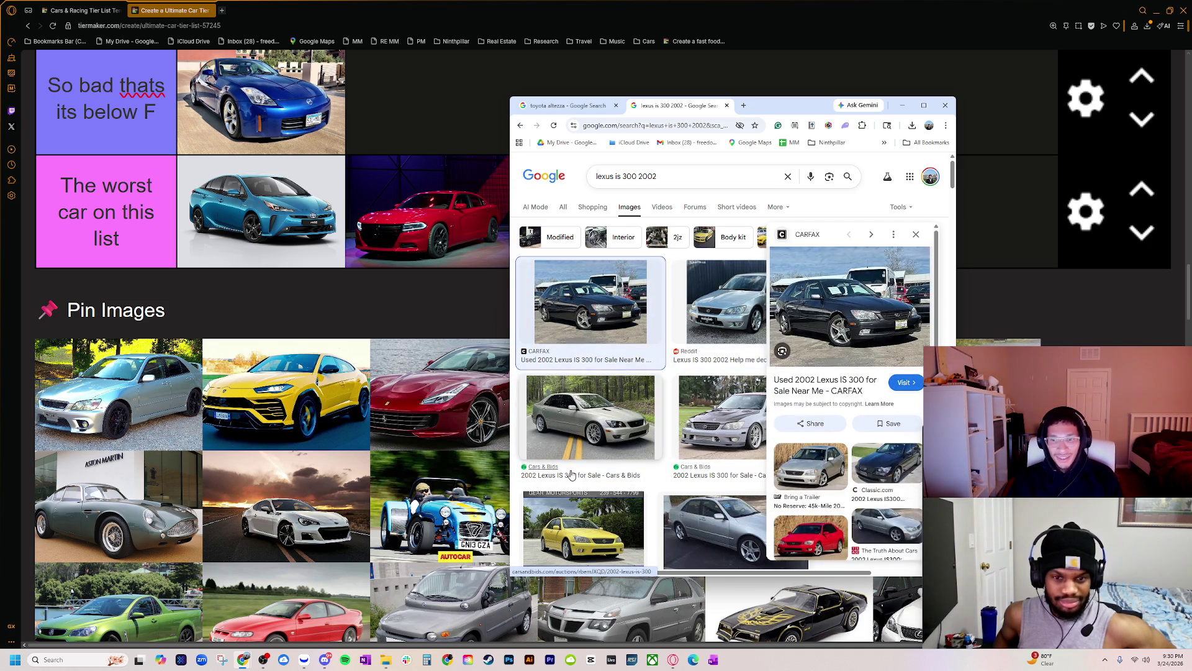
click(590, 455)
scroll(590, 455, down, 3)
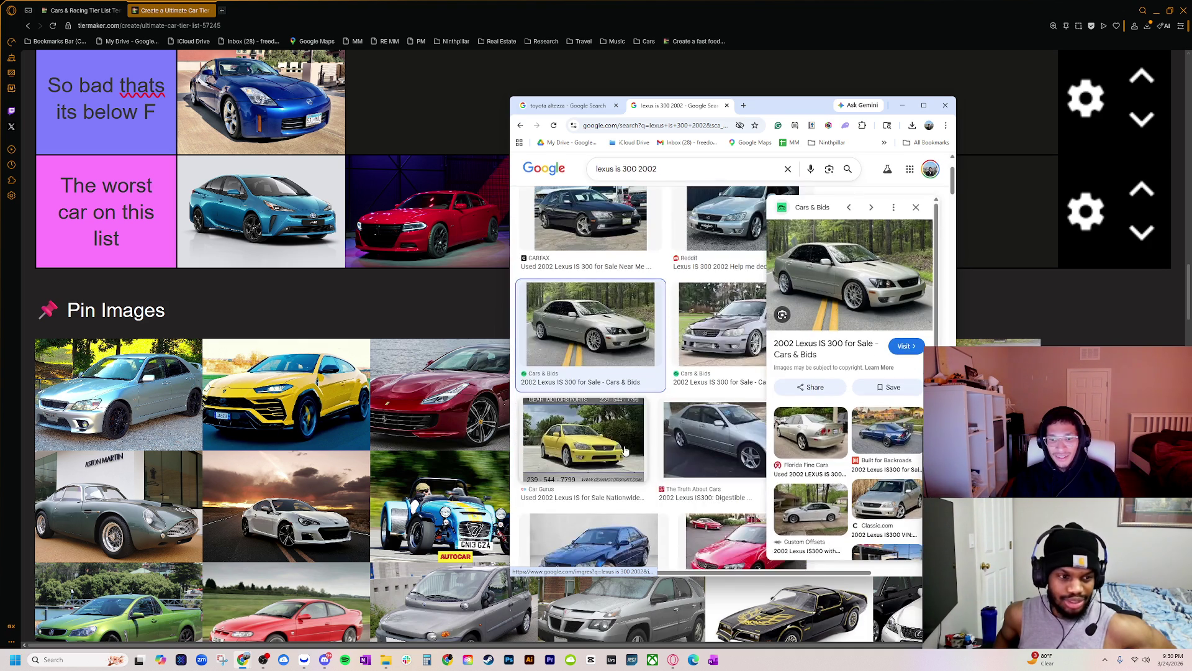
click(587, 338)
- Back on the Altezza results, preview several Altezzas, ending on the silver 1998 RS200
click(562, 105)
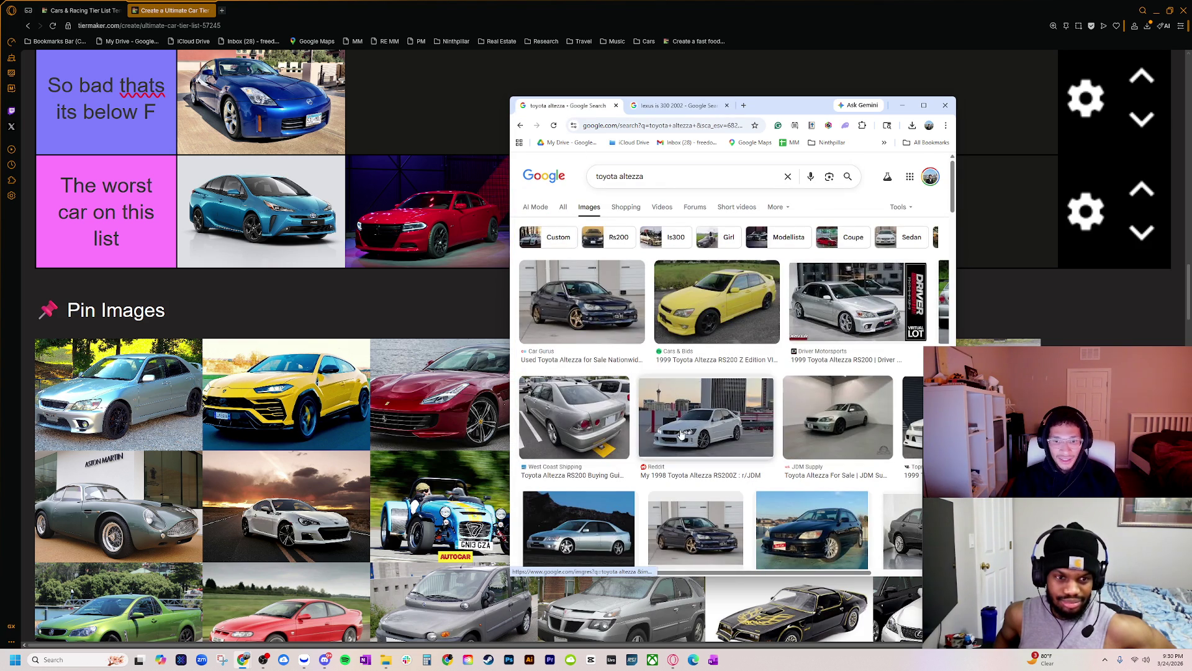
click(716, 307)
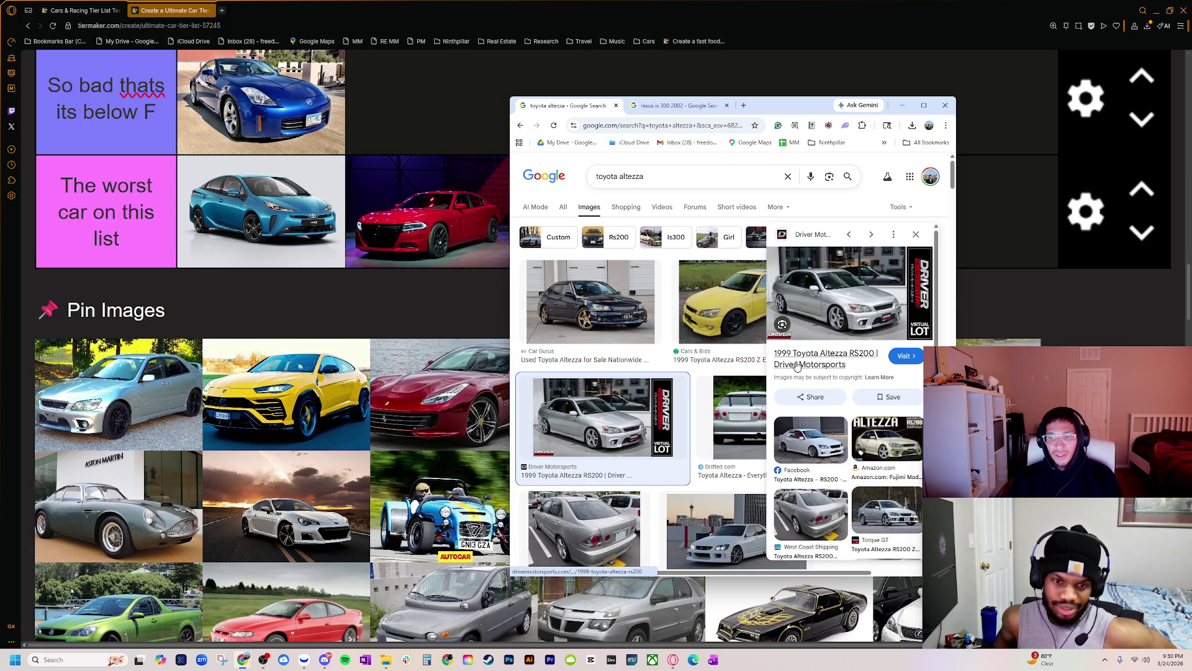
click(711, 351)
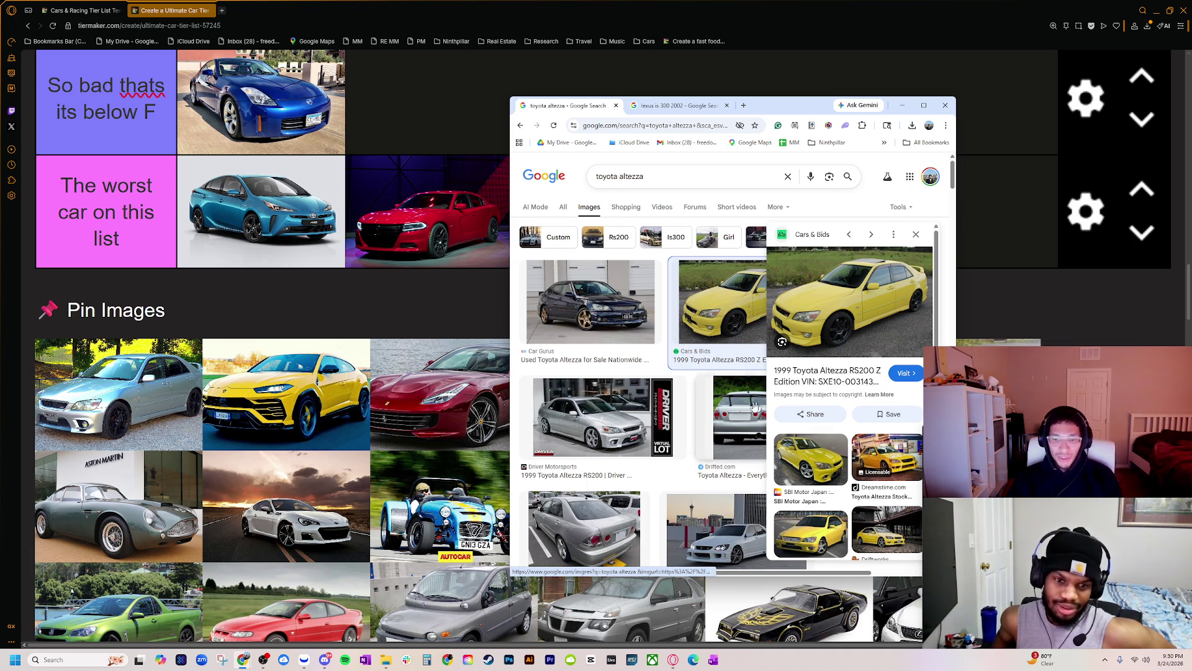
scroll(743, 471, down, 5)
scroll(743, 470, down, 4)
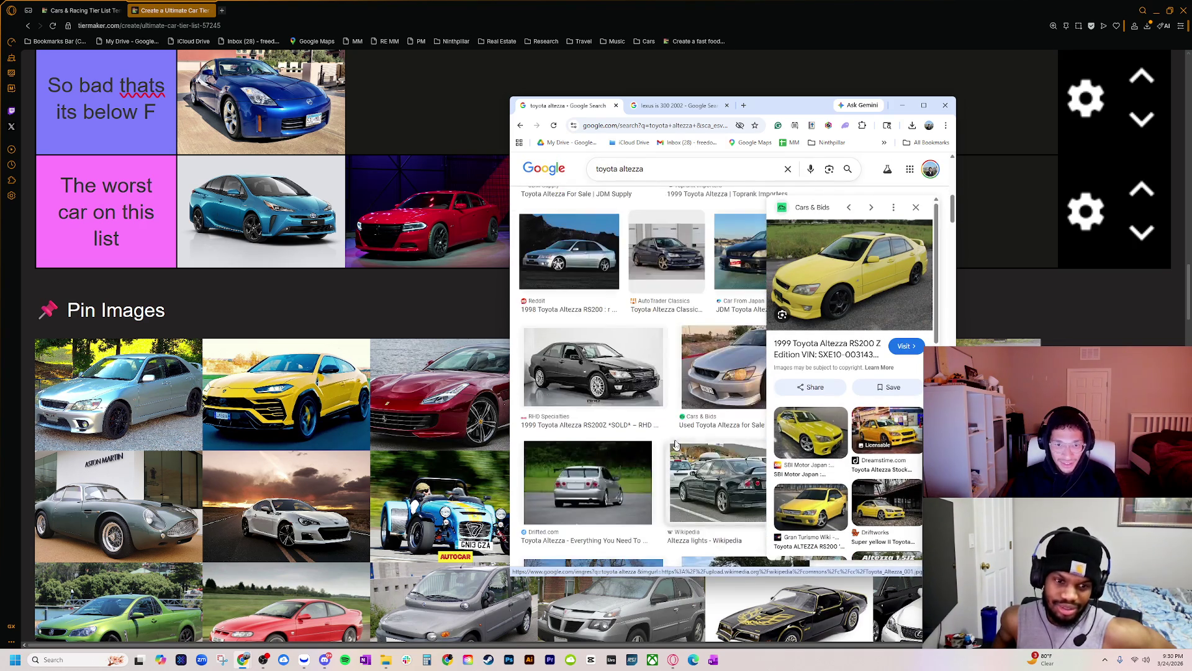
click(560, 257)
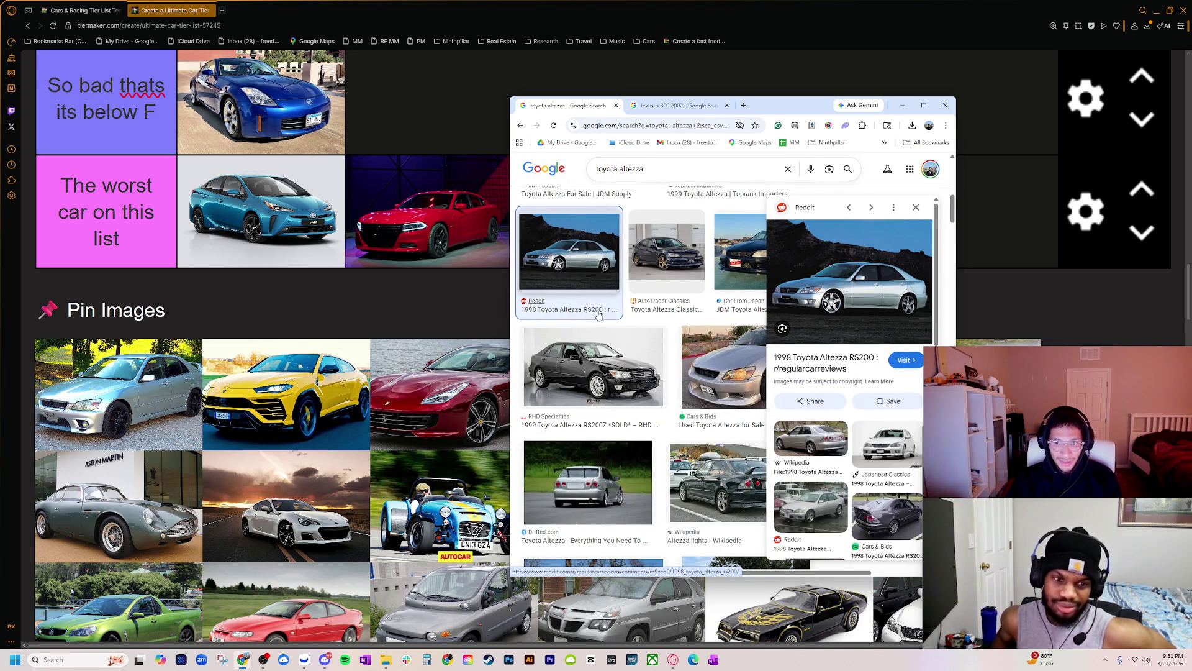
- Search 'toyota altezza 0-60' in web results and expand the AI Overview
click(683, 169)
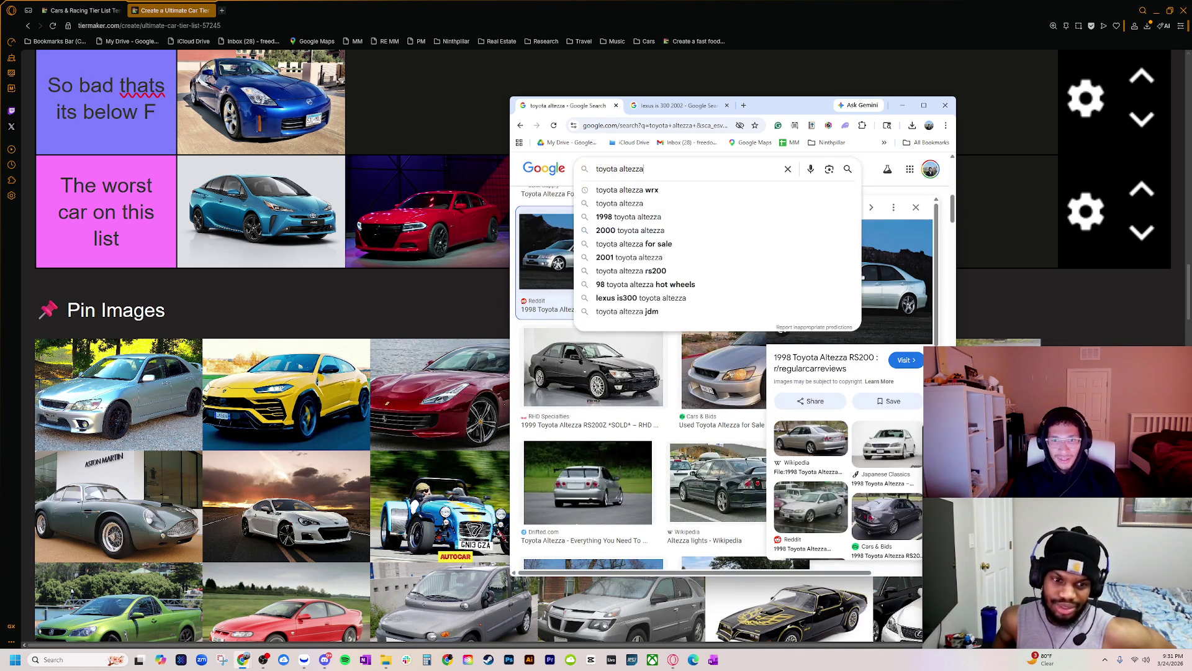
text( 0-60)
key(Return)
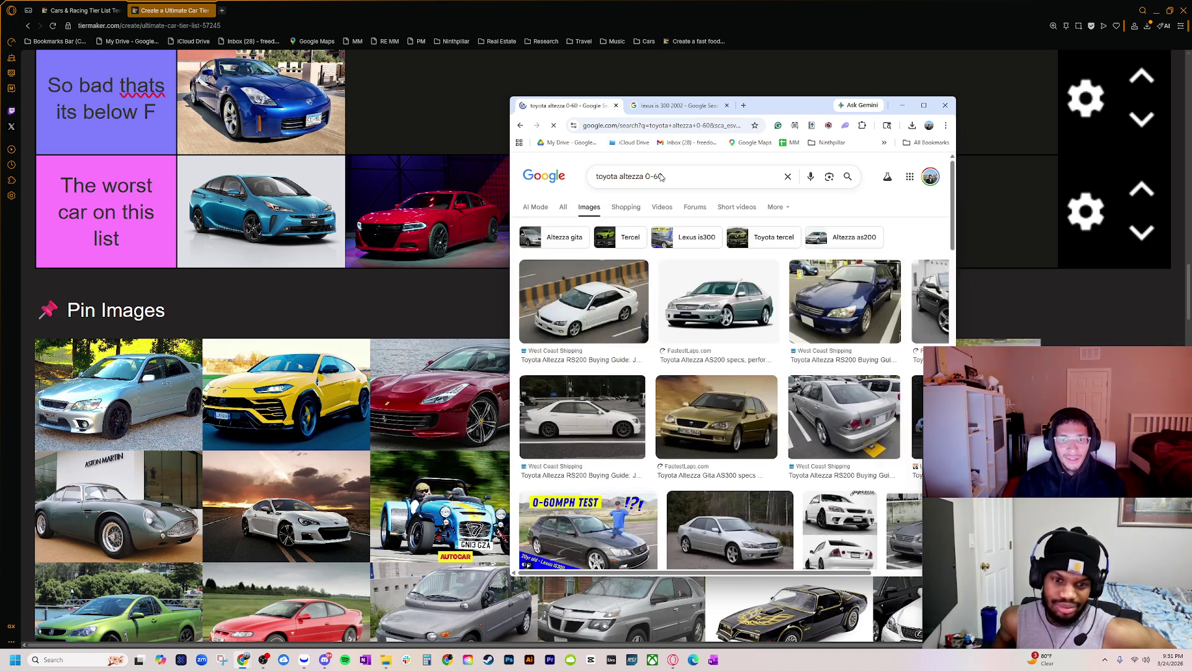
click(562, 209)
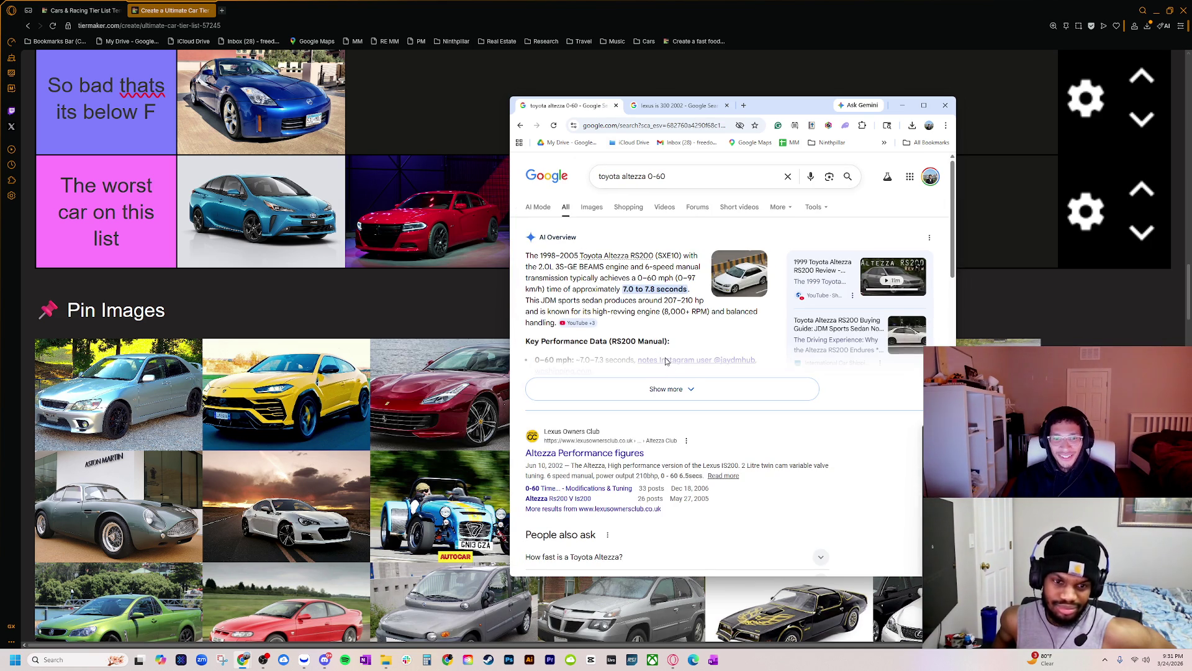
click(661, 387)
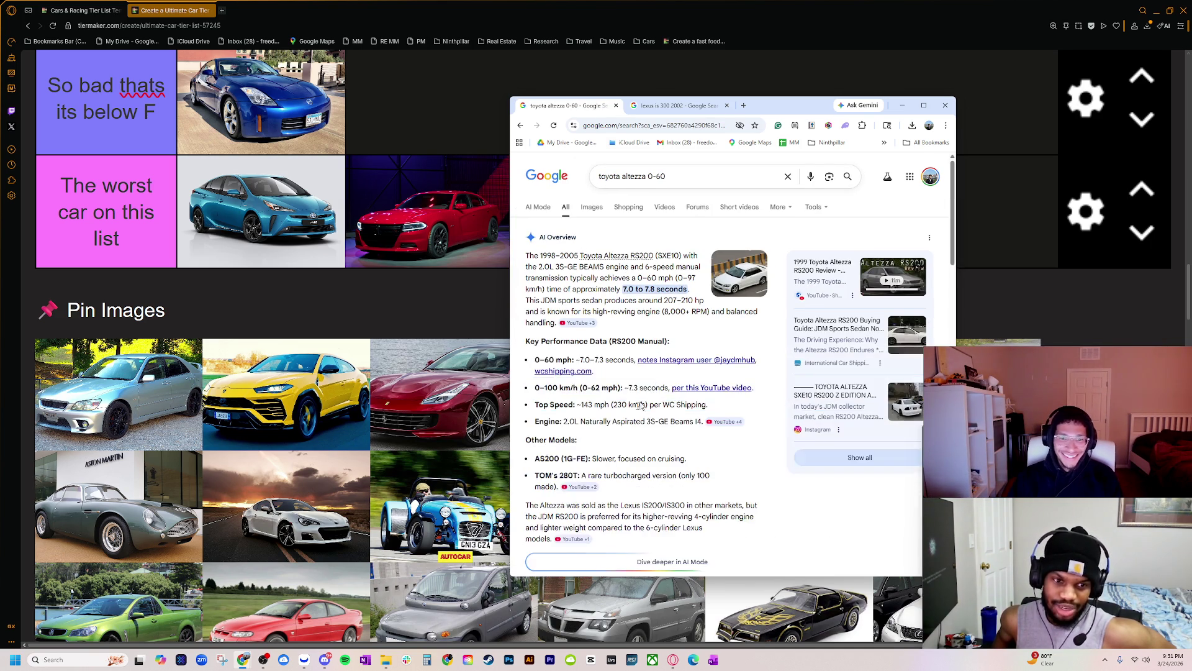
scroll(606, 402, down, 3)
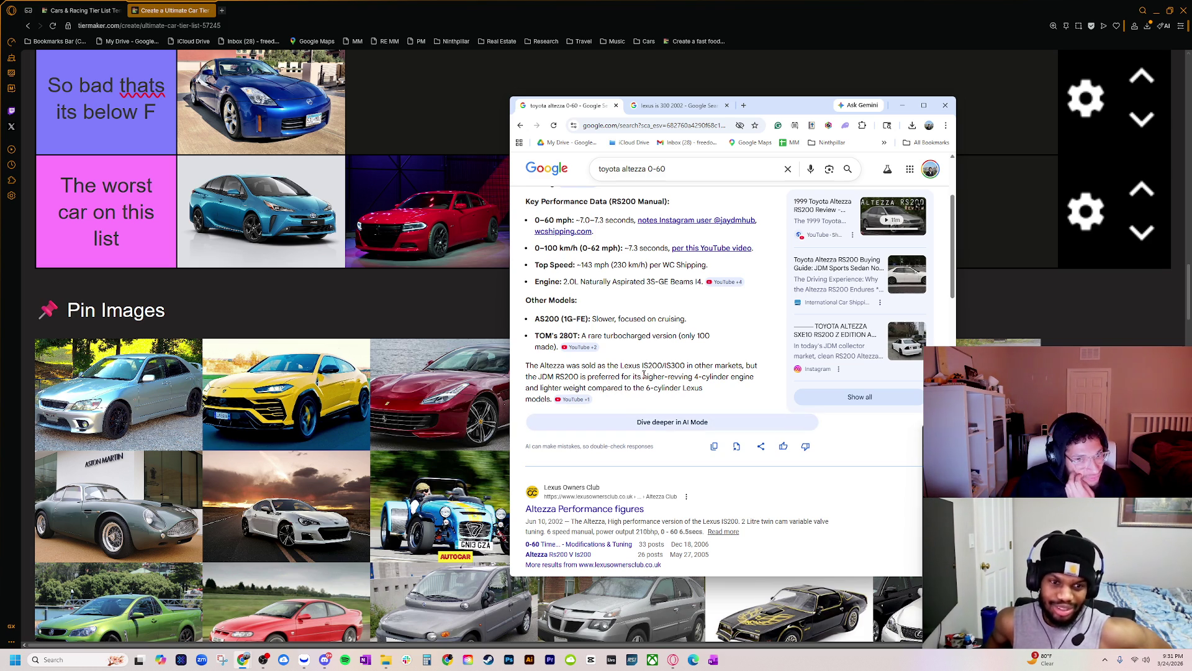
scroll(664, 179, up, 3)
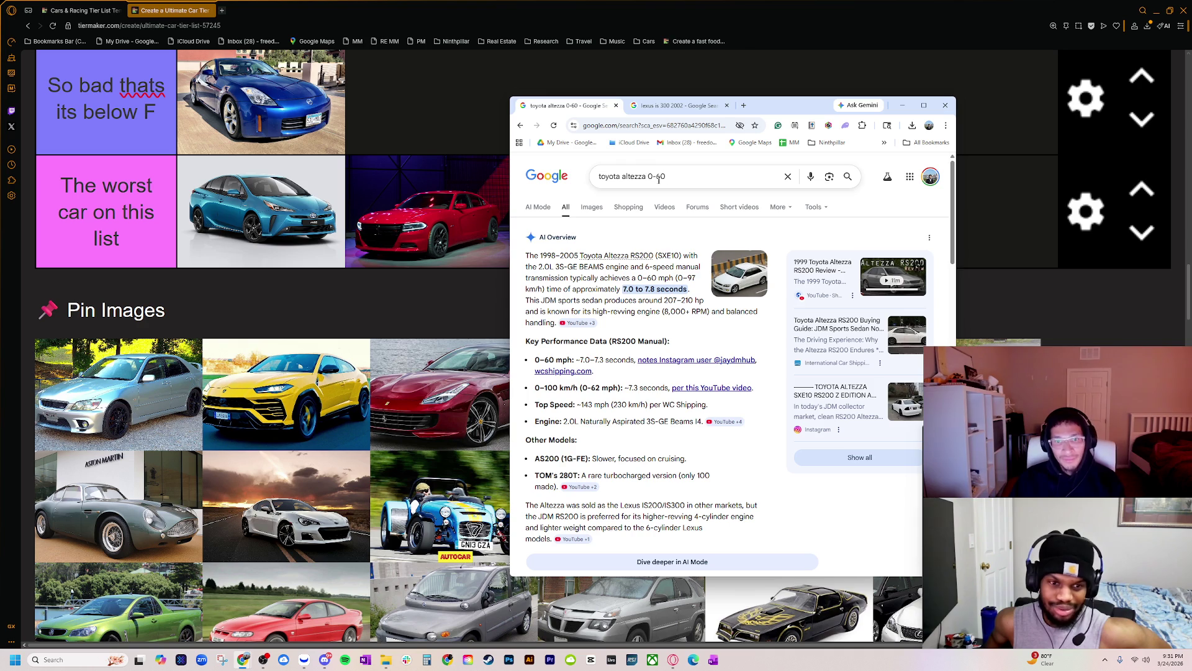
- Change the query to '2002 is300 0-60' and search it
drag(647, 176, 584, 183)
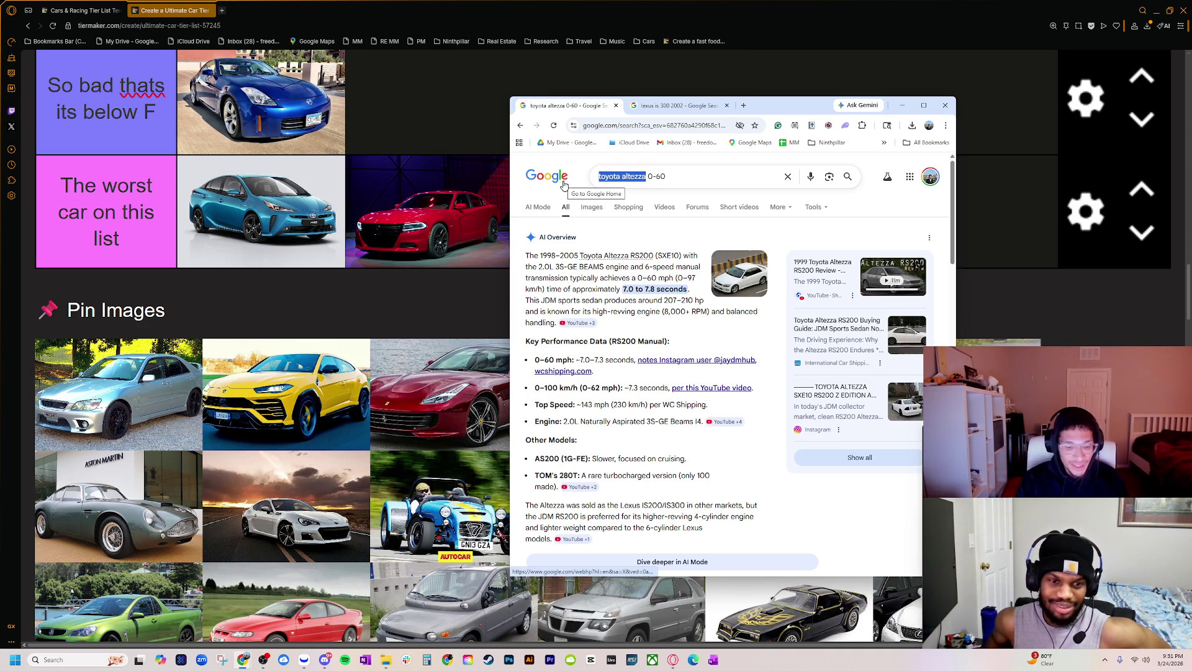
text(is300)
key(Return)
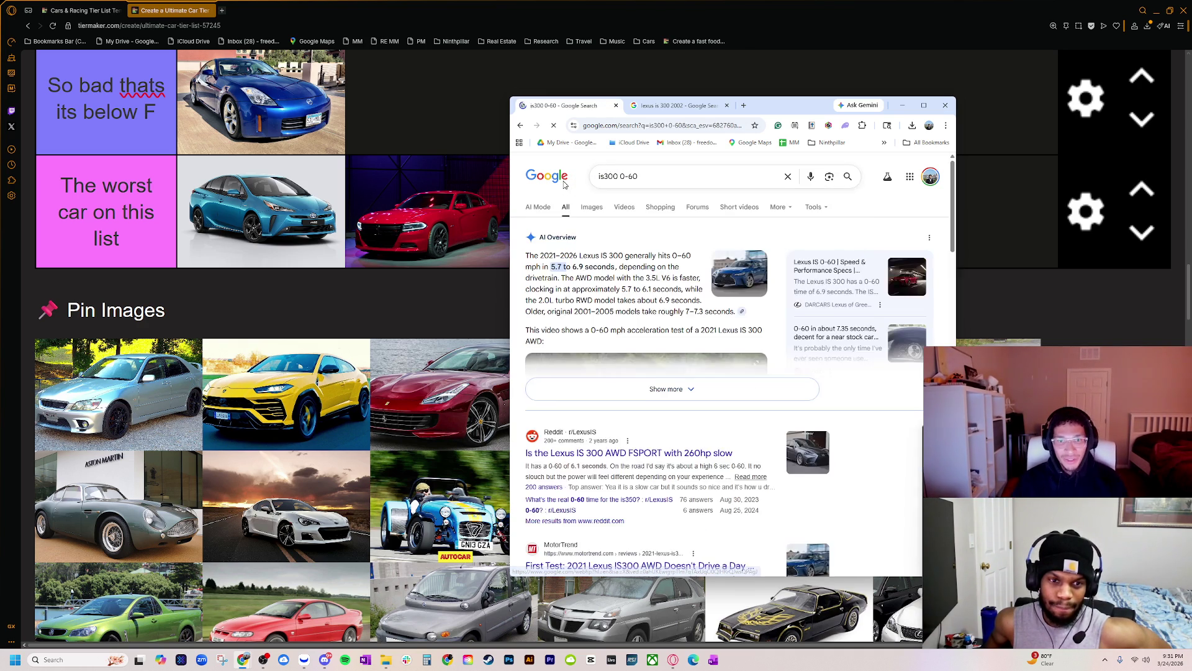
click(601, 176)
text(2002)
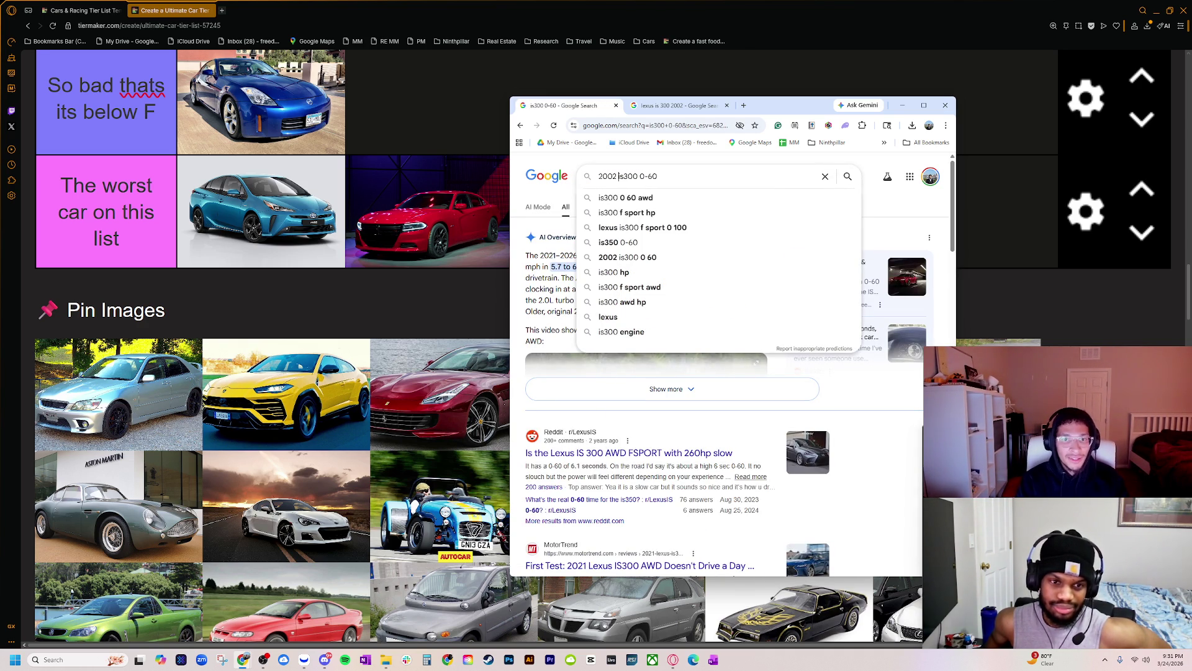
key(Return)
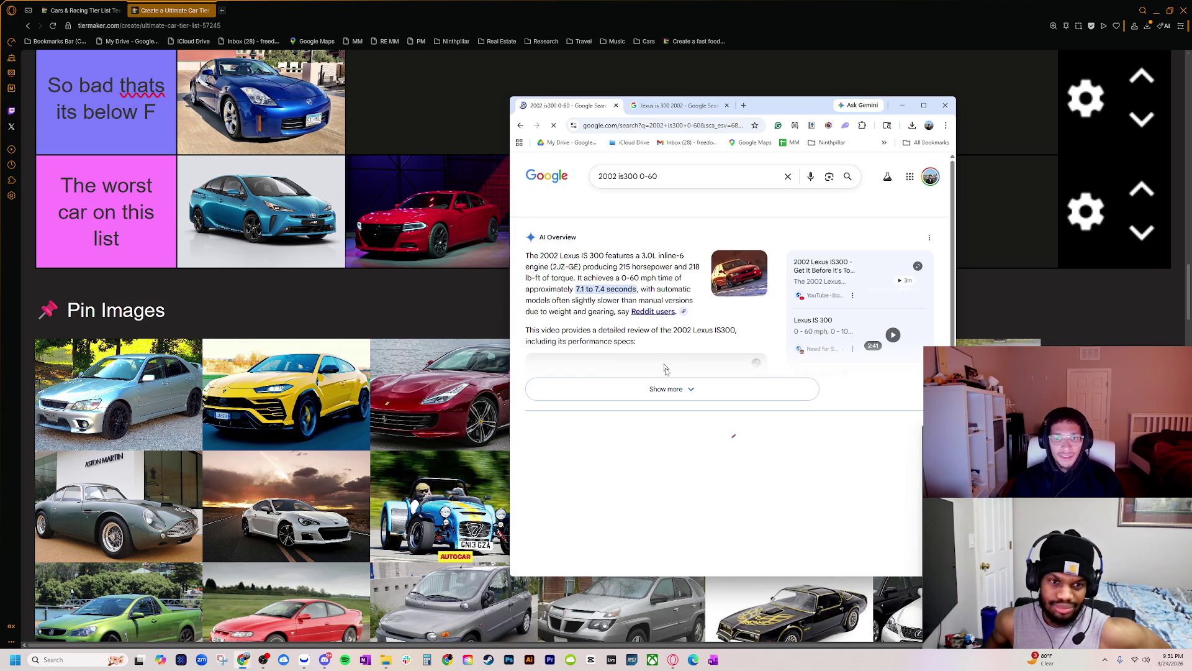
- Expand the AI Overview for the full IS300 specs, then close the tab
click(668, 385)
scroll(655, 378, down, 3)
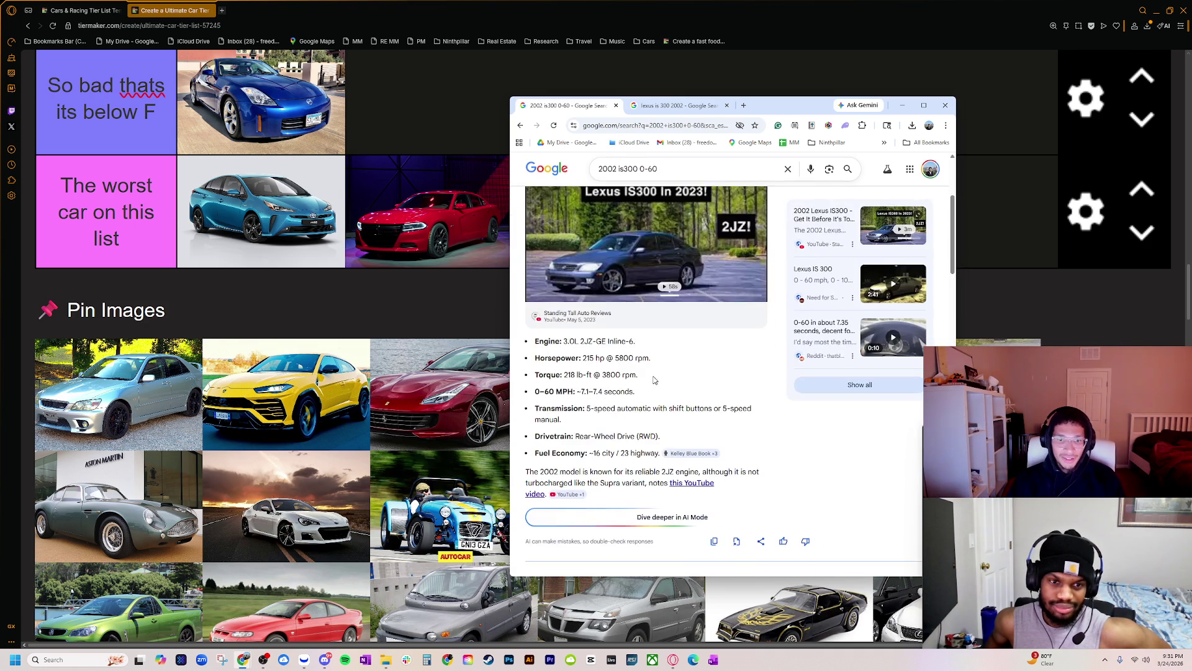
scroll(654, 378, down, 2)
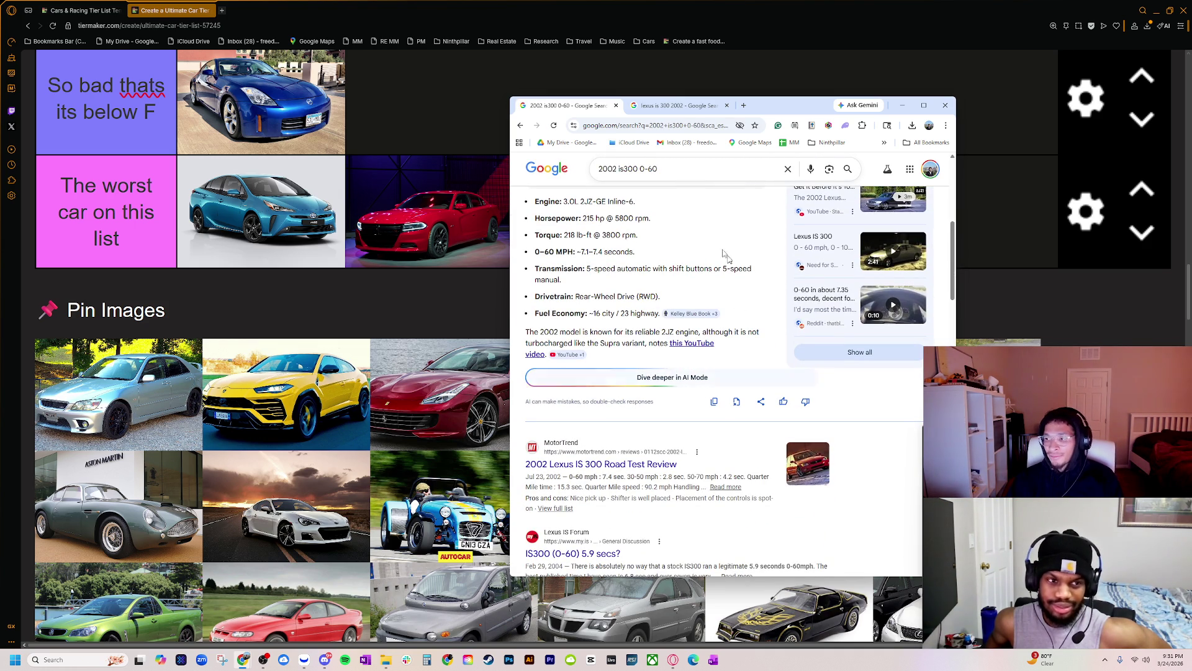
click(615, 107)
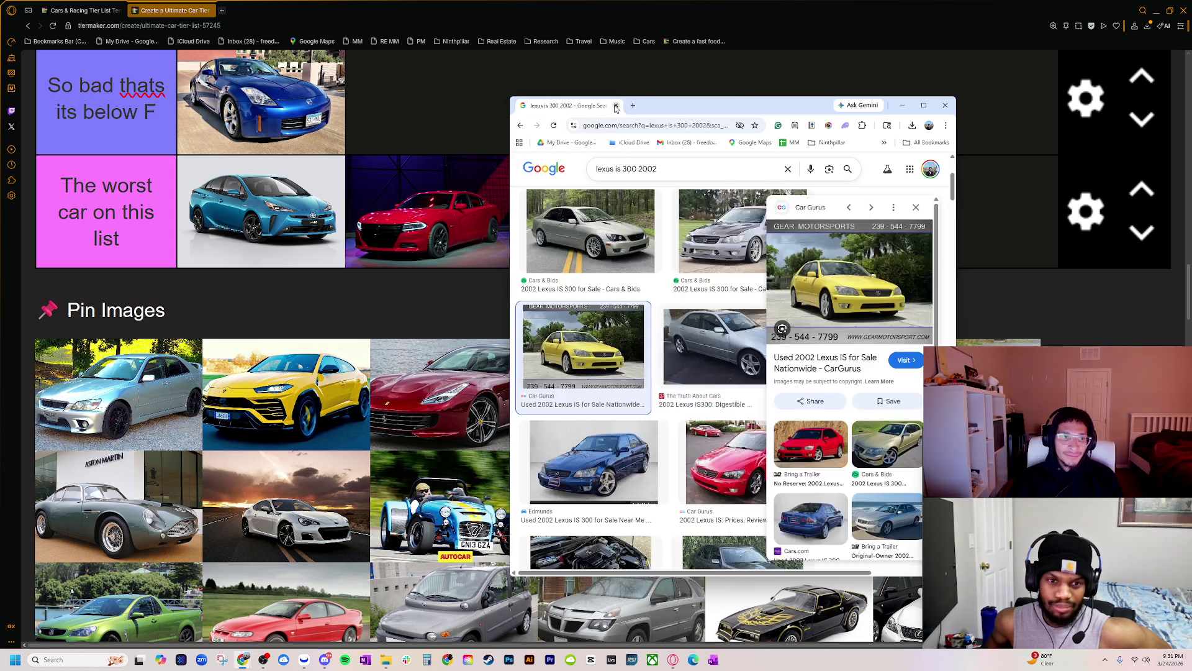
- Close the Google window, zoom the tier list out, and drag the silver sedan into E
click(615, 107)
scroll(390, 420, up, 2)
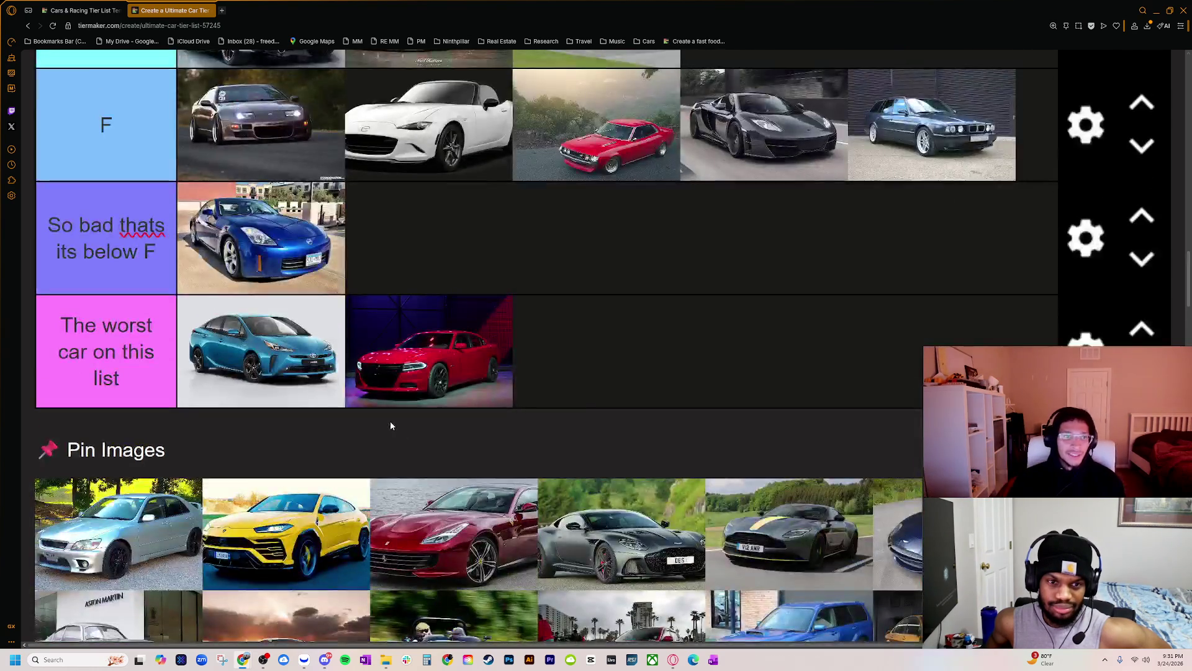
key(ctrl+minus)
key(ctrl+minus)
key(ctrl+minus)
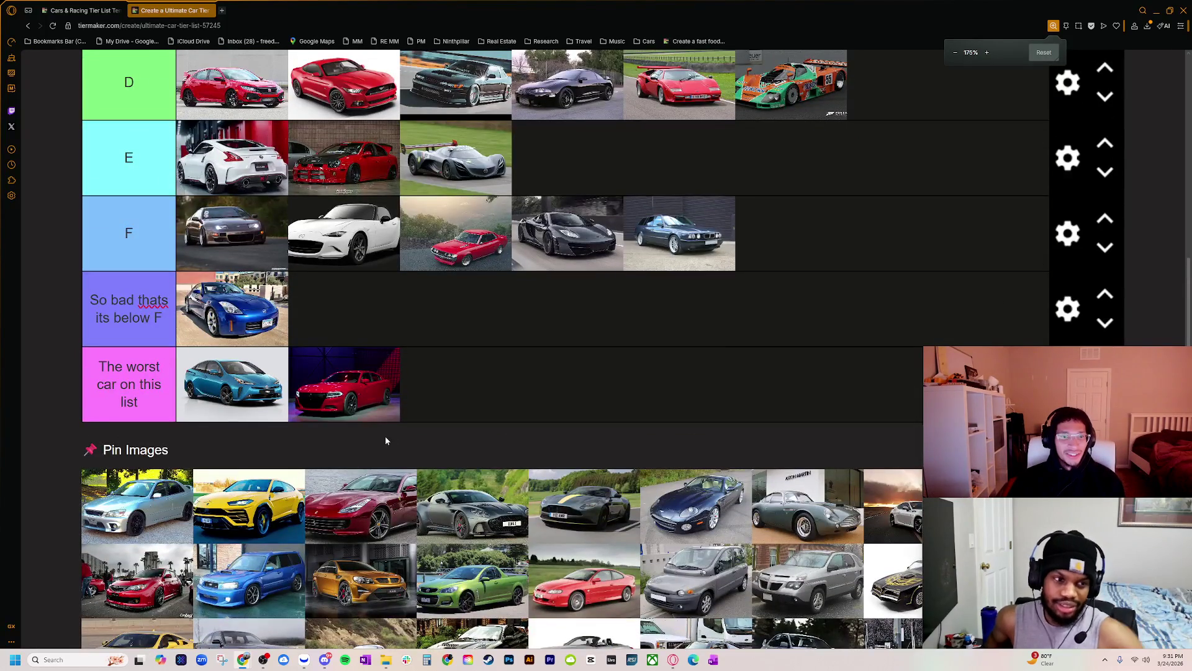
scroll(386, 439, up, 3)
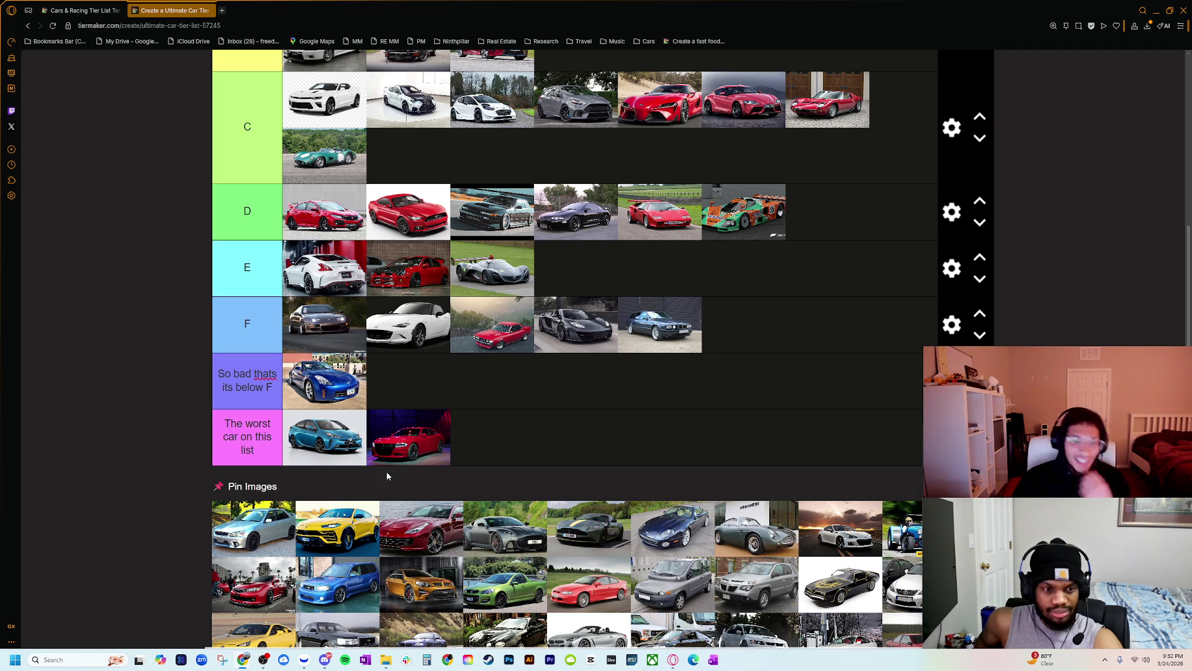
mouse_move(241, 537)
mouse_down()
mouse_move(508, 399)
mouse_move(565, 276)
mouse_move(389, 284)
mouse_move(401, 283)
mouse_up()
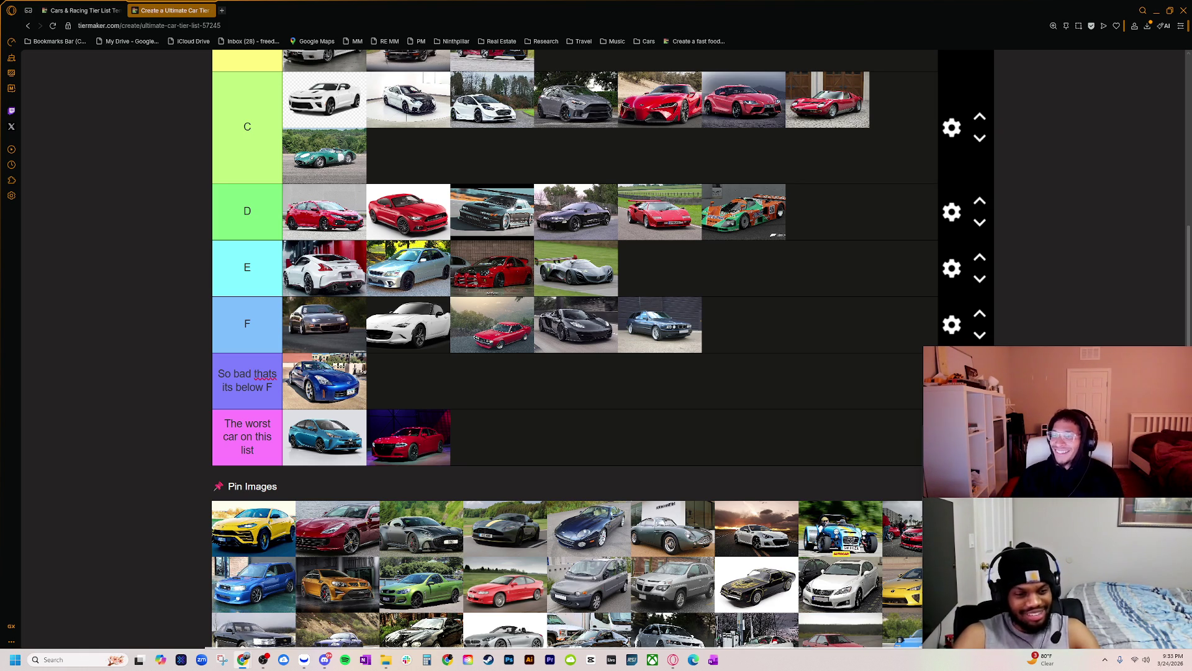
- Scroll the tier list, then bring the 'lambo urus' image results window over it
scroll(780, 301, up, 2)
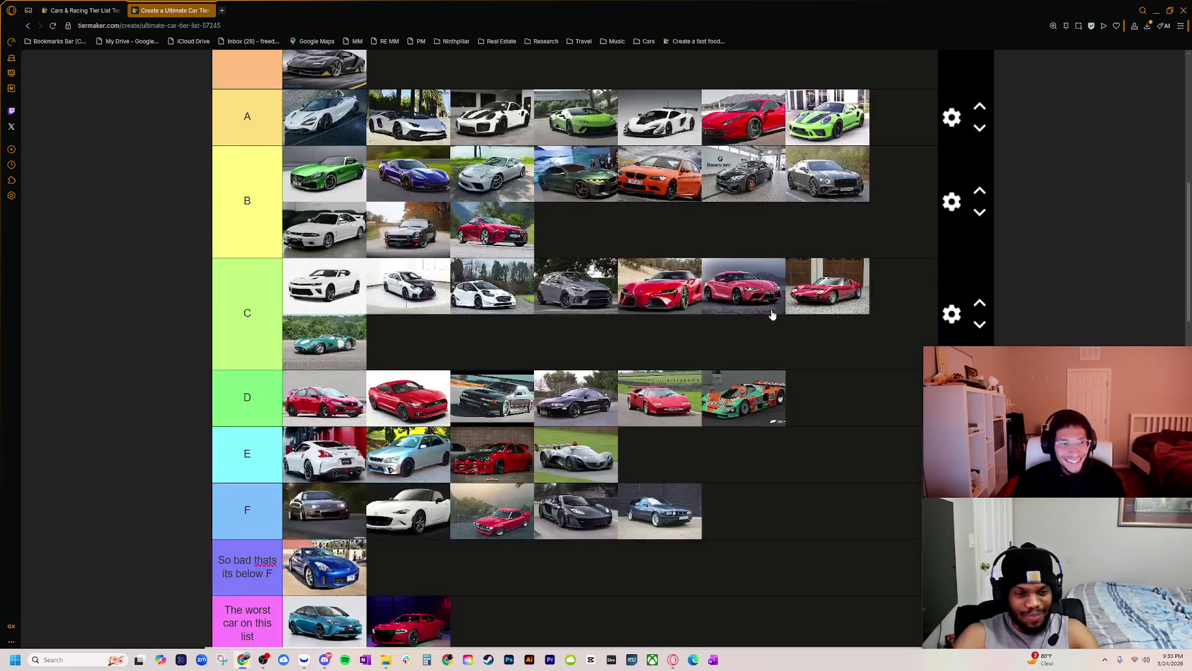
scroll(702, 401, down, 1)
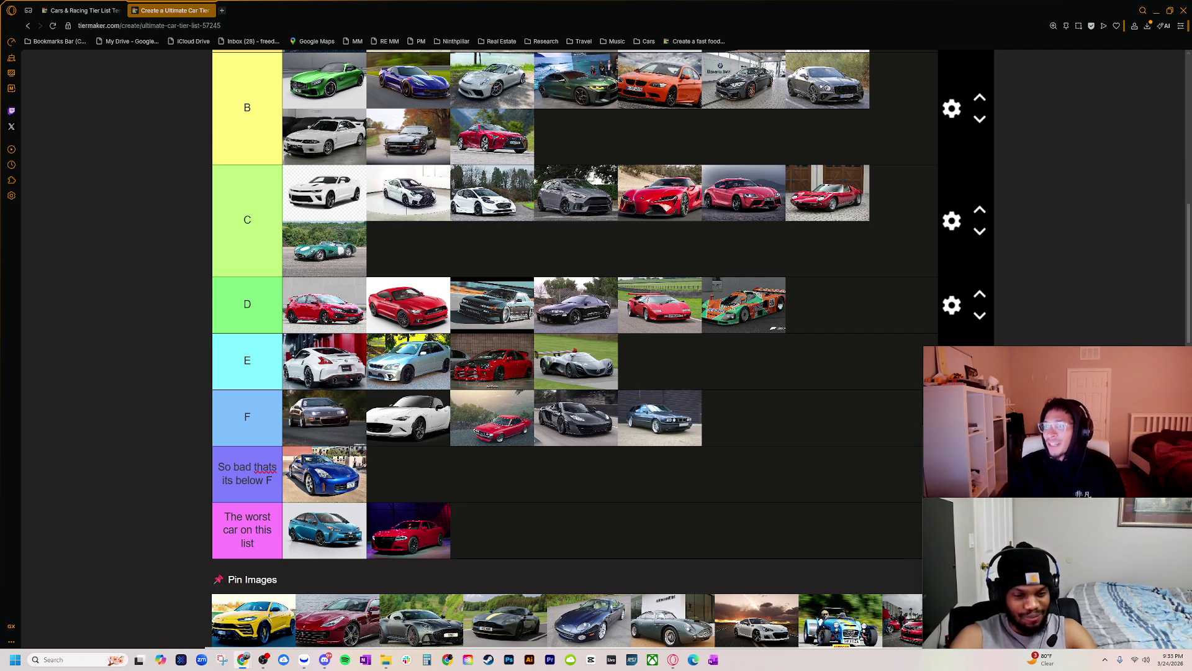
mouse_move(1191, 134)
mouse_down()
mouse_move(516, 137)
mouse_move(492, 115)
mouse_up()
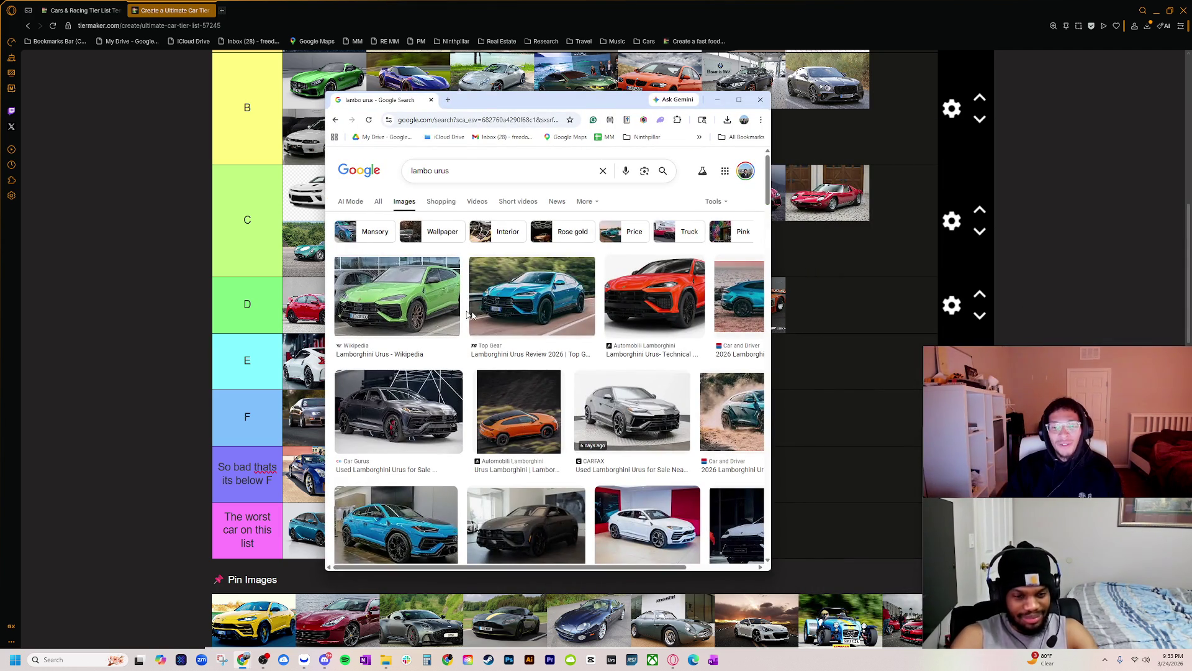
- Preview the grey Car Gurus Urus, enlarge and reposition the window, and close the aardvark window
click(421, 396)
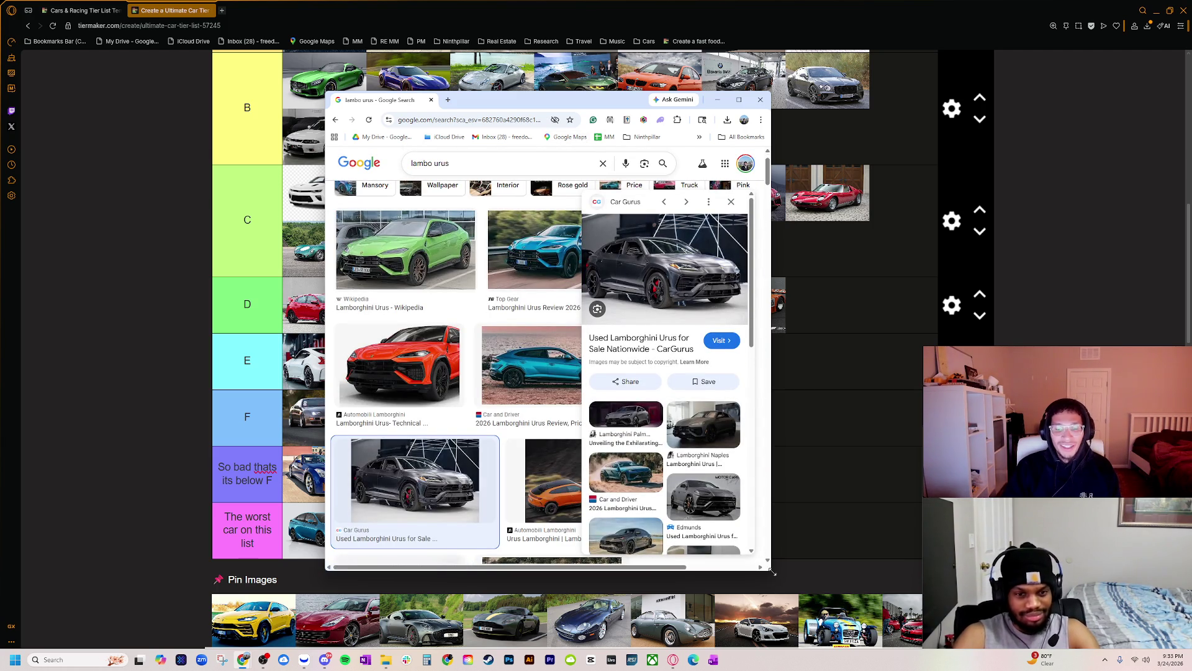
drag(771, 571, 996, 615)
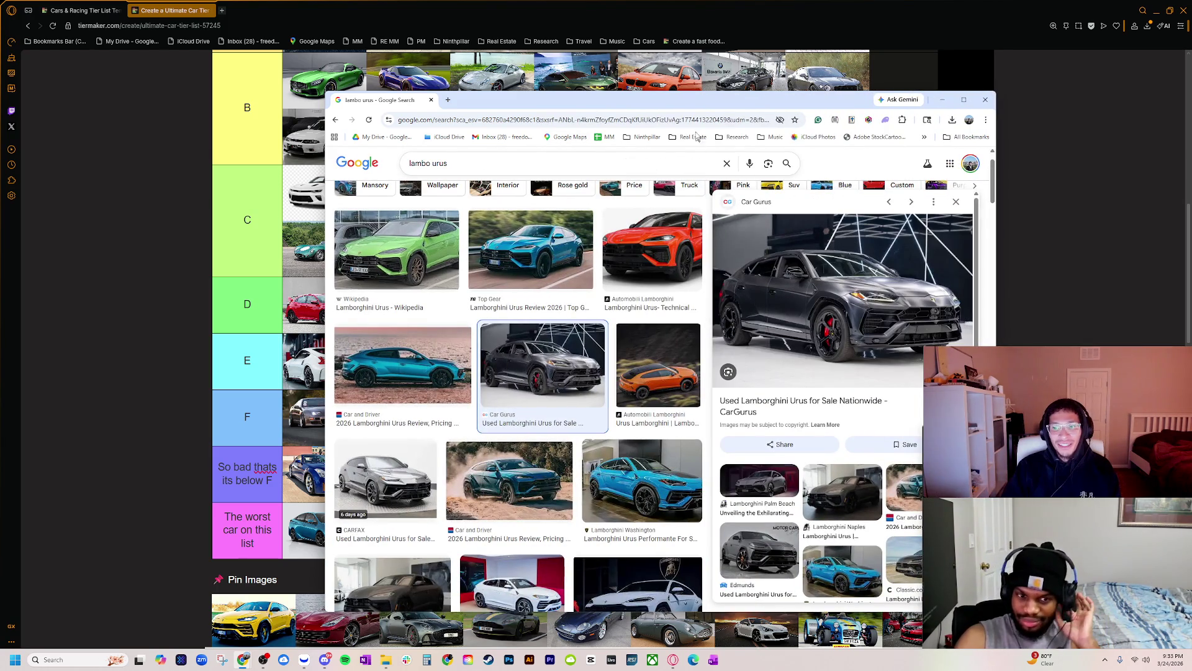
drag(675, 110, 560, 95)
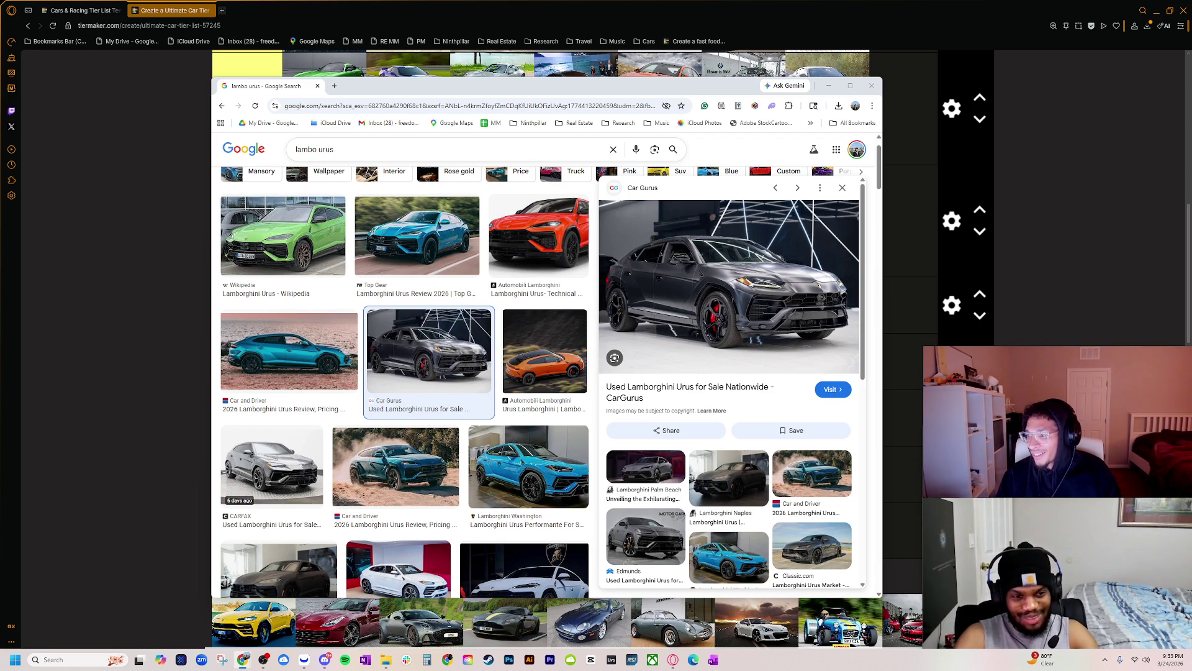
mouse_move(1191, 79)
mouse_down()
mouse_move(708, 121)
mouse_move(715, 133)
mouse_up()
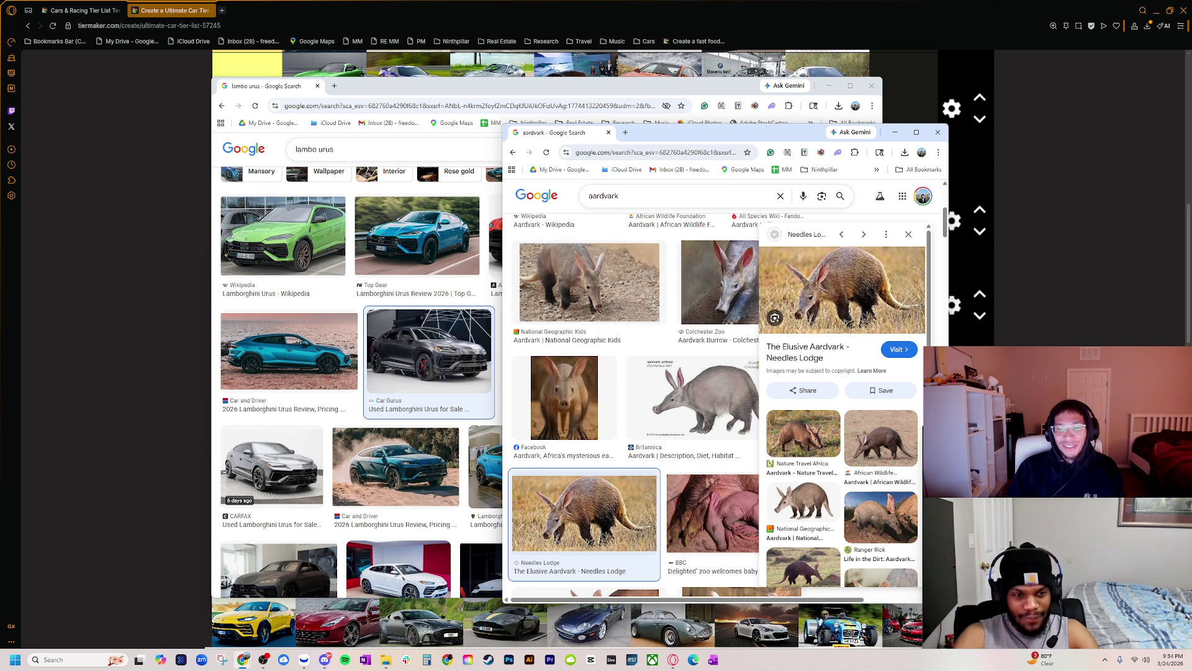
click(609, 133)
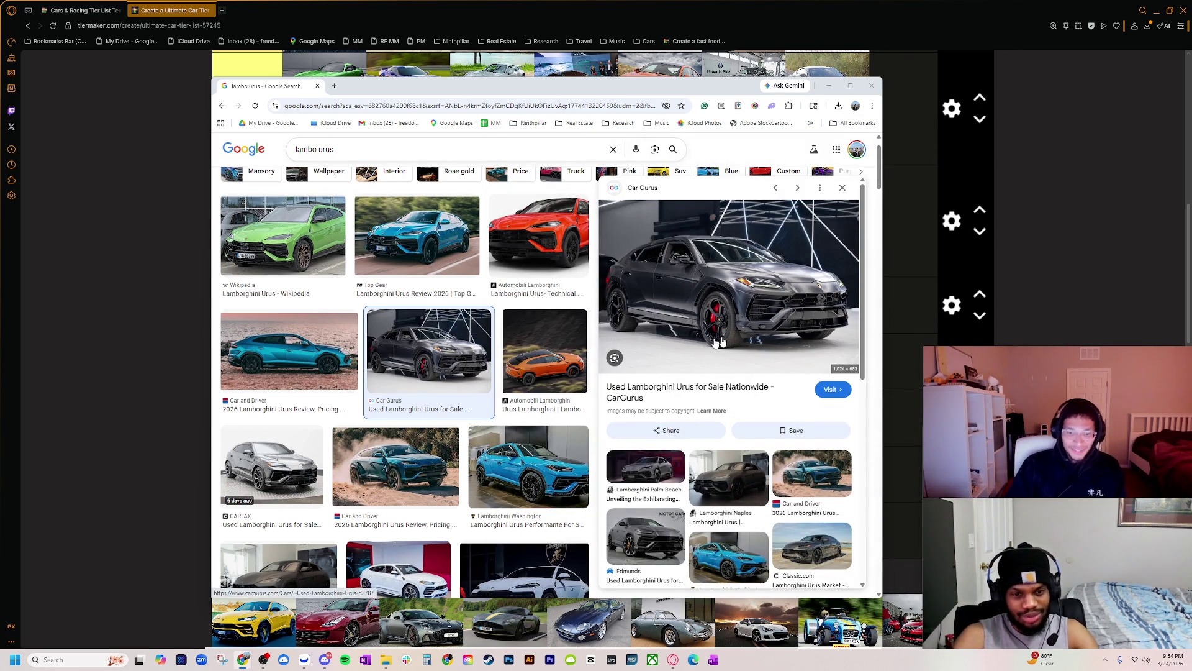
- Preview blue, orange, dusty blue, yellow and silver YouTube Urus photos, then open a new tab
click(516, 480)
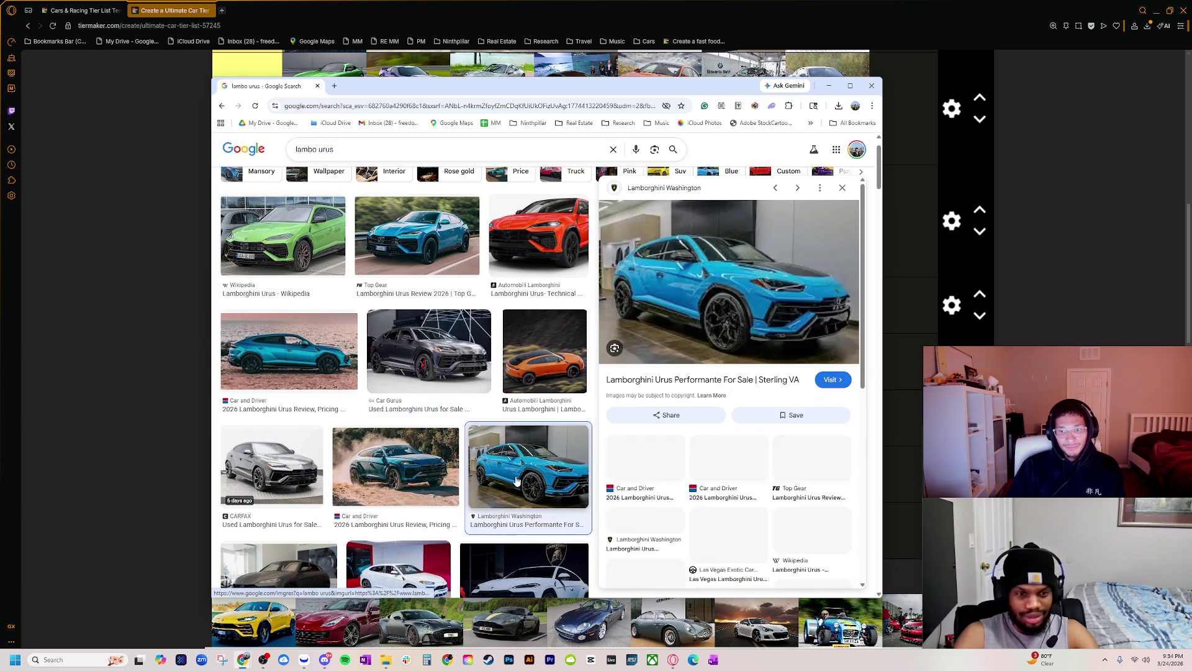
click(538, 239)
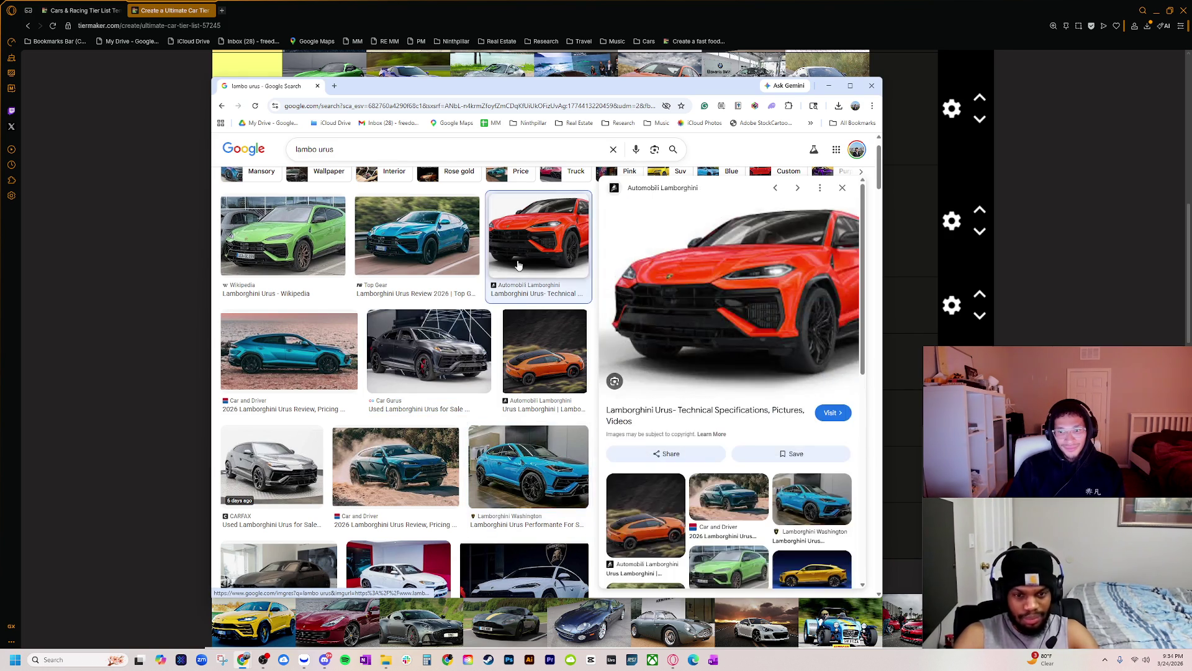
click(445, 366)
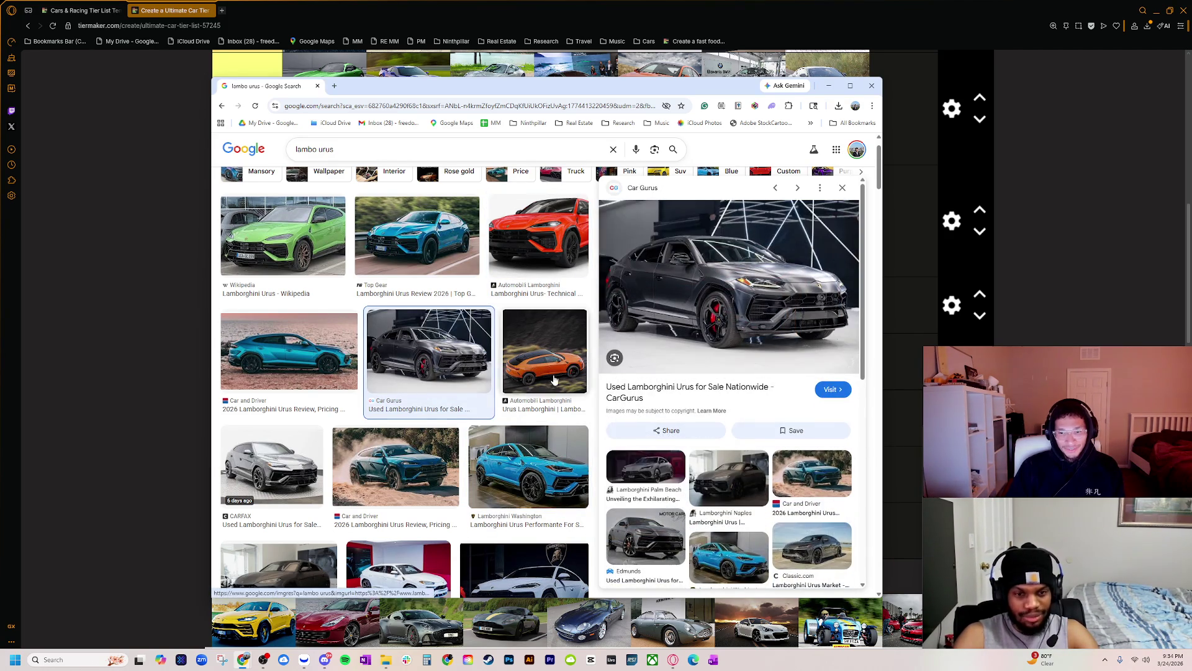
click(555, 379)
click(394, 465)
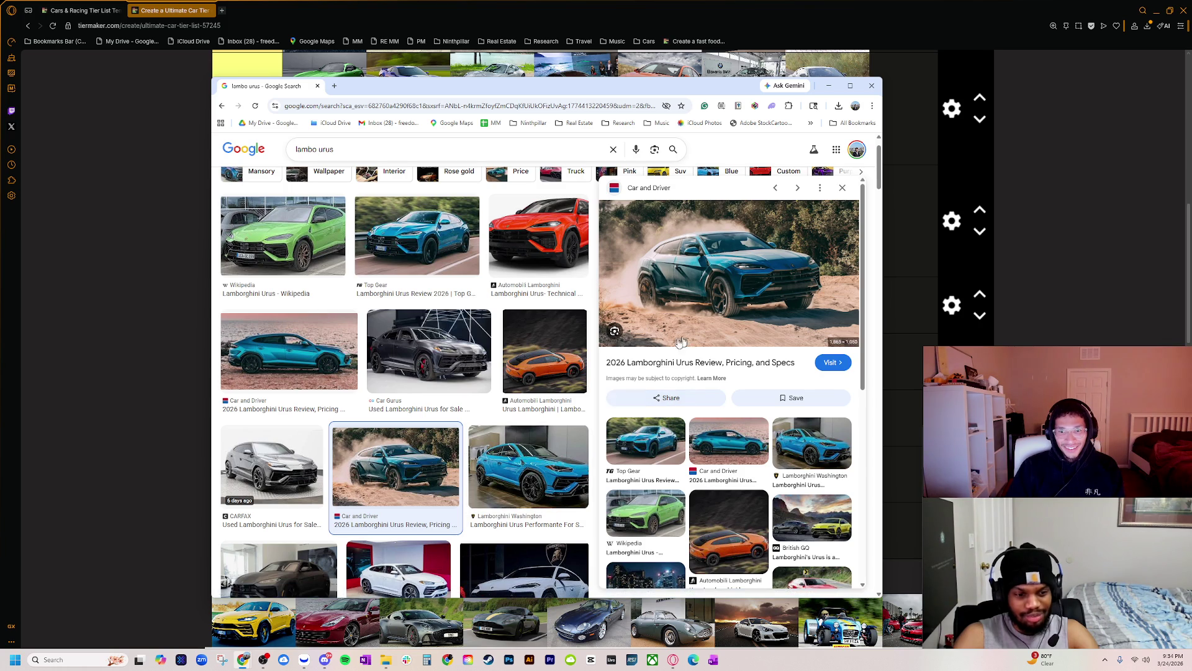
scroll(481, 455, down, 1)
scroll(434, 459, up, 1)
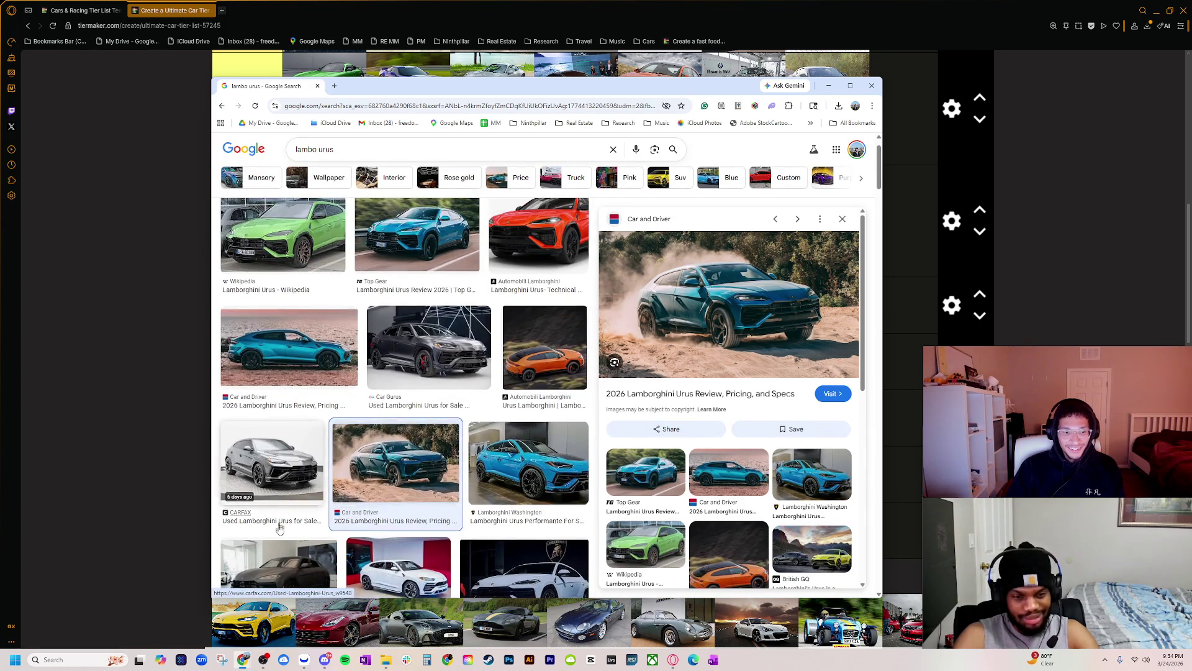
scroll(298, 531, down, 2)
scroll(318, 531, down, 2)
click(295, 425)
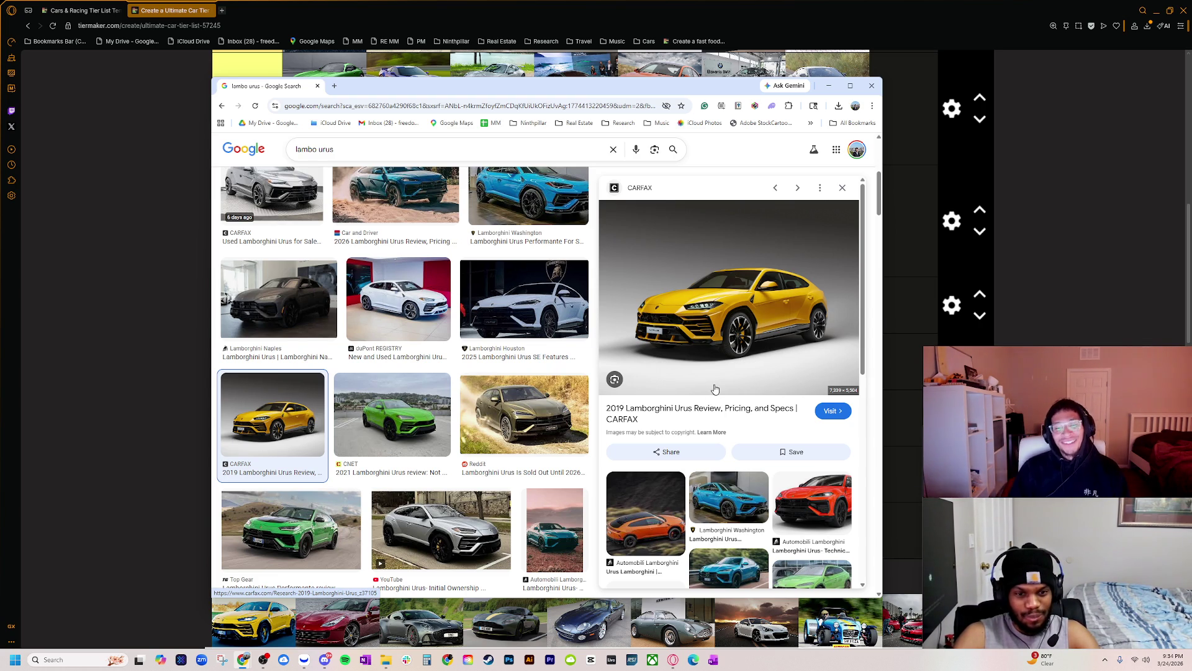
click(451, 542)
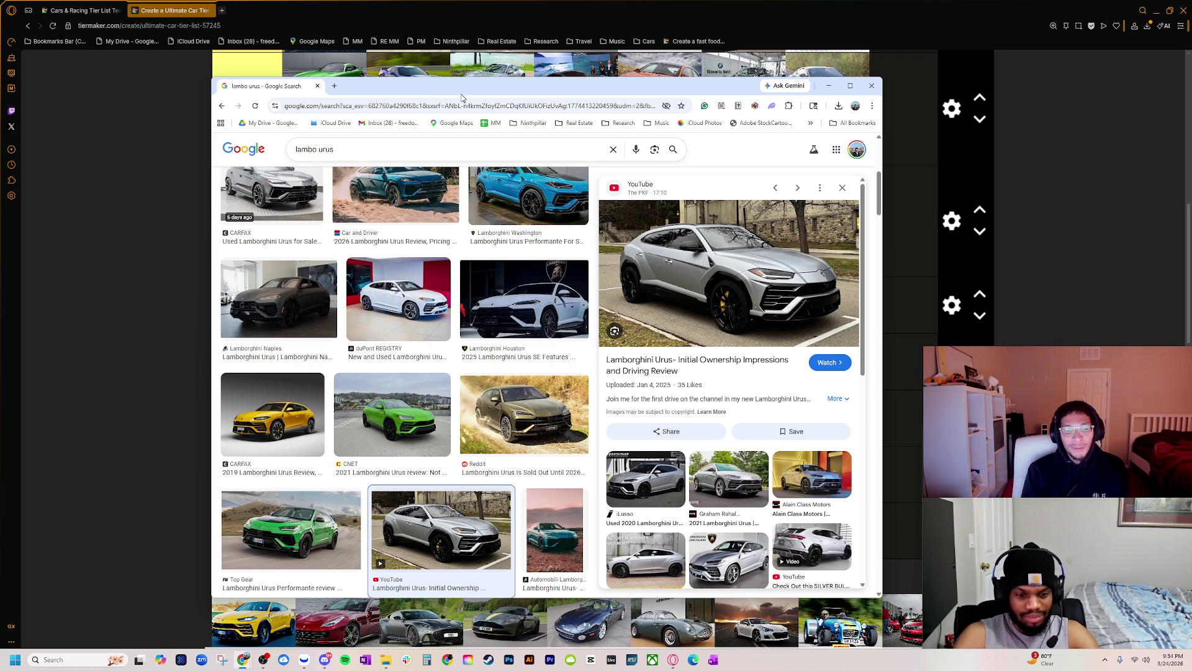
click(334, 86)
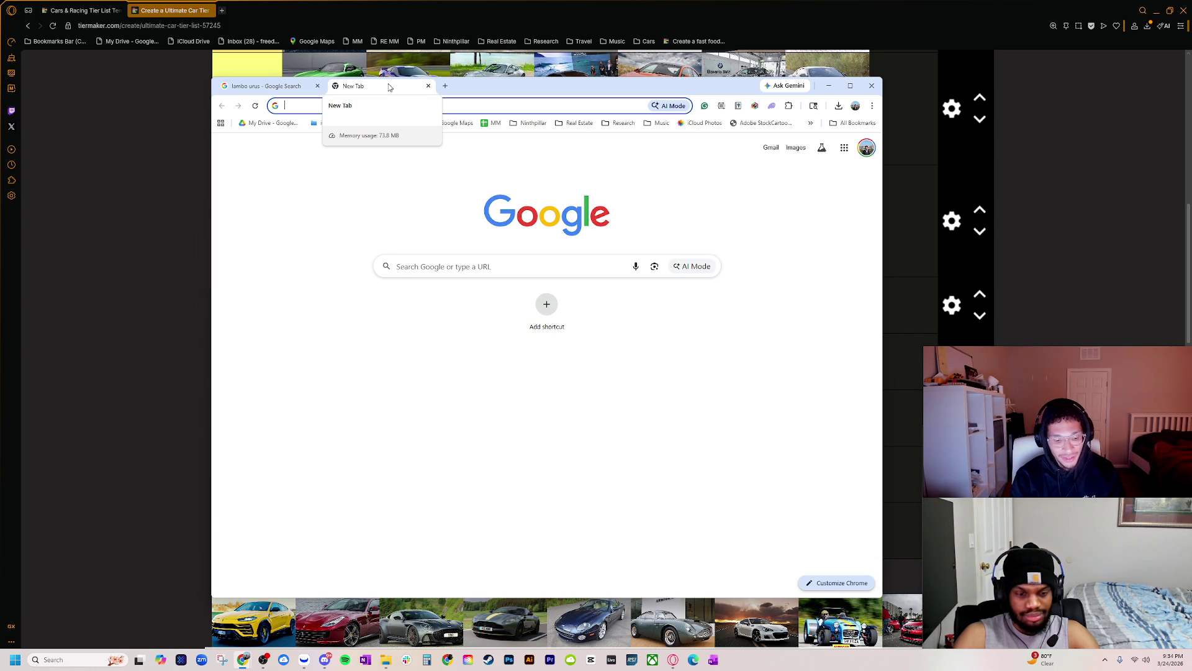
- Discard the new 'honda' tab, skim the Honda SUV lineup page, then minimize it
text(honda)
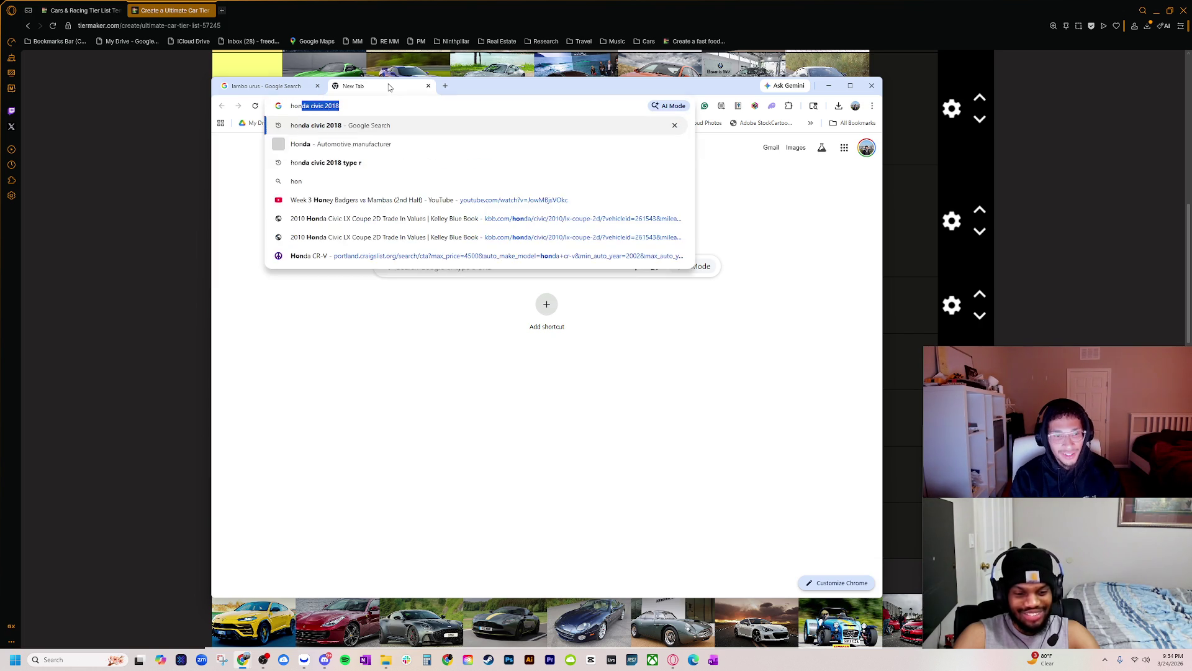
key(ctrl+w)
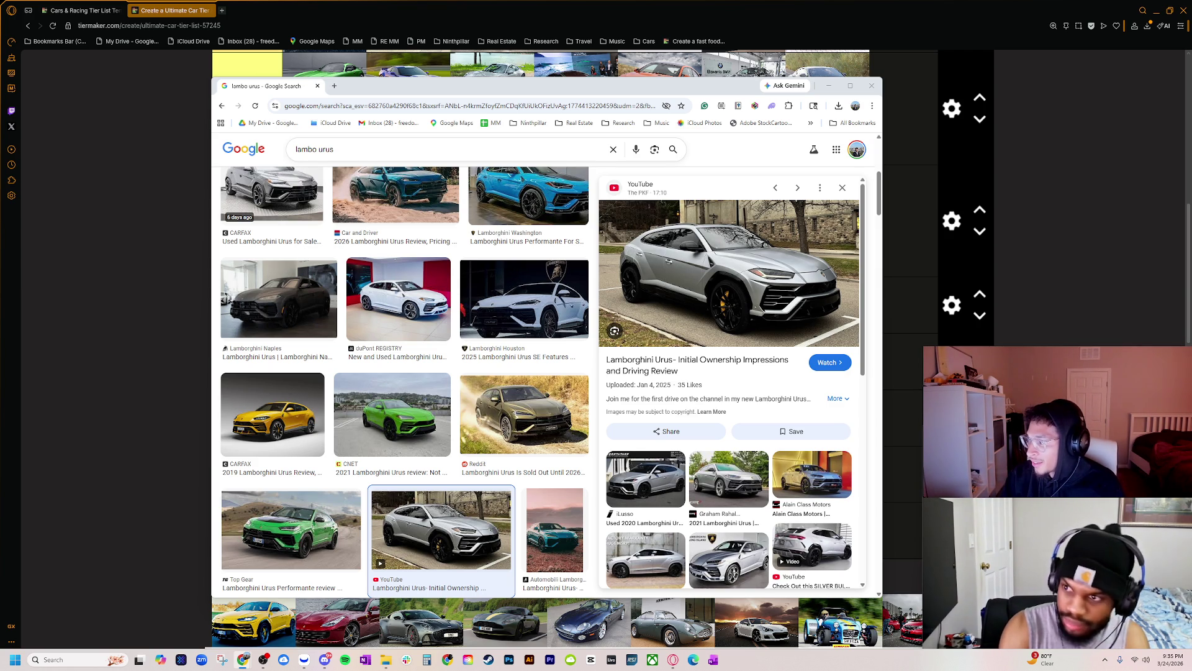
key(alt+Tab)
scroll(636, 391, down, 10)
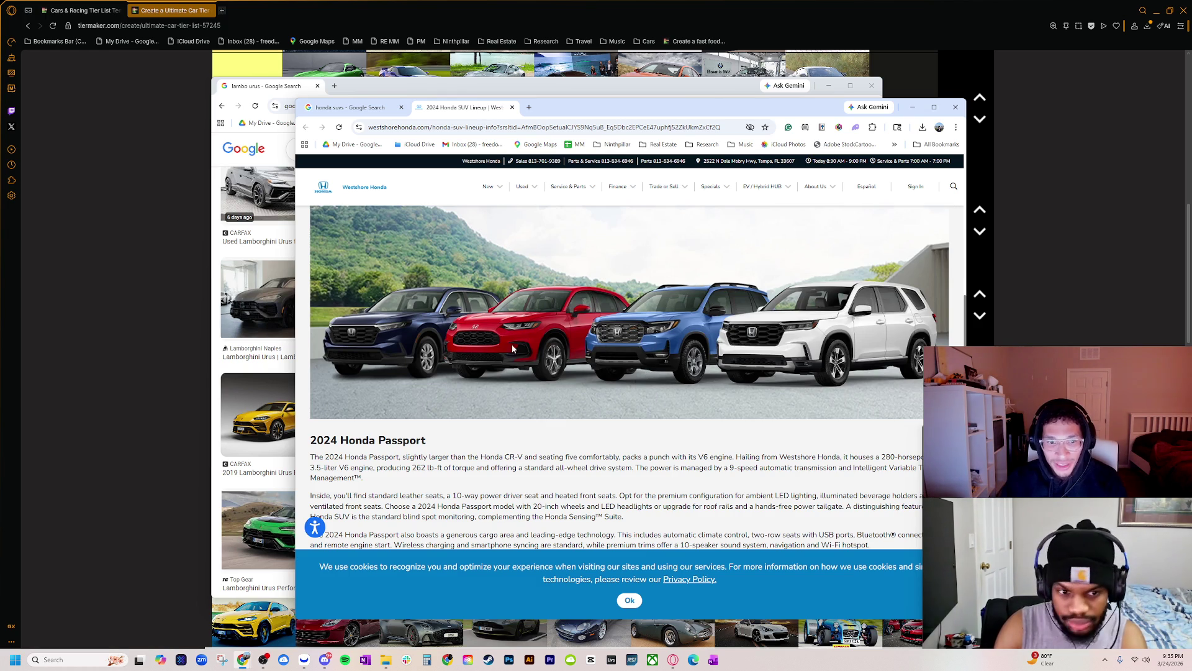
scroll(527, 327, down, 4)
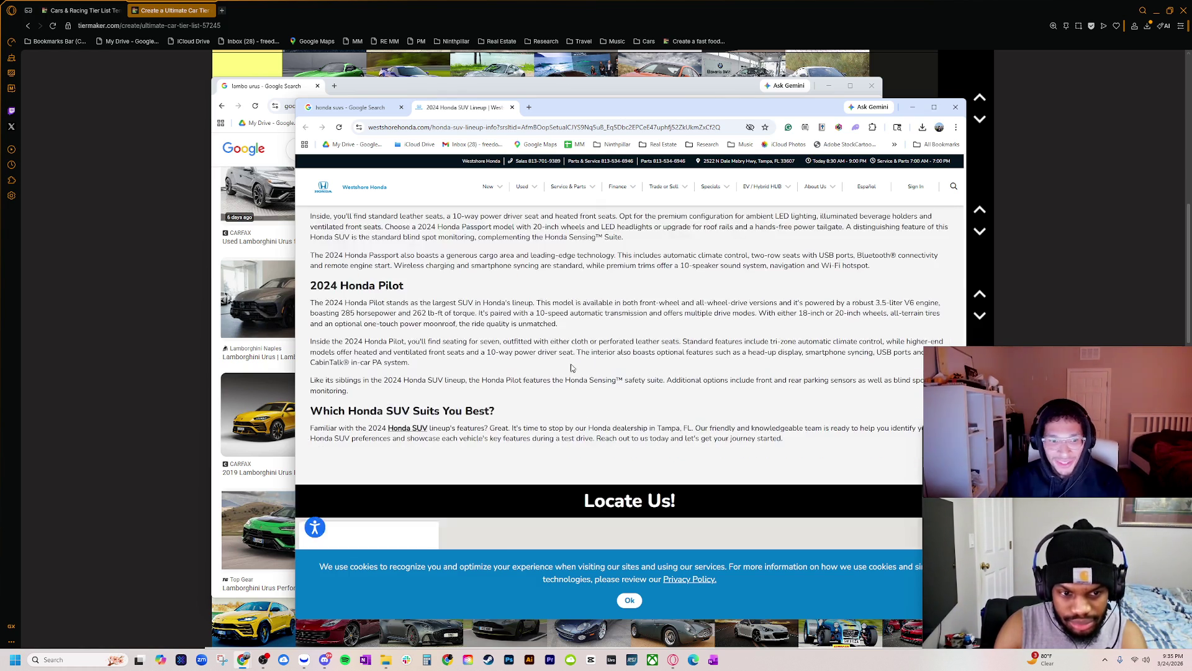
scroll(569, 366, up, 2)
scroll(569, 366, down, 5)
scroll(643, 359, up, 8)
click(912, 106)
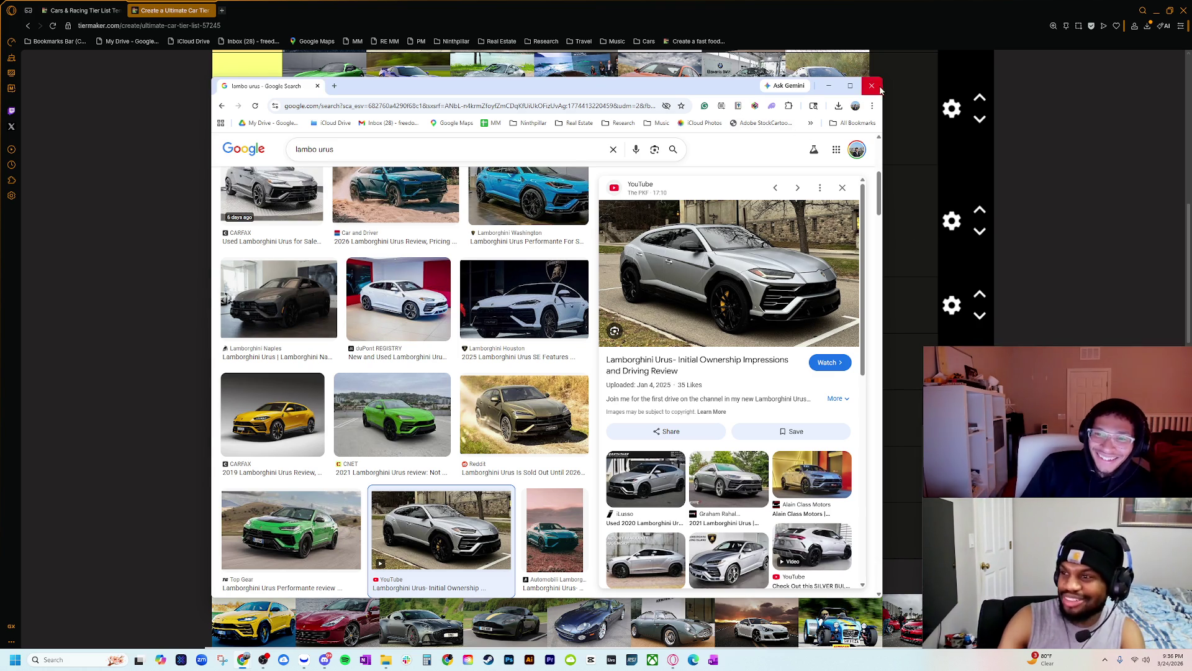
- Drag the yellow Lamborghini from Pin Images into the B tier
click(828, 86)
scroll(559, 373, up, 1)
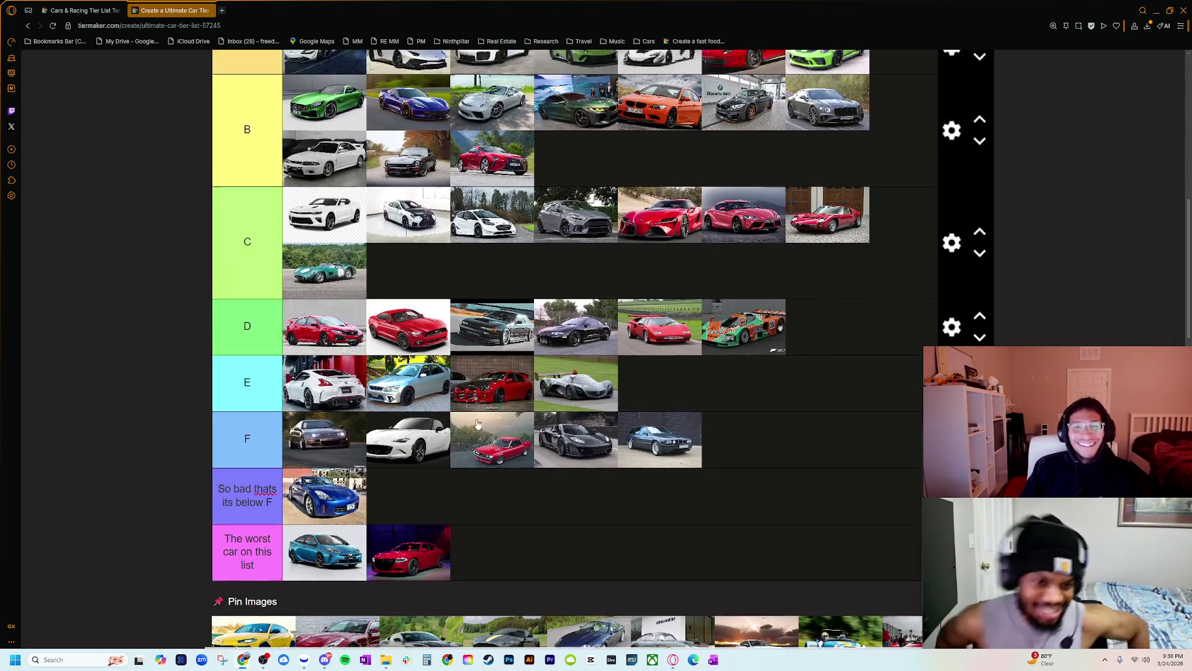
scroll(435, 497, down, 1)
click(240, 558)
mouse_move(253, 611)
mouse_down()
mouse_move(390, 446)
mouse_move(491, 198)
mouse_move(566, 142)
mouse_up()
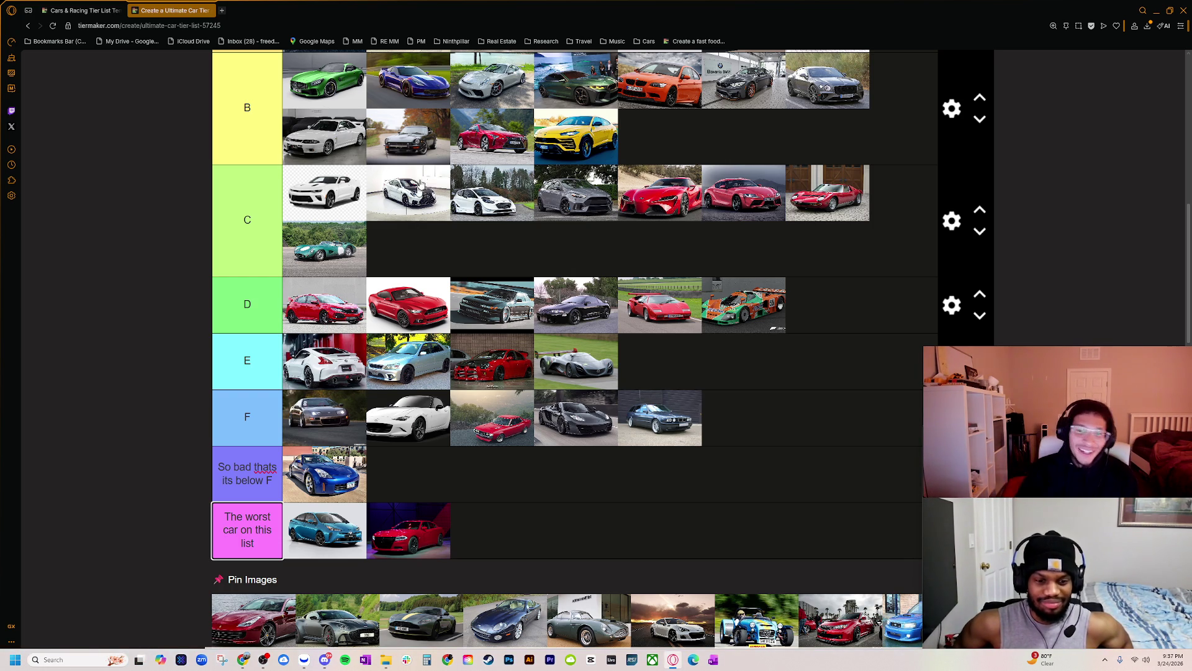
- Cancel editing the worst-car tier label and switch to the Ferrari F12 image search
scroll(399, 246, down, 2)
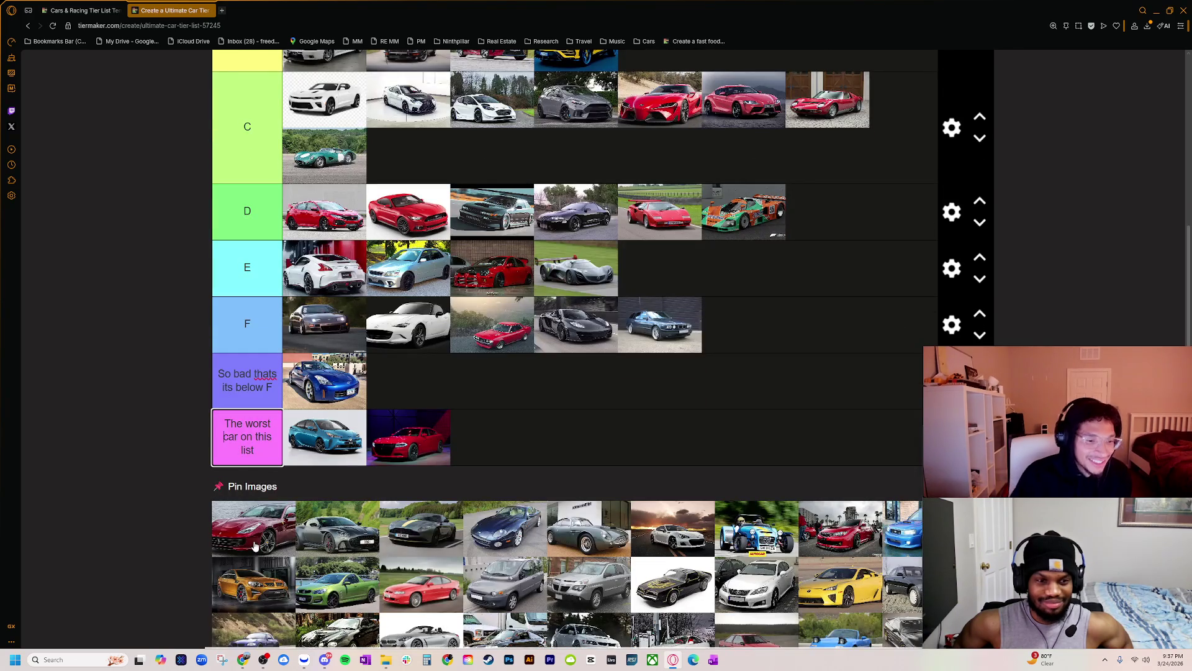
scroll(238, 529, up, 1)
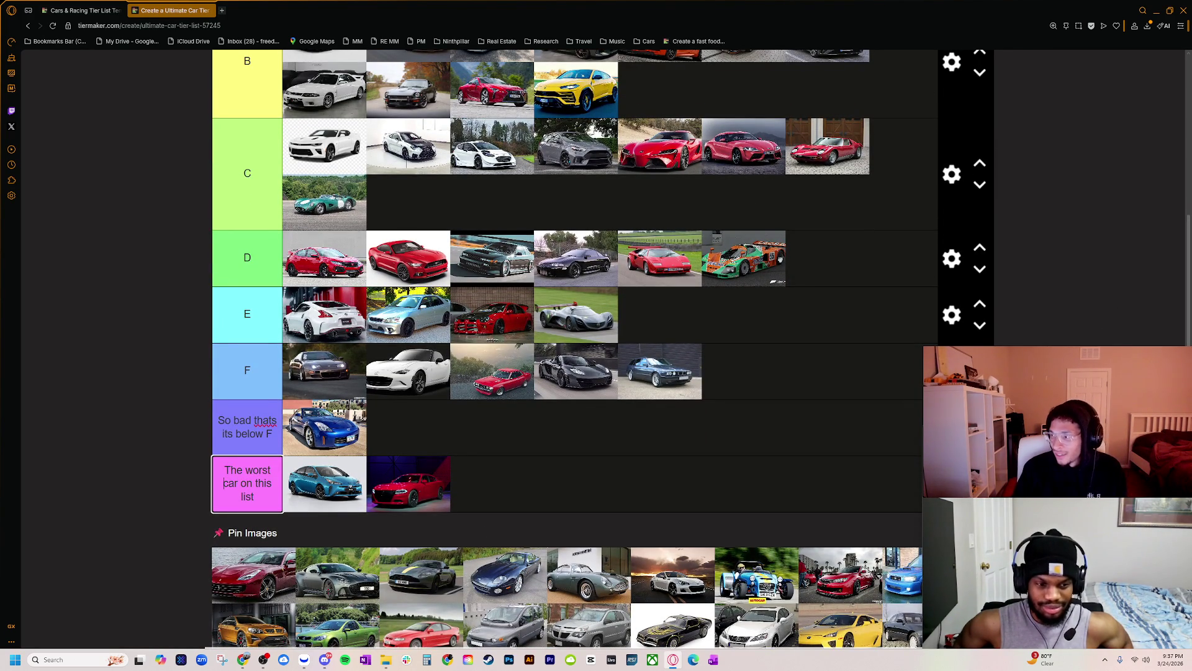
key(Escape)
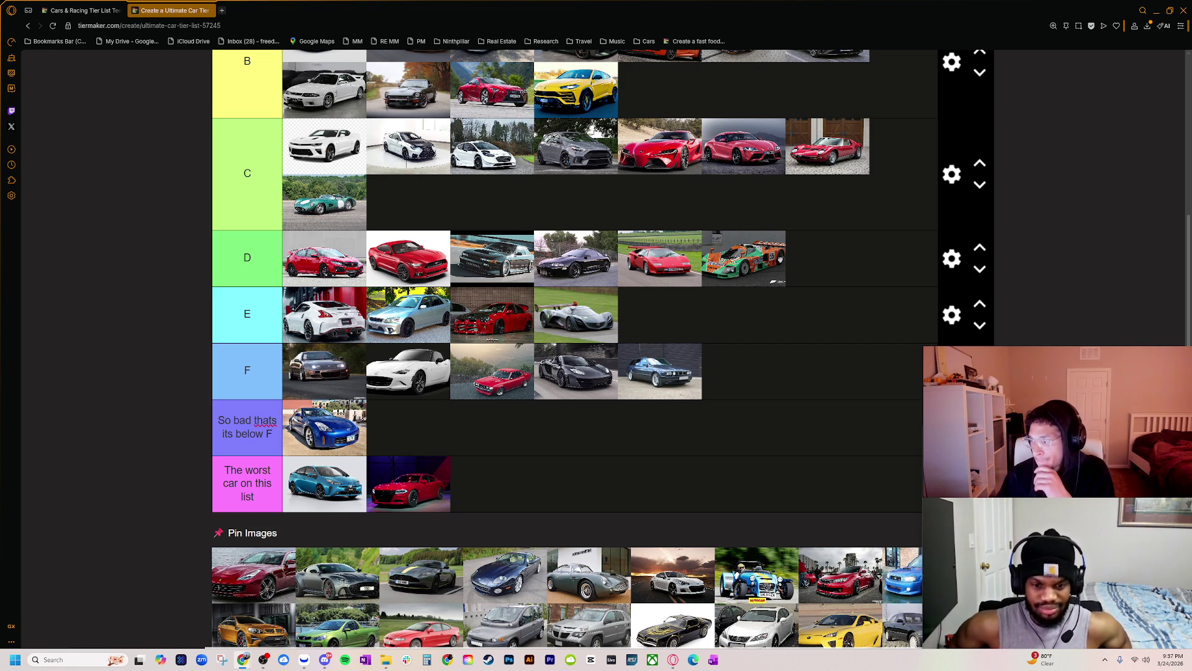
key(alt+Tab)
- Preview The Classic Valuer's red Ferrari F12 and scroll through the results
scroll(616, 435, down, 2)
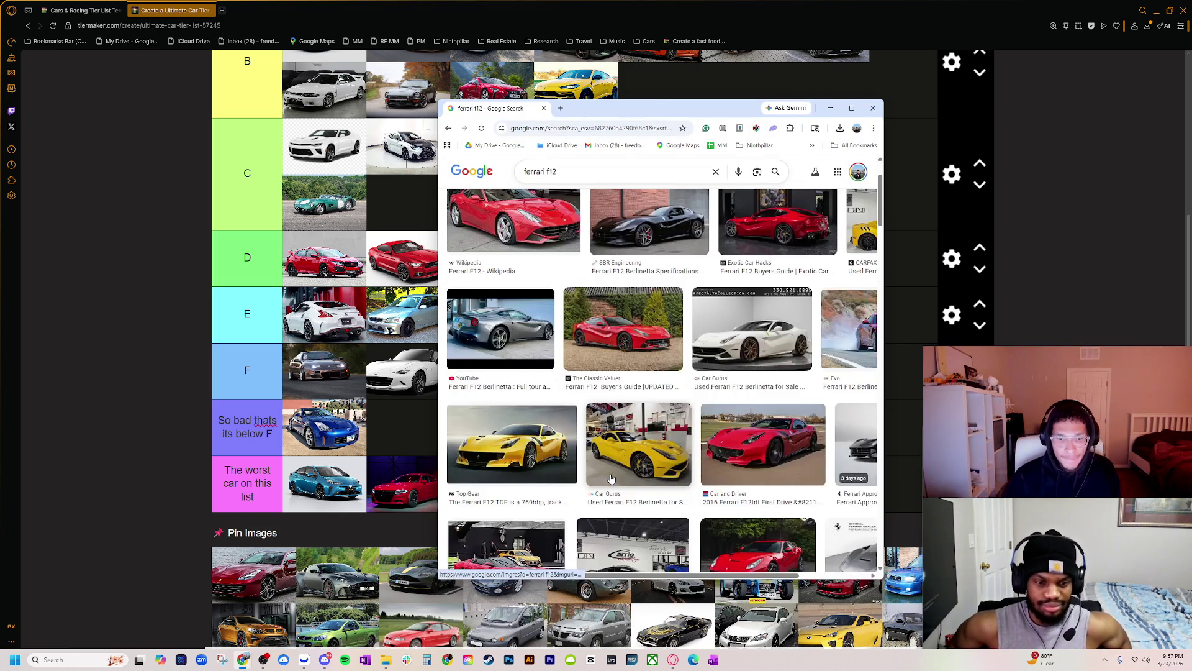
click(622, 329)
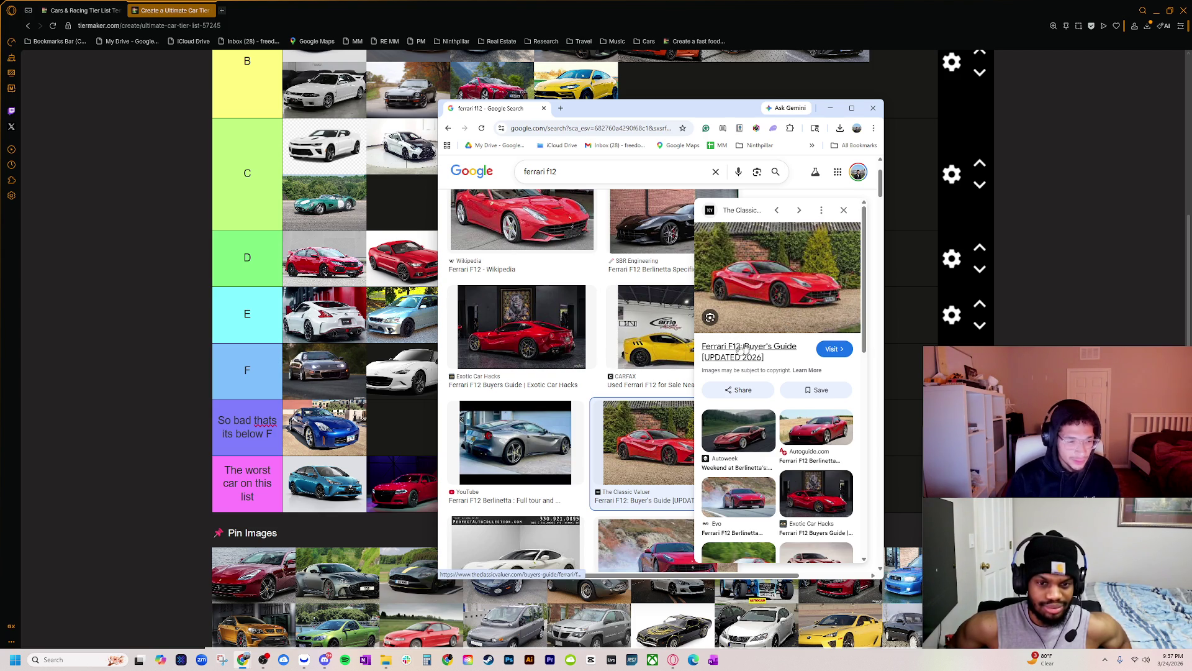
scroll(338, 521, down, 3)
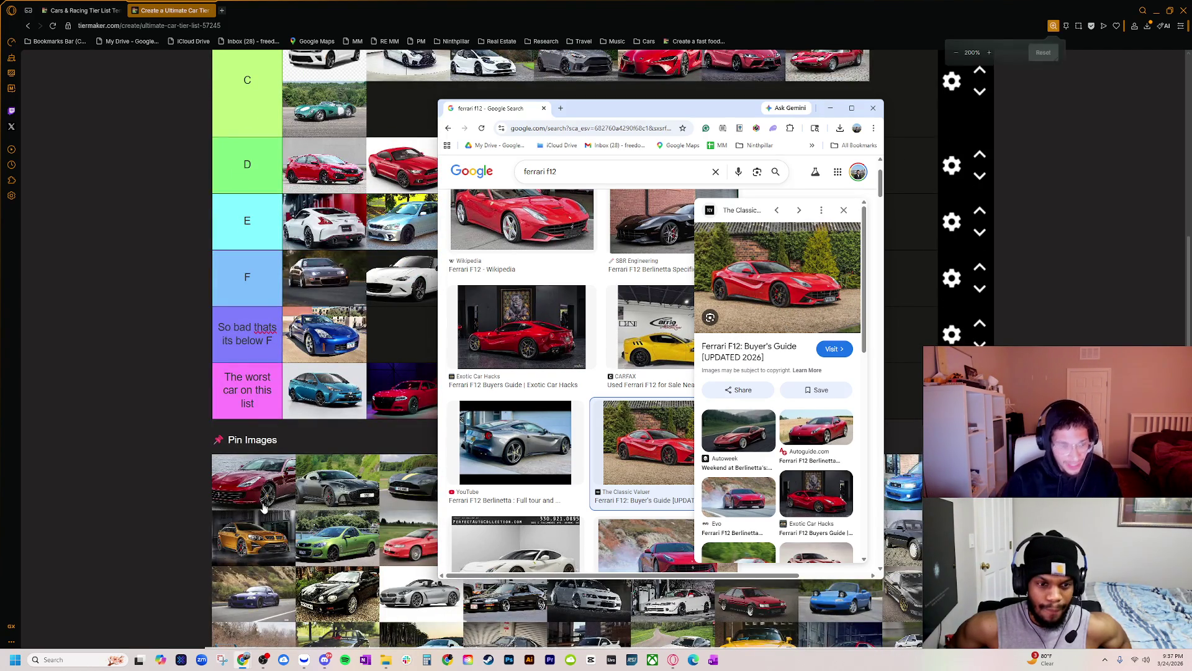
scroll(263, 508, up, 2)
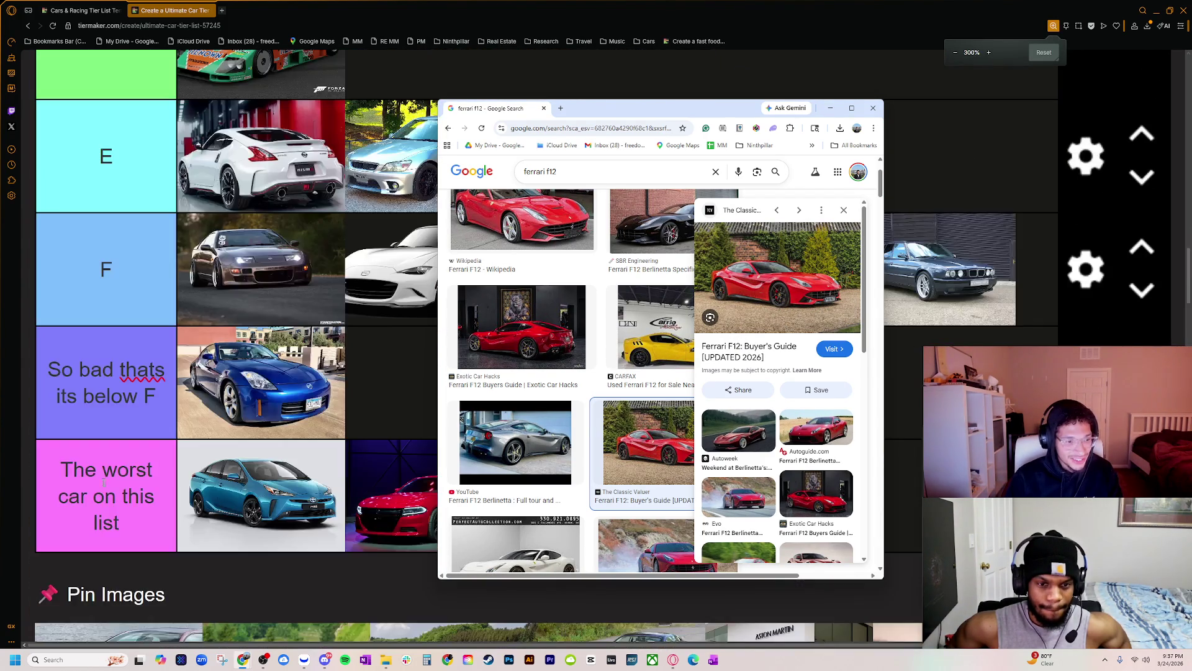
scroll(103, 485, down, 5)
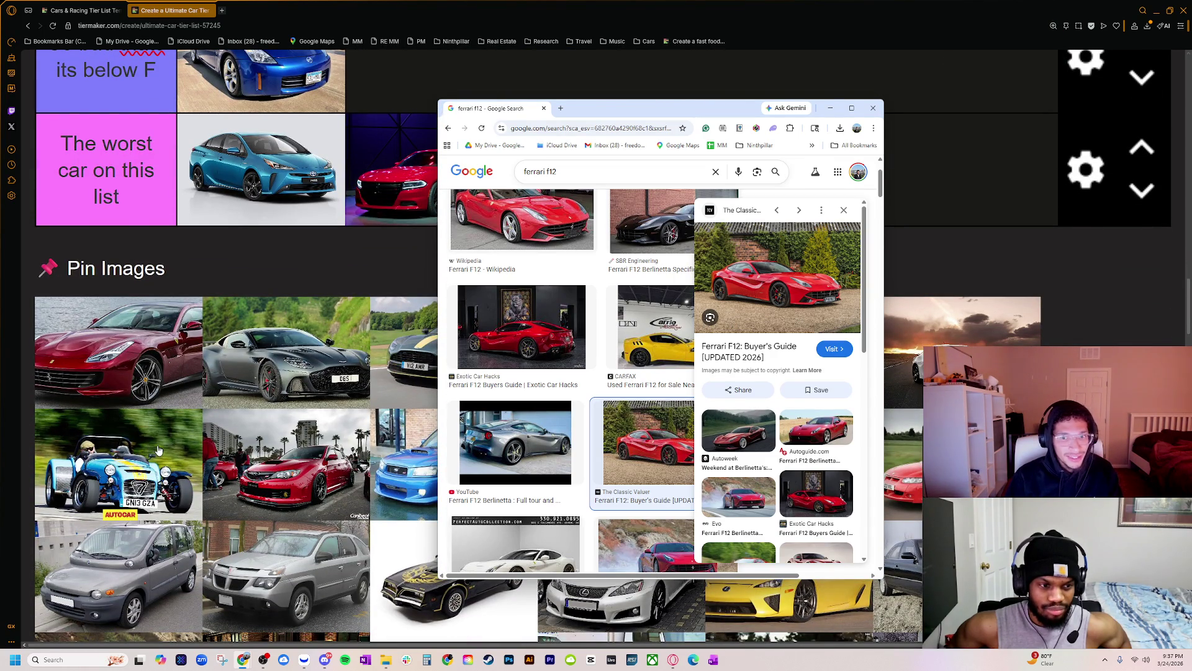
scroll(590, 378, down, 3)
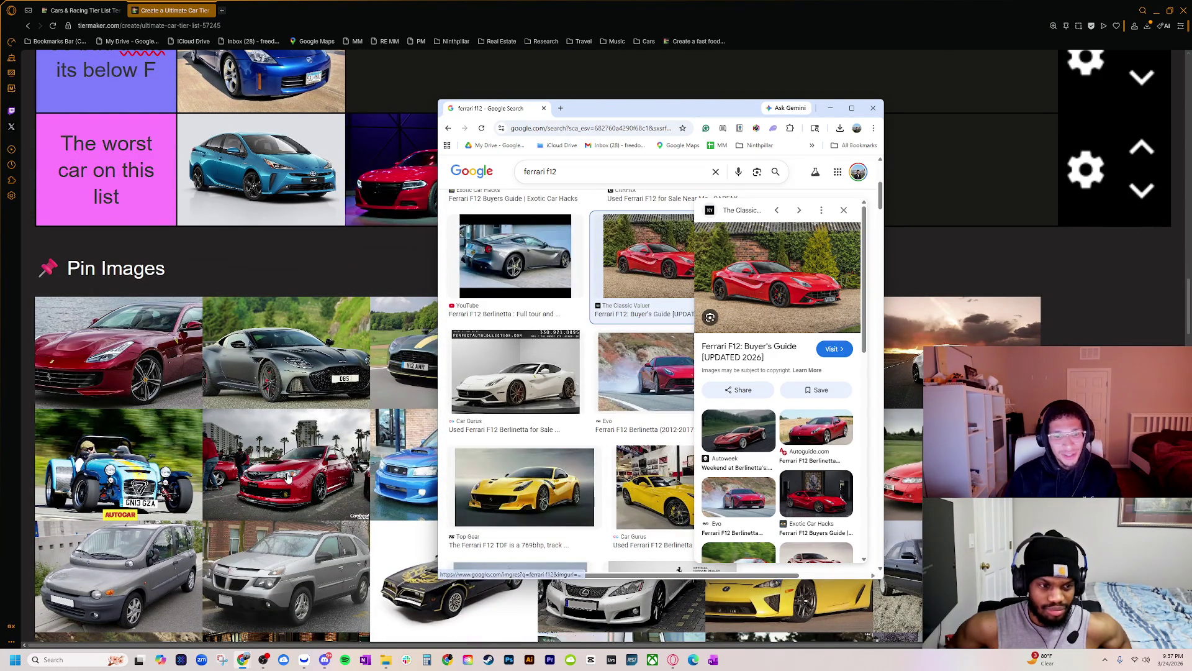
ctrl+scroll(288, 477, down, 1)
ctrl+scroll(287, 477, down, 1)
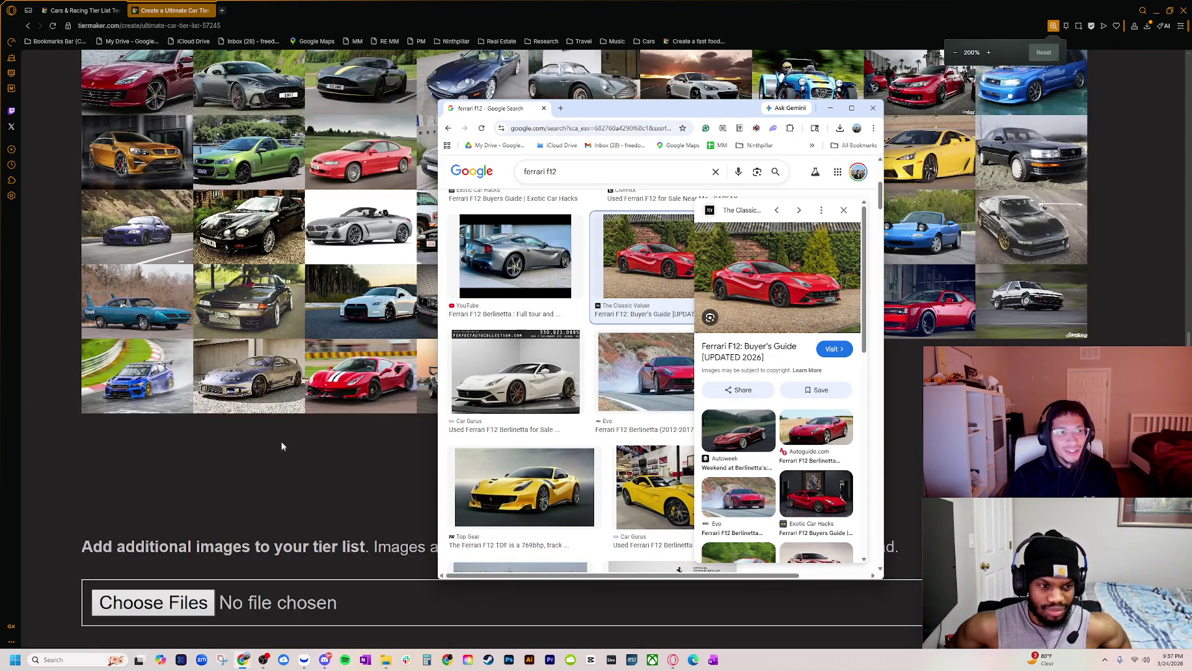
scroll(281, 441, up, 8)
ctrl+scroll(300, 460, down, 1)
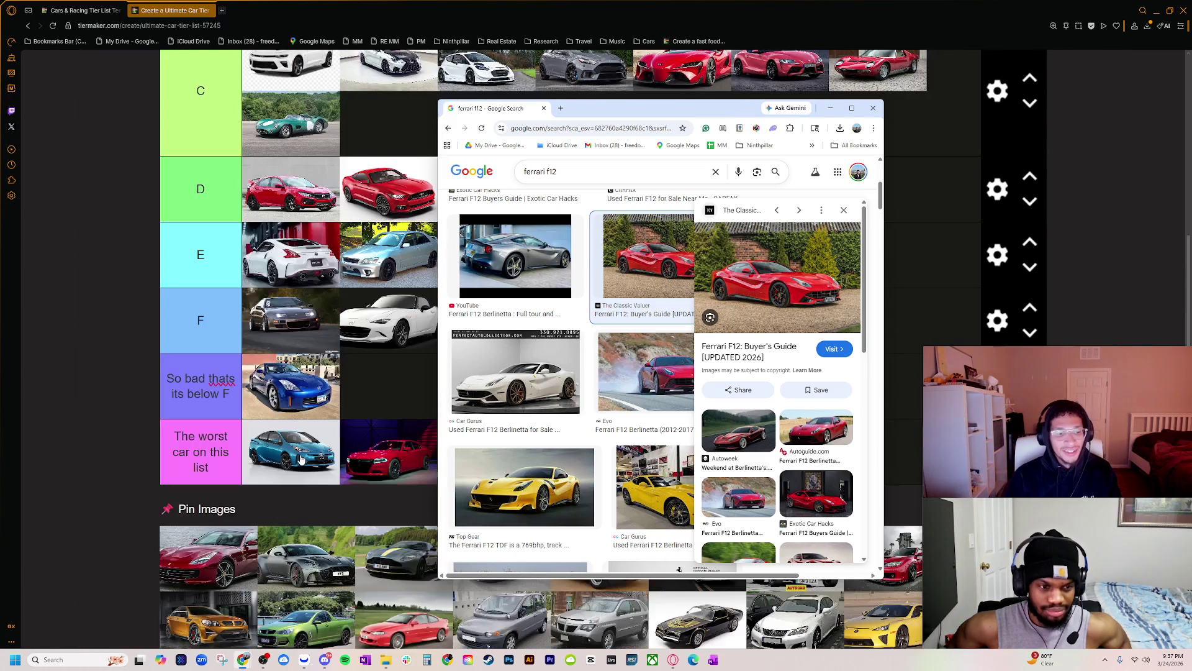
scroll(316, 435, down, 1)
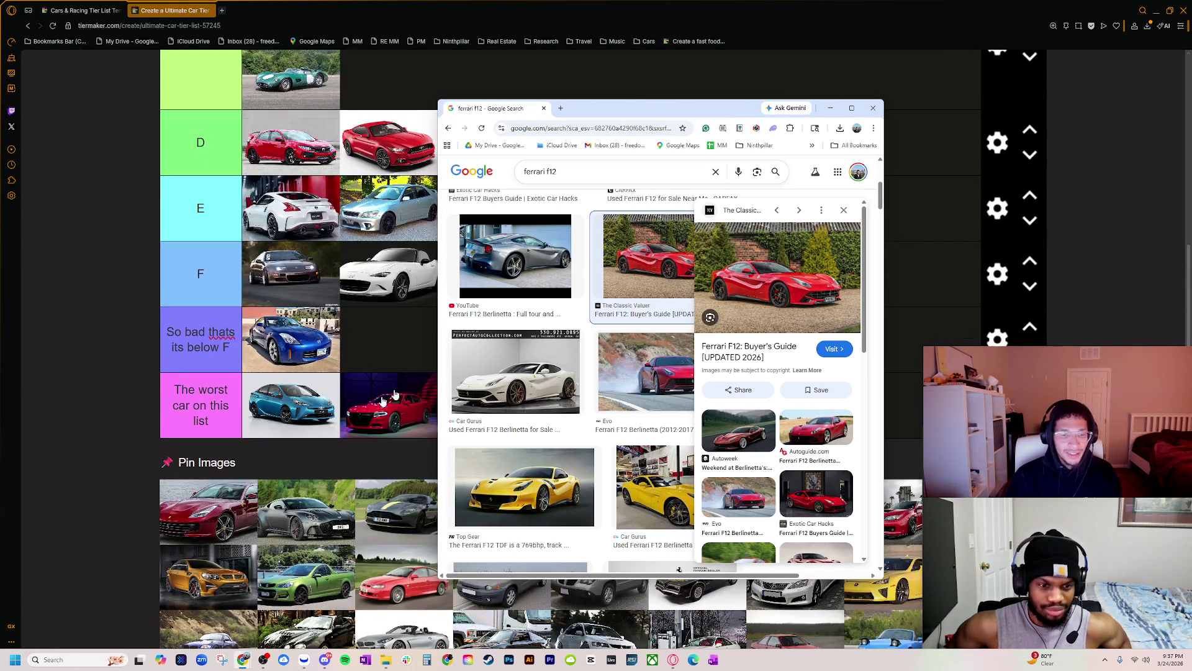
- Preview more F12 photos: YouTube, Car Gurus, Evo, Top Gear TDF, duPont, Carscoops, Truth About Cars
click(533, 293)
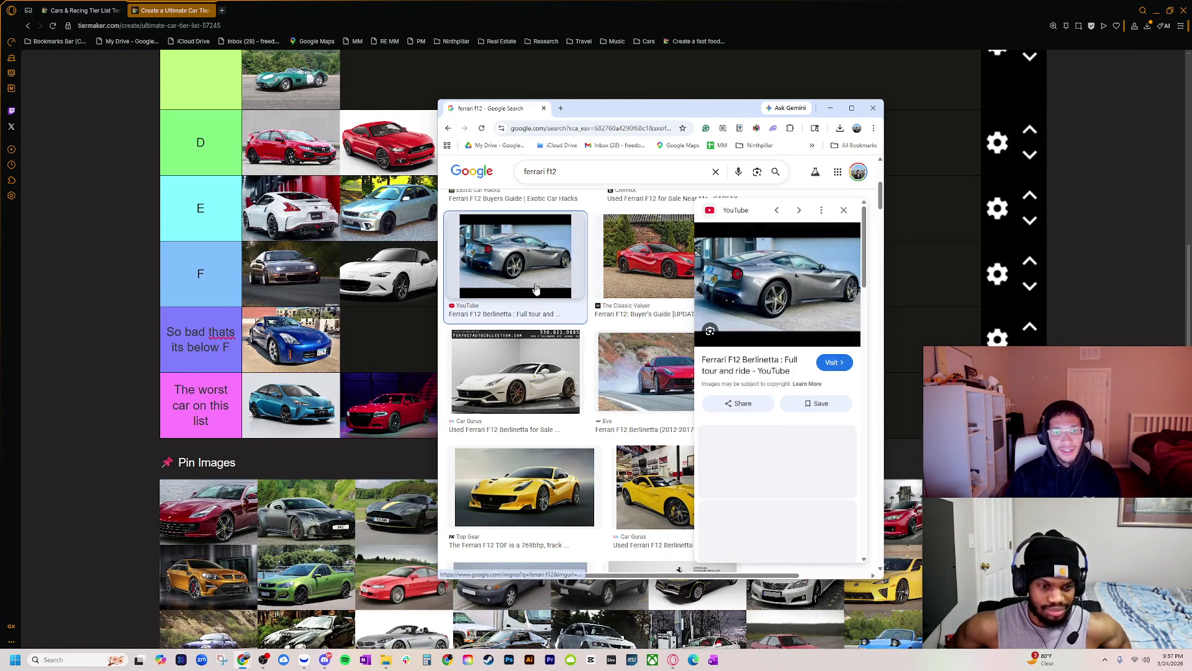
click(517, 390)
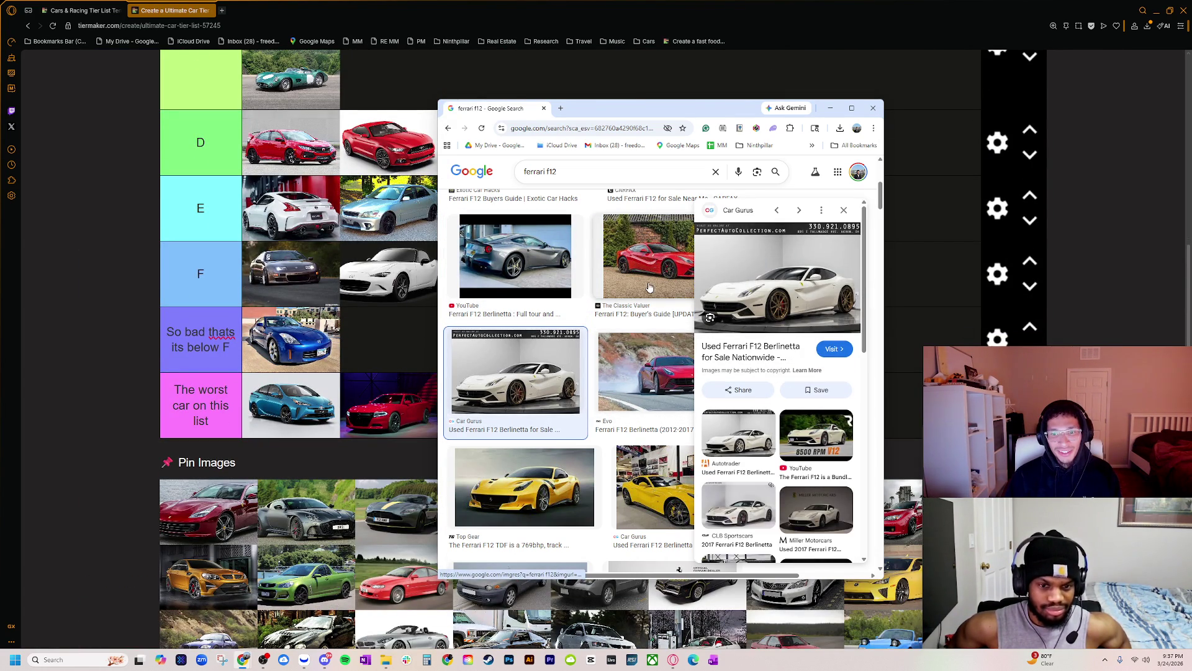
click(649, 382)
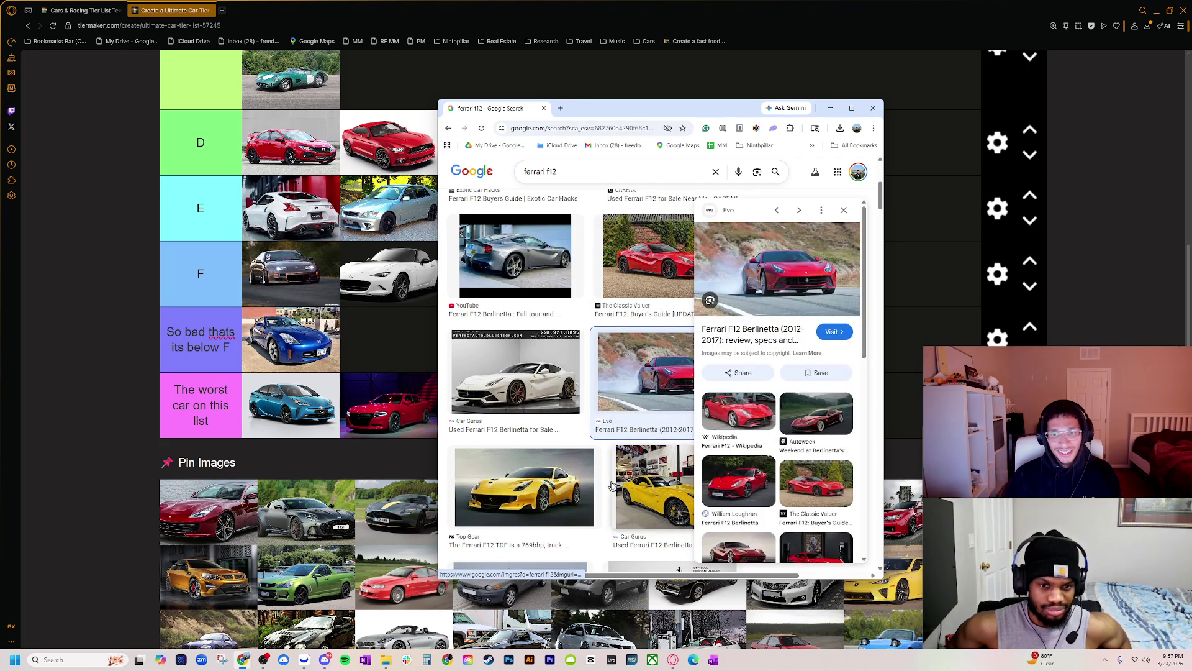
click(571, 491)
scroll(636, 470, down, 1)
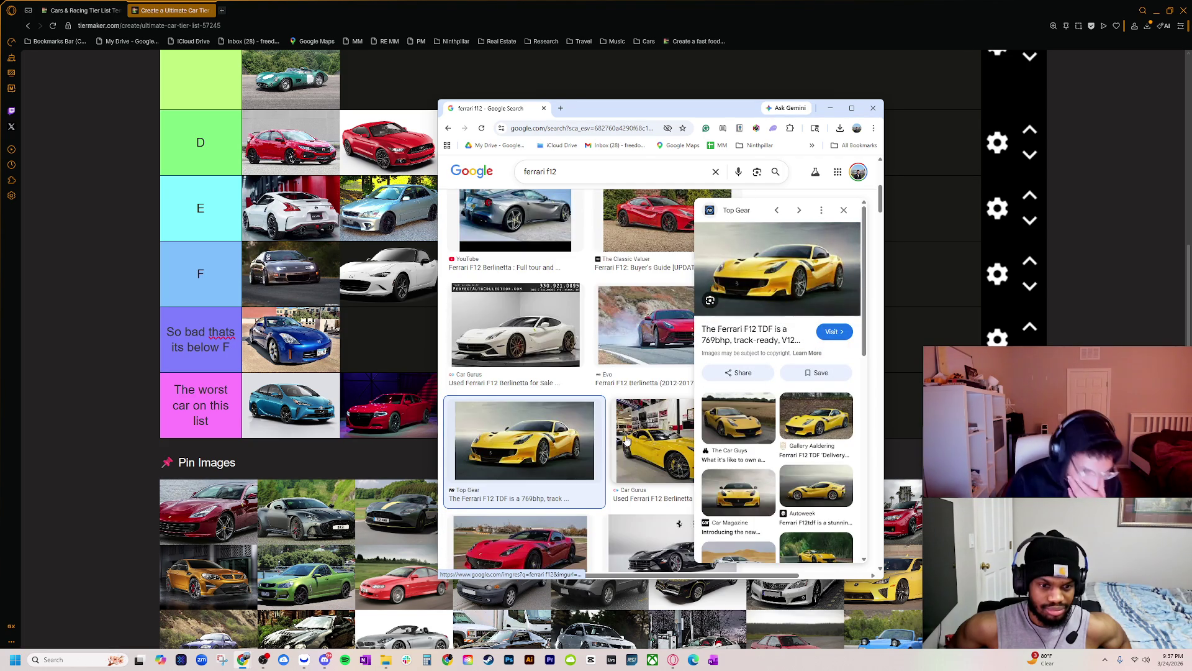
scroll(624, 442, down, 1)
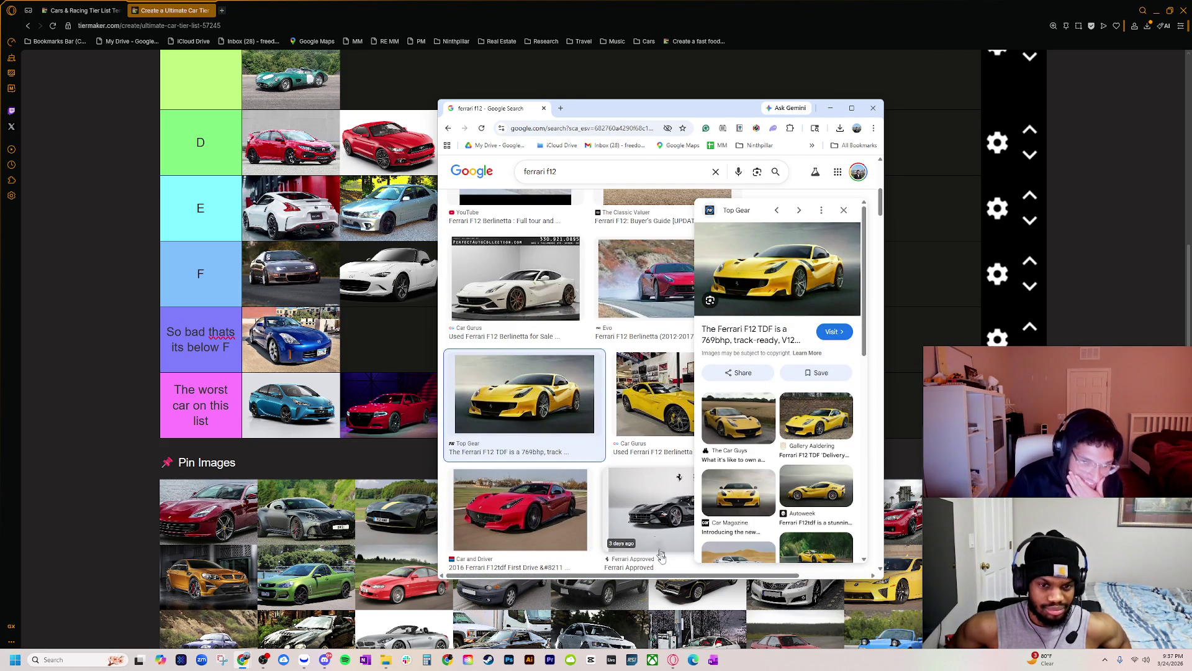
scroll(658, 537, down, 5)
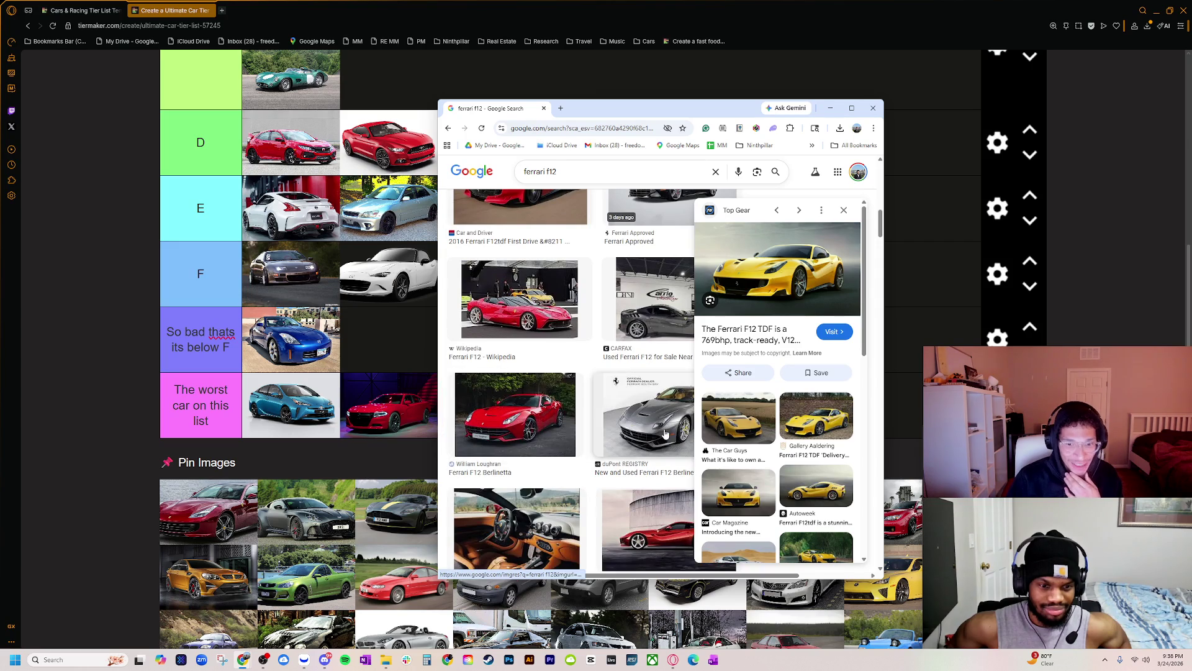
click(597, 442)
scroll(584, 453, down, 3)
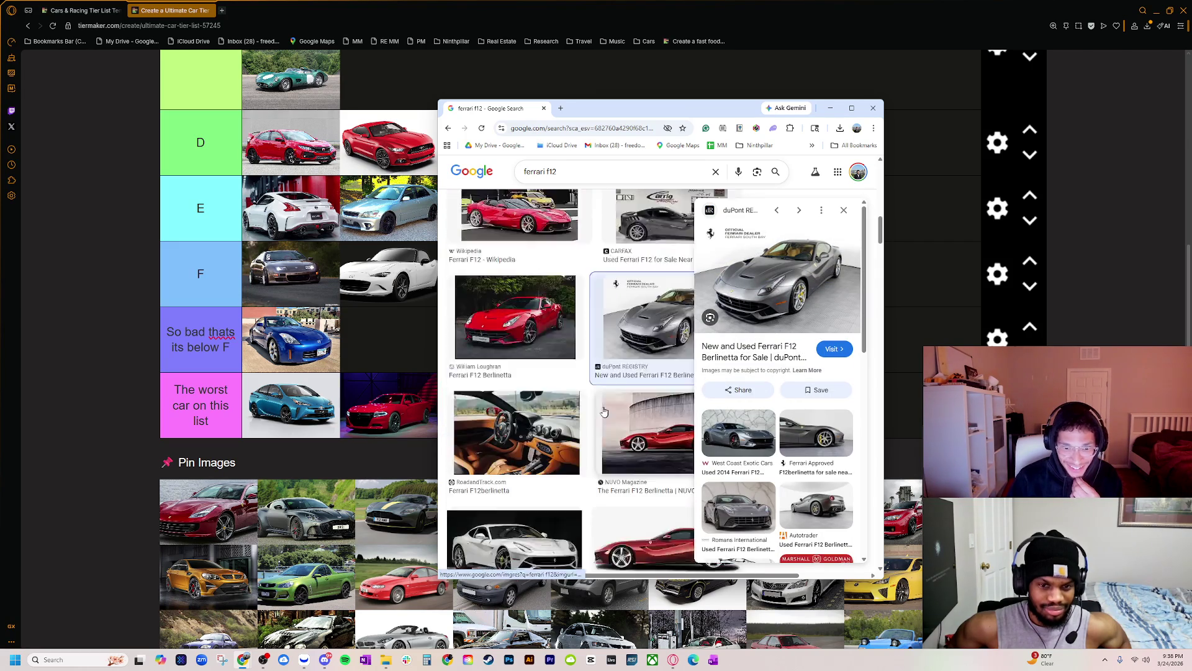
click(552, 477)
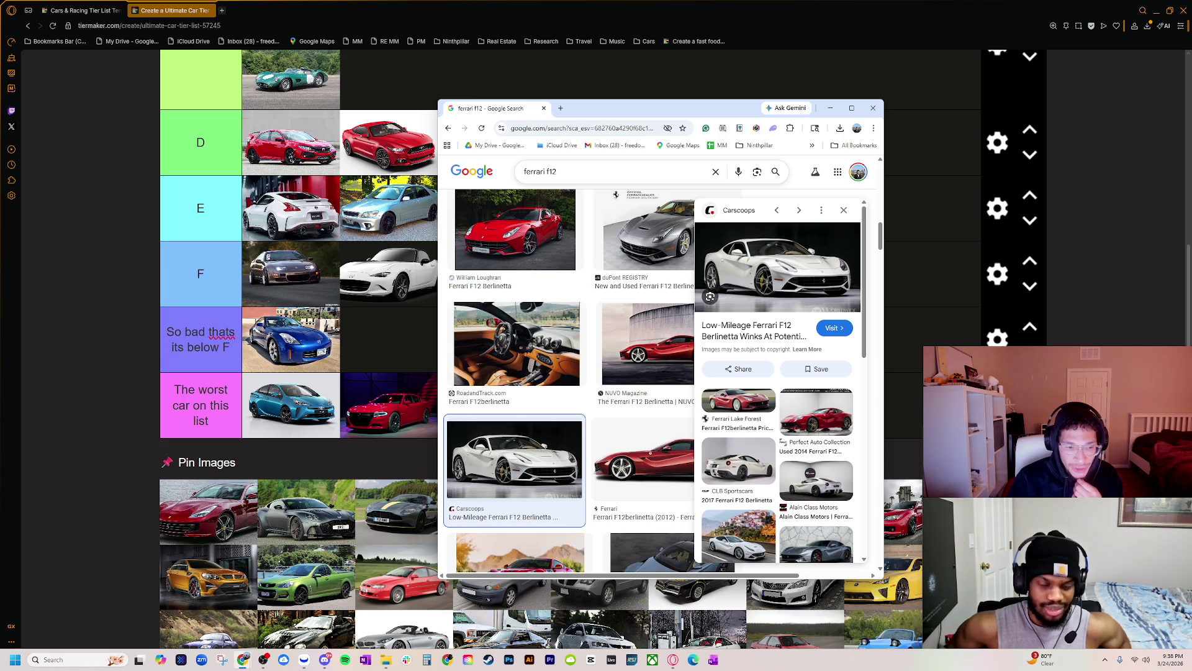
scroll(534, 411, down, 3)
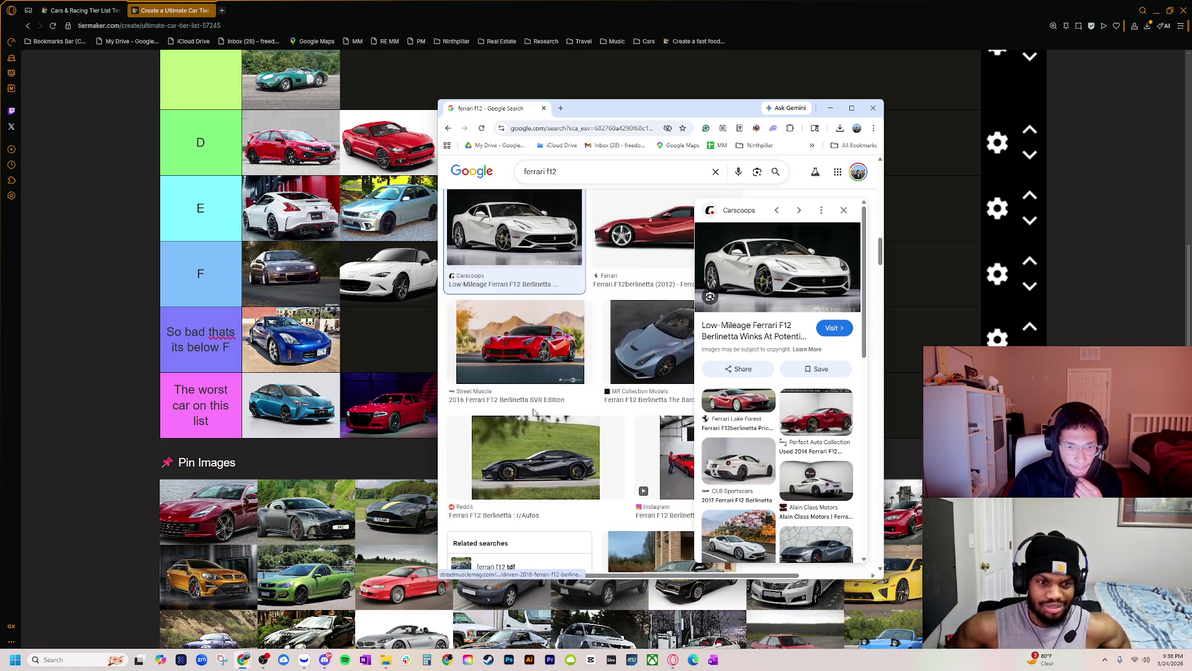
scroll(533, 409, down, 4)
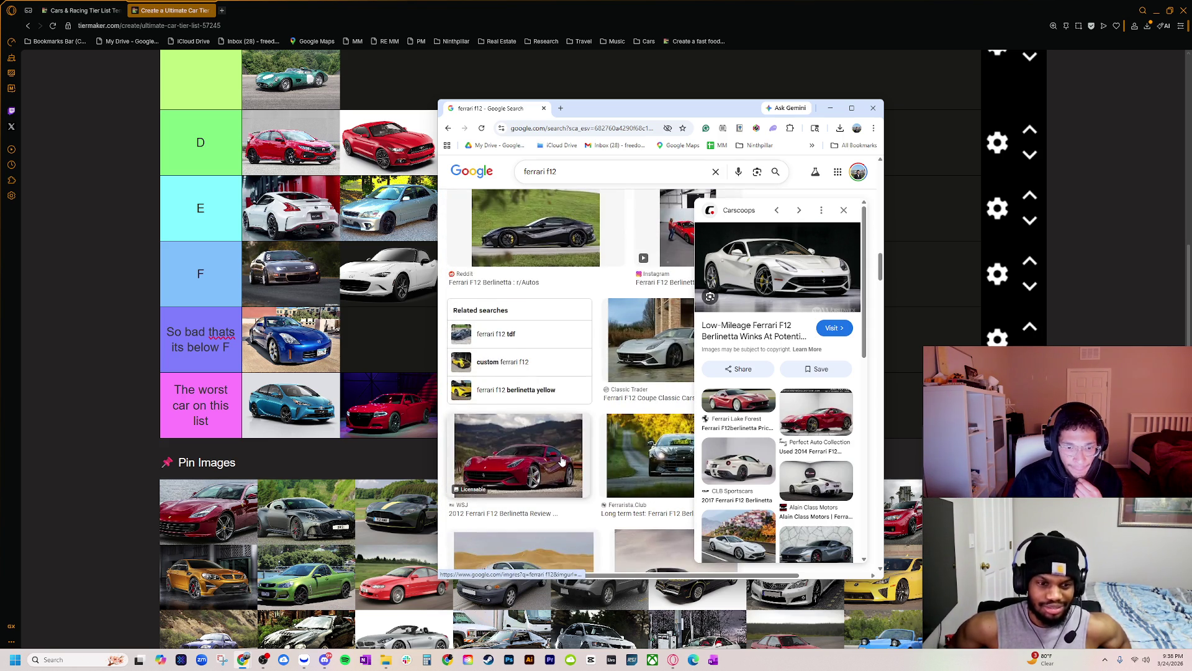
key(Right)
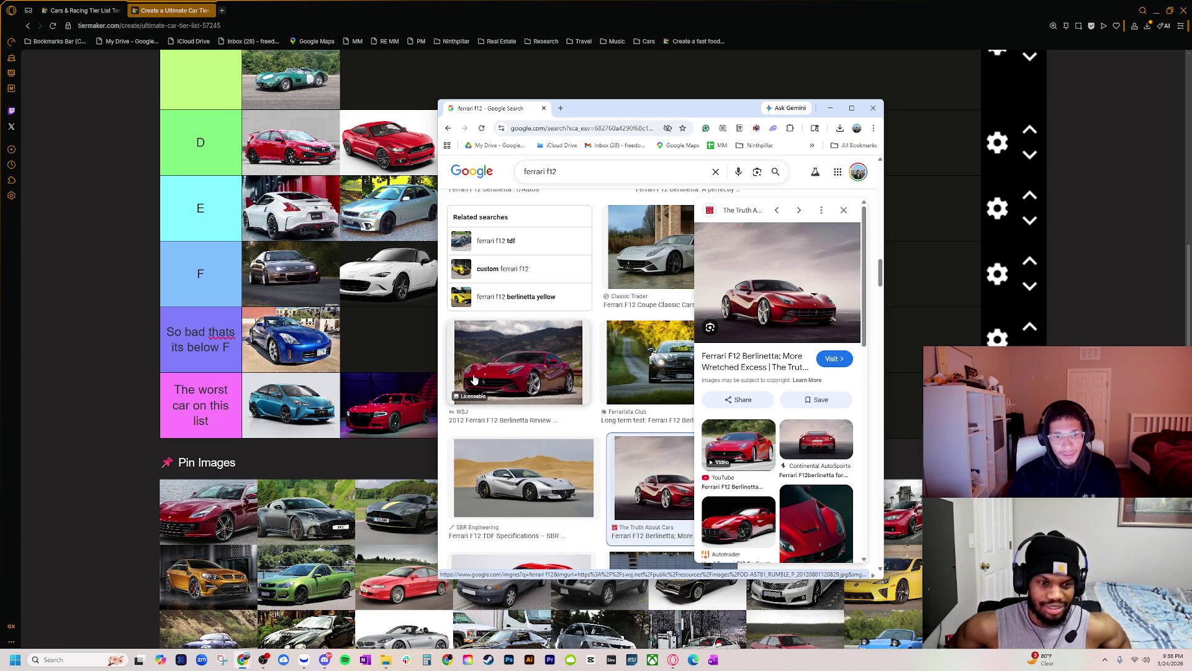
- Preview the red WSJ 2012 F12 Berlinetta, move the window left, and select 'f12' in the query
click(534, 380)
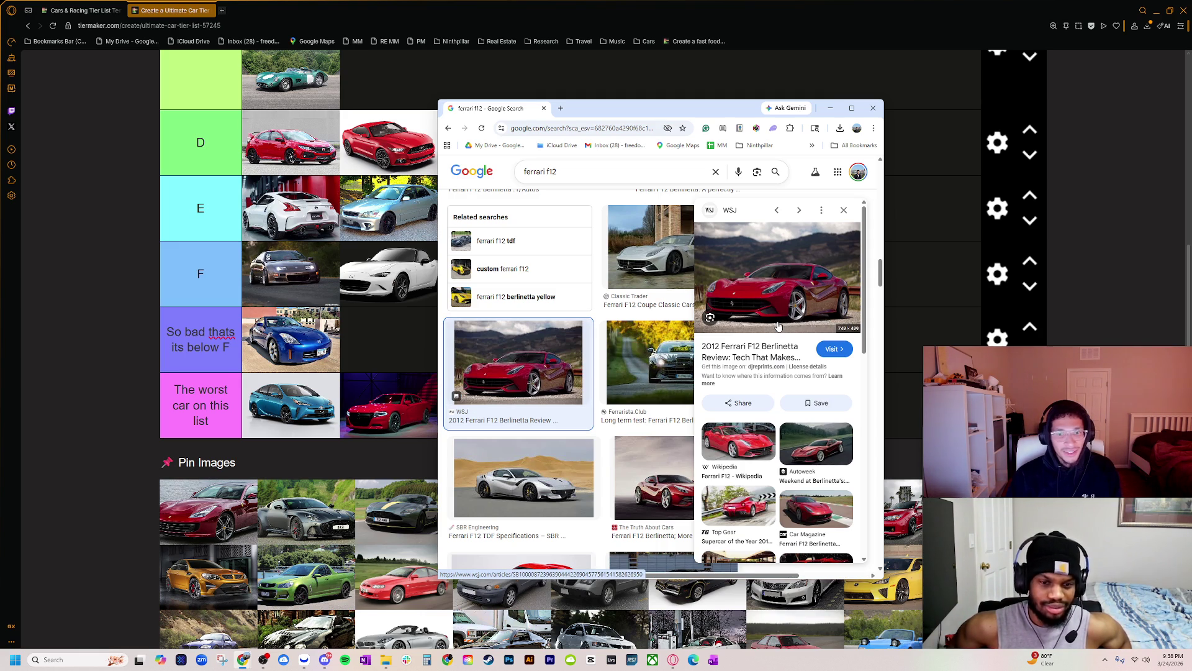
mouse_move(663, 111)
mouse_down()
mouse_move(260, 224)
mouse_move(393, 198)
mouse_move(713, 193)
mouse_move(755, 131)
mouse_up()
scroll(314, 447, up, 2)
scroll(318, 445, up, 1)
scroll(336, 446, up, 2)
scroll(360, 447, down, 4)
scroll(381, 449, down, 10)
scroll(382, 449, up, 3)
mouse_move(718, 133)
mouse_down()
mouse_move(353, 119)
mouse_move(433, 120)
mouse_up()
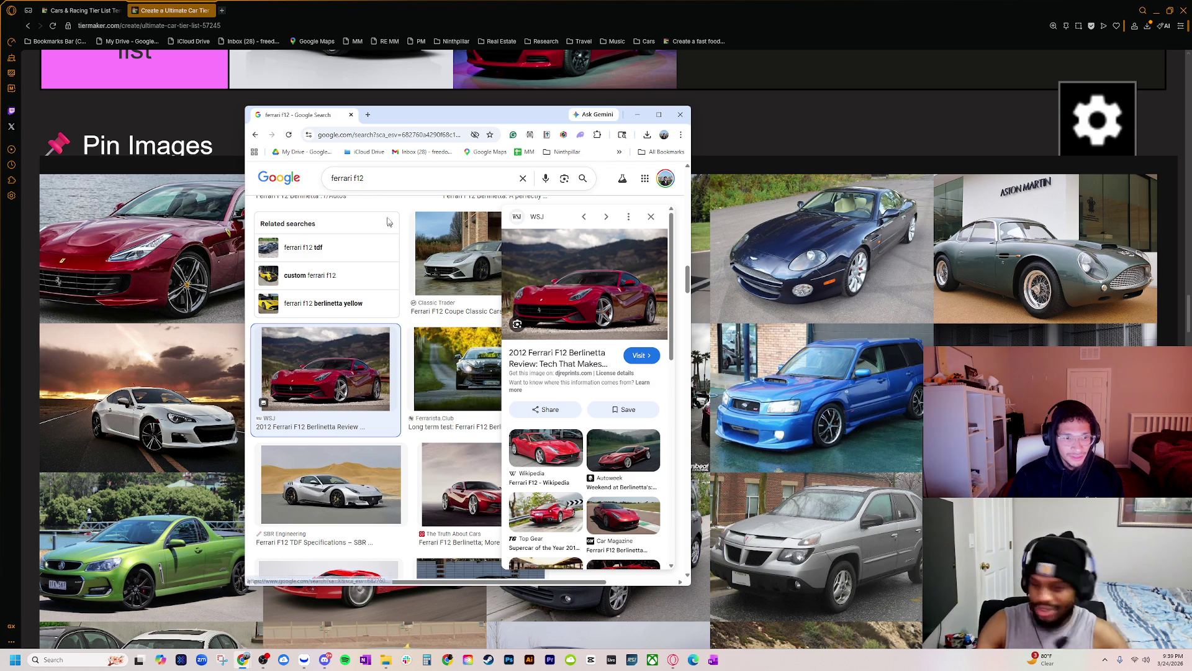
double_click(359, 178)
- Search Google Images for 'ferrari california' and briefly preview one result
text(cal)
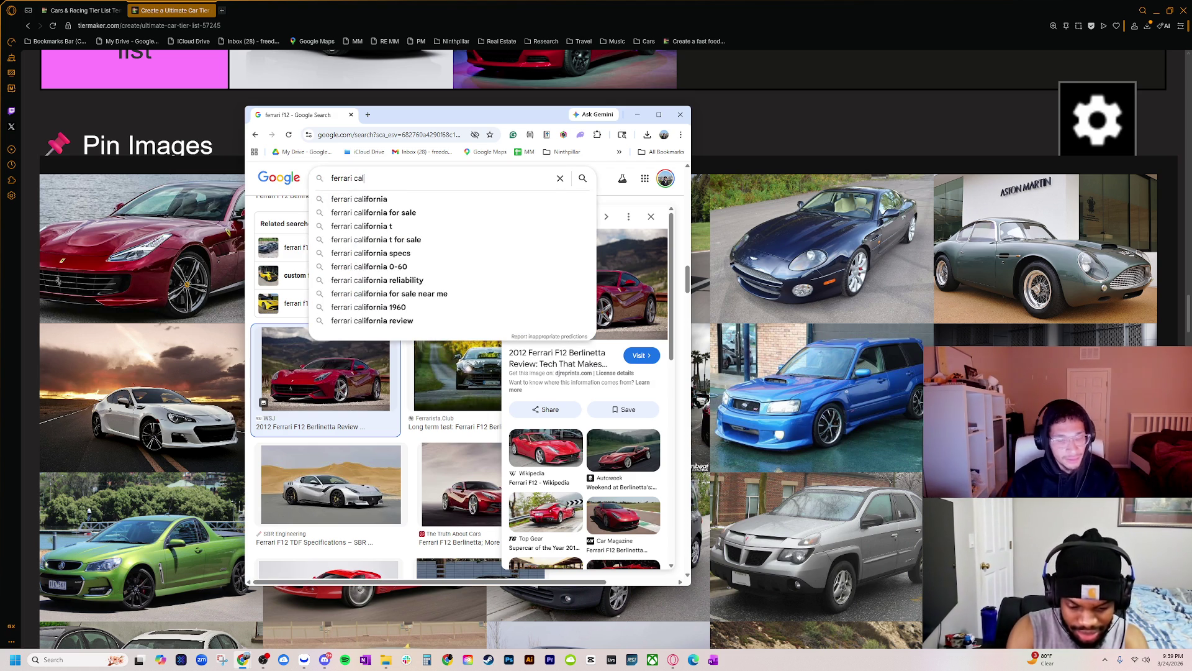
text(ifornia)
key(Return)
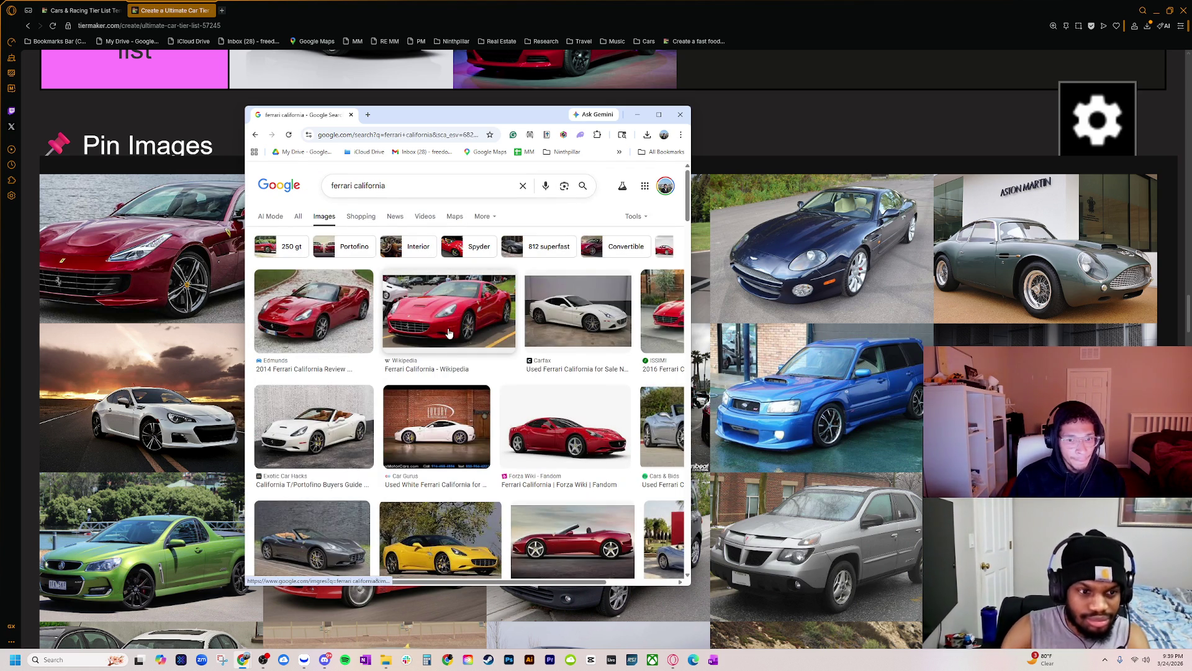
click(449, 333)
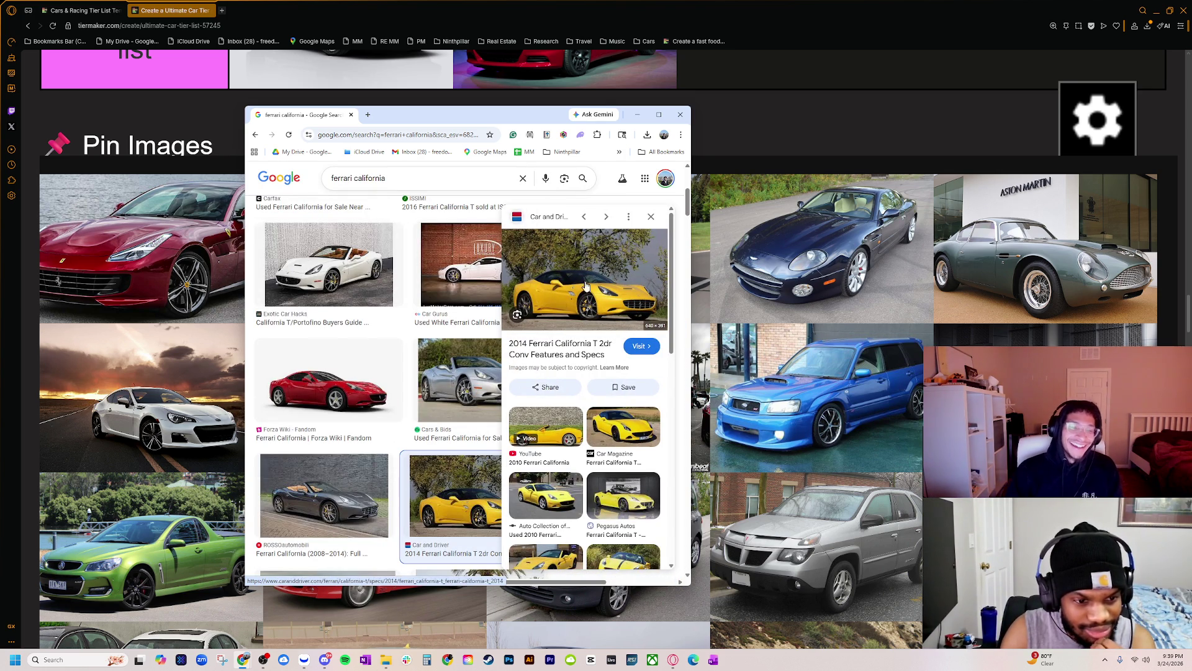
click(652, 217)
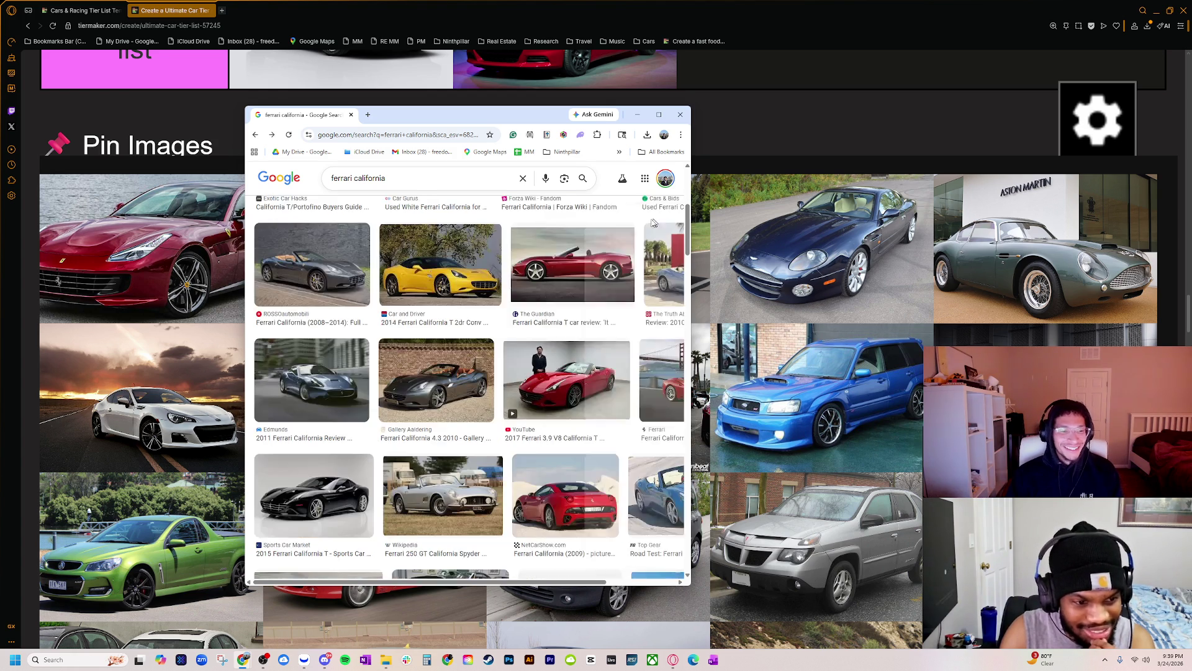
- Preview the red Ferrari California T convertible, then delete 'california' from the search query
scroll(435, 379, down, 2)
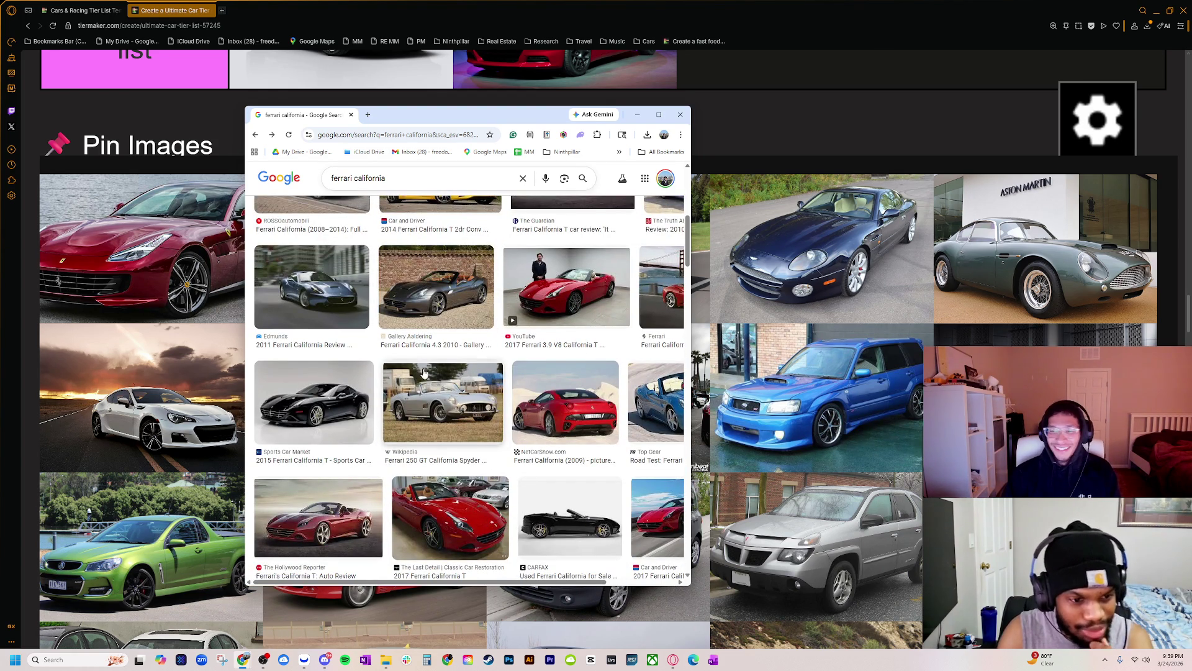
scroll(492, 347, down, 2)
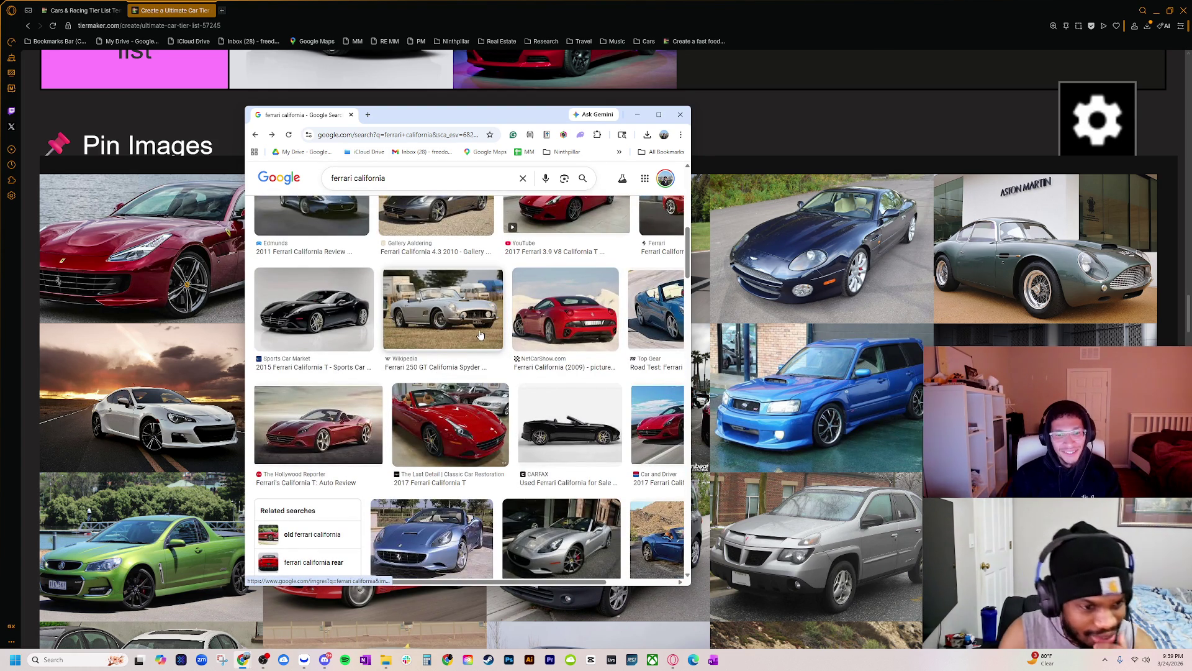
click(329, 411)
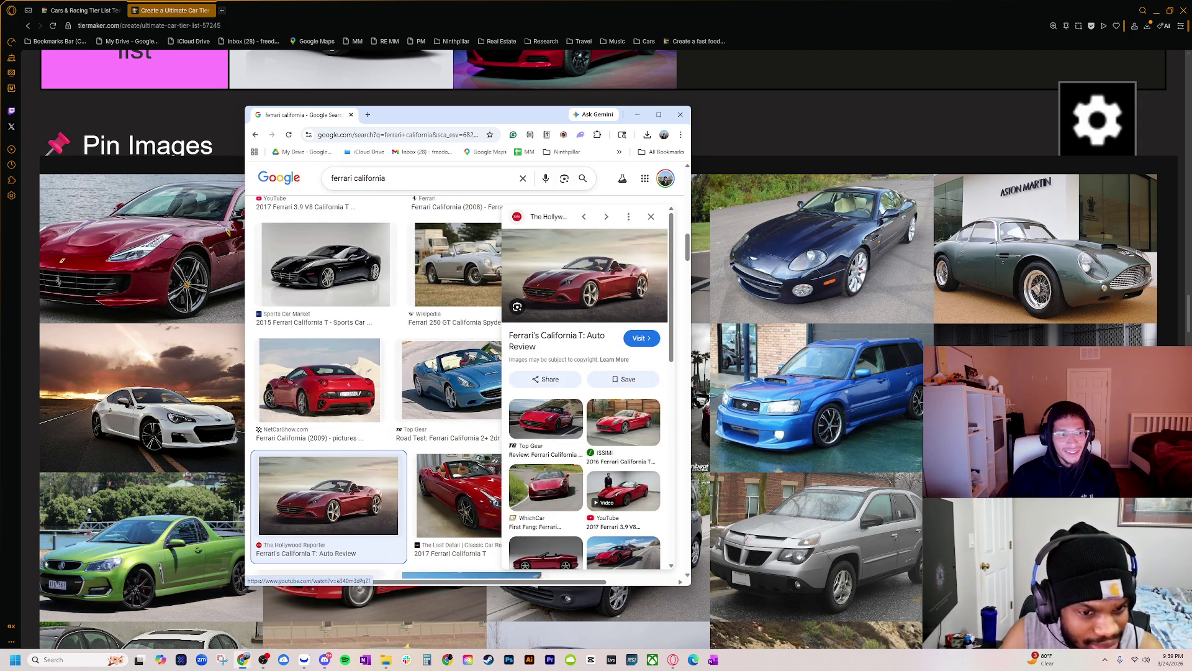
click(397, 178)
key(ctrl+BackSpace)
- Search Google Images for 'ferrari hatchback' and preview the blue and white Ferrari FF photos
text(hatch)
text(back)
key(Return)
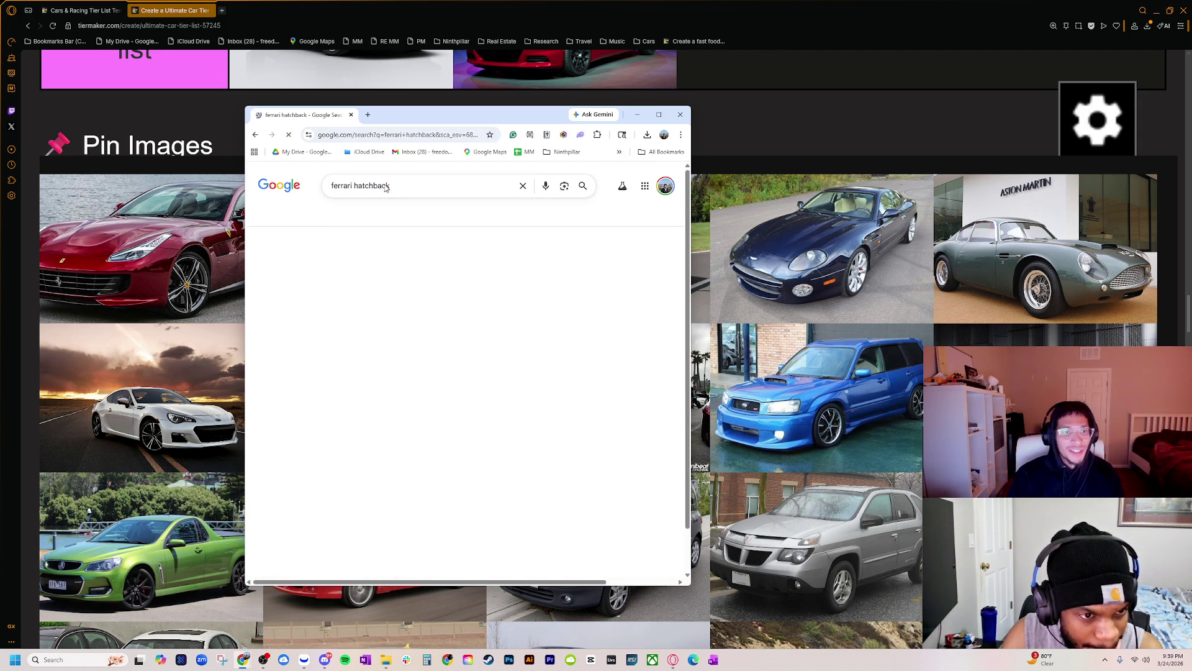
click(466, 352)
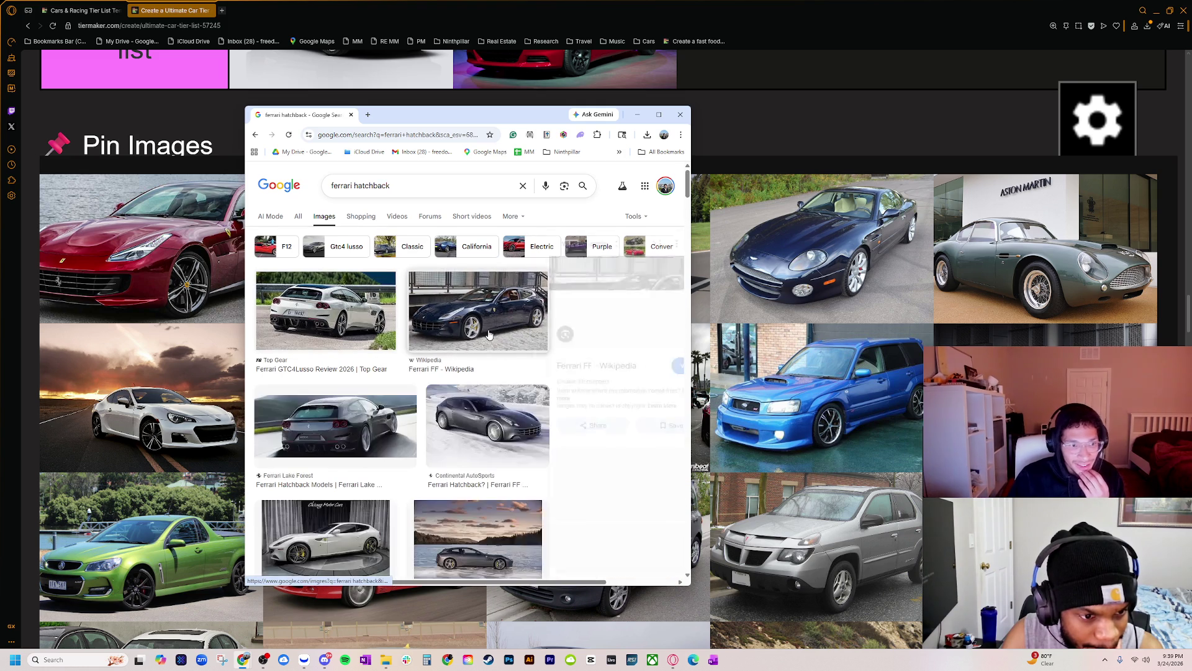
scroll(436, 430, down, 3)
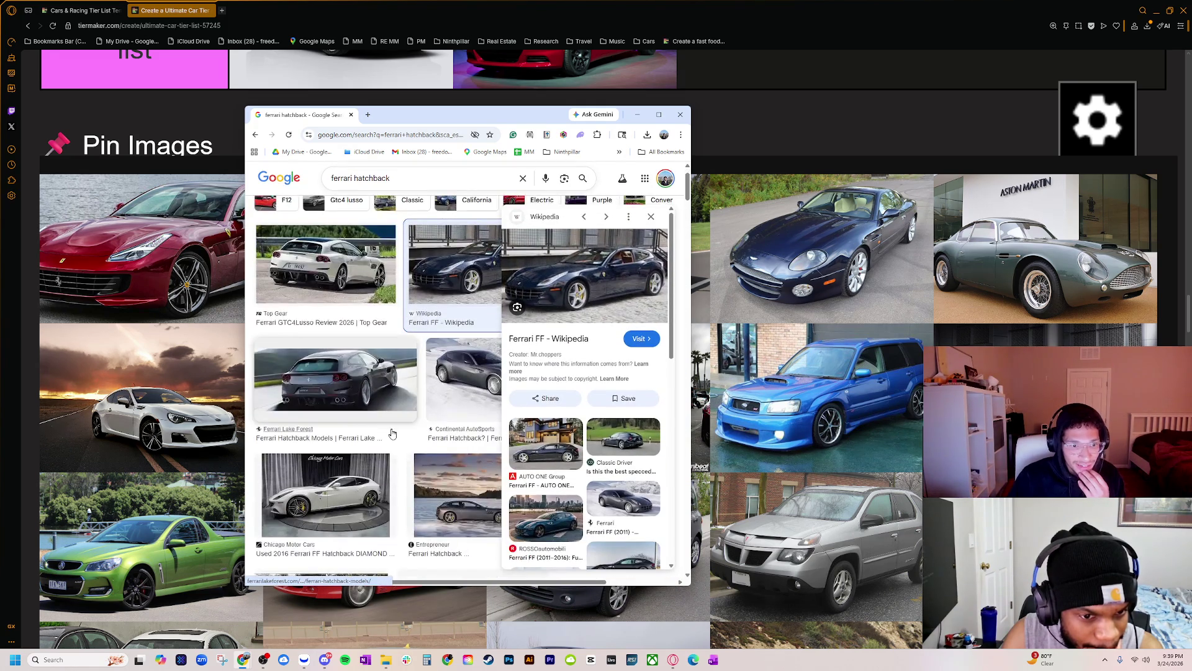
click(365, 391)
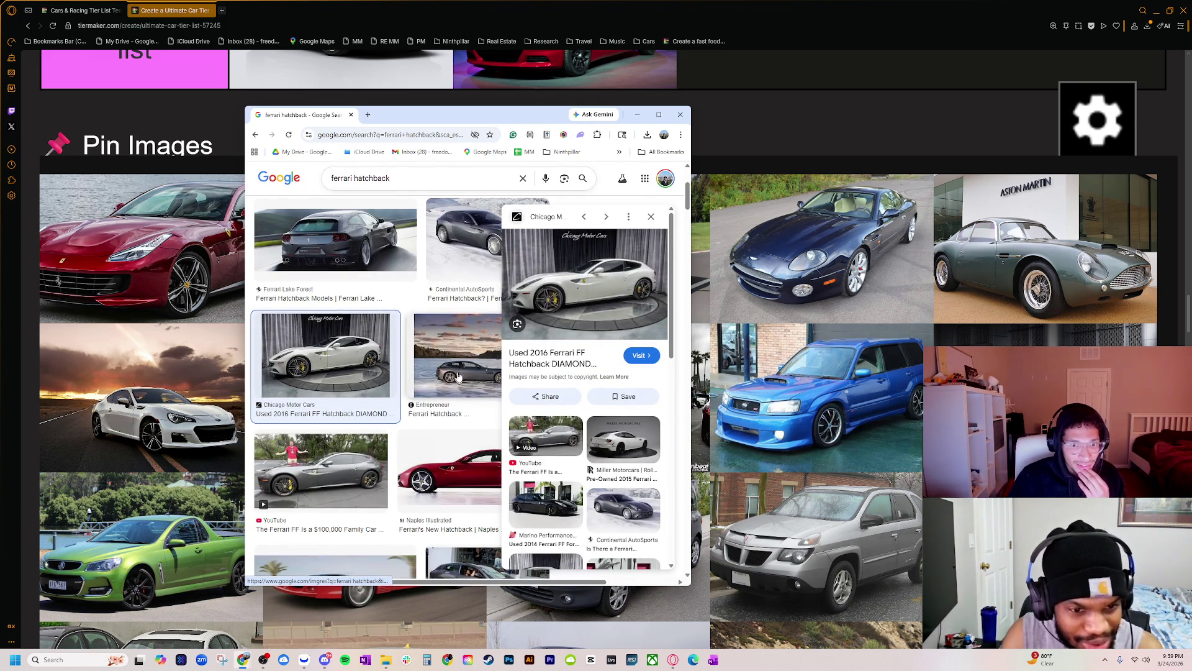
click(434, 379)
- Preview more Ferrari FF hatchback images, enlarge and reposition the browser window, then close it
scroll(433, 410, down, 2)
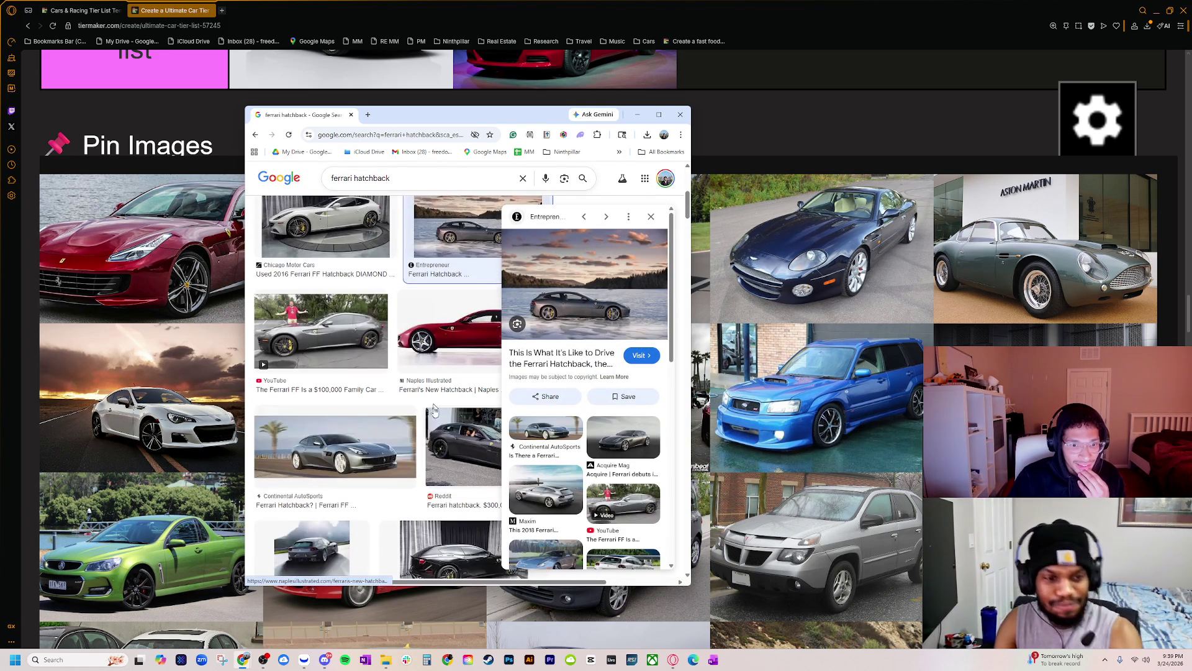
click(367, 463)
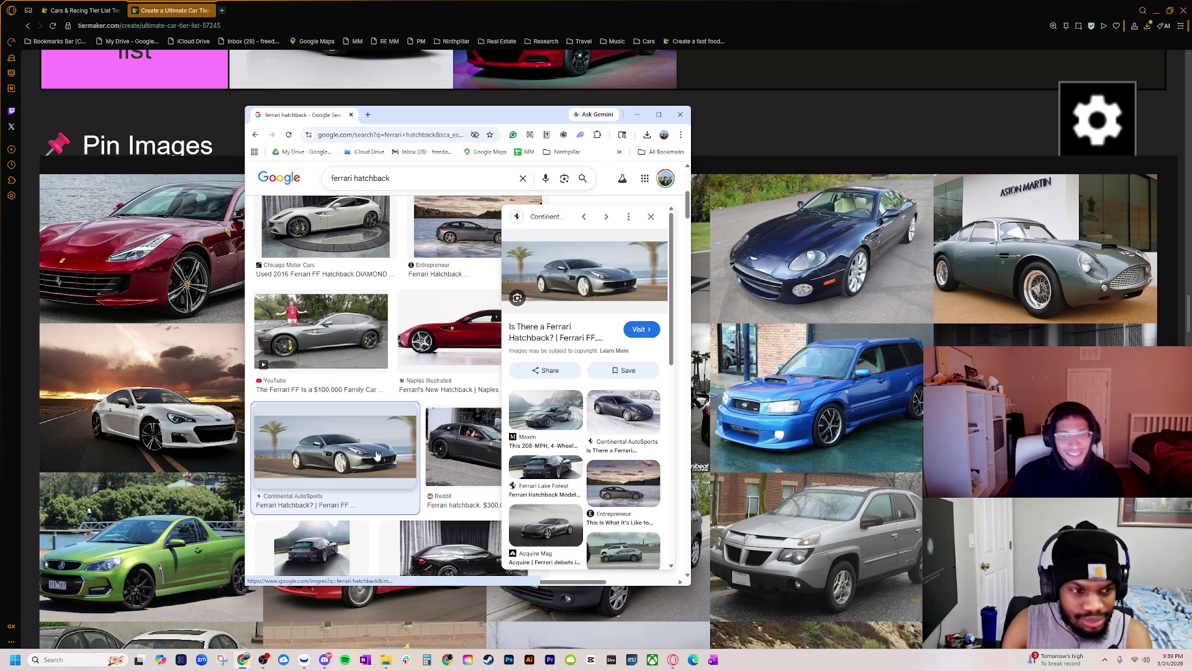
click(454, 456)
click(456, 531)
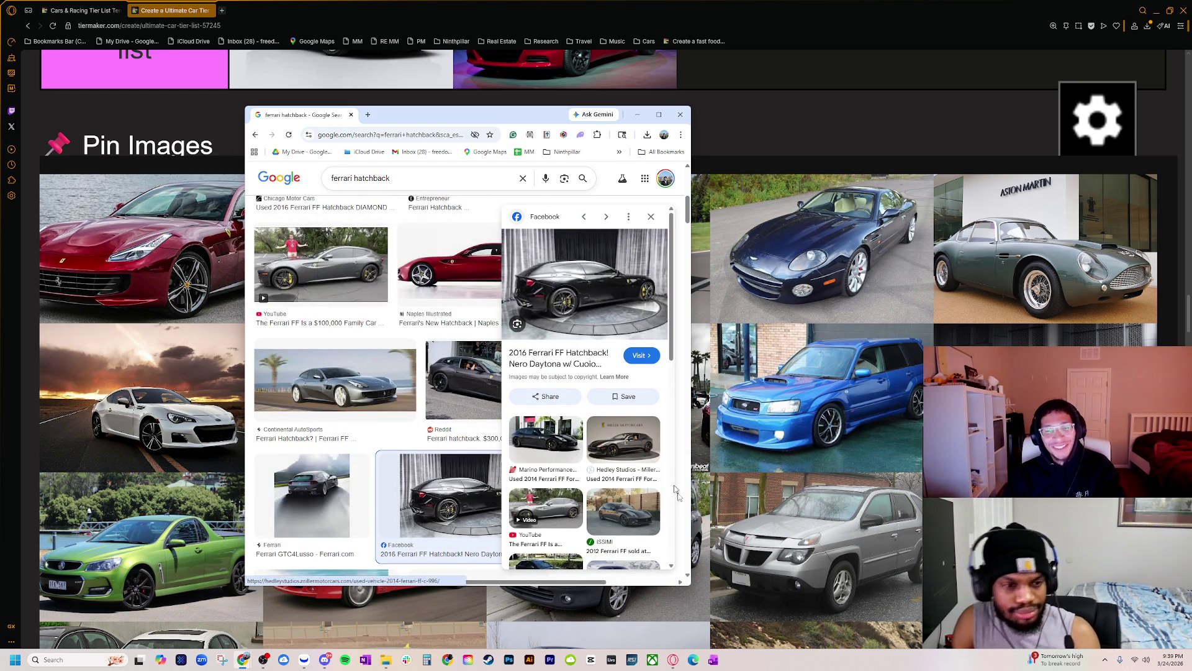
mouse_move(690, 585)
mouse_down()
mouse_move(819, 572)
mouse_move(1010, 606)
mouse_up()
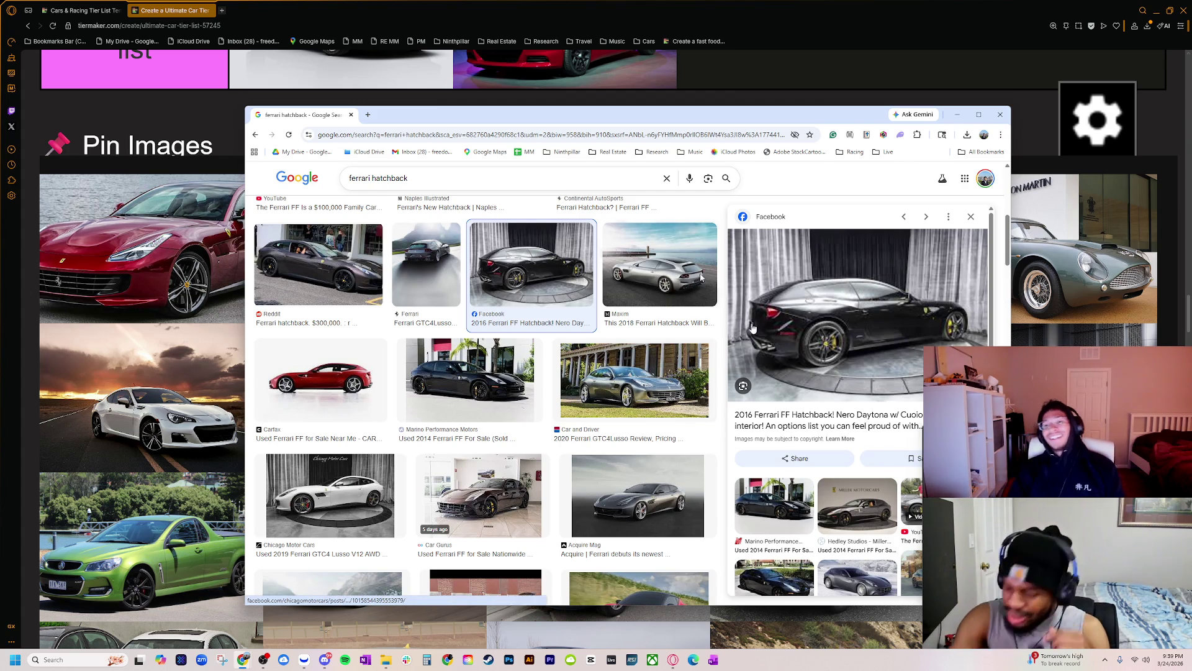
scroll(512, 352, down, 10)
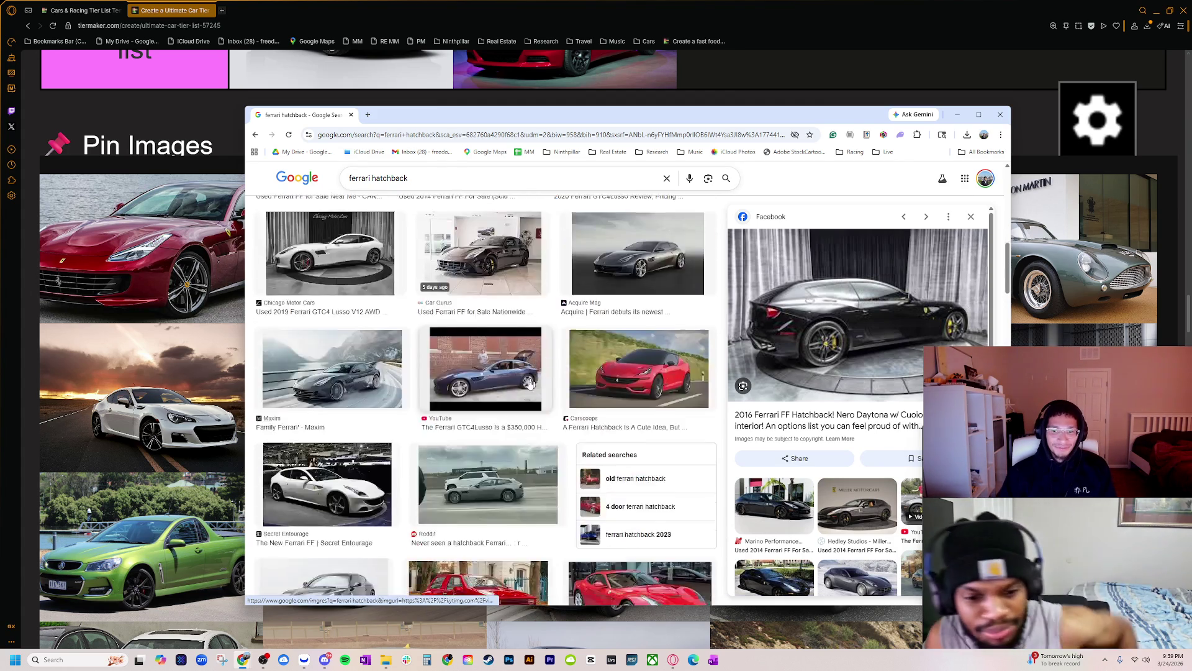
click(542, 415)
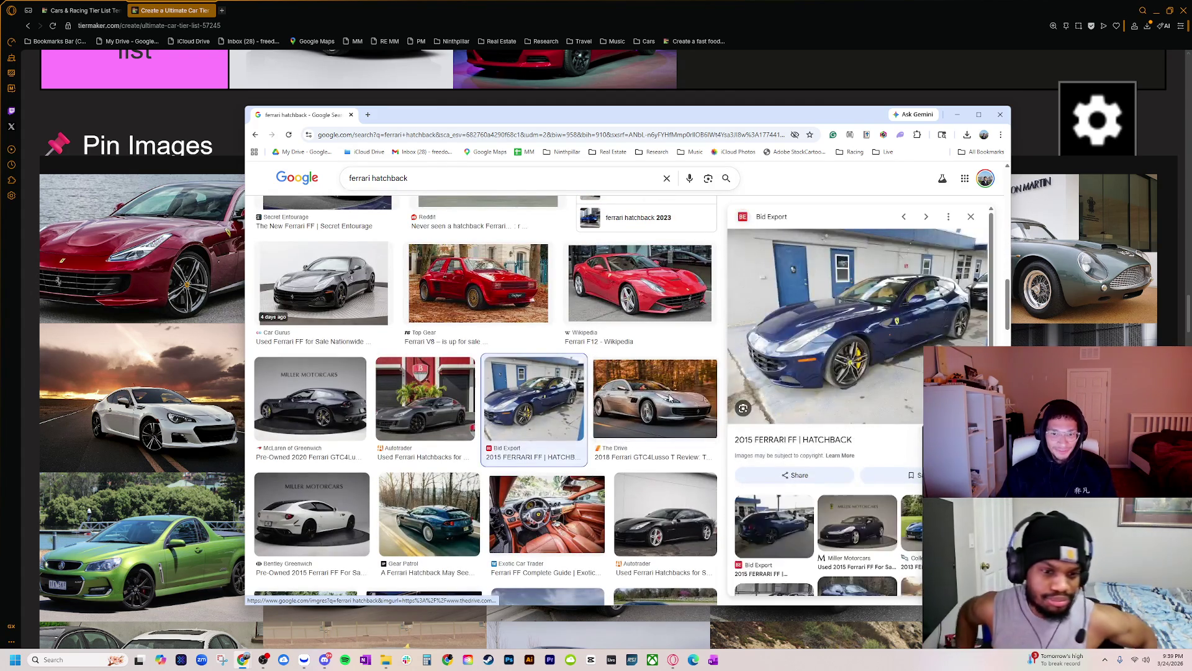
key(Right)
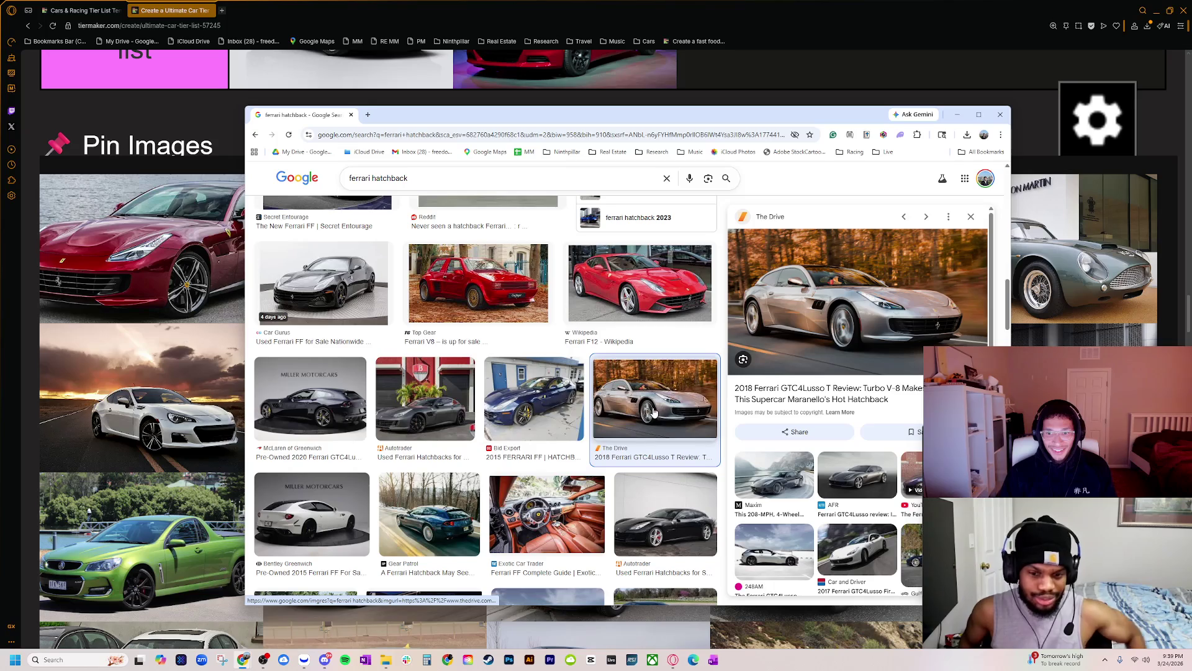
drag(784, 115, 672, 88)
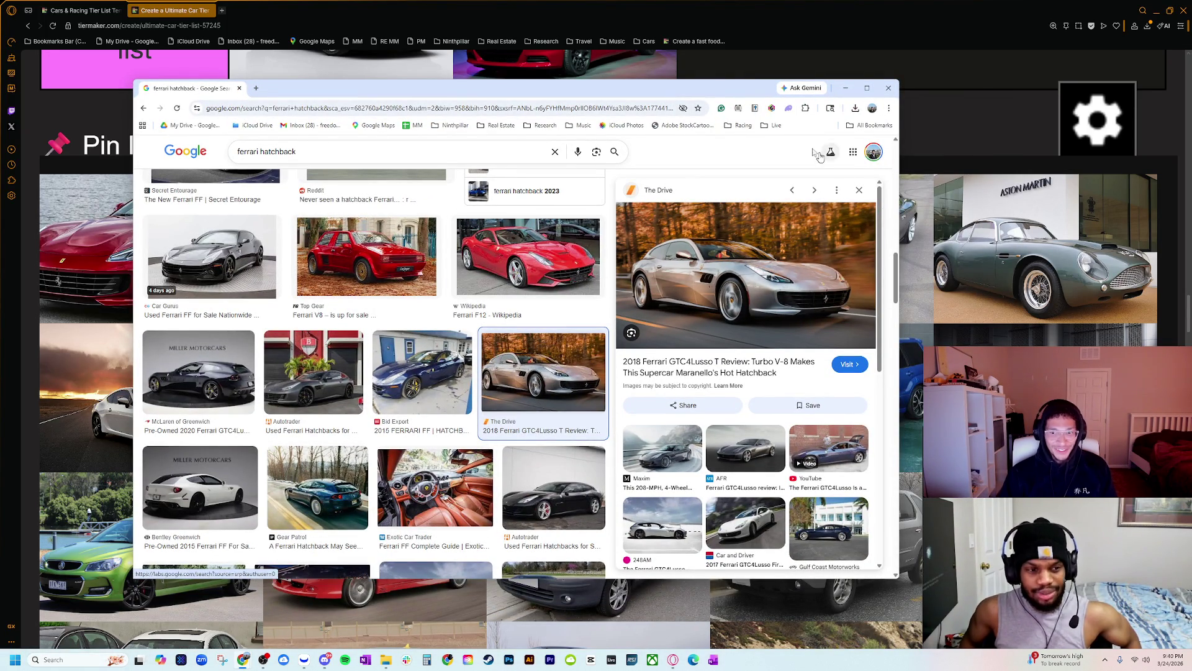
click(888, 88)
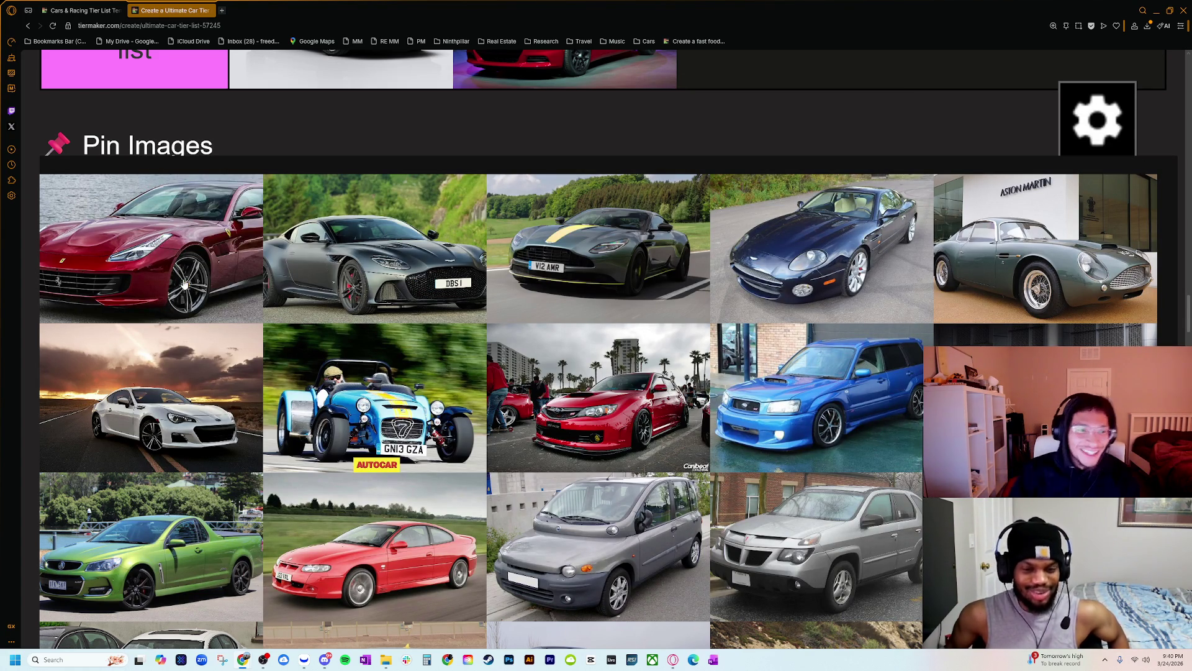
- Zoom the tier list out twice, rank the red Ferrari in the F tier, and center the DB12 search
scroll(233, 327, up, 3)
key(ctrl+minus)
key(ctrl+minus)
key(ctrl+minus)
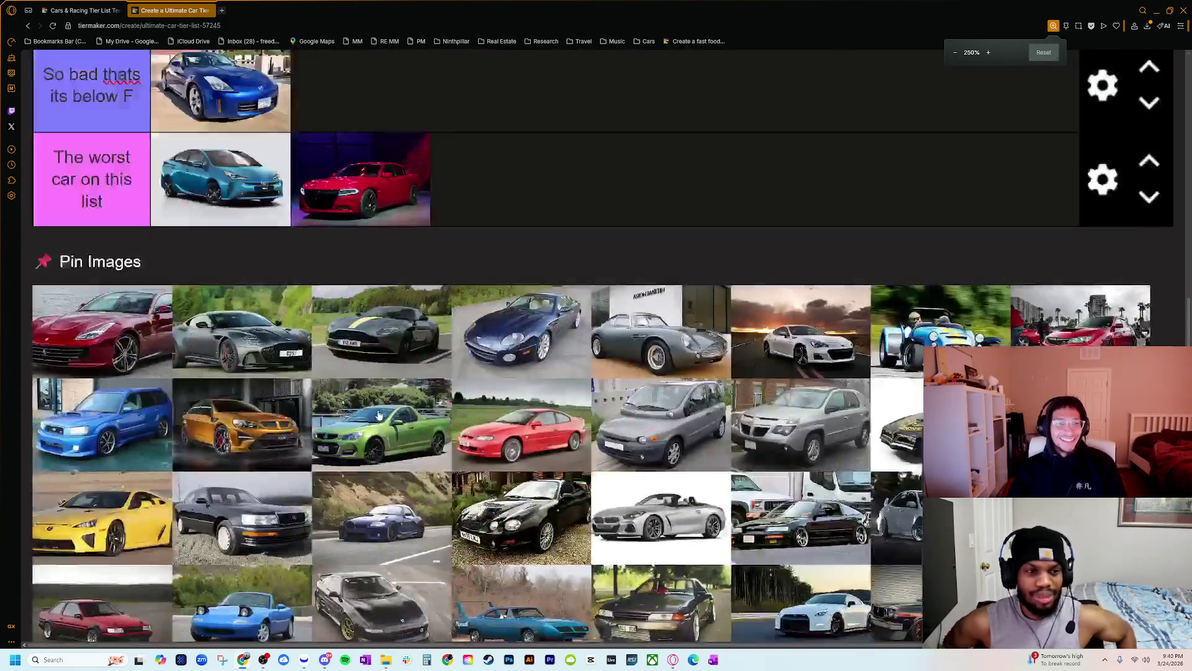
scroll(379, 410, up, 2)
key(ctrl+minus)
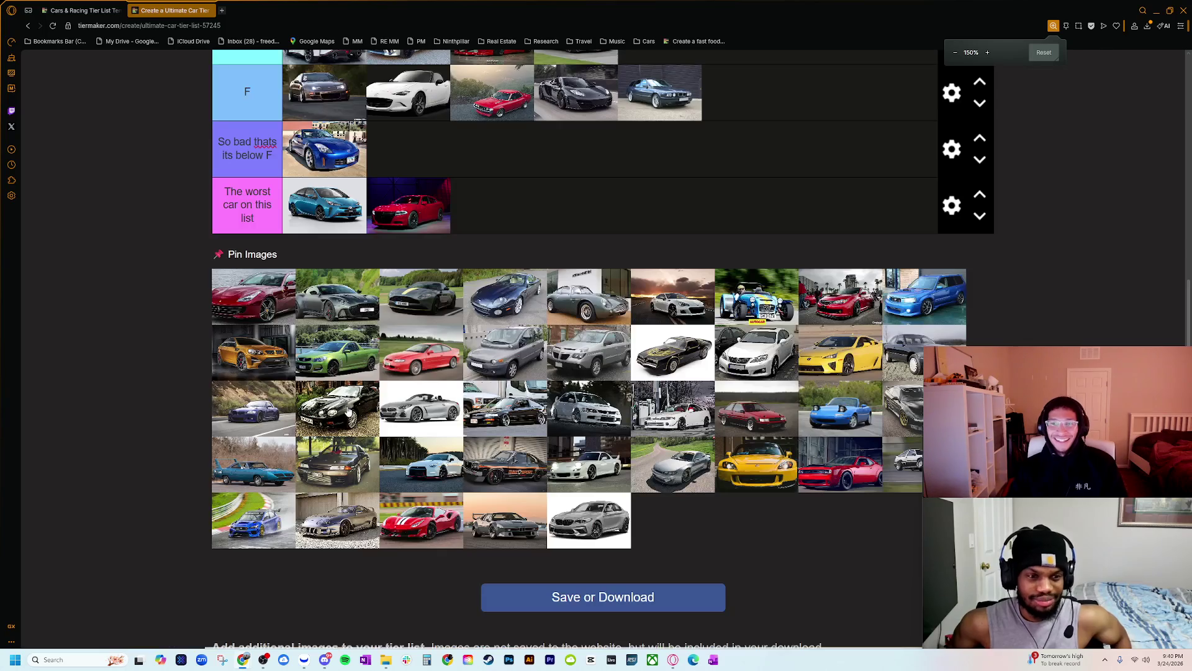
scroll(292, 528, up, 5)
mouse_move(257, 595)
mouse_down()
mouse_move(714, 416)
mouse_move(658, 417)
mouse_up()
scroll(305, 449, down, 3)
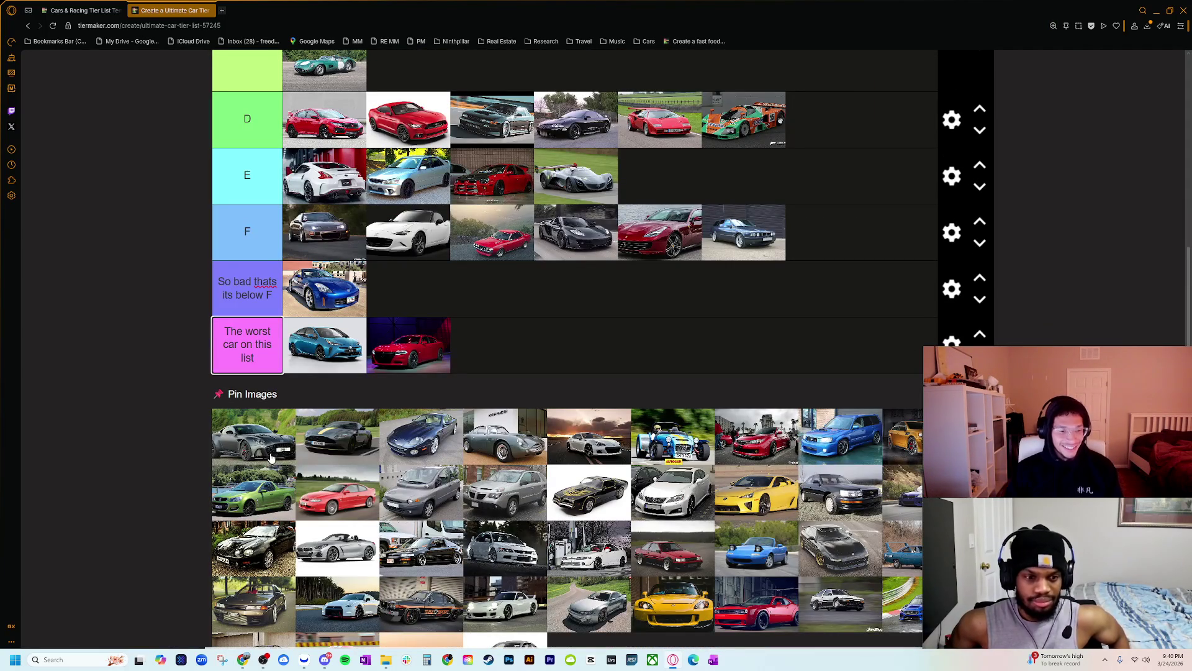
scroll(273, 466, up, 2)
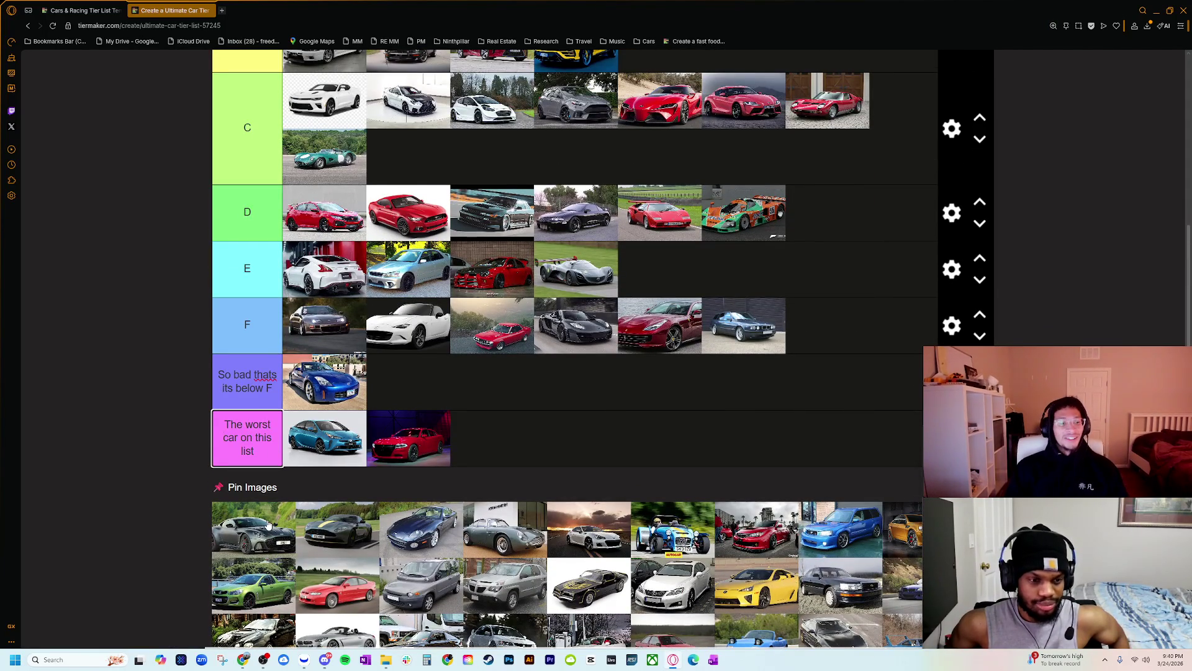
scroll(285, 523, down, 2)
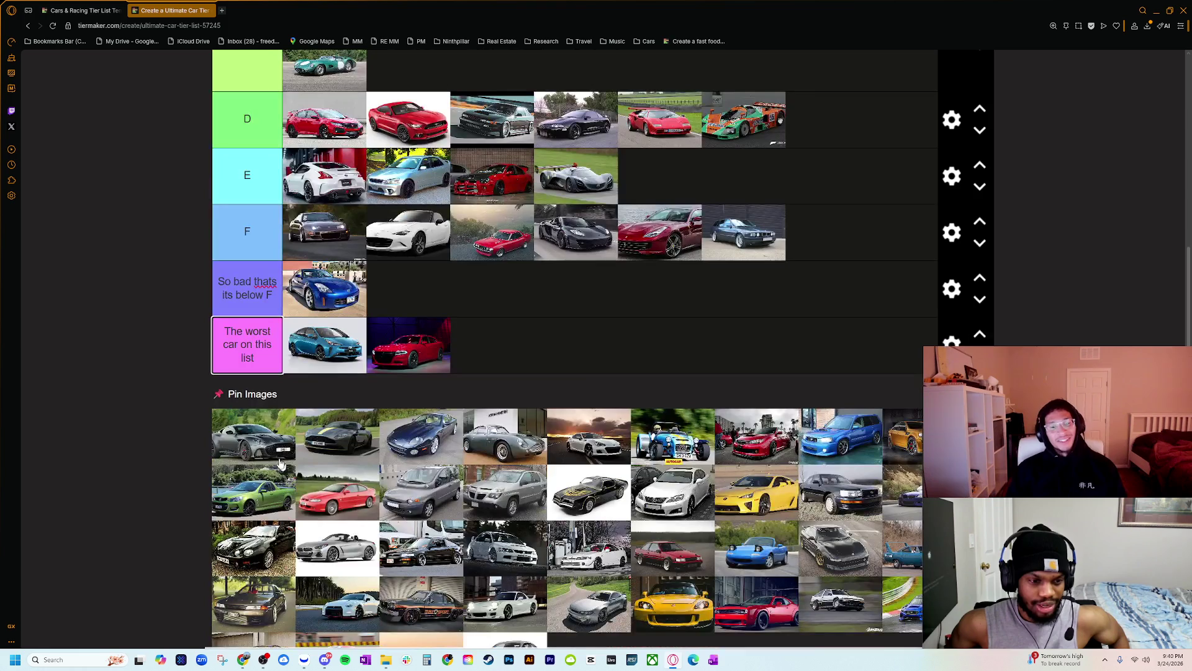
ctrl+scroll(264, 458, up, 2)
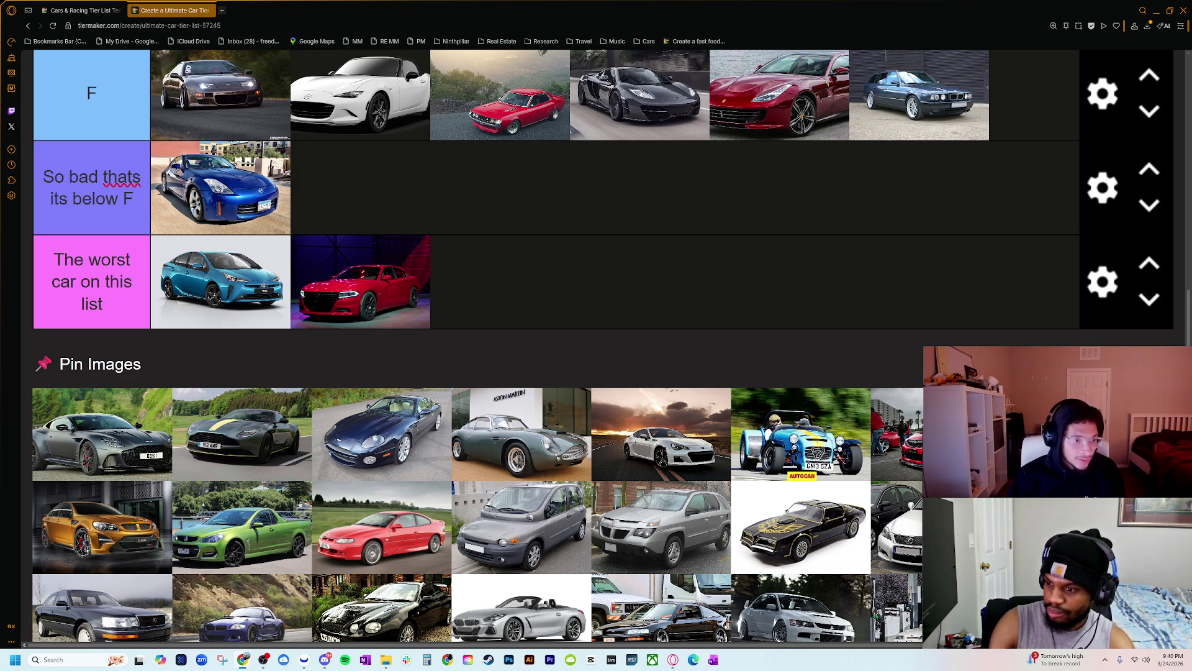
drag(1056, 78, 434, 134)
- Resize the browser window, scroll the Aston Martin DB12 results and preview the orange DB12
mouse_move(607, 539)
mouse_down()
mouse_move(791, 532)
mouse_move(1080, 575)
mouse_up()
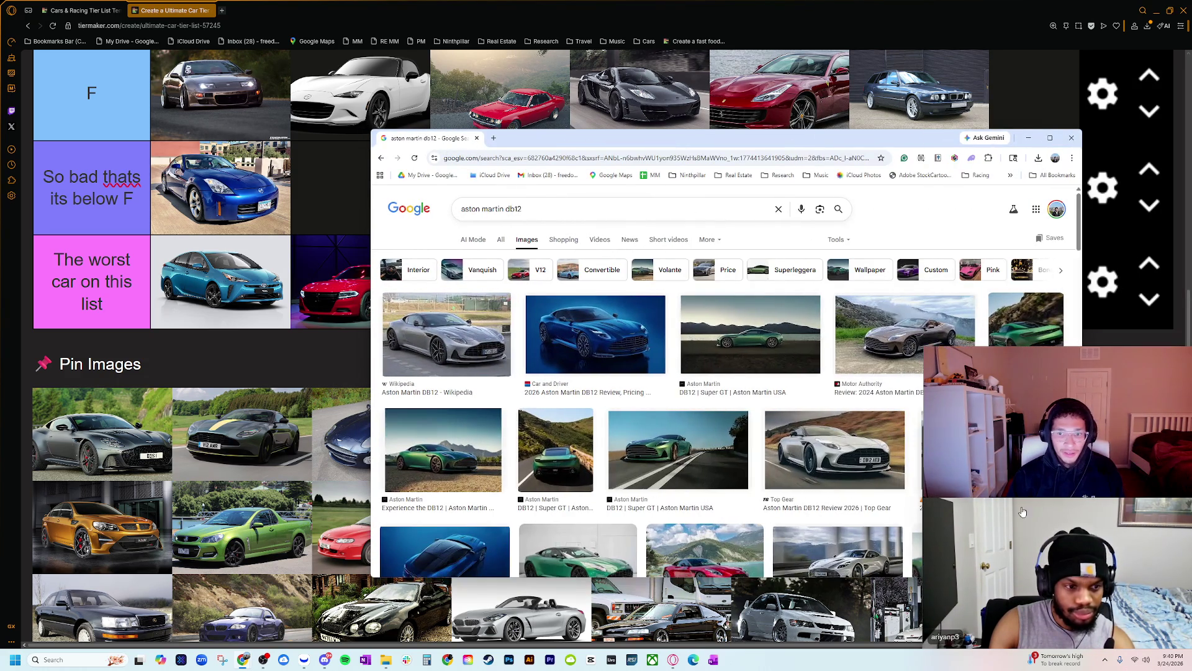
scroll(813, 441, down, 2)
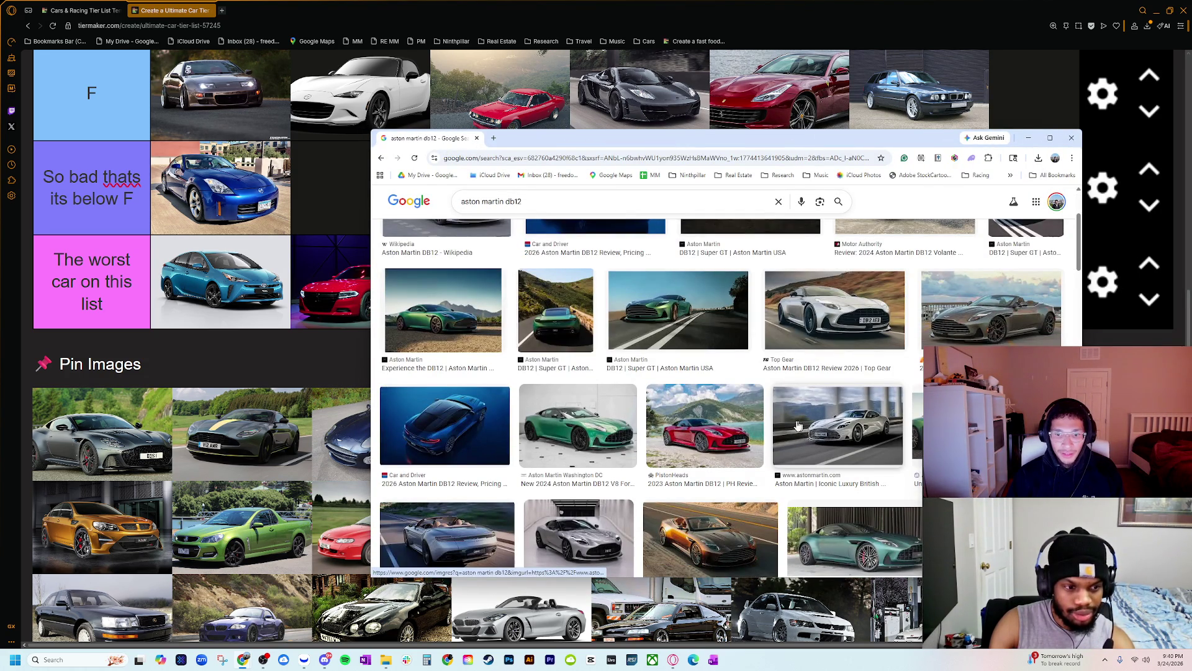
scroll(800, 426, down, 1)
scroll(709, 398, down, 2)
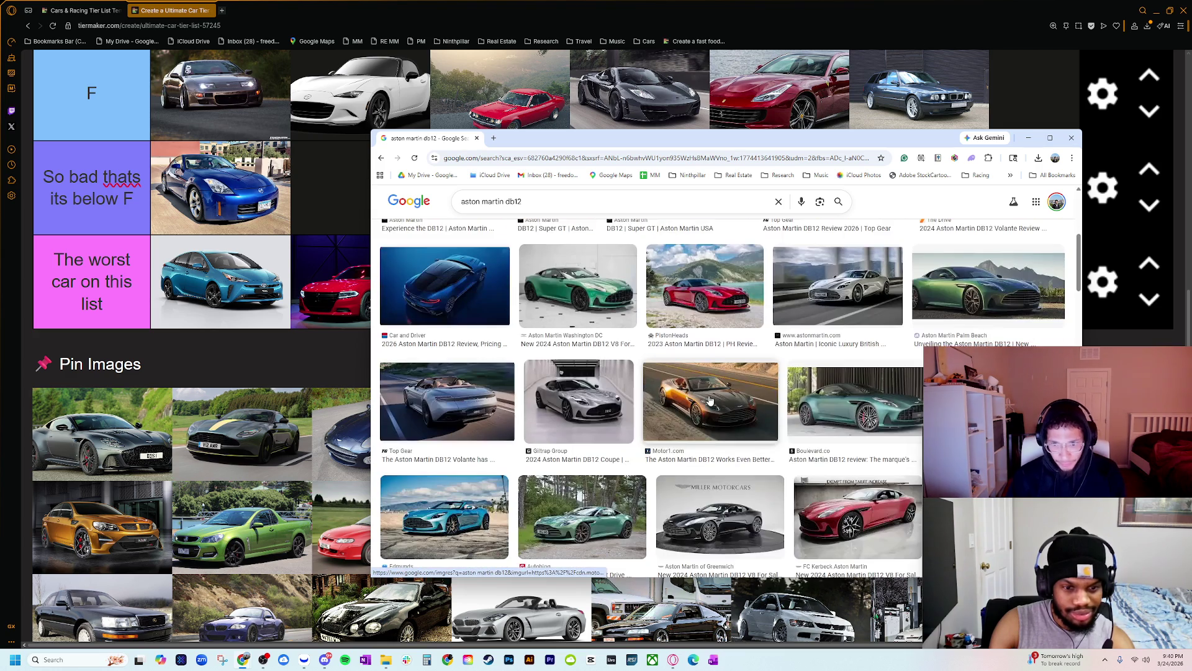
scroll(745, 404, down, 2)
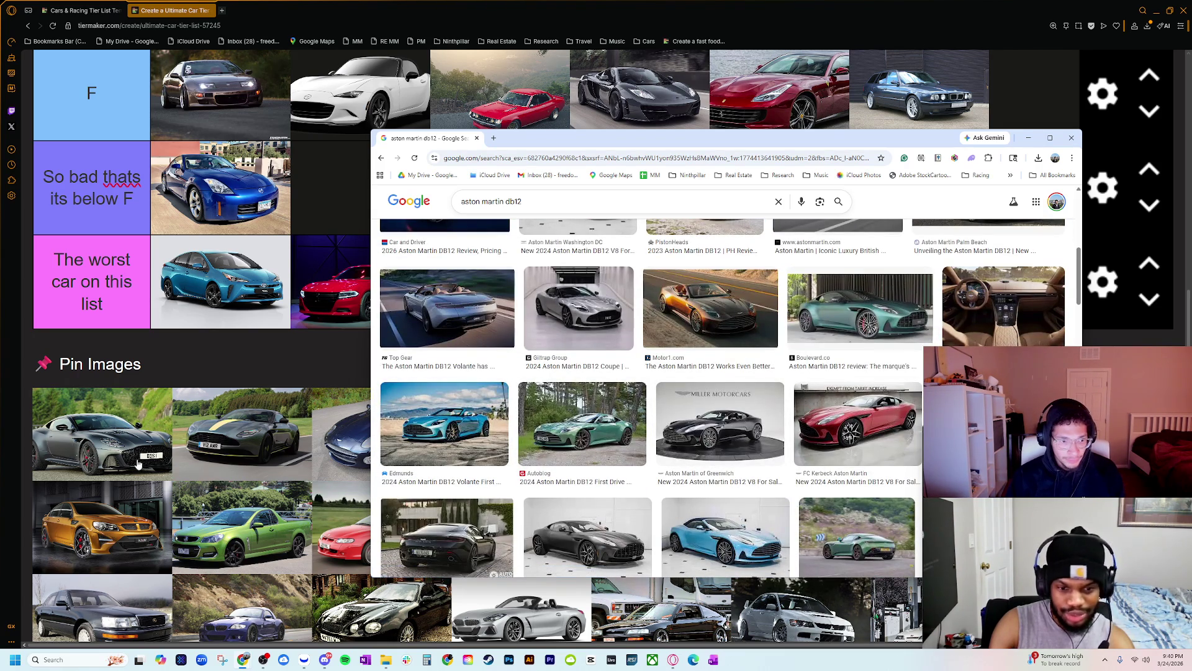
scroll(591, 450, down, 2)
scroll(591, 450, down, 2)
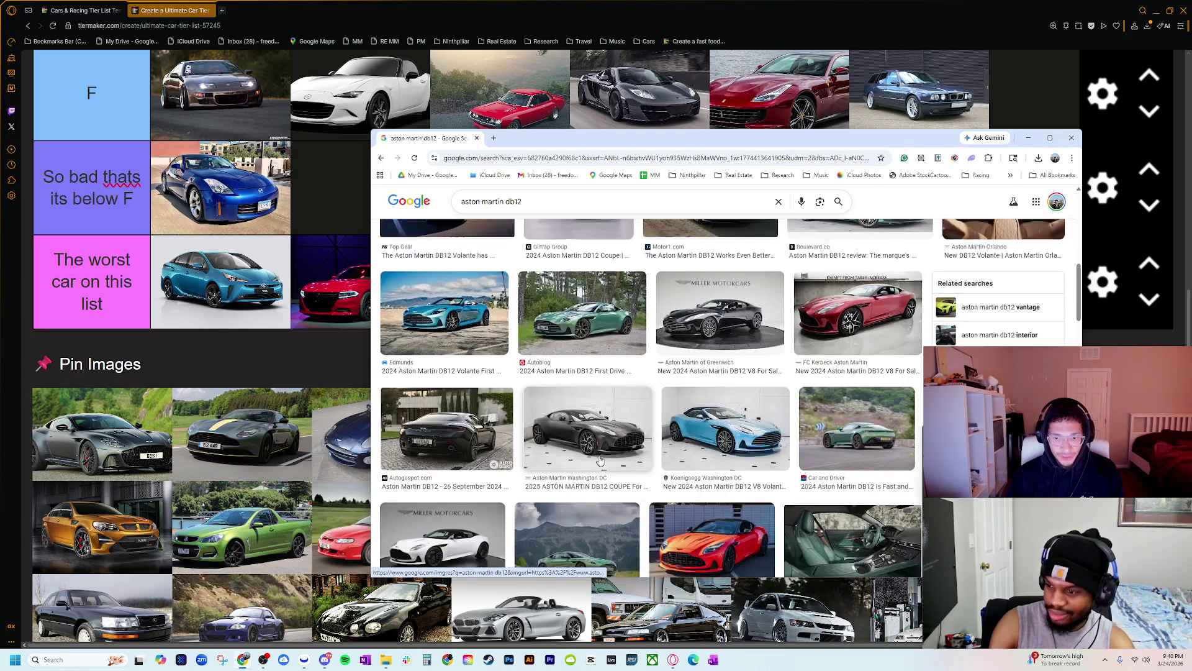
scroll(652, 422, down, 1)
click(729, 378)
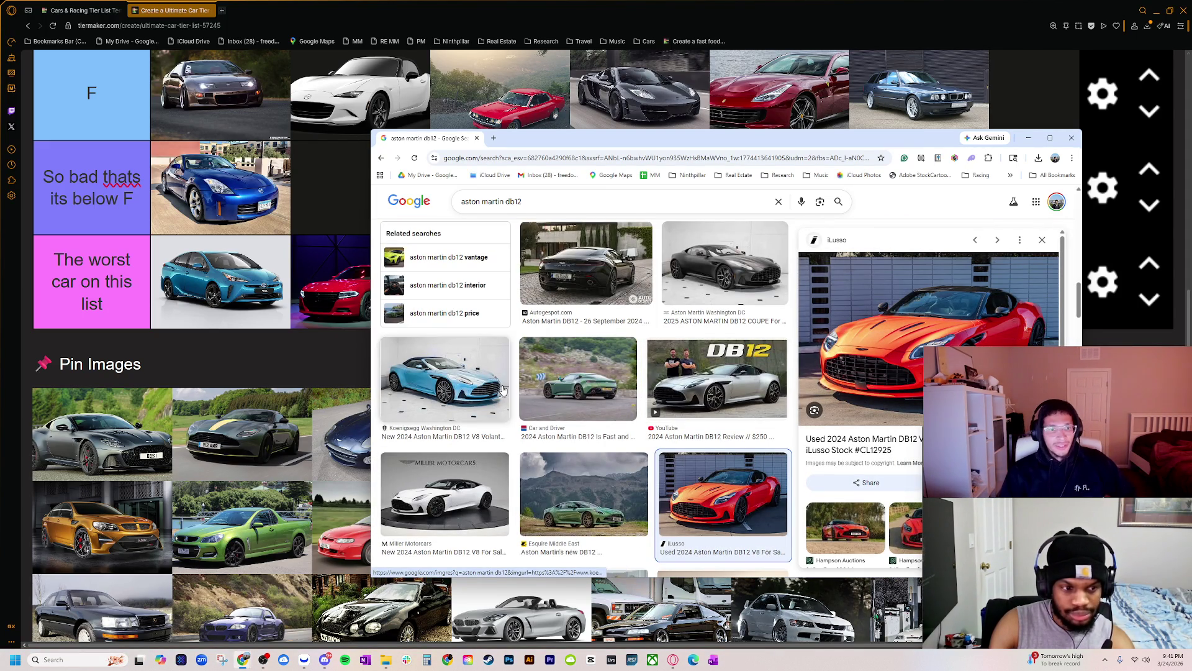
- Search 'aston martin db12 vantage', preview the silver and blue DB12, and apply the V12 filter
click(482, 266)
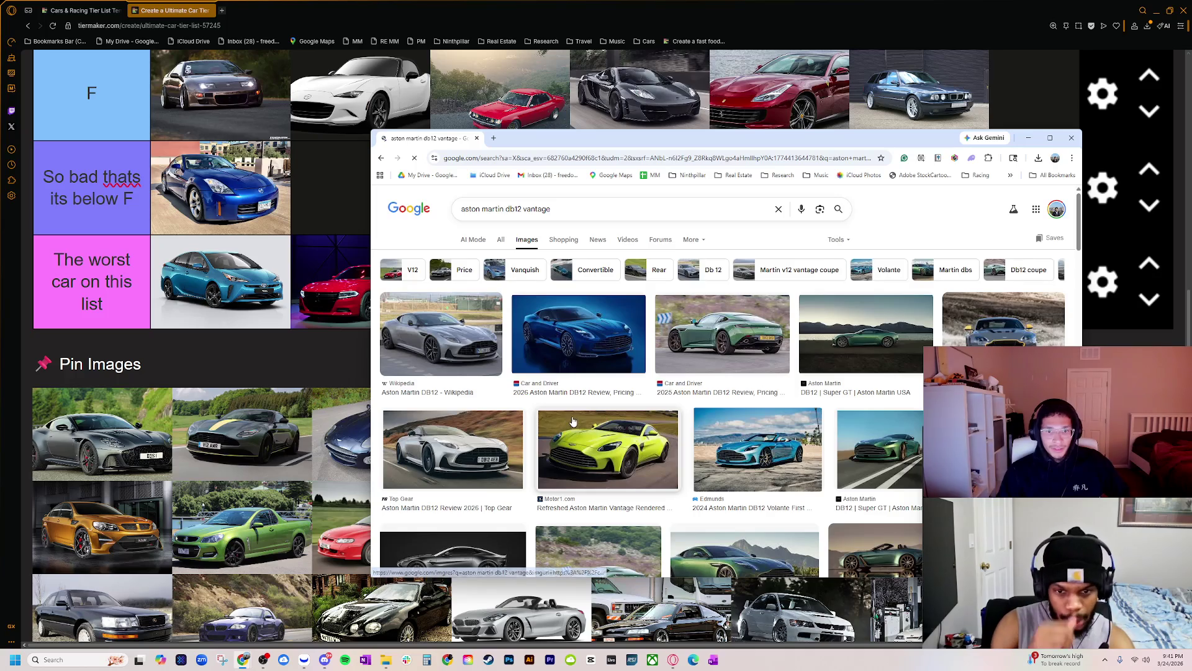
scroll(652, 445, down, 2)
scroll(652, 445, down, 1)
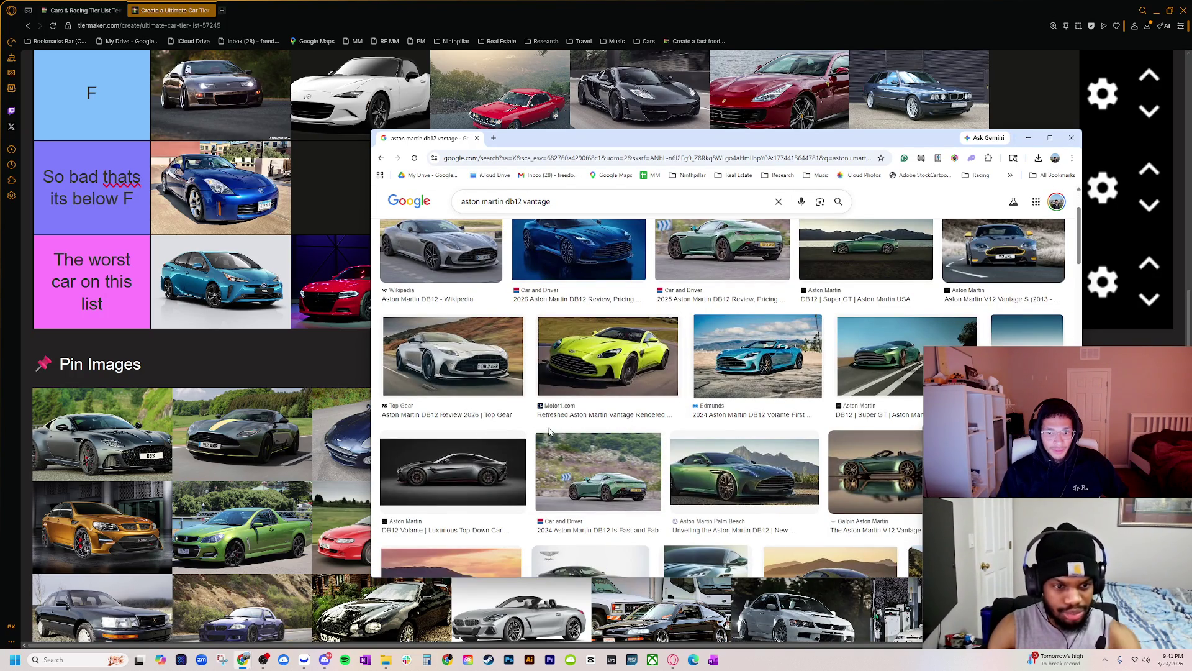
scroll(463, 348, up, 2)
click(463, 348)
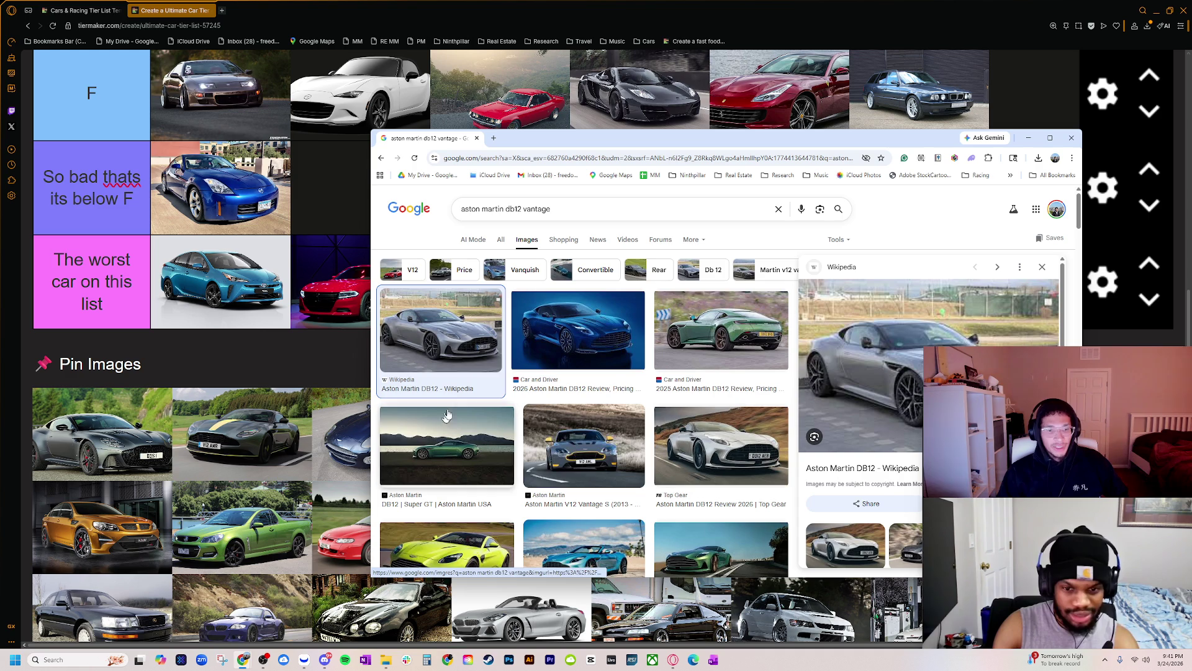
click(572, 366)
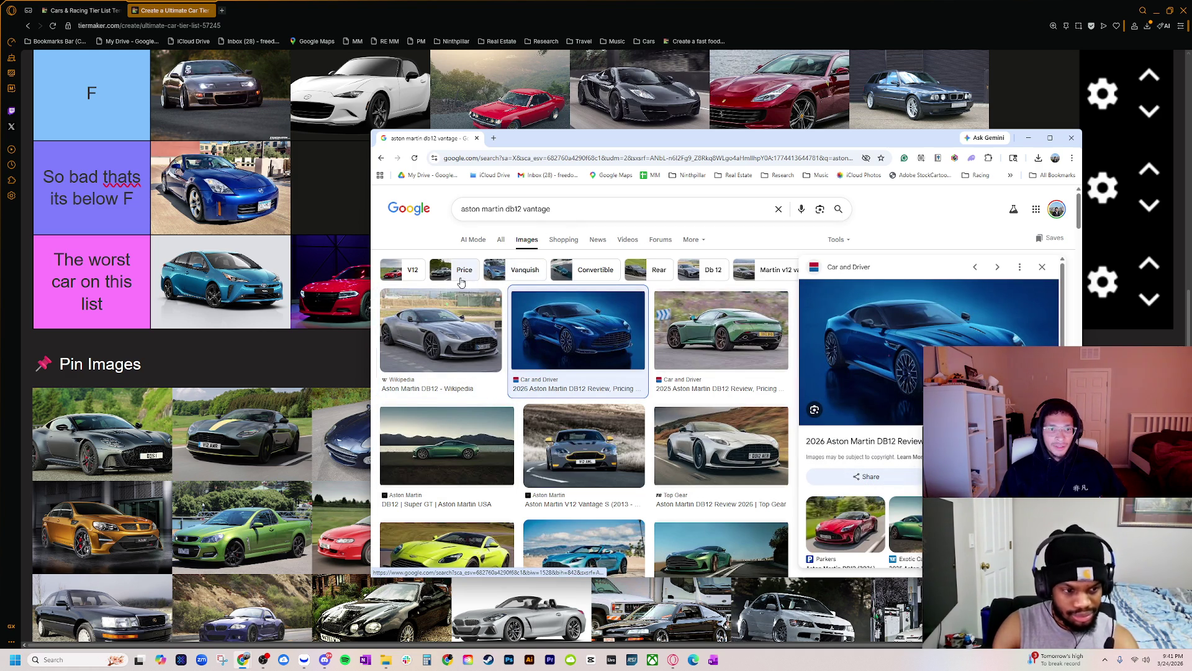
click(409, 272)
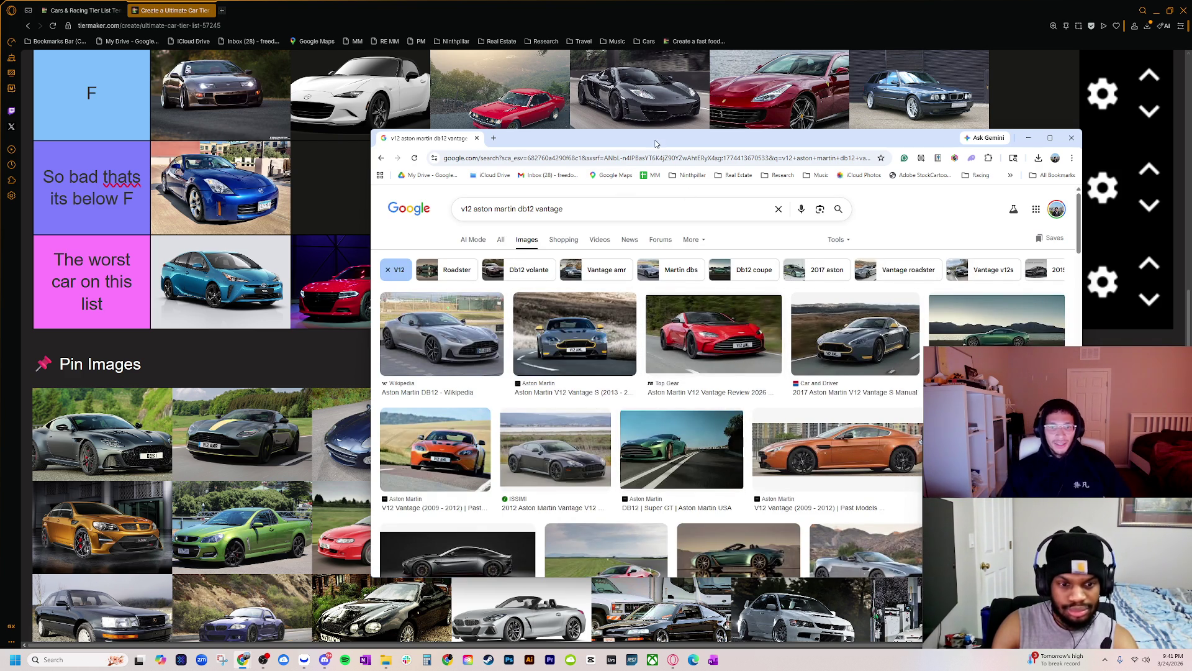
drag(657, 143, 1191, 149)
- Zoom out twice, drag the first pinned car into the top tier, and bring back the Valhalla search
scroll(483, 428, up, 3)
scroll(483, 428, down, 4)
key(ctrl+minus)
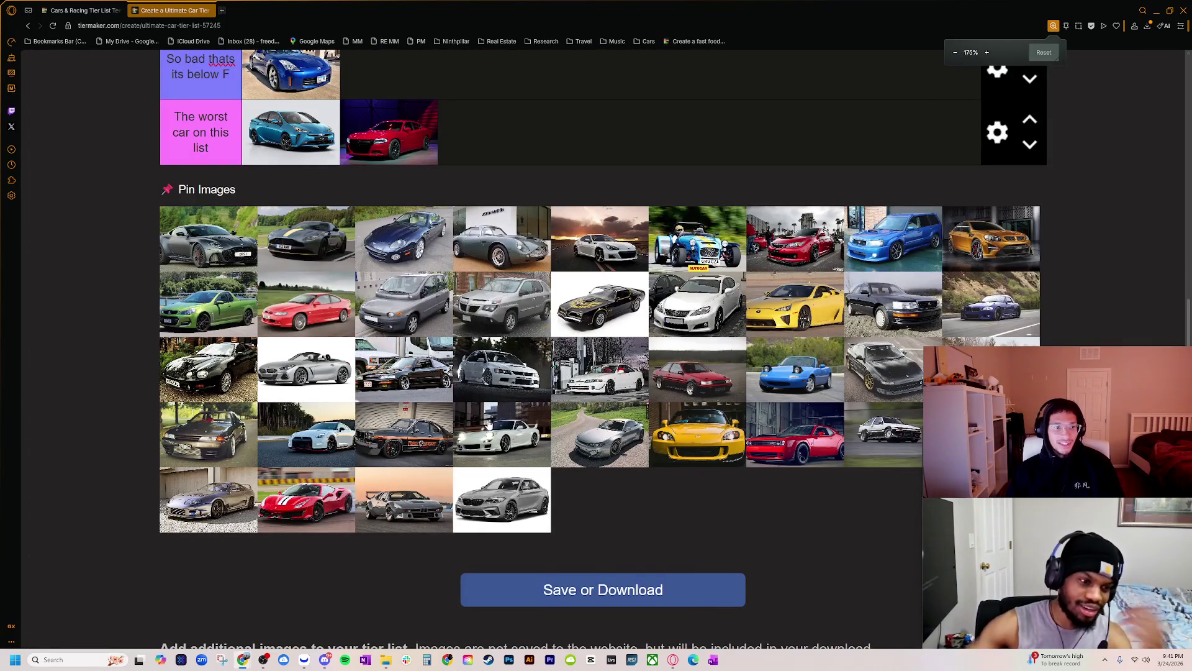
scroll(489, 424, up, 3)
key(ctrl+minus)
scroll(509, 439, up, 2)
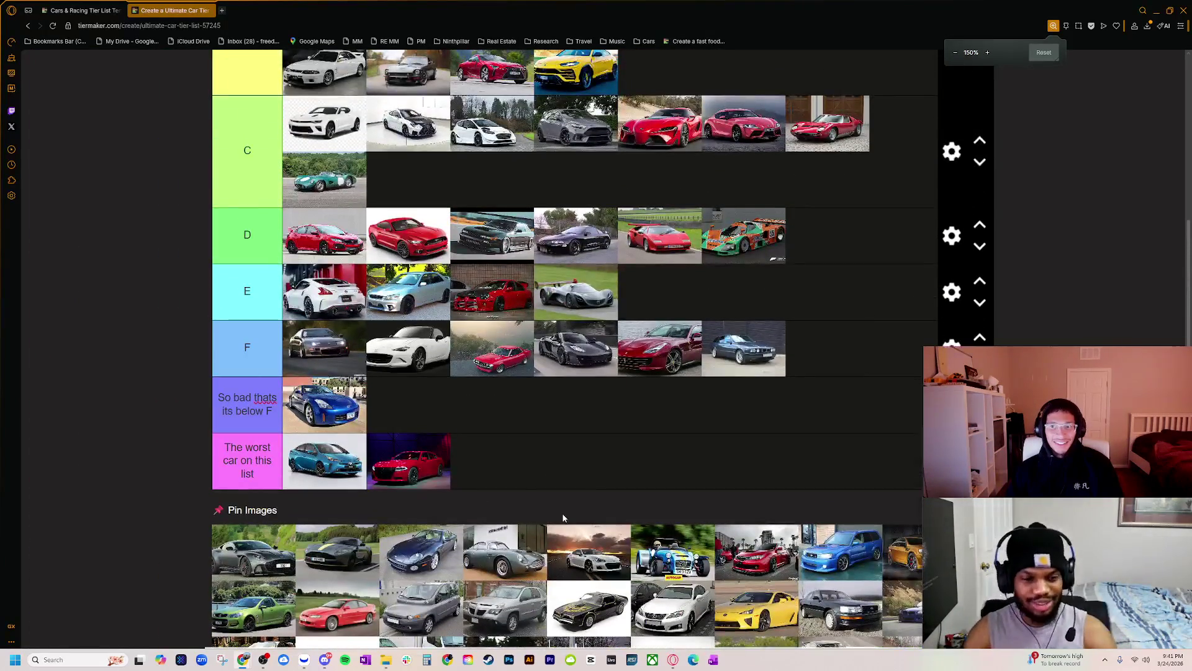
scroll(262, 544, down, 1)
scroll(261, 534, up, 3)
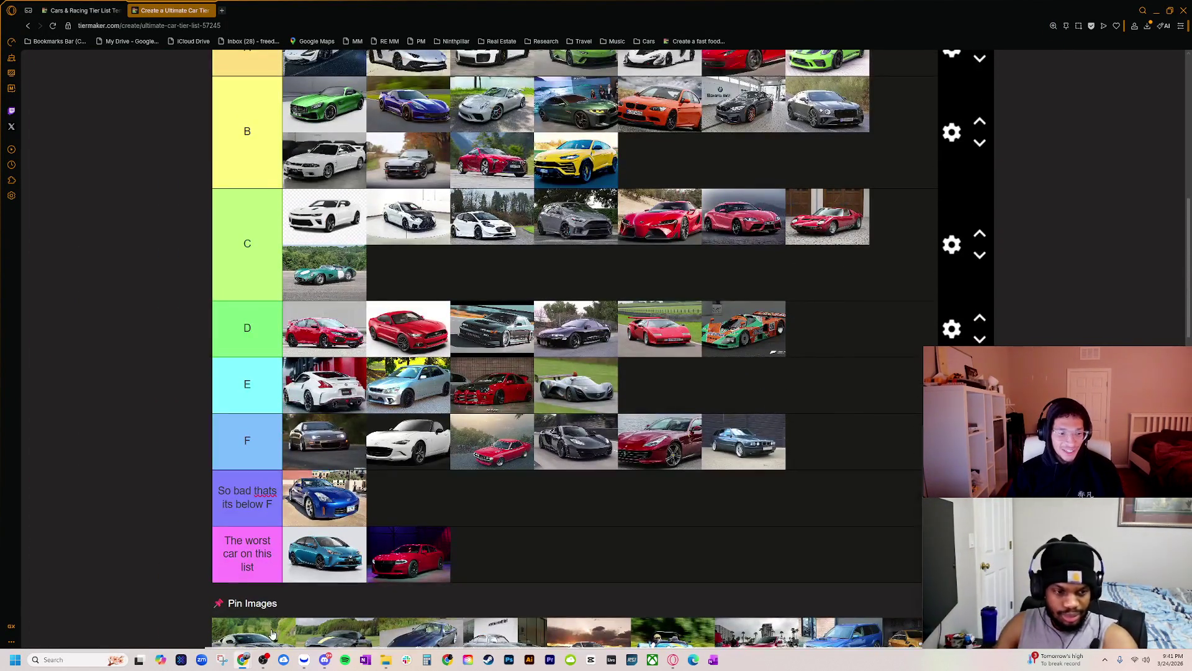
mouse_move(271, 634)
mouse_down()
mouse_move(493, 267)
mouse_move(590, 139)
mouse_move(893, 56)
mouse_move(860, 73)
mouse_up()
scroll(468, 284, up, 2)
scroll(468, 285, down, 2)
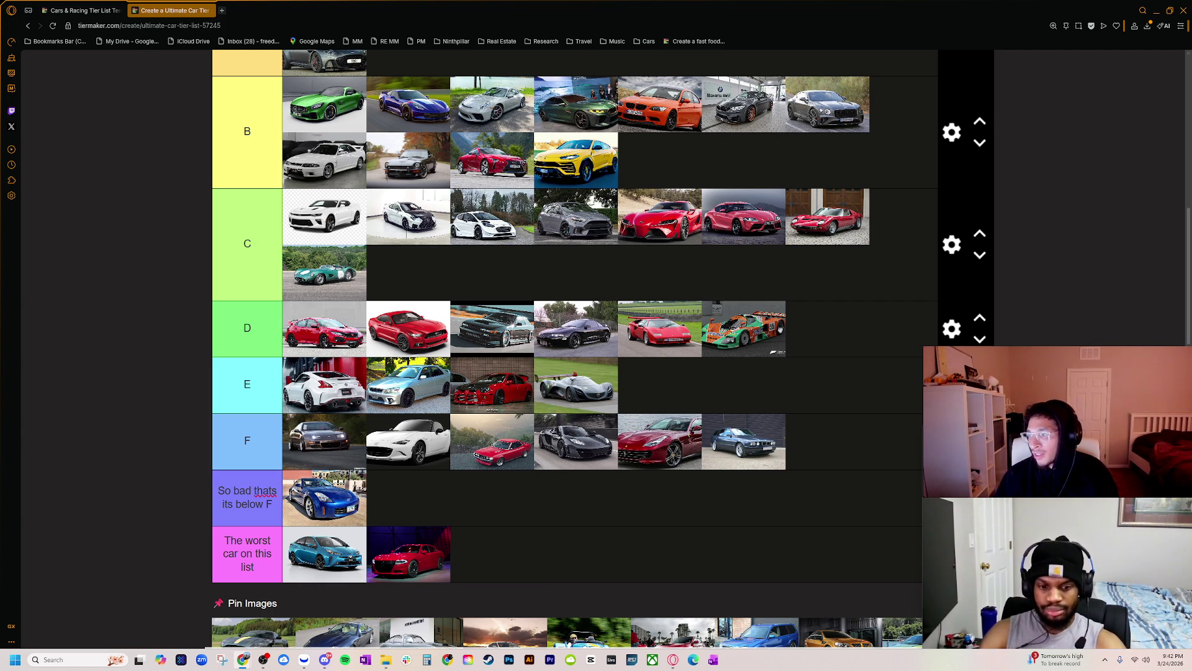
mouse_move(1191, 143)
mouse_down()
mouse_move(697, 128)
mouse_move(559, 84)
mouse_up()
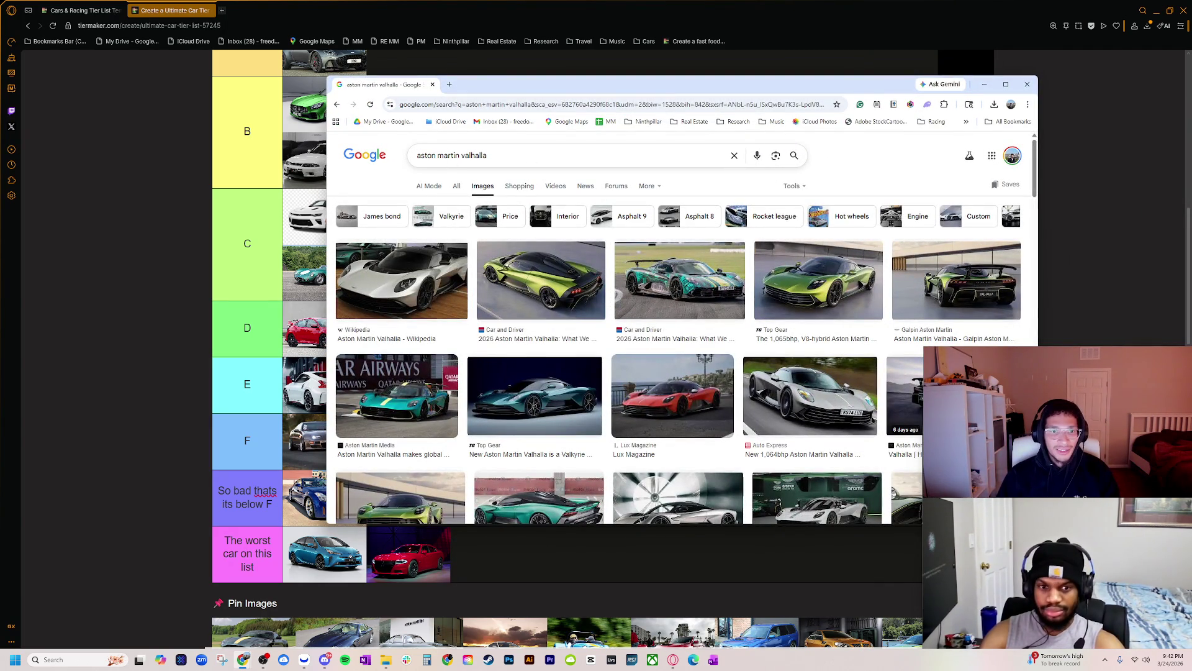
- Replace the Valhalla query with a Google search for 'aston martin' and open the official site
double_click(474, 155)
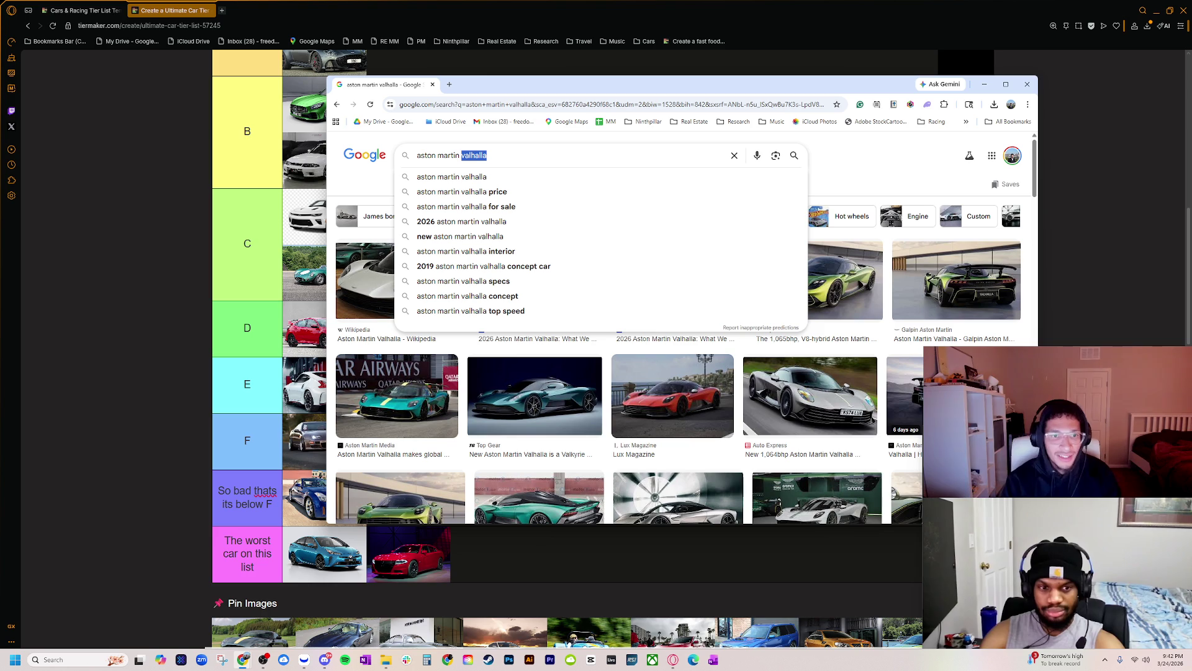
key(BackSpace)
text(m)
key(BackSpace)
key(ctrl+l)
text(a)
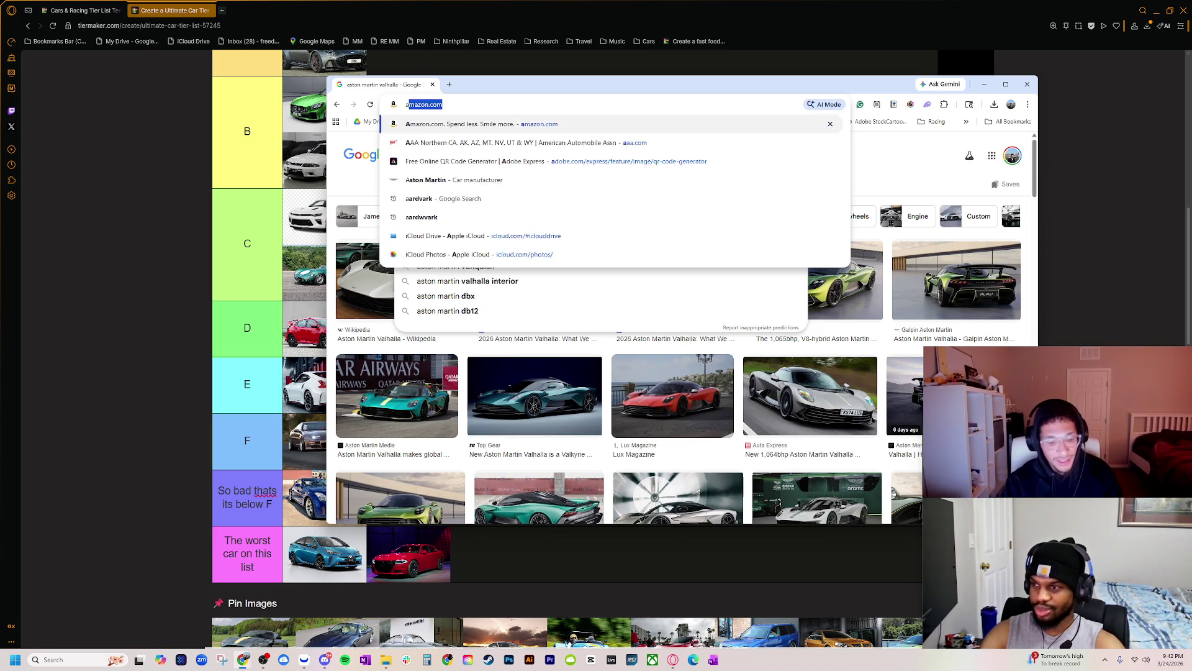
text(ston)
key(Return)
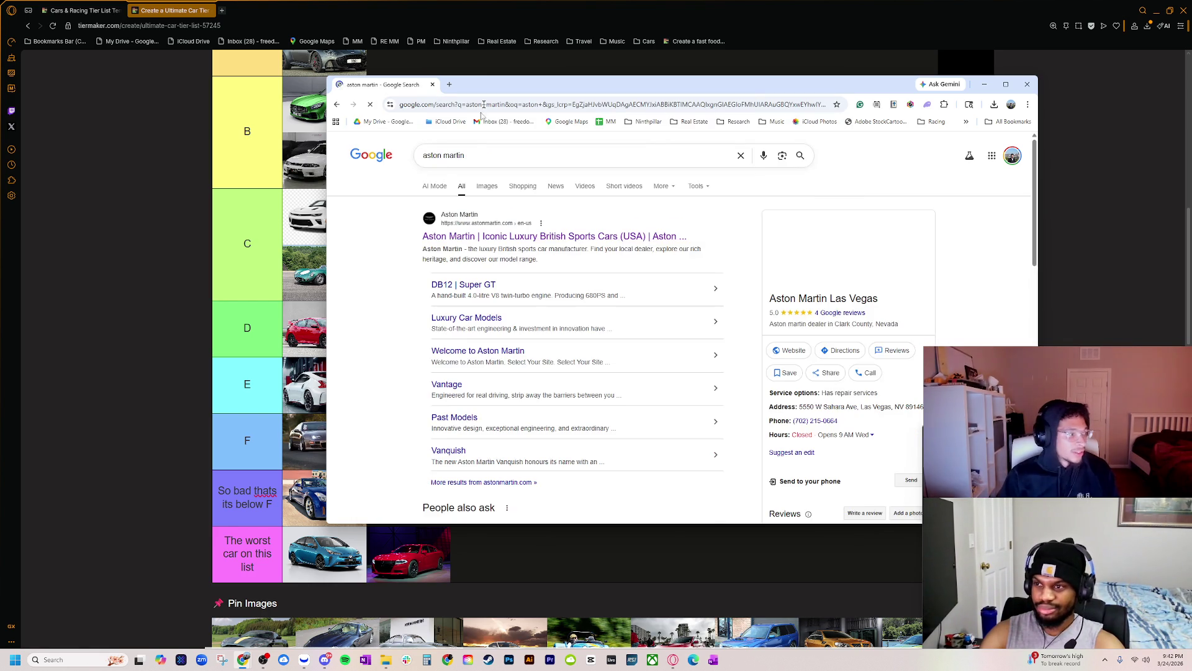
click(517, 239)
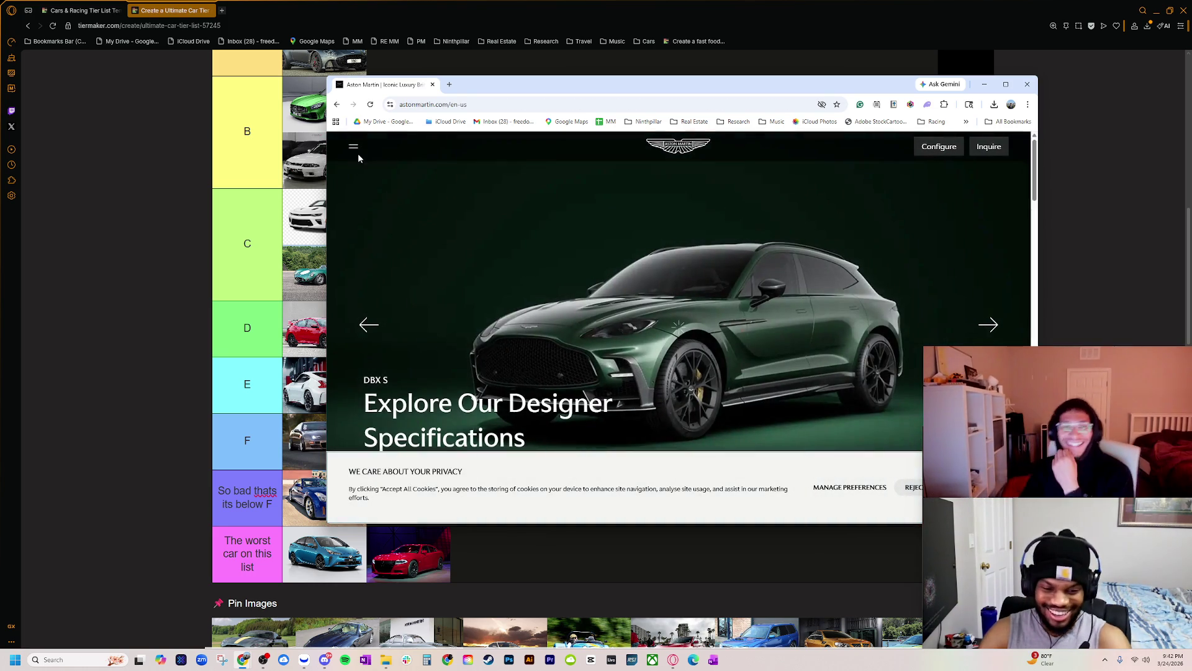
- Go to Models > All Models from the site menu and scroll down to the Valiant
click(354, 147)
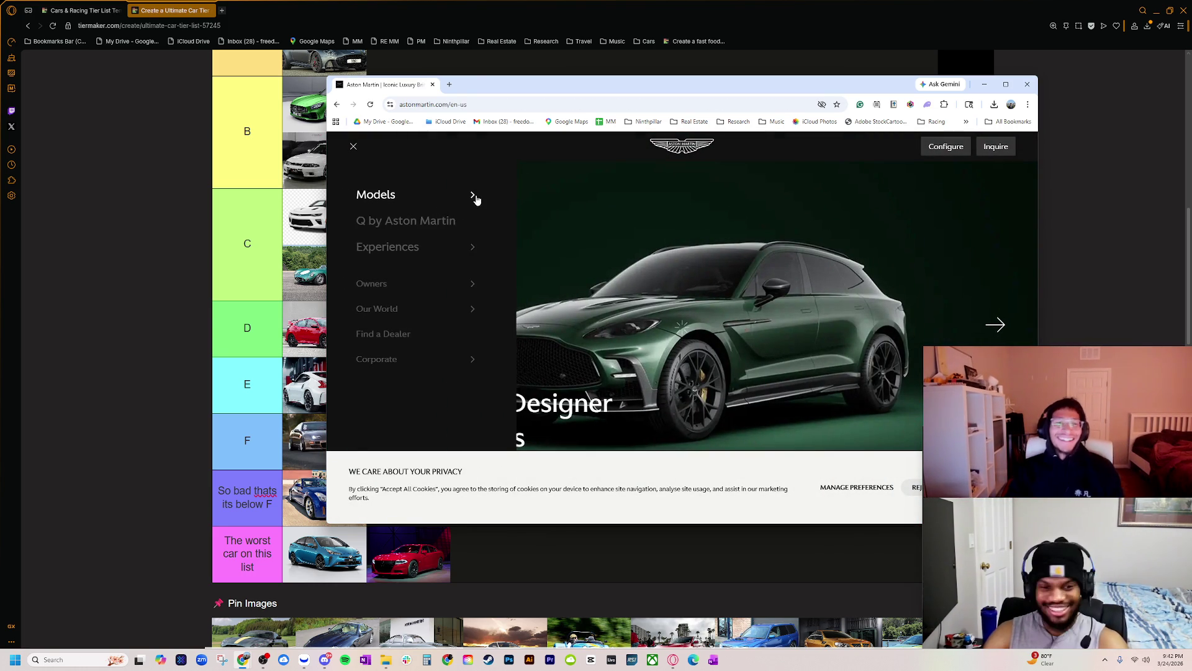
click(474, 197)
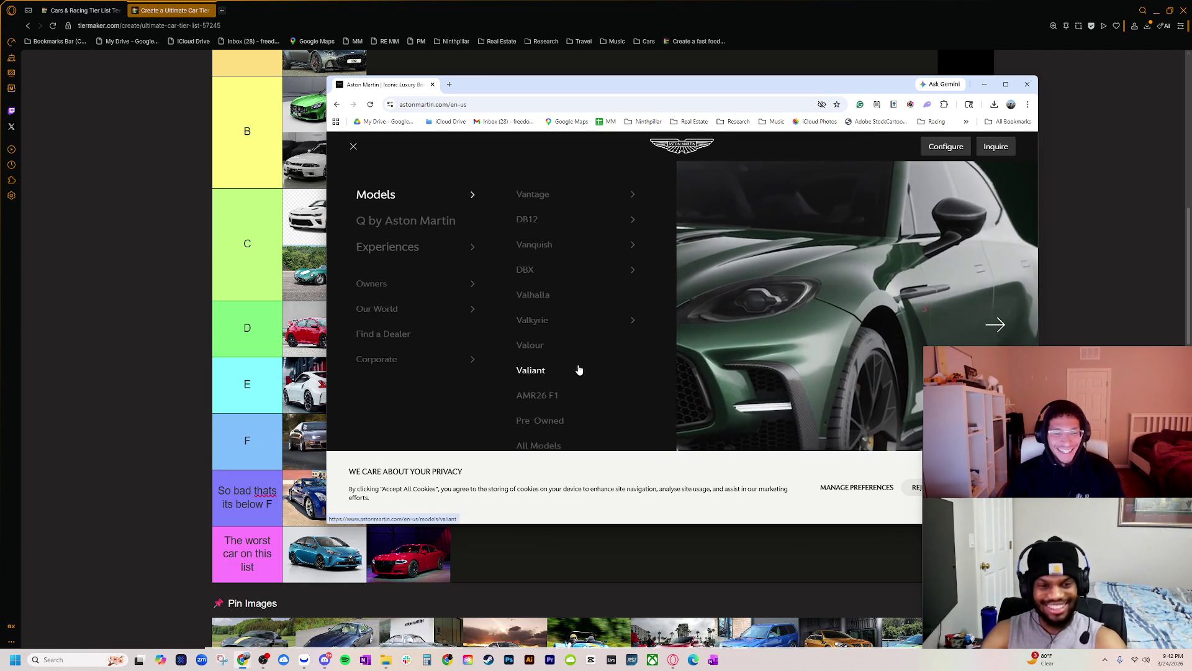
click(577, 445)
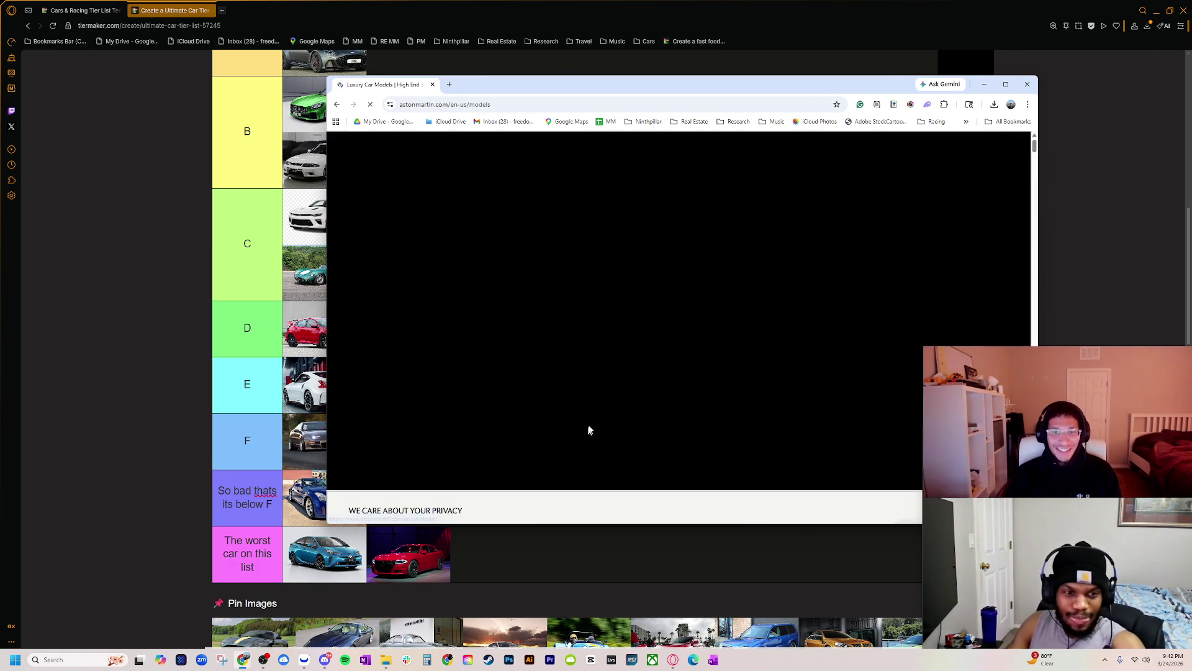
scroll(643, 349, down, 5)
scroll(638, 351, down, 3)
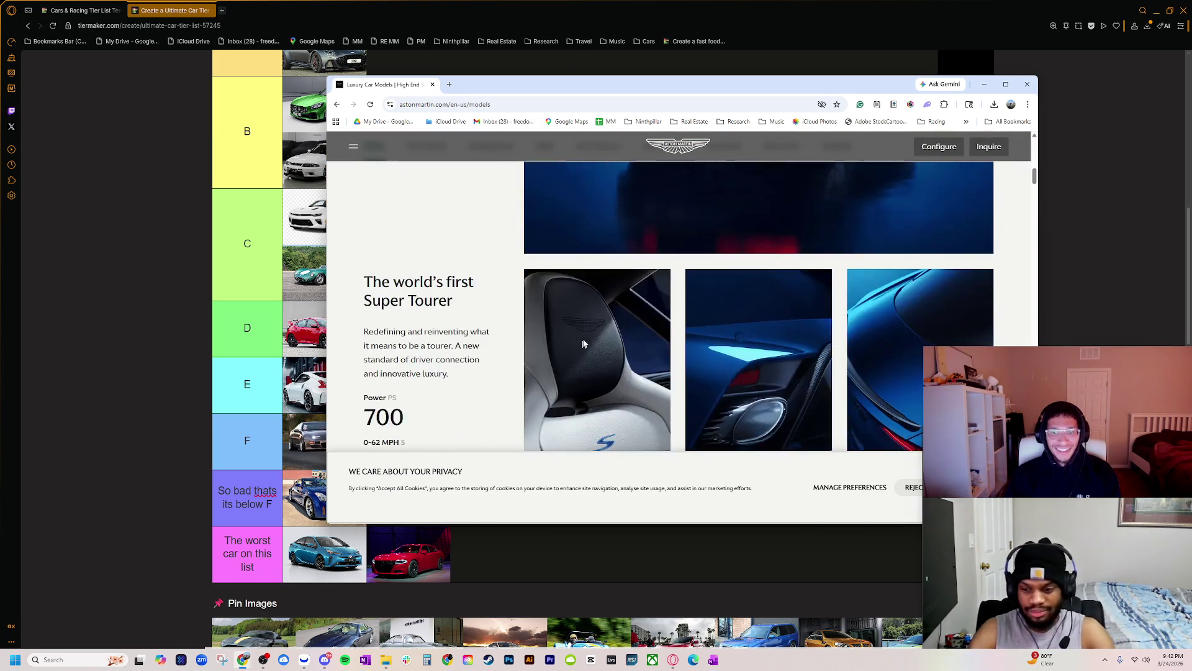
scroll(621, 329, up, 6)
scroll(670, 381, down, 1)
scroll(671, 381, down, 10)
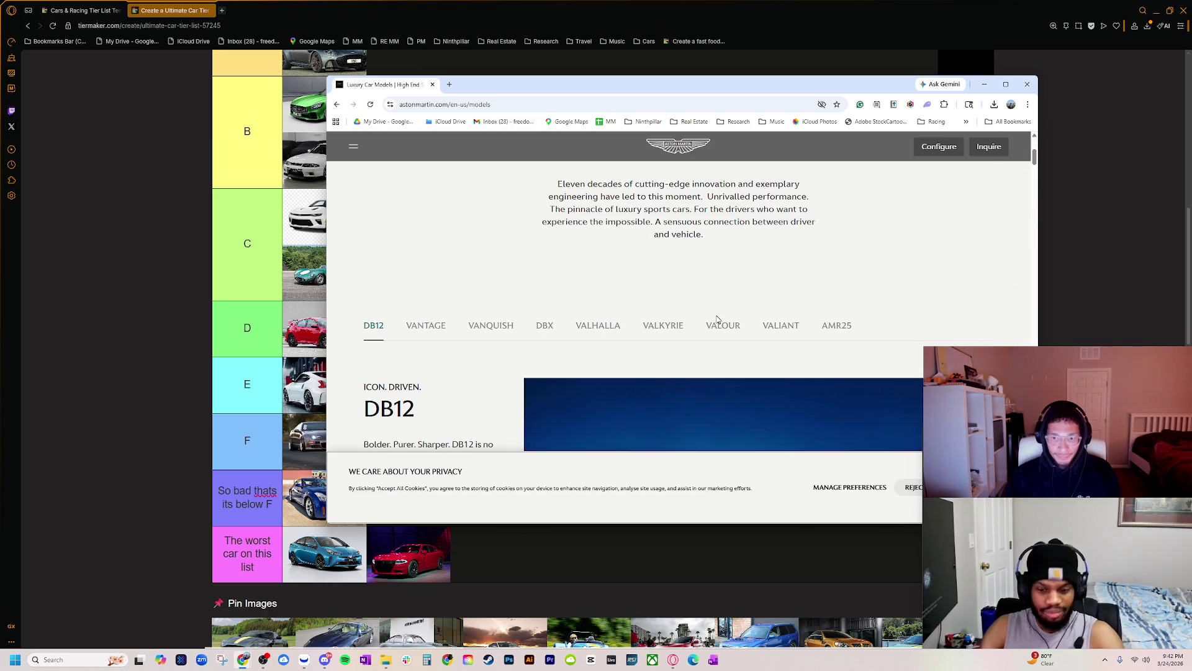
scroll(738, 342, down, 3)
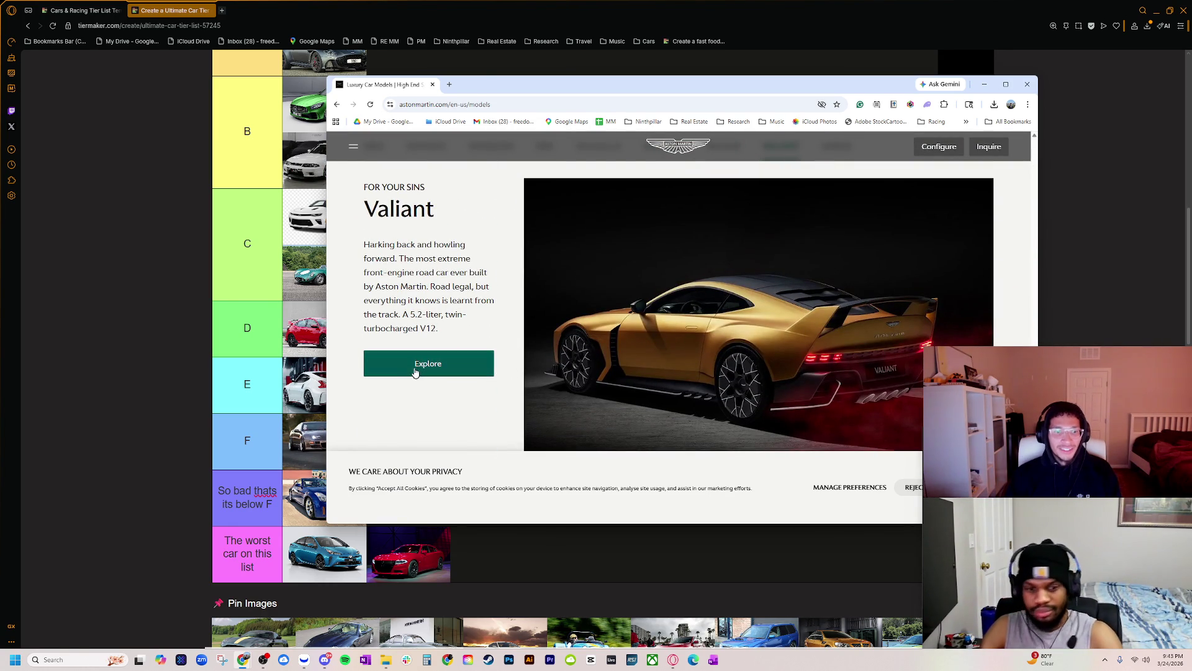
click(470, 110)
- Search images for 'aston martin valiant' and preview the Car and Driver, Motor1 and Motor Authority photos
text(a)
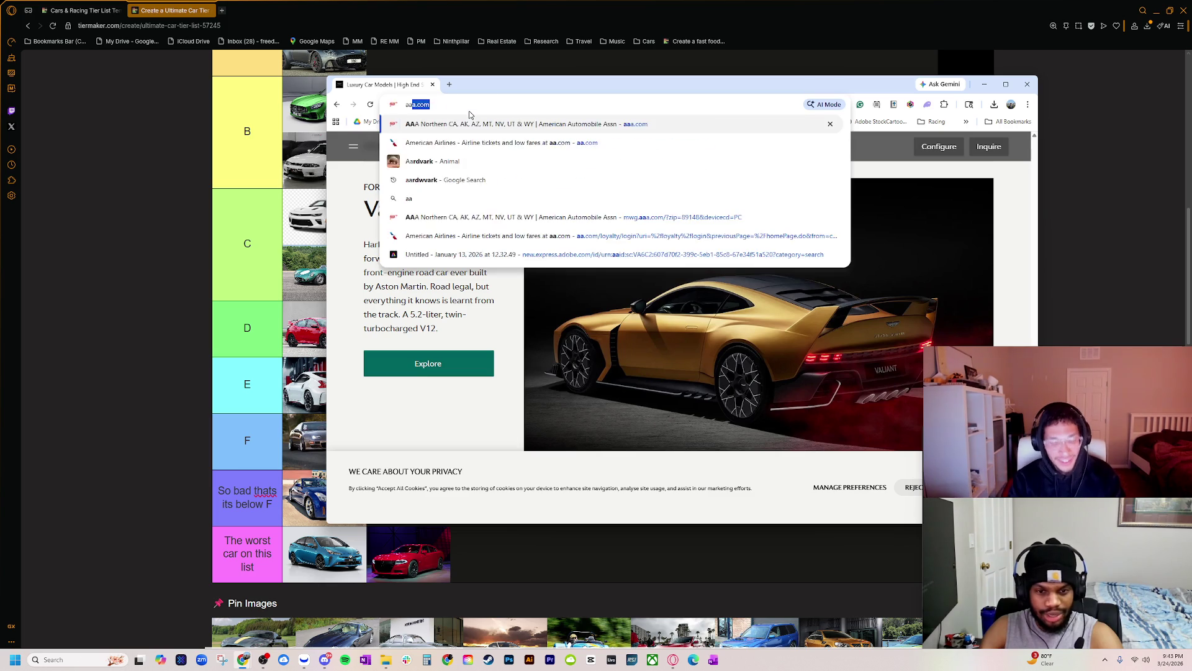
text(ston martin va)
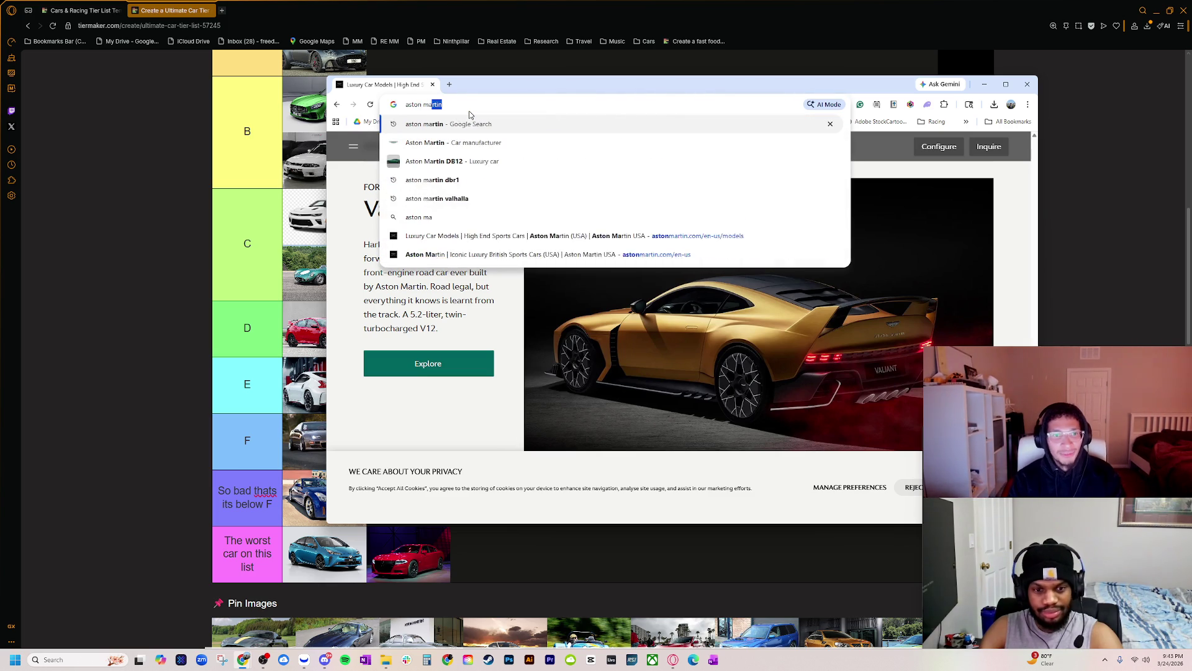
text(l)
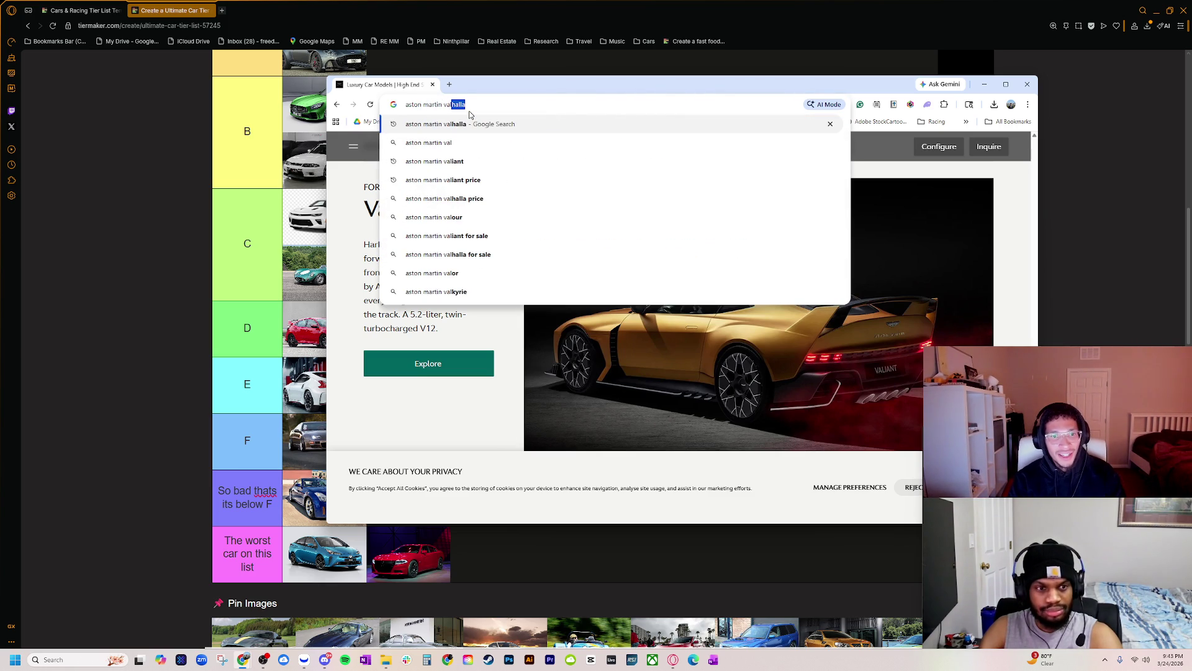
text(iant)
key(Return)
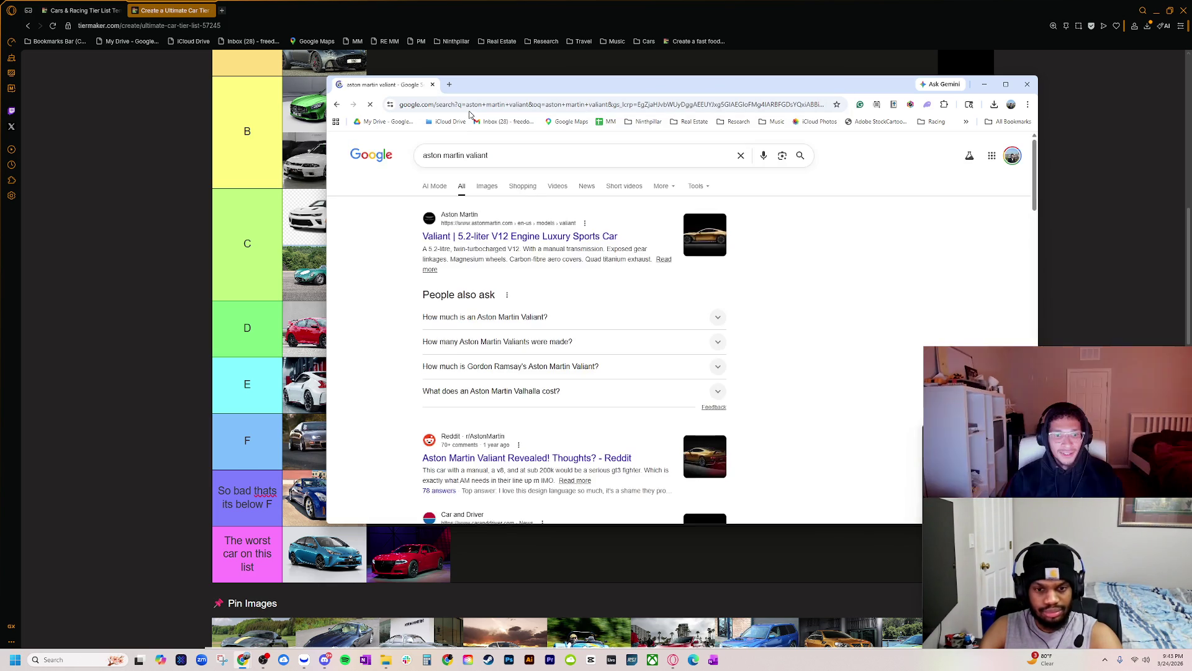
click(473, 191)
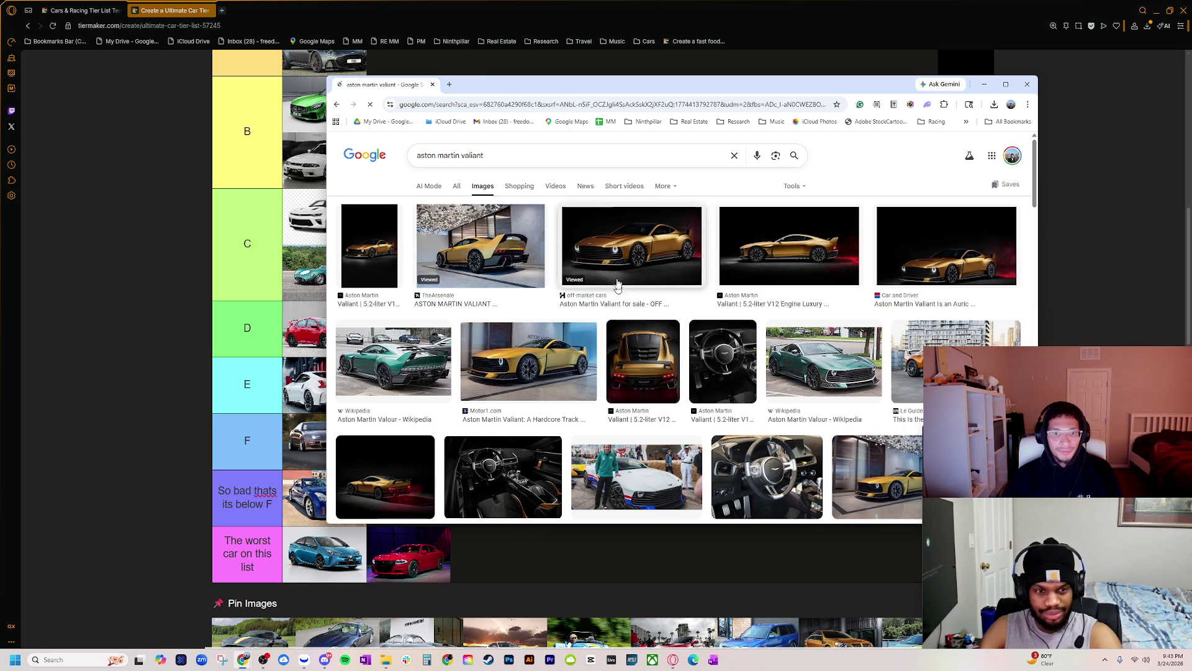
click(618, 267)
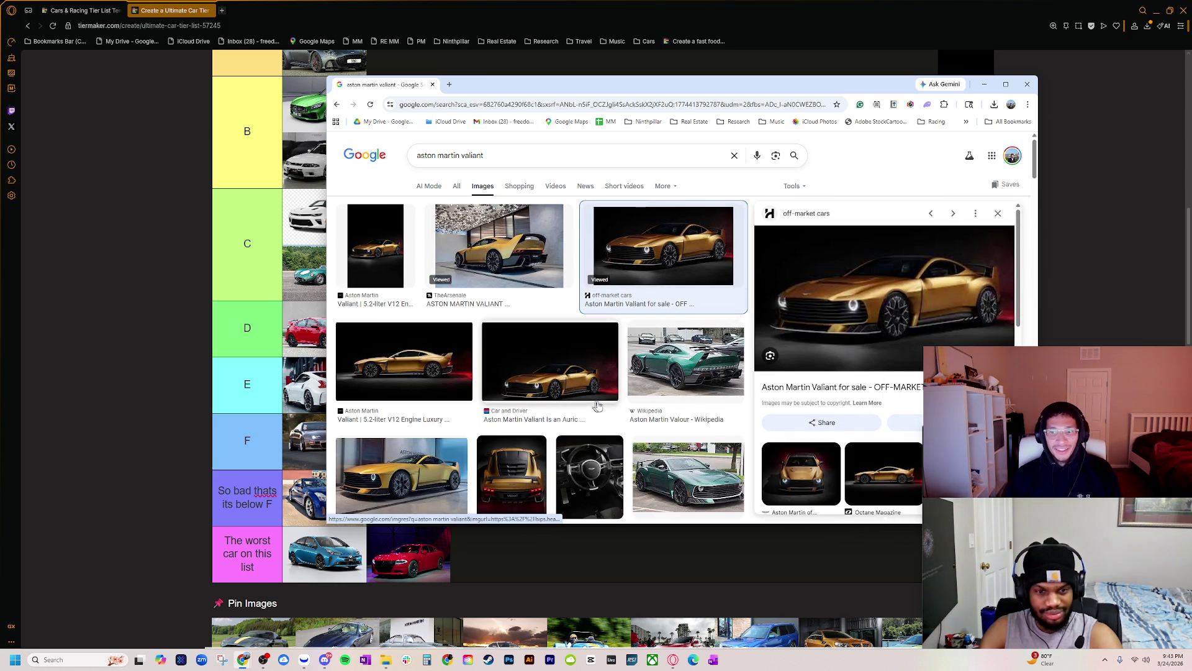
click(553, 385)
scroll(621, 360, down, 2)
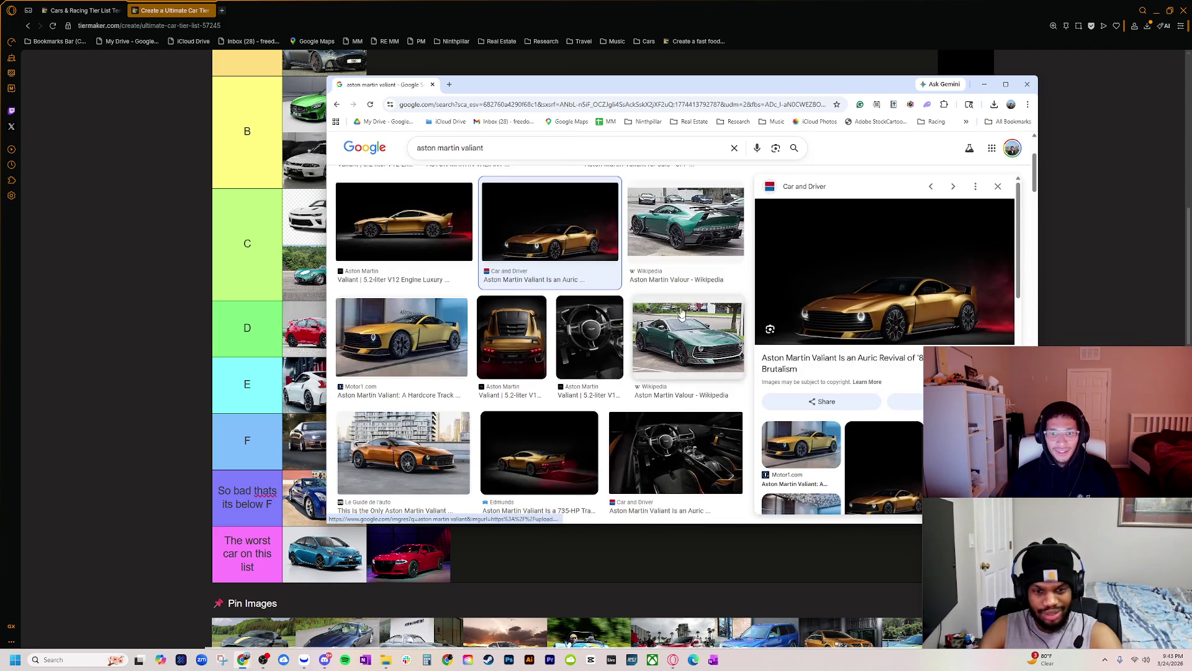
scroll(559, 354, down, 2)
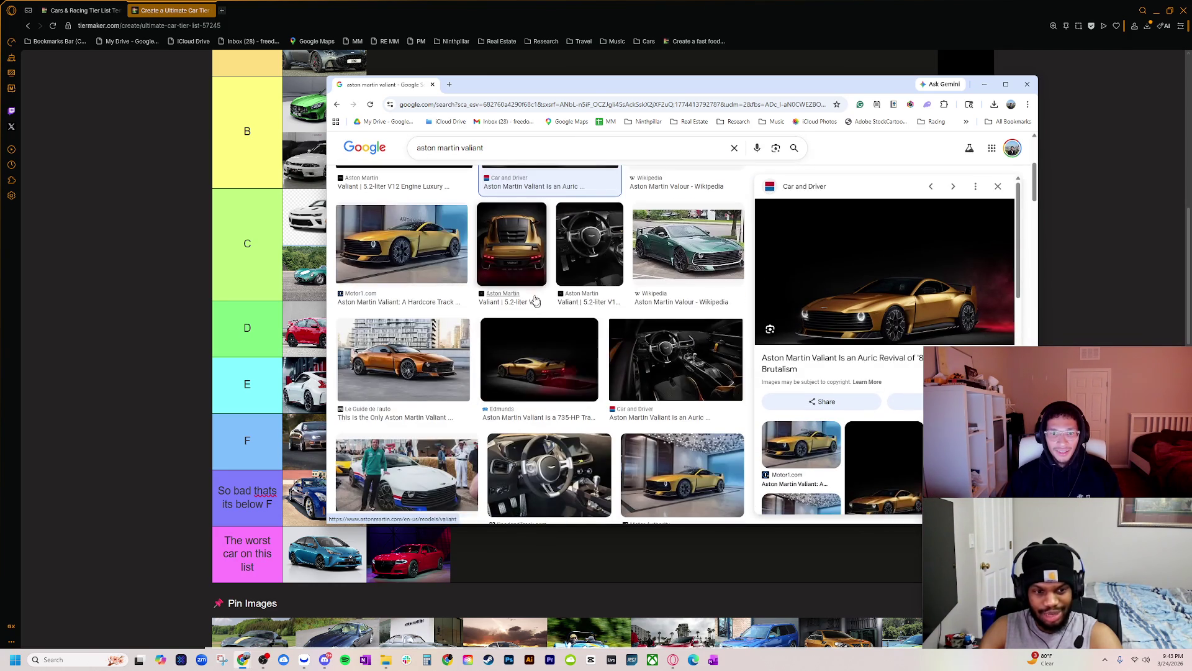
click(435, 274)
scroll(466, 348, down, 2)
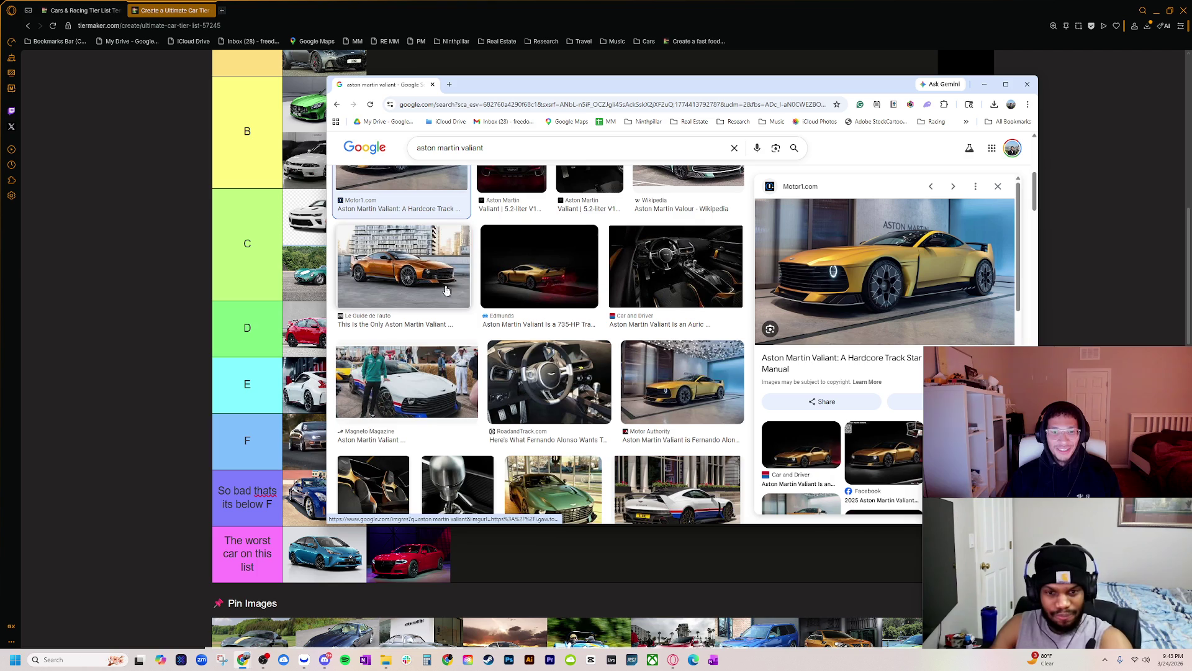
click(671, 385)
scroll(477, 290, down, 1)
click(435, 236)
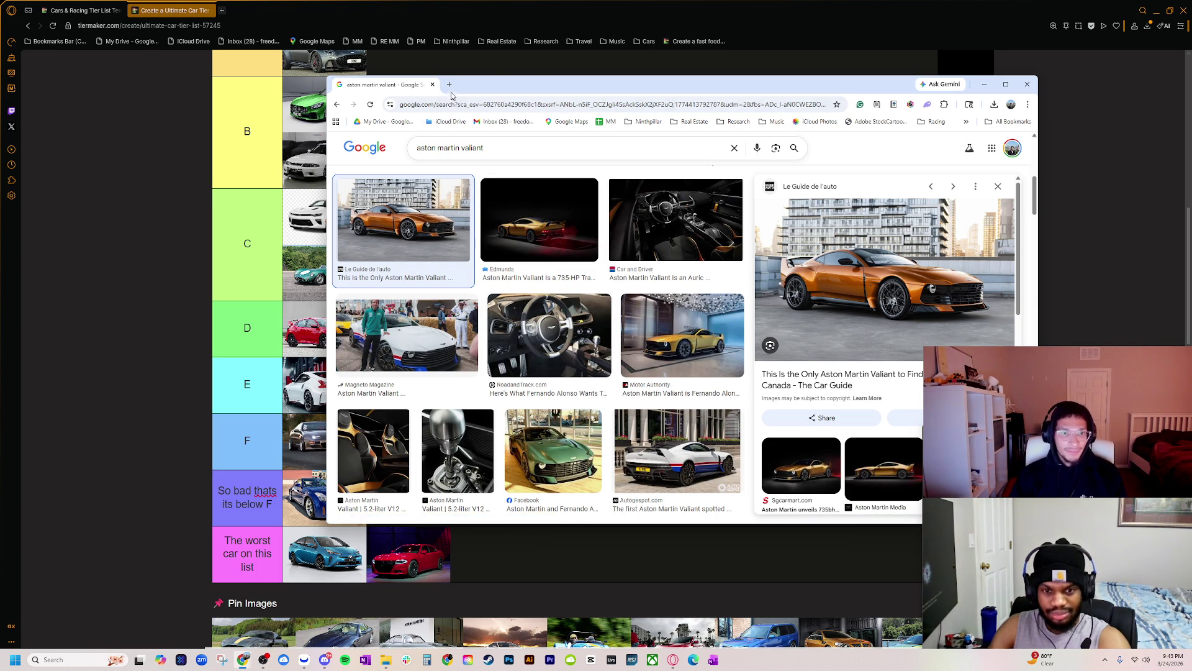
- In a new tab, search images for '1970 aston martin' and preview the blue, green and olive DBS photos
click(450, 85)
text(1970 aston mat)
key(BackSpace)
text(rtin)
key(Return)
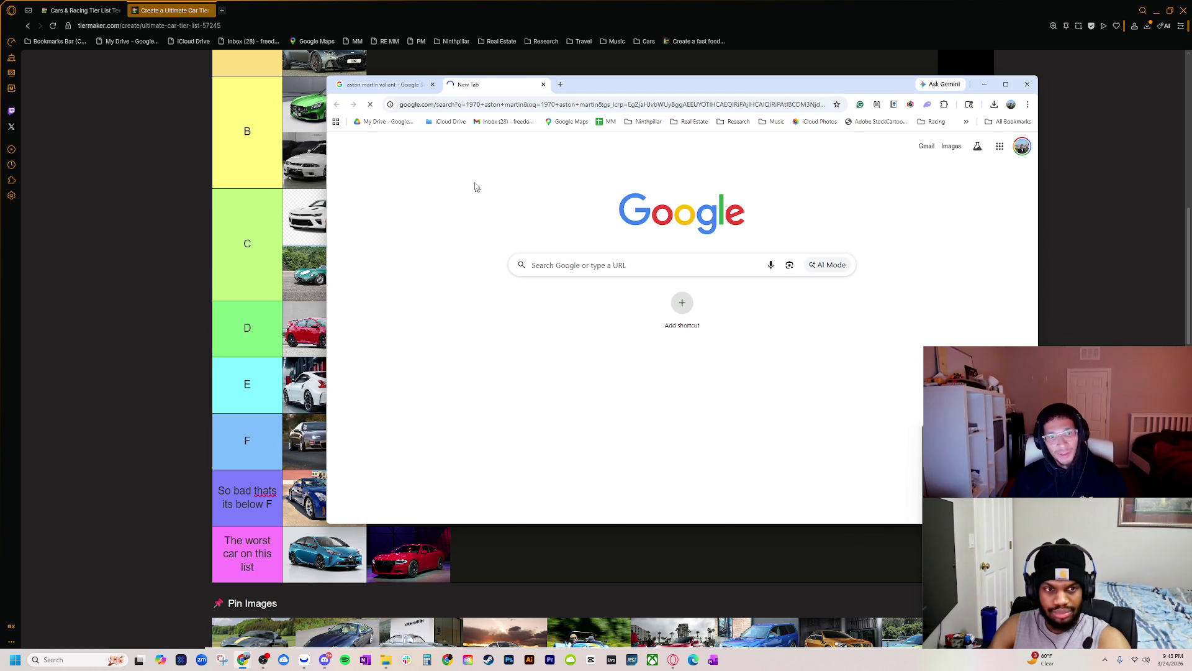
click(483, 187)
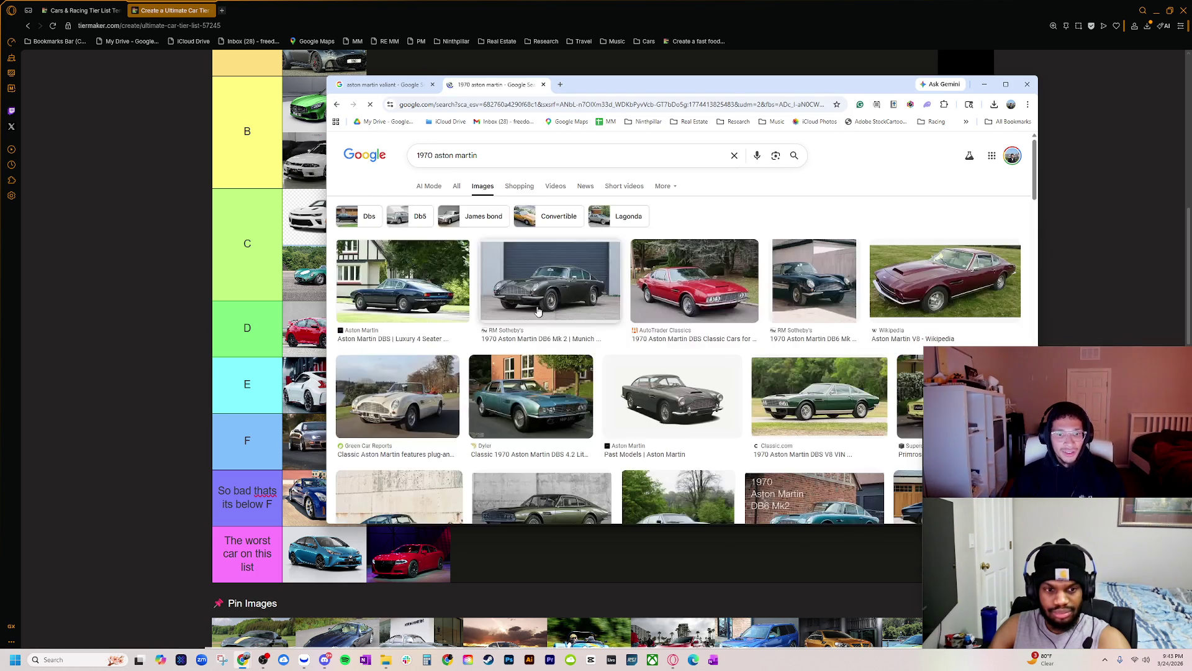
scroll(547, 401, down, 1)
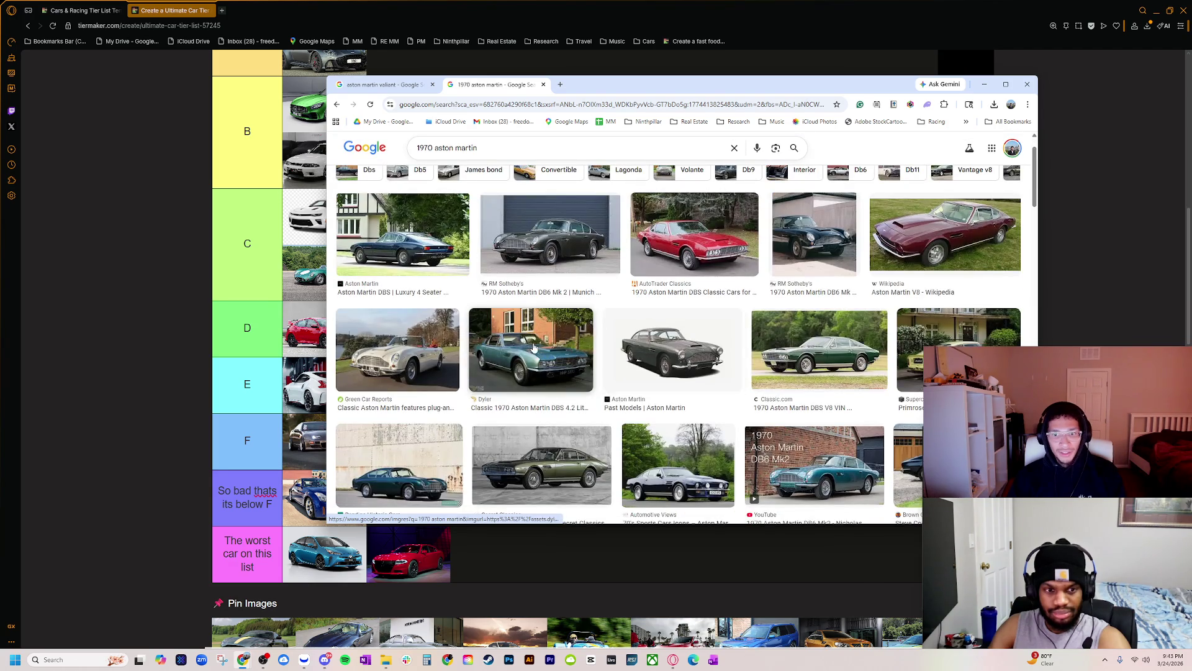
click(533, 348)
scroll(683, 336, down, 2)
click(705, 336)
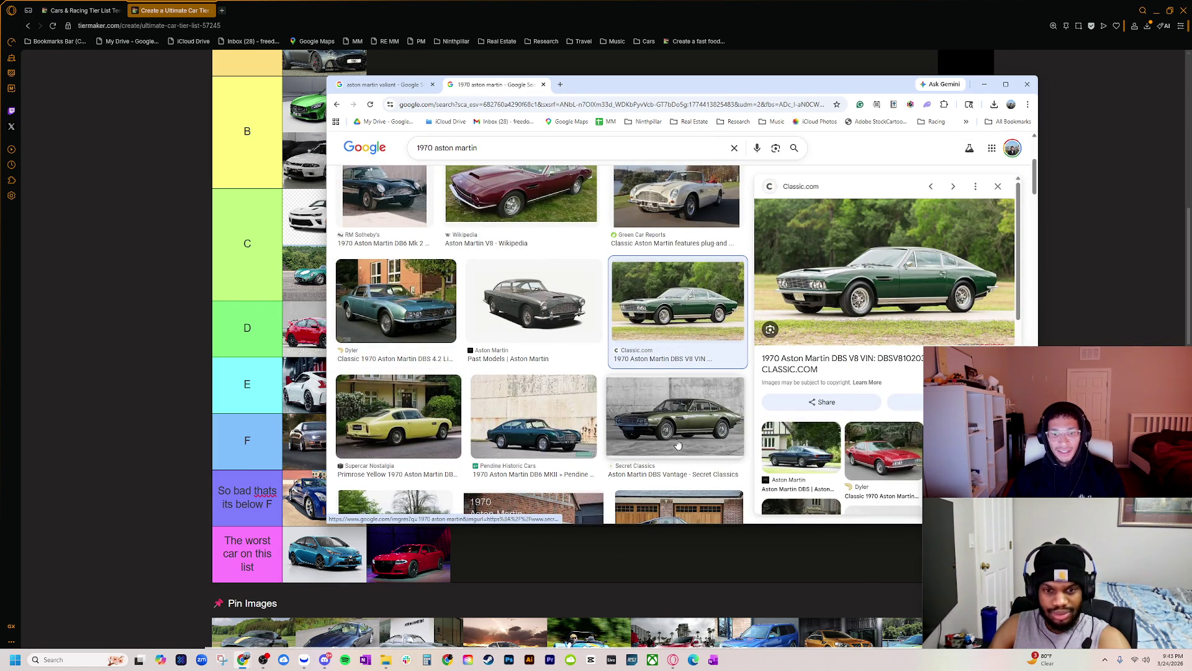
click(679, 442)
- Preview the navy Automotive Views image, then close the 1970 results tab and the browser window
scroll(621, 373, down, 3)
click(410, 367)
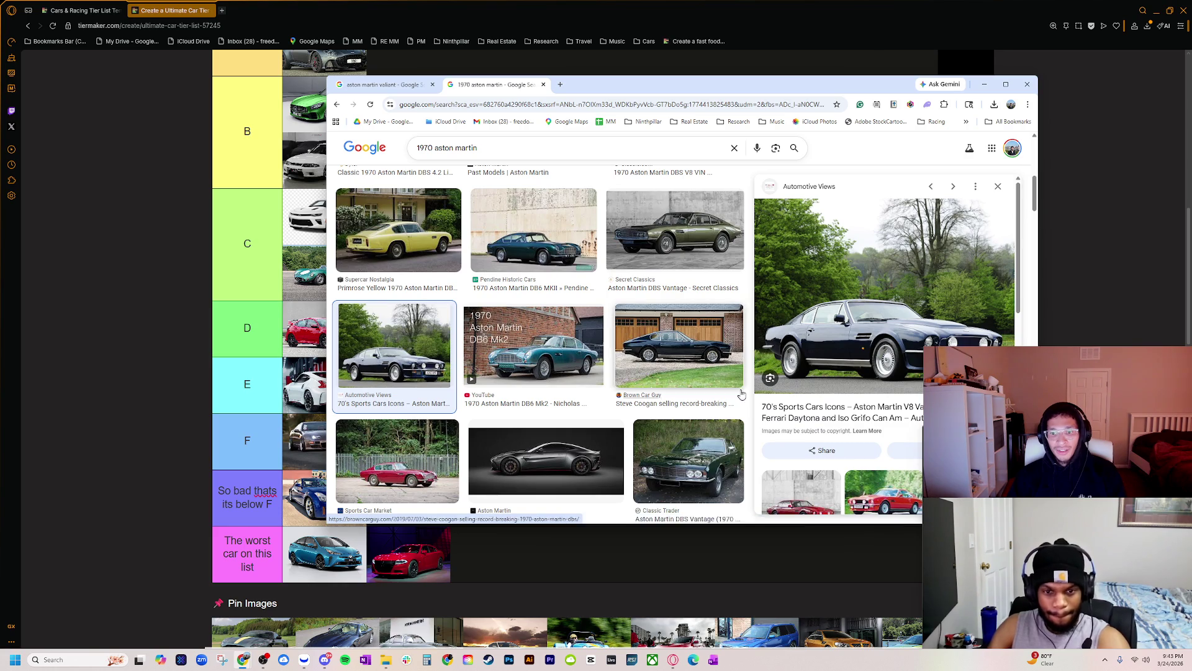
scroll(714, 348, down, 2)
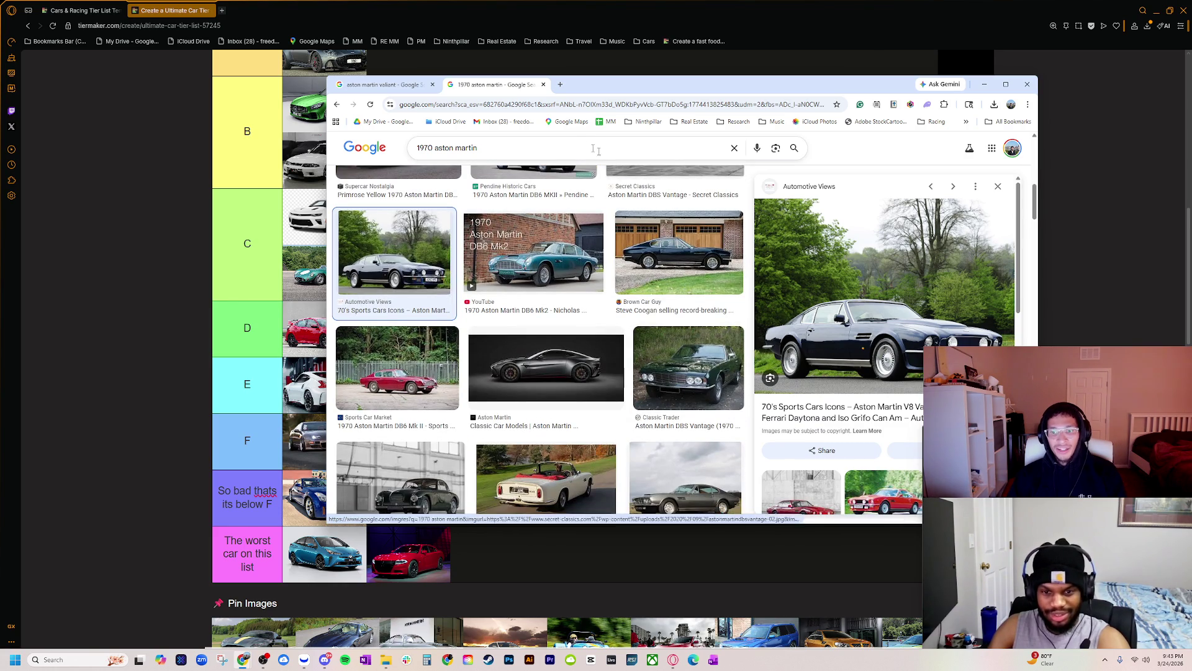
click(546, 85)
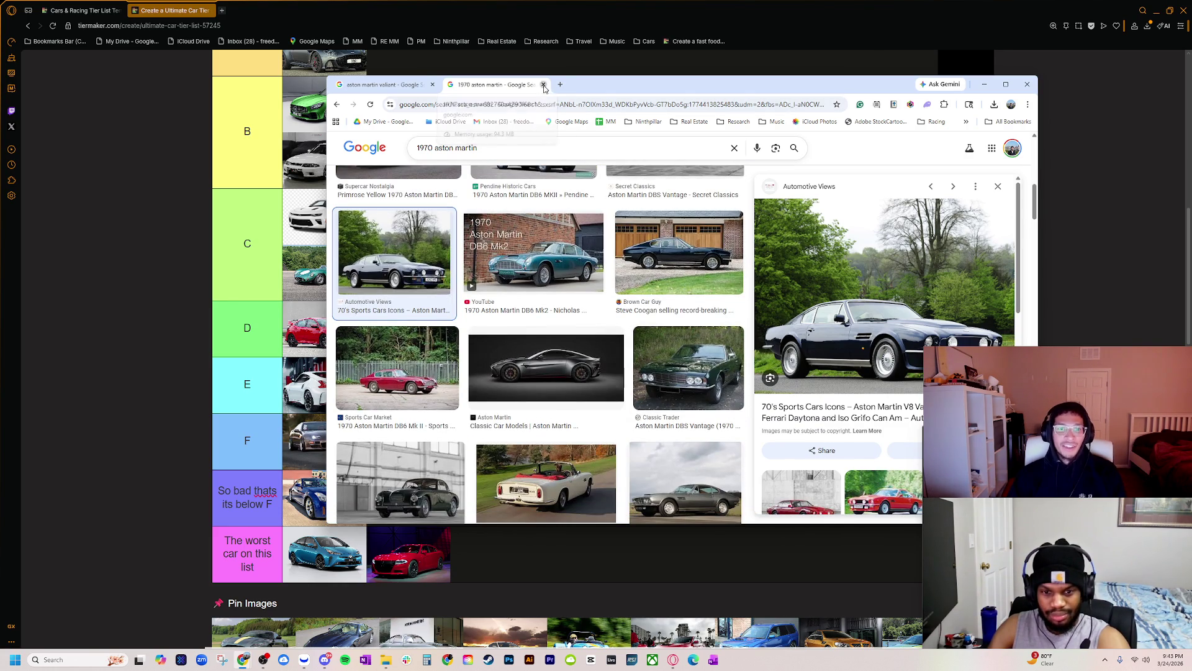
click(432, 85)
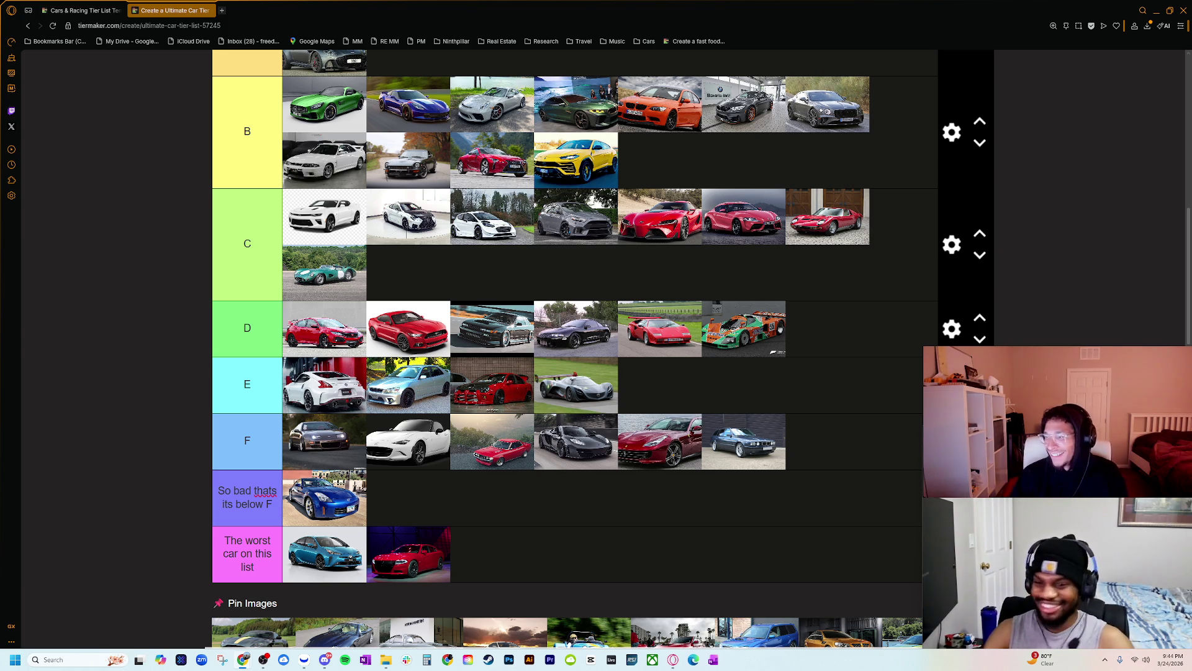
- Drag the dark Aston Martin with the yellow stripe from Pin Images into the tier list
scroll(352, 537, down, 4)
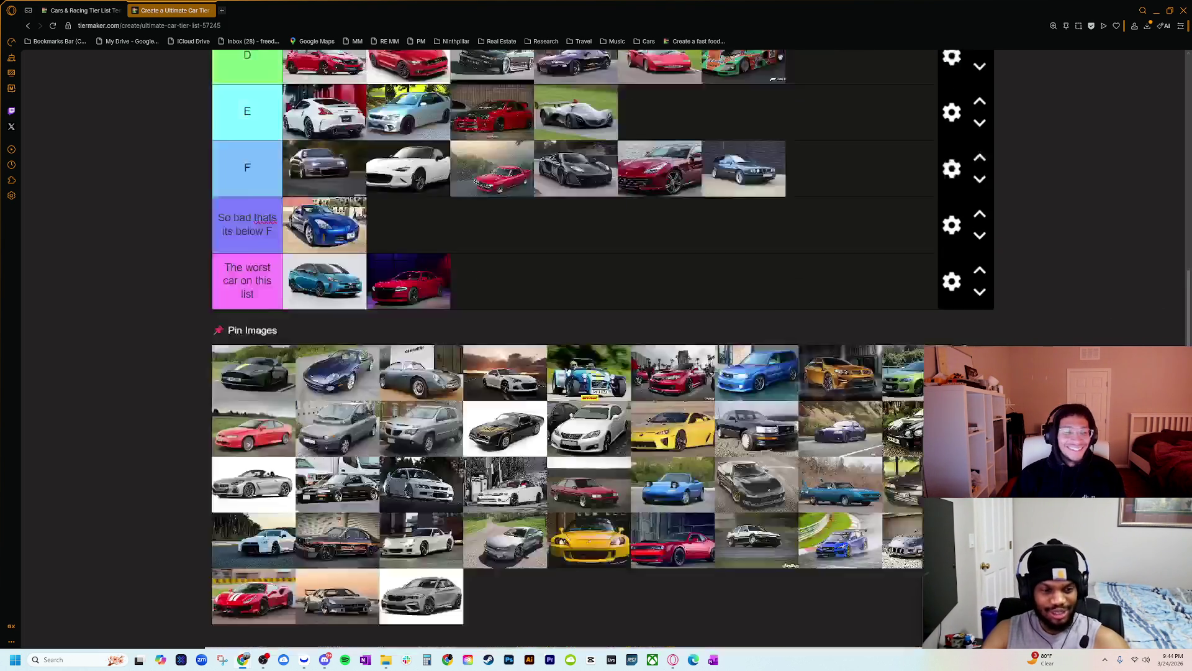
scroll(254, 531, up, 2)
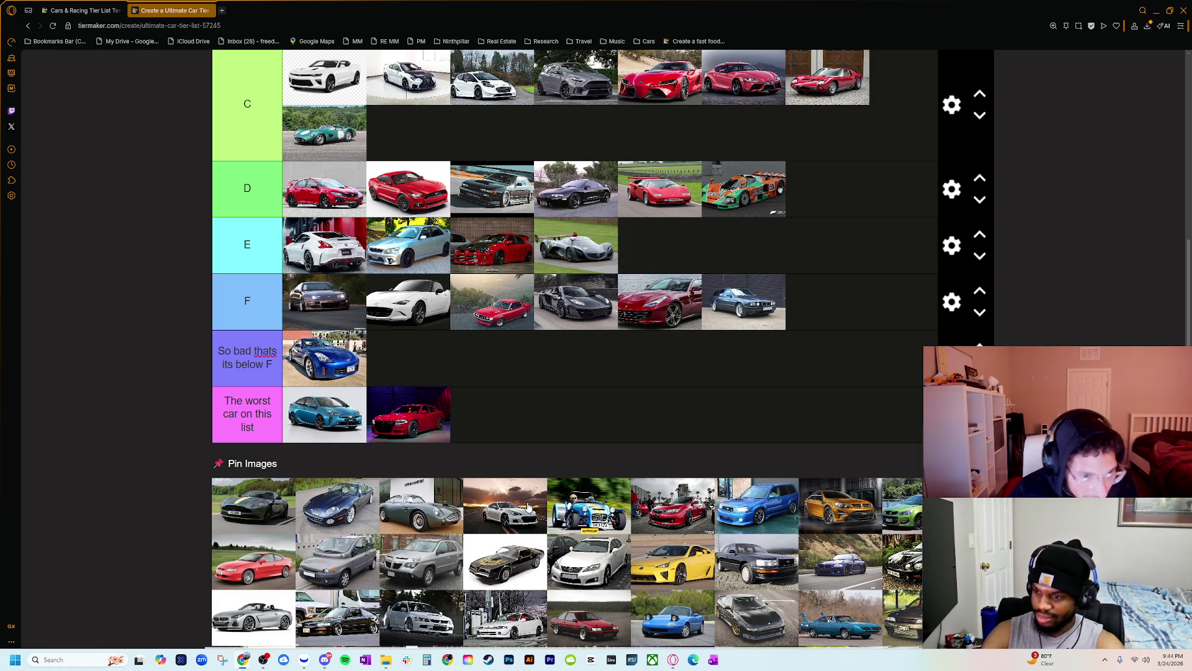
scroll(332, 460, up, 5)
scroll(332, 459, down, 10)
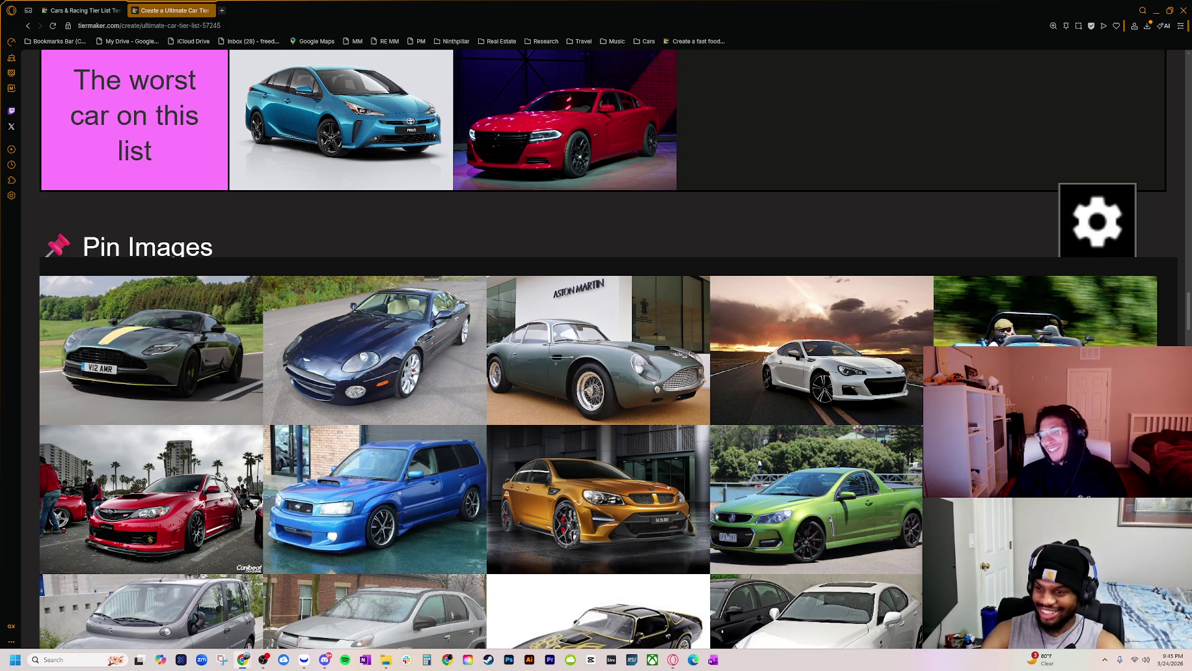
ctrl+scroll(450, 474, down, 1)
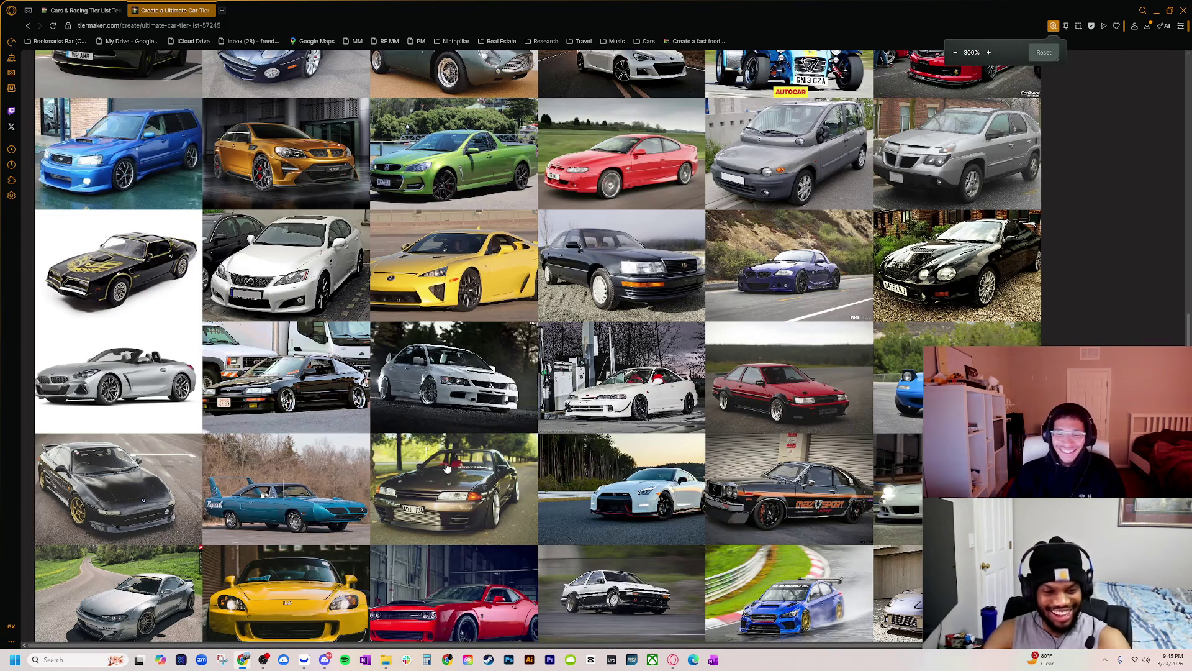
ctrl+scroll(446, 467, down, 1)
scroll(377, 464, up, 10)
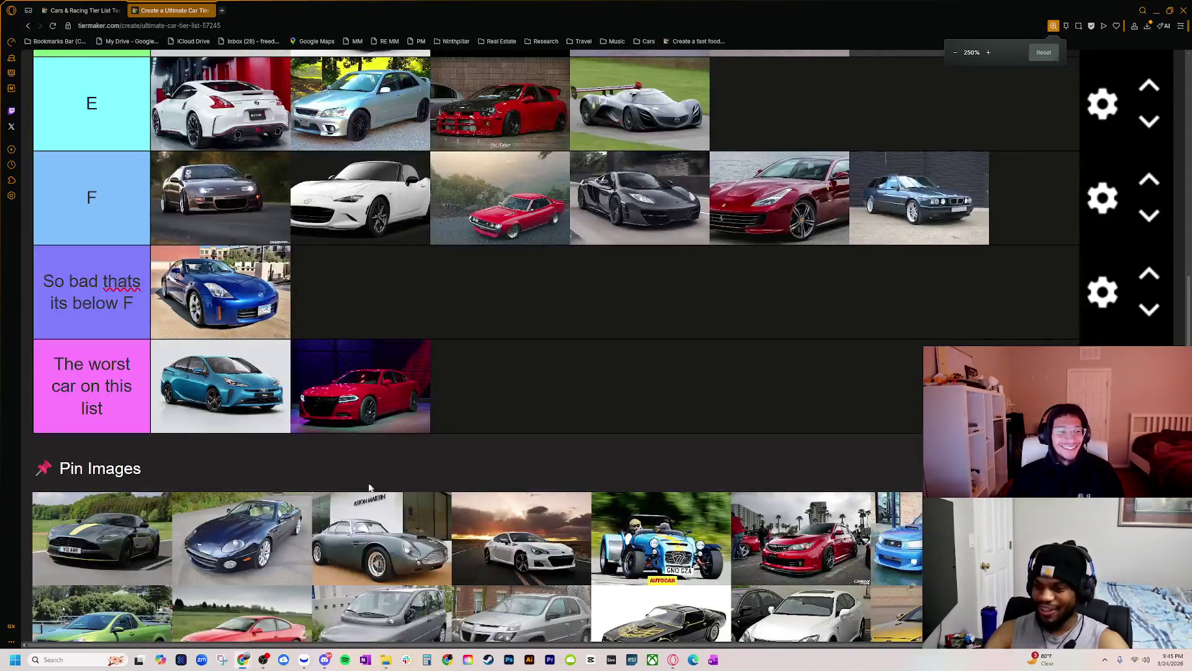
ctrl+scroll(370, 487, down, 3)
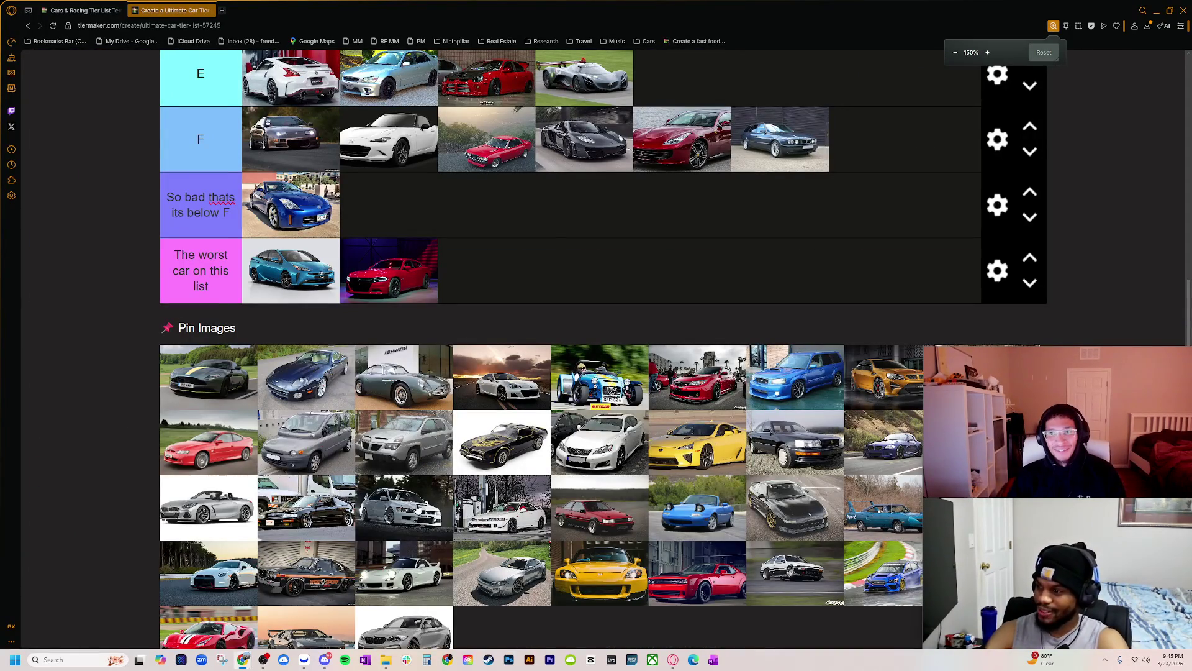
ctrl+scroll(417, 509, down, 1)
scroll(418, 509, up, 4)
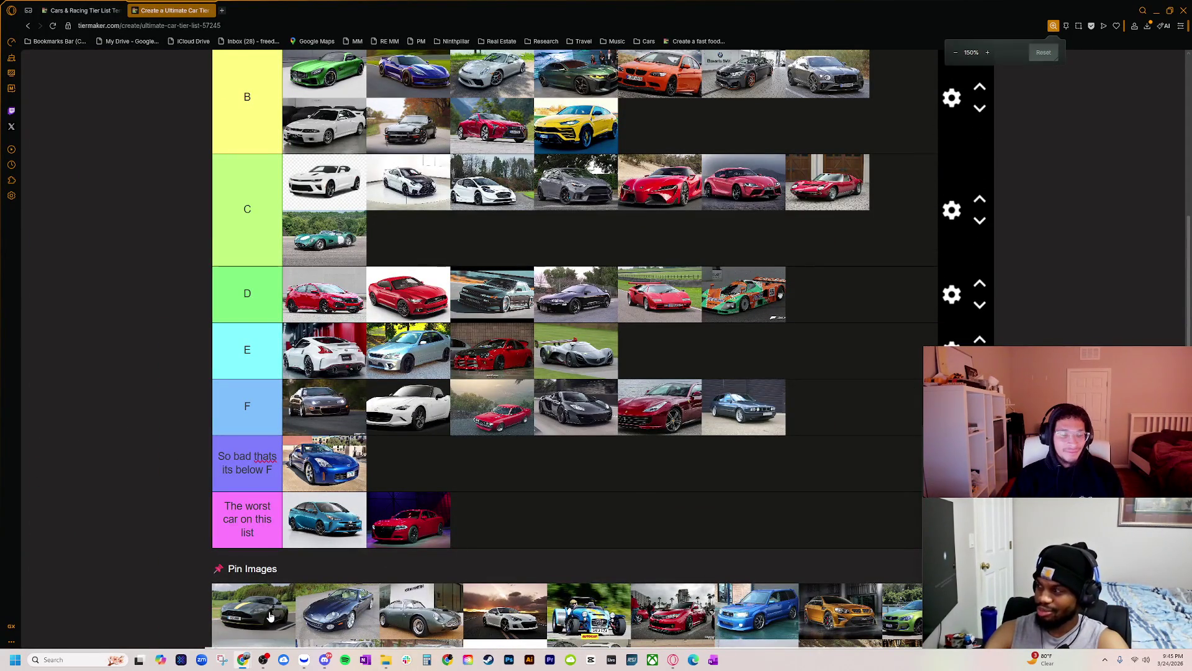
mouse_move(270, 616)
mouse_down()
mouse_move(249, 518)
mouse_move(385, 205)
mouse_move(461, 114)
mouse_move(276, 84)
mouse_move(429, 81)
mouse_move(360, 79)
mouse_up()
- Scroll up and down the tier list to review where the ranked cars now sit
scroll(421, 428, up, 5)
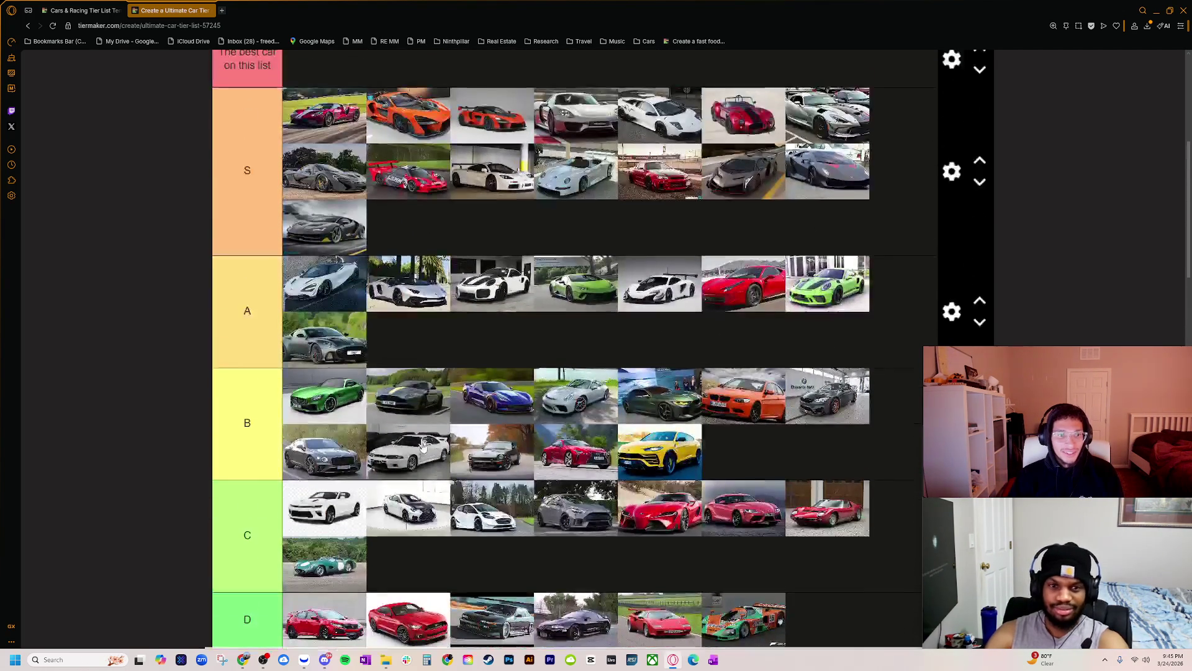
scroll(413, 435, up, 1)
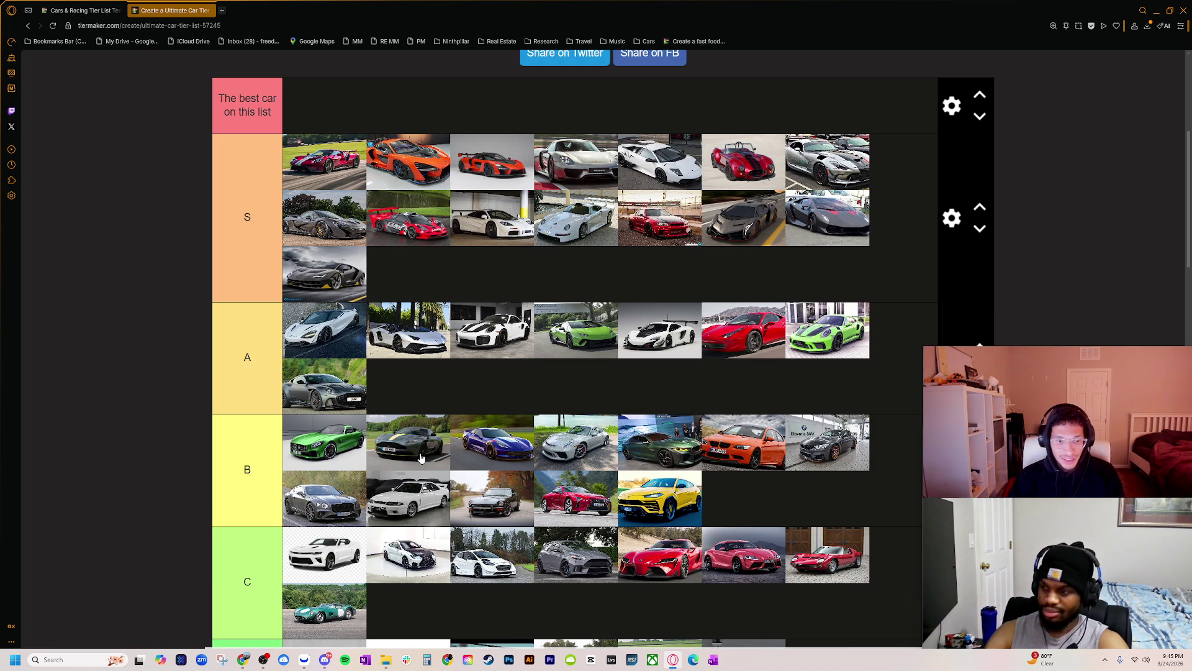
scroll(420, 458, down, 3)
scroll(353, 461, down, 1)
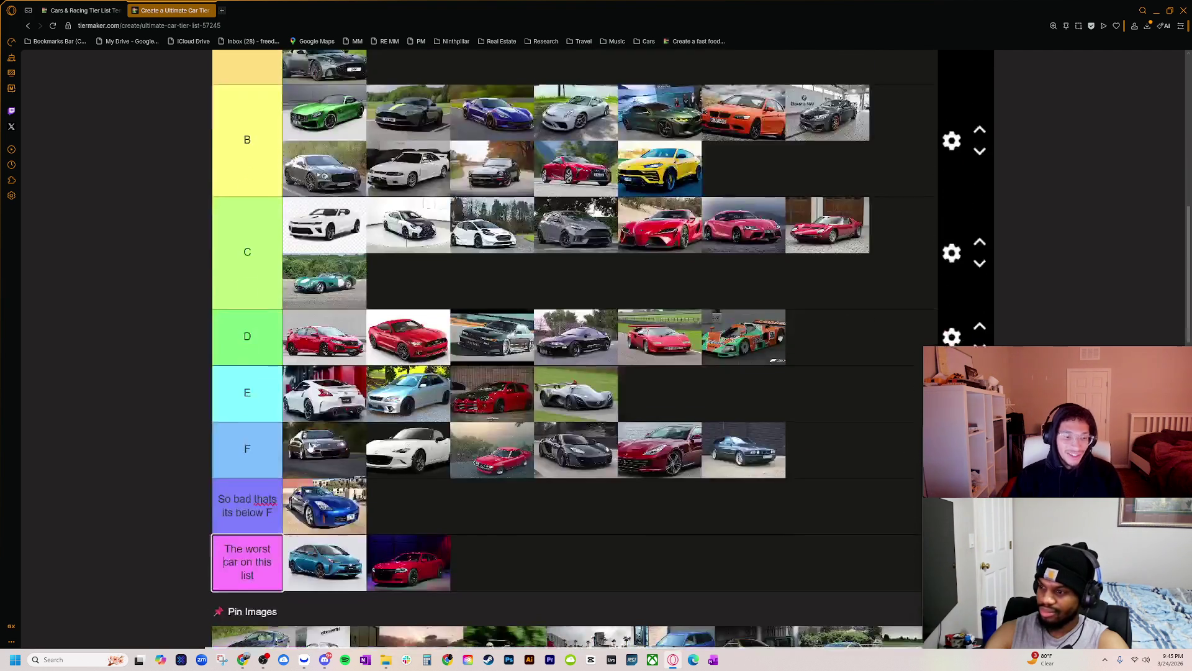
scroll(310, 446, down, 1)
scroll(338, 475, down, 2)
scroll(259, 509, down, 1)
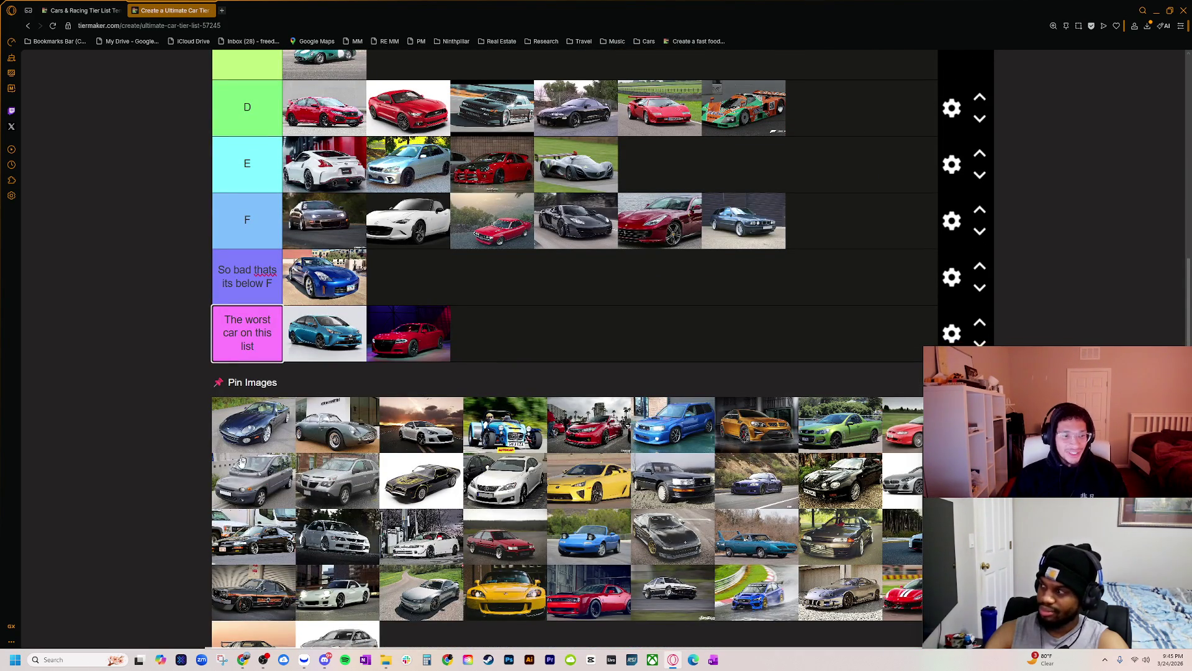
ctrl+scroll(247, 490, up, 6)
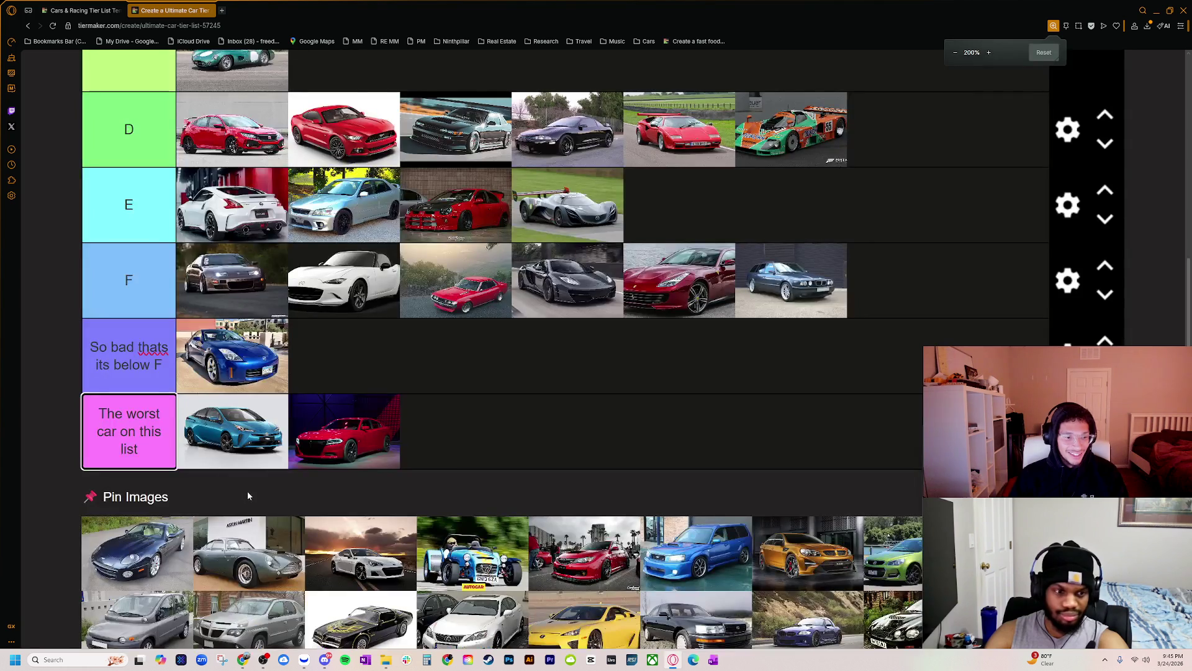
scroll(260, 470, down, 3)
ctrl+scroll(160, 479, up, 2)
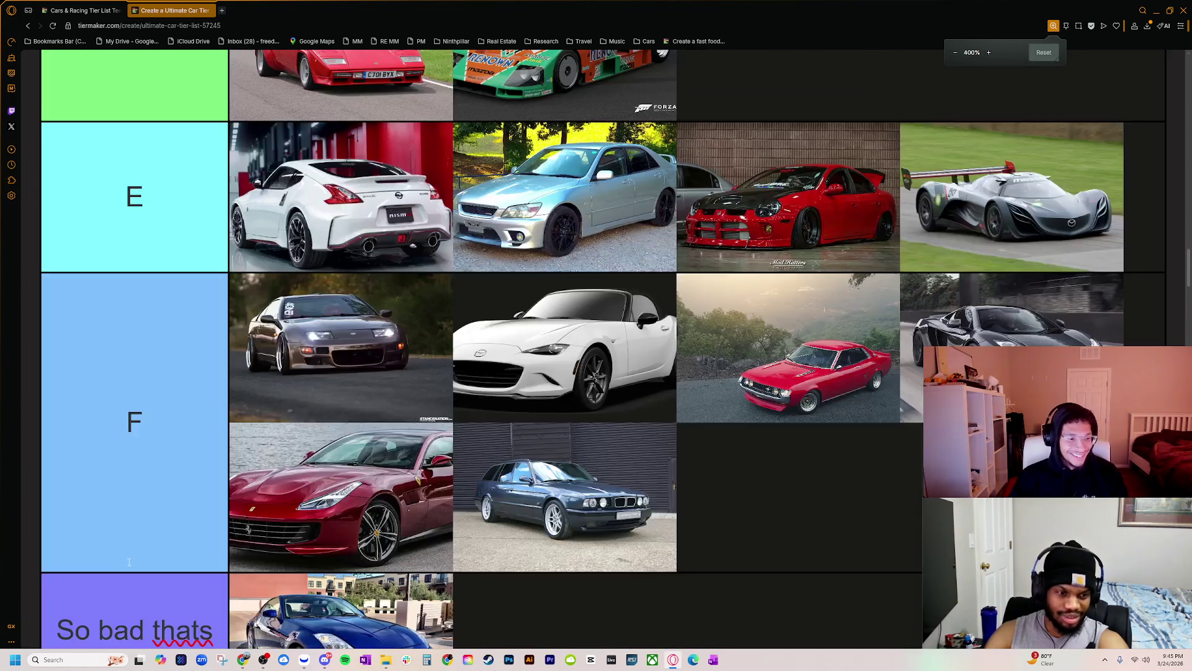
ctrl+scroll(121, 526, up, 1)
scroll(160, 525, down, 10)
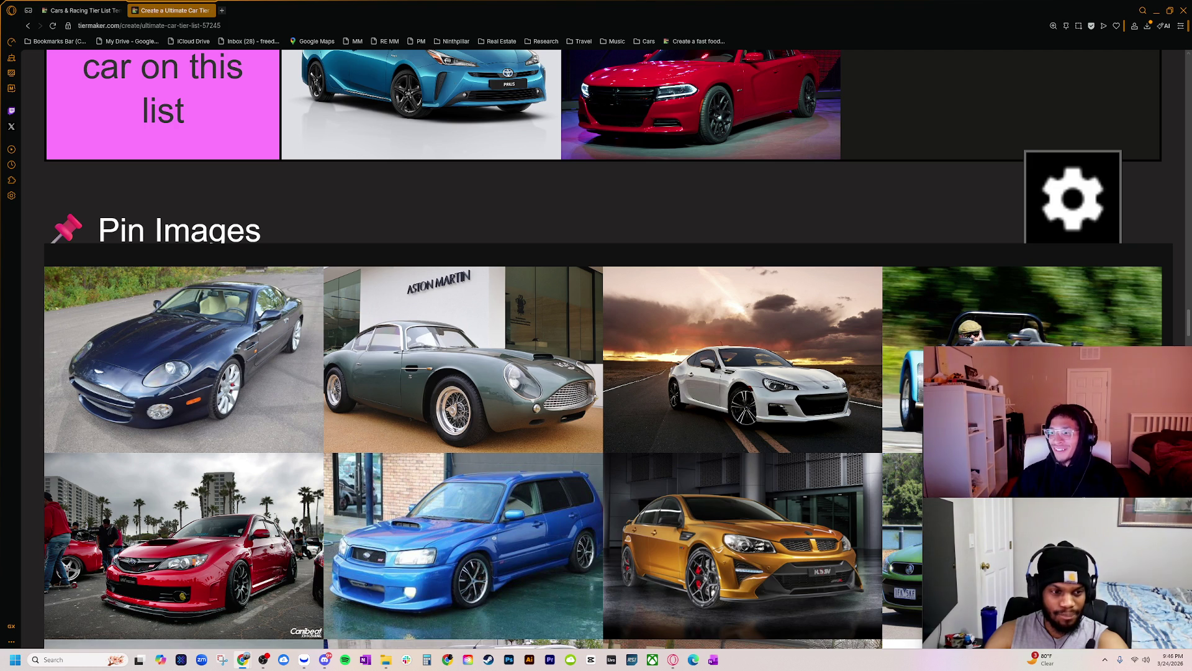
scroll(363, 385, down, 15)
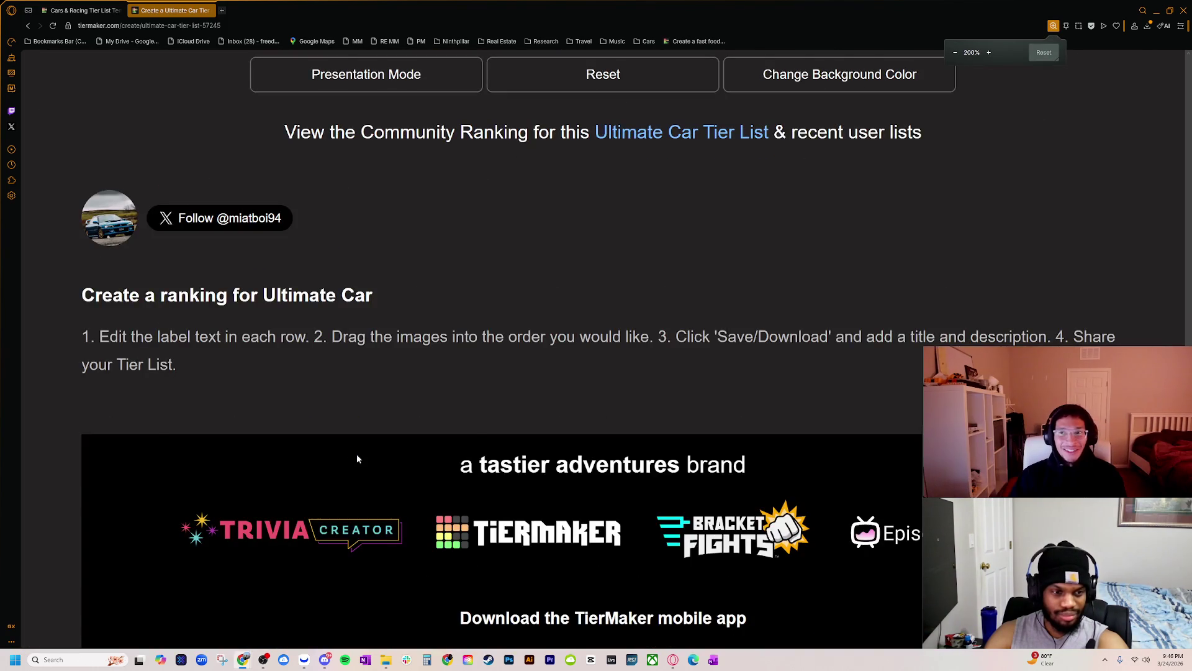
scroll(415, 433, up, 10)
- Drag the dark blue coupe to the end of the F tier
mouse_move(488, 434)
mouse_down()
mouse_move(903, 435)
mouse_move(857, 435)
mouse_up()
scroll(264, 414, down, 5)
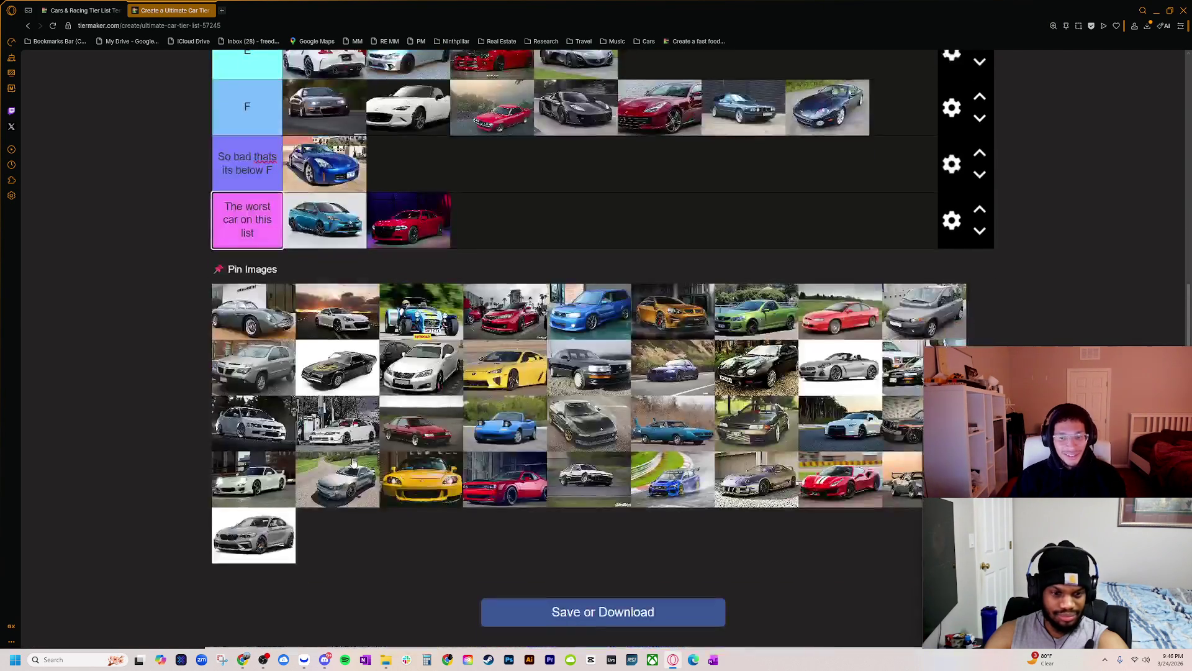
scroll(264, 414, up, 2)
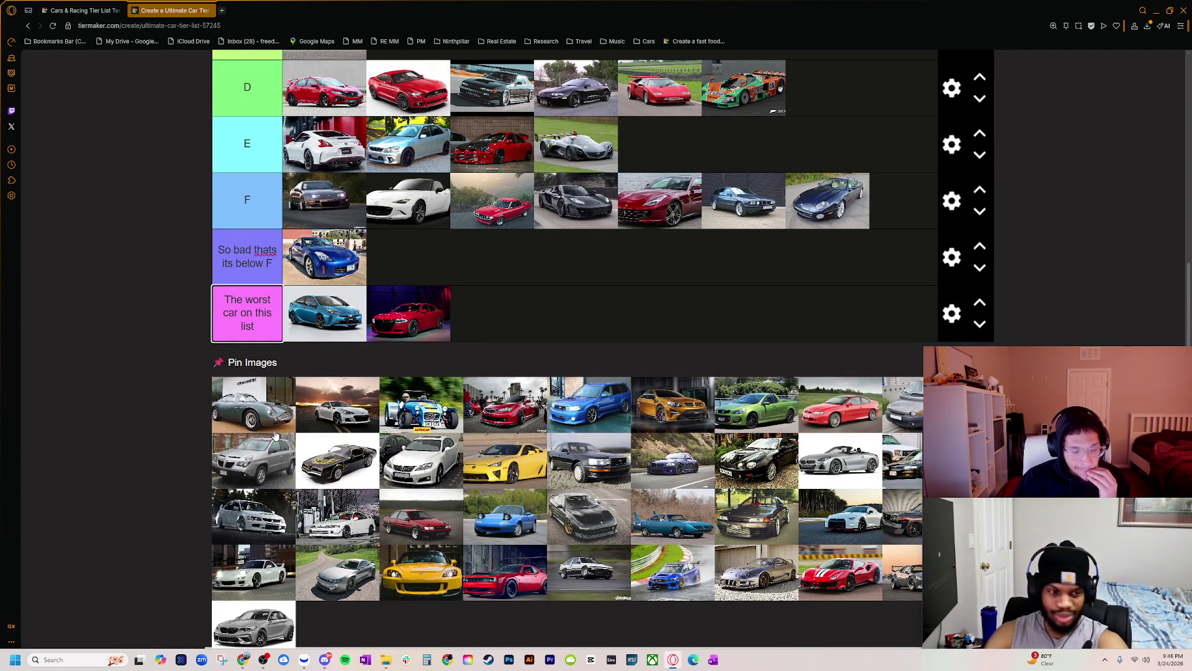
scroll(276, 435, up, 4)
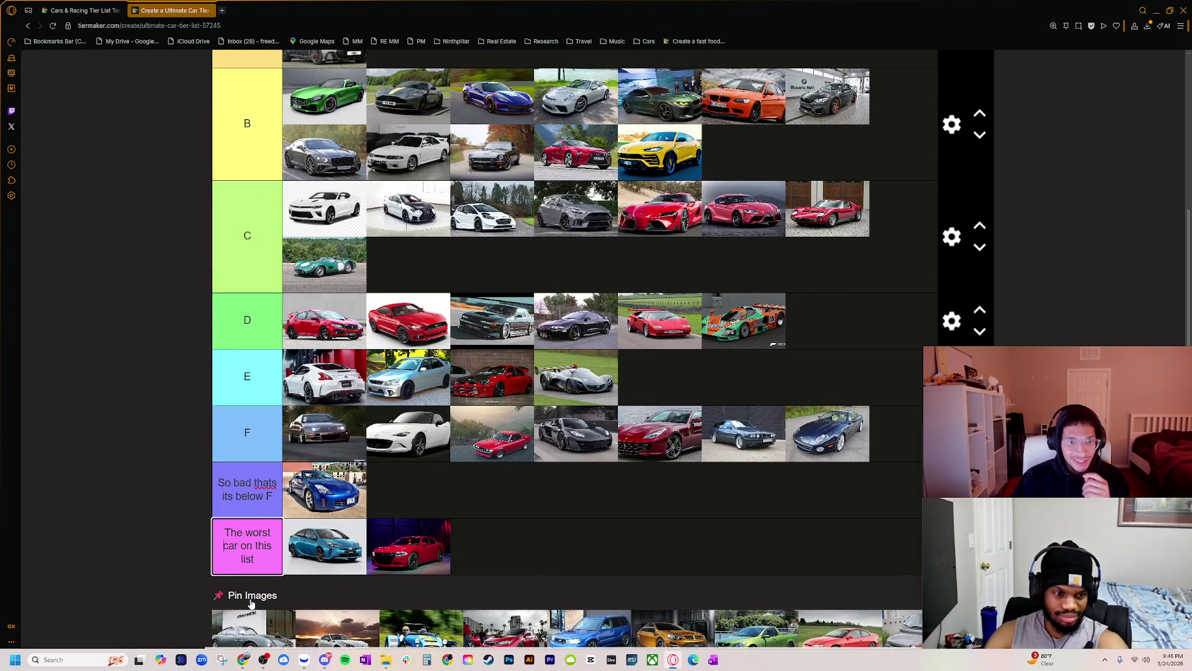
scroll(251, 628, down, 1)
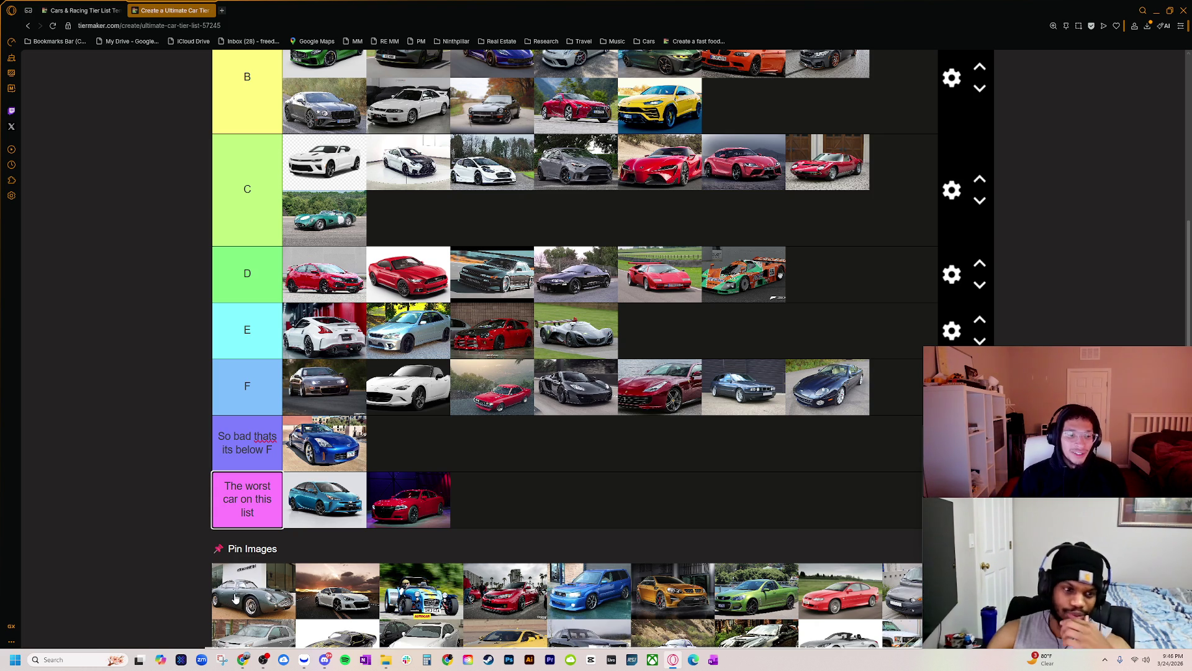
- Place the silver vintage Aston coupe in tier C
drag(233, 590, 323, 270)
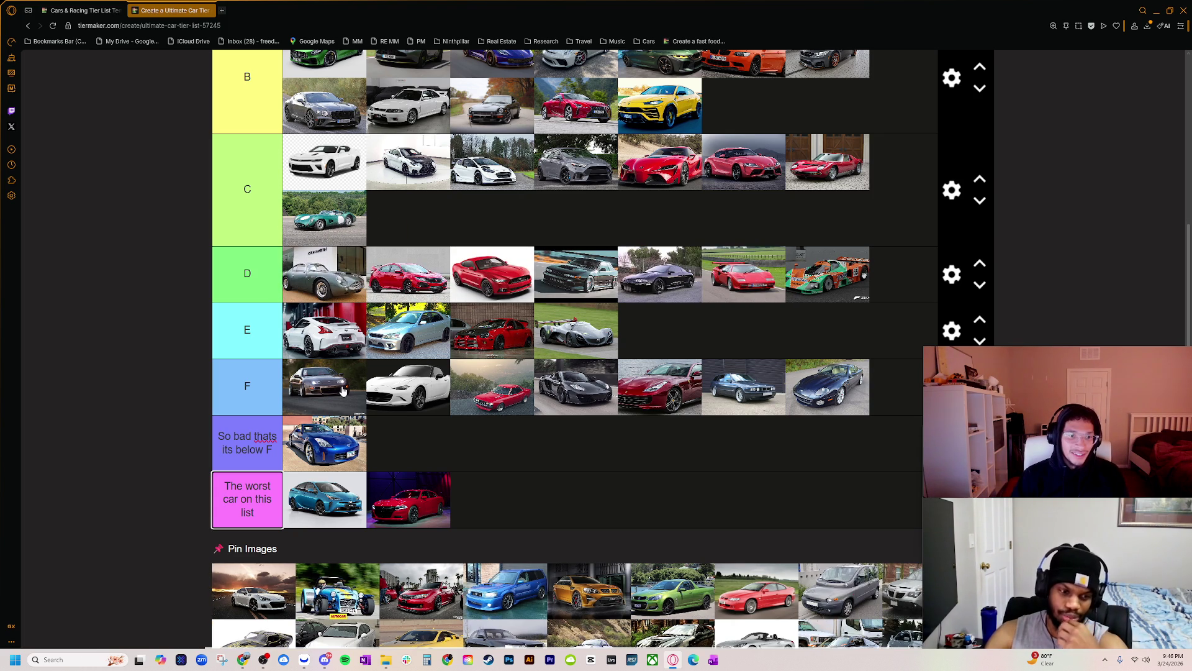
scroll(343, 390, up, 1)
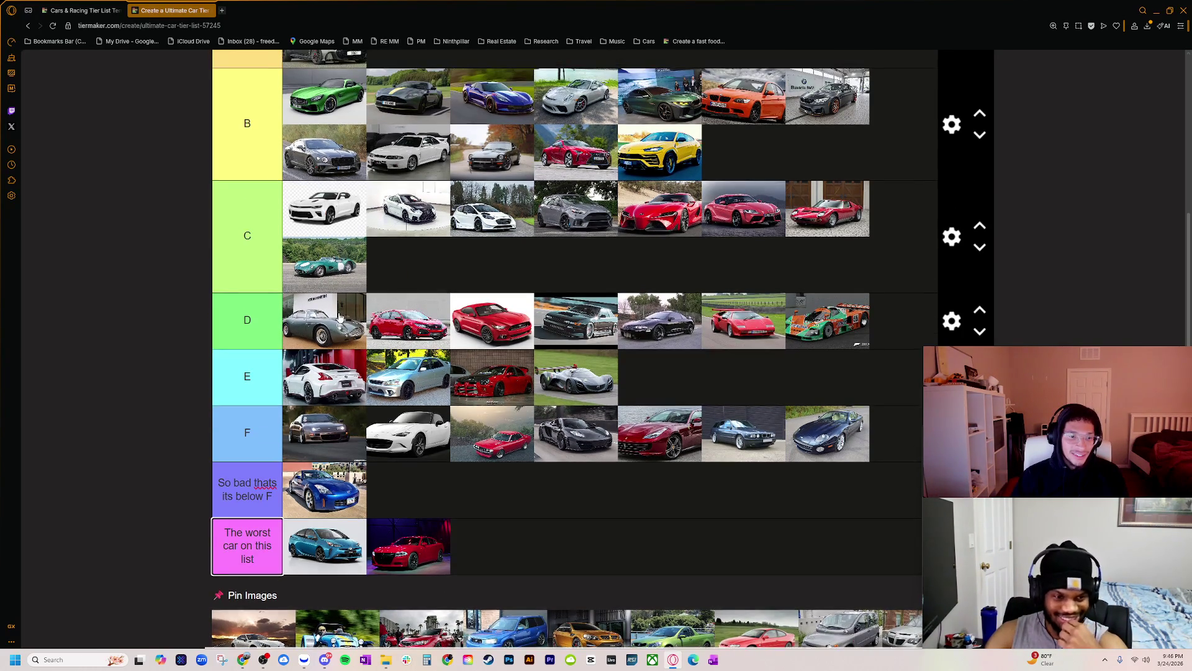
drag(338, 319, 404, 260)
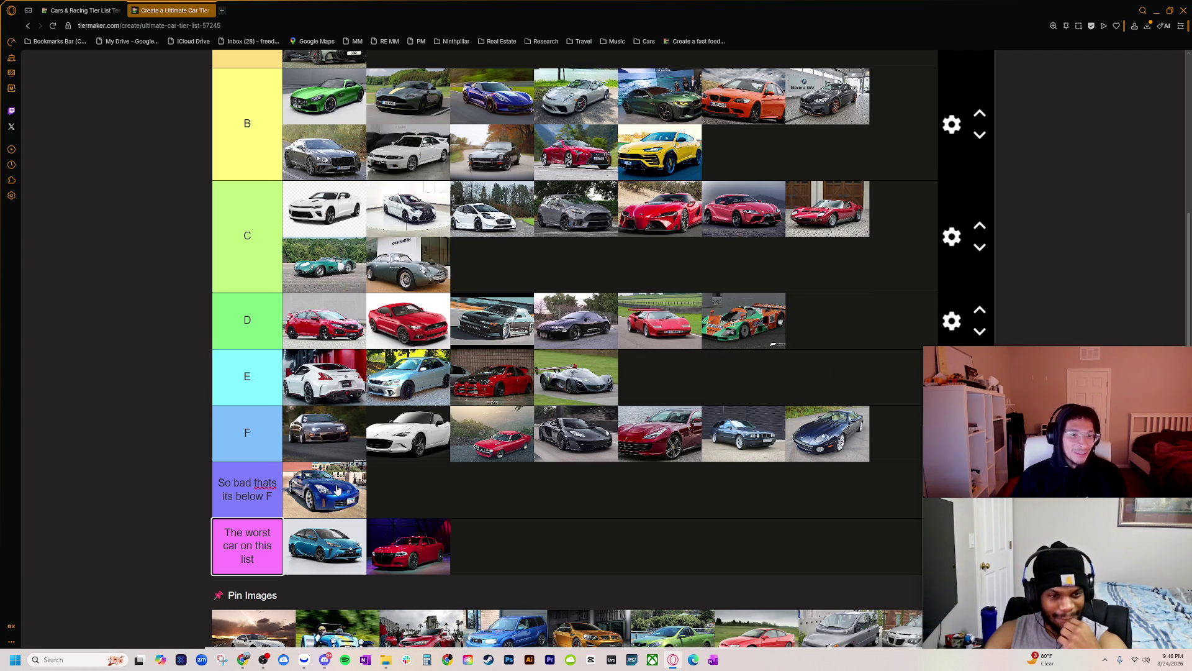
- Rank the white car at sunset and the blue Caterham at the start of tier F
scroll(373, 544, down, 2)
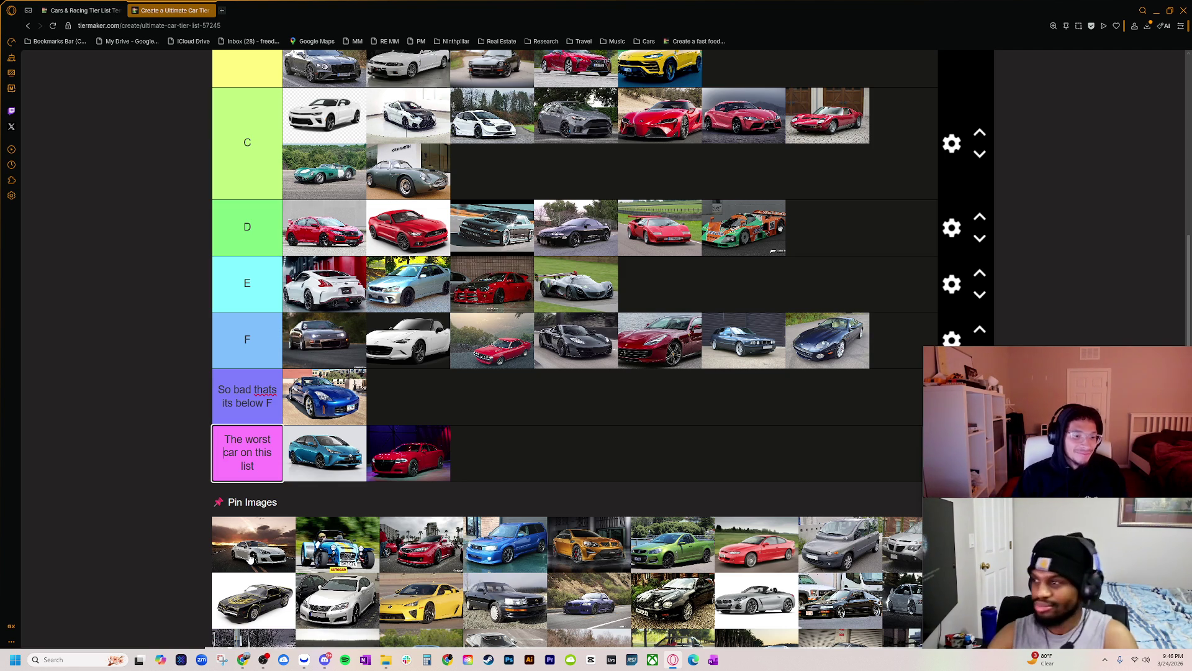
mouse_move(249, 547)
mouse_down()
mouse_move(397, 336)
mouse_move(354, 329)
mouse_move(326, 295)
mouse_move(337, 291)
mouse_up()
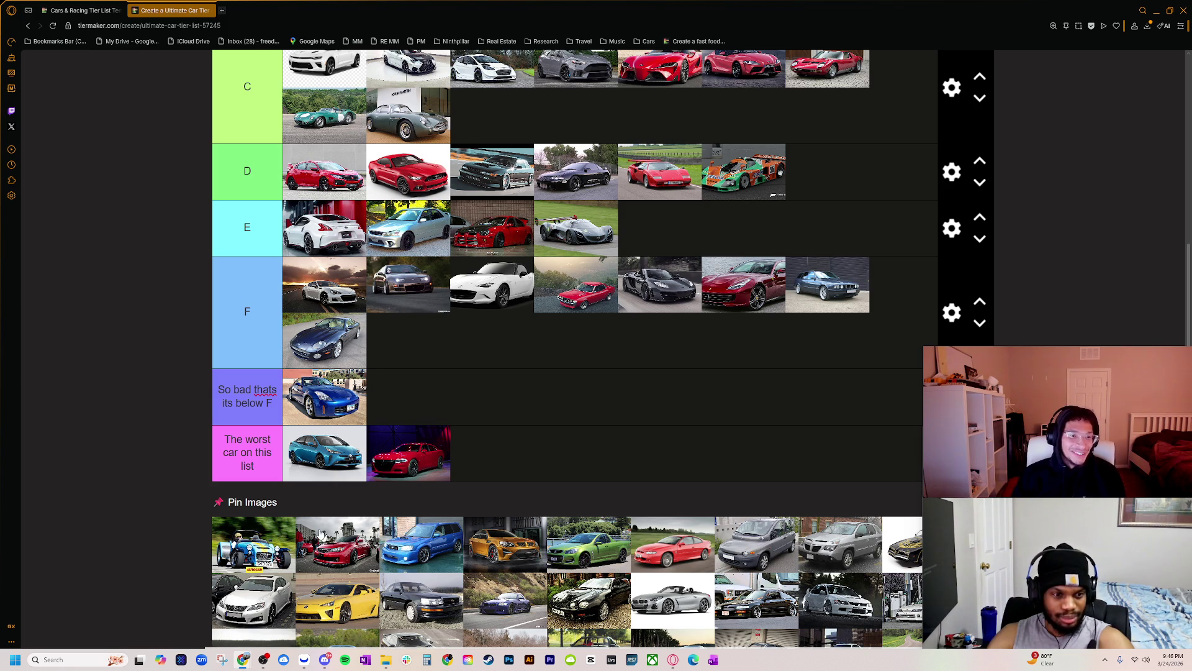
scroll(308, 484, up, 1)
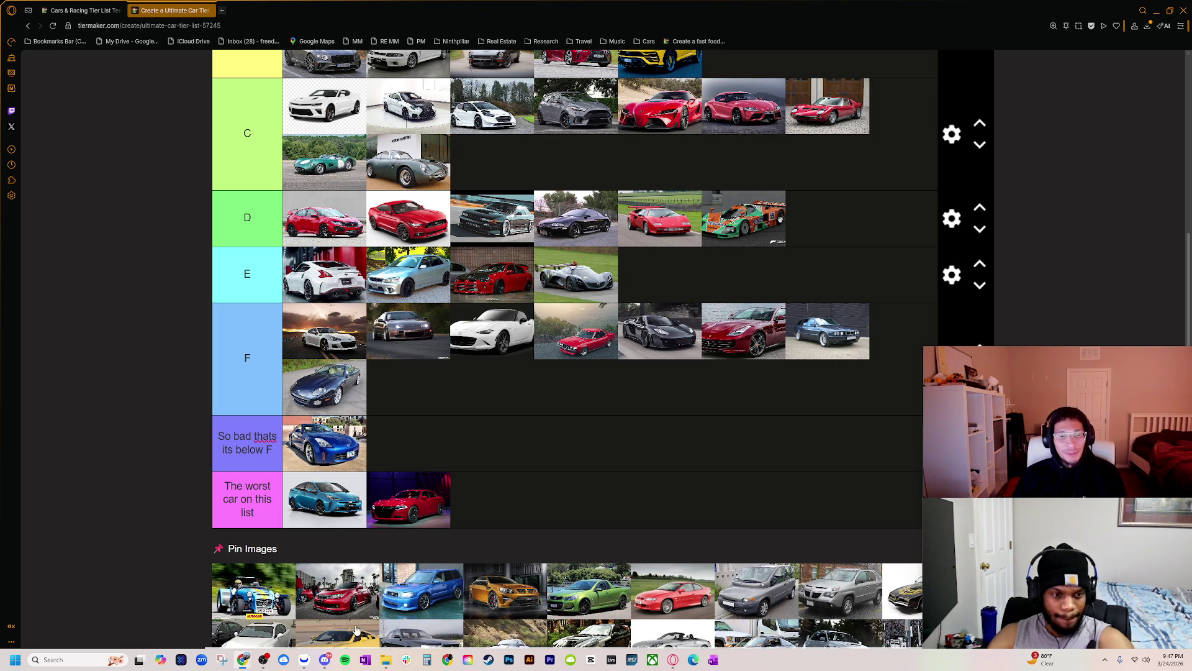
scroll(251, 612, down, 1)
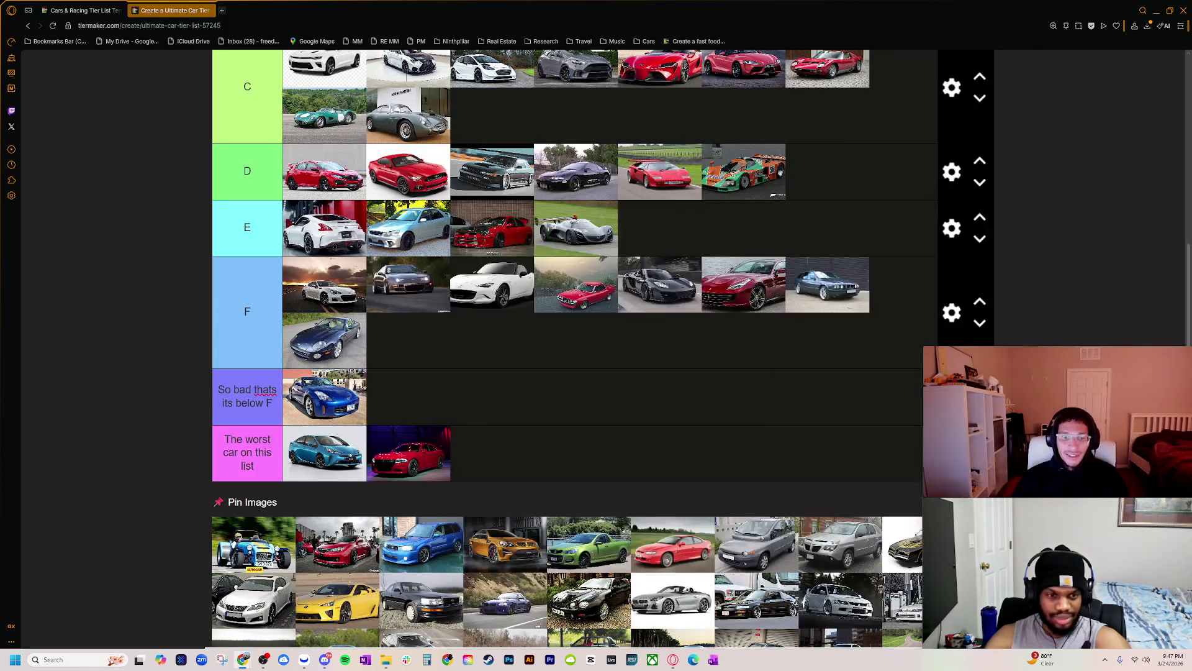
mouse_move(252, 545)
mouse_down()
mouse_move(479, 404)
mouse_move(428, 348)
mouse_move(565, 255)
mouse_move(497, 282)
mouse_move(248, 295)
mouse_move(327, 293)
mouse_move(322, 304)
mouse_up()
scroll(382, 381, down, 2)
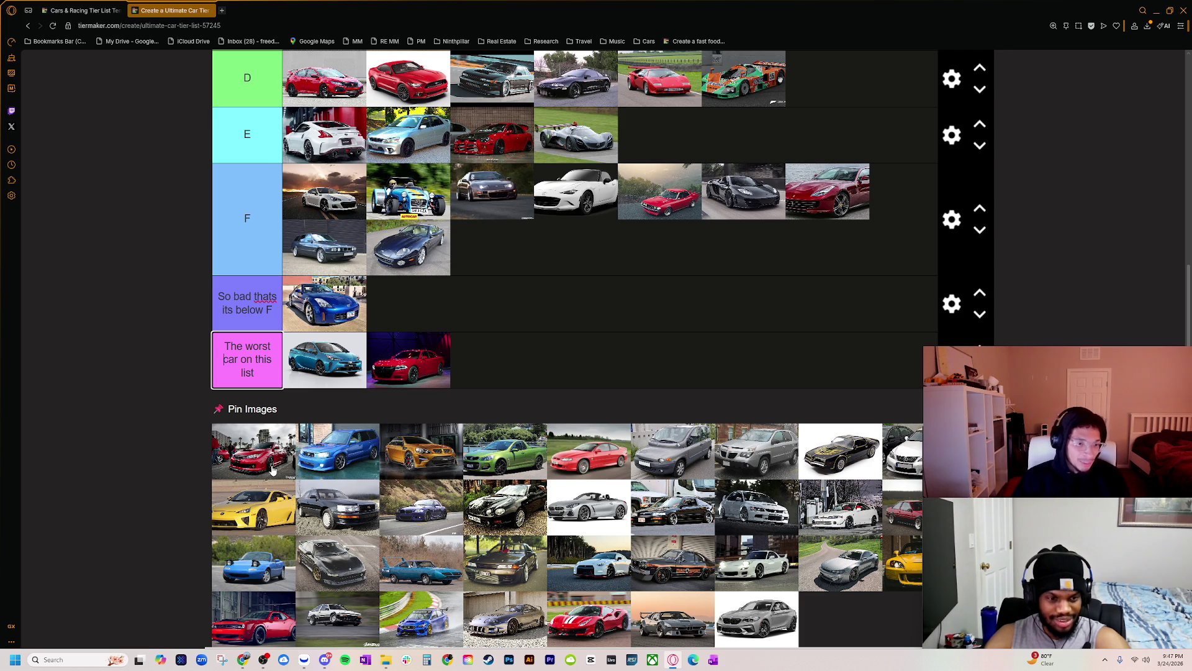
key(ctrl+plus)
- Place the red Subaru first in the D tier, followed by the blue Subaru wagon
scroll(277, 513, down, 5)
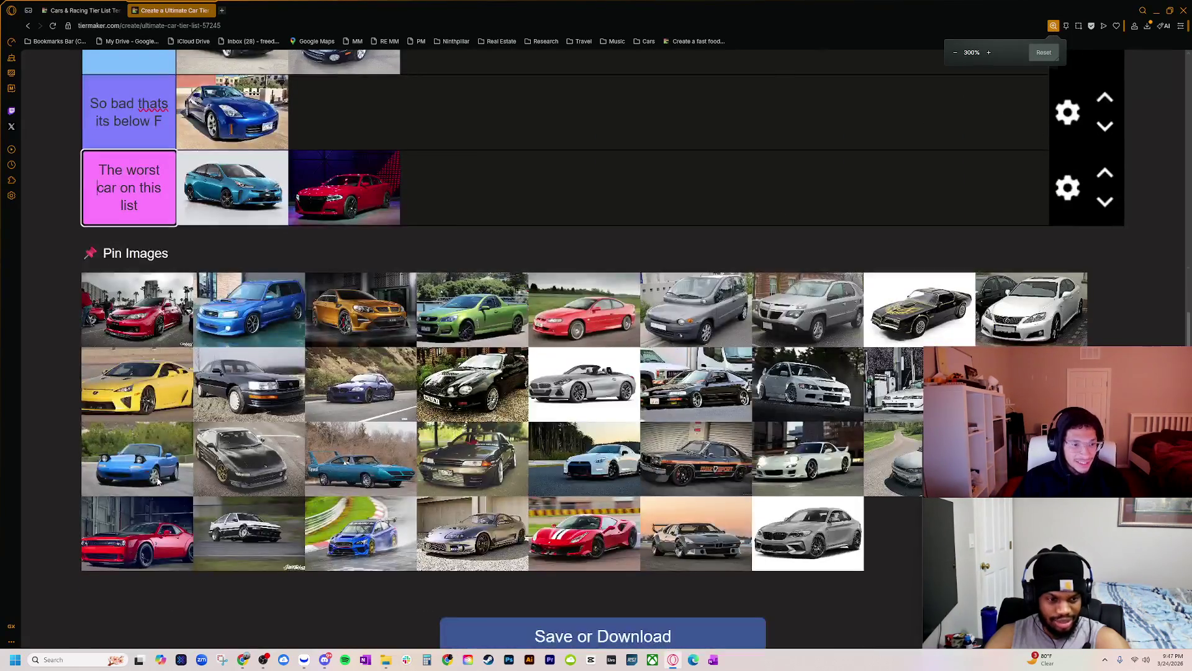
key(ctrl+plus)
key(ctrl+plus)
key(ctrl+plus)
scroll(171, 489, down, 2)
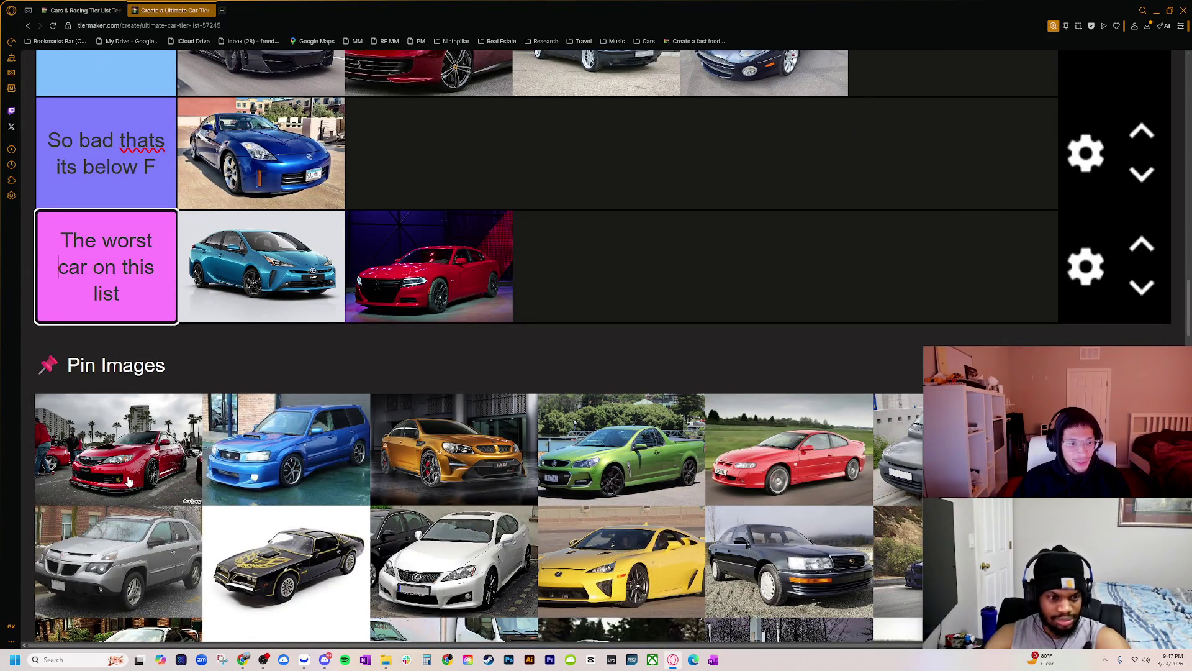
scroll(231, 472, up, 5)
scroll(285, 496, down, 5)
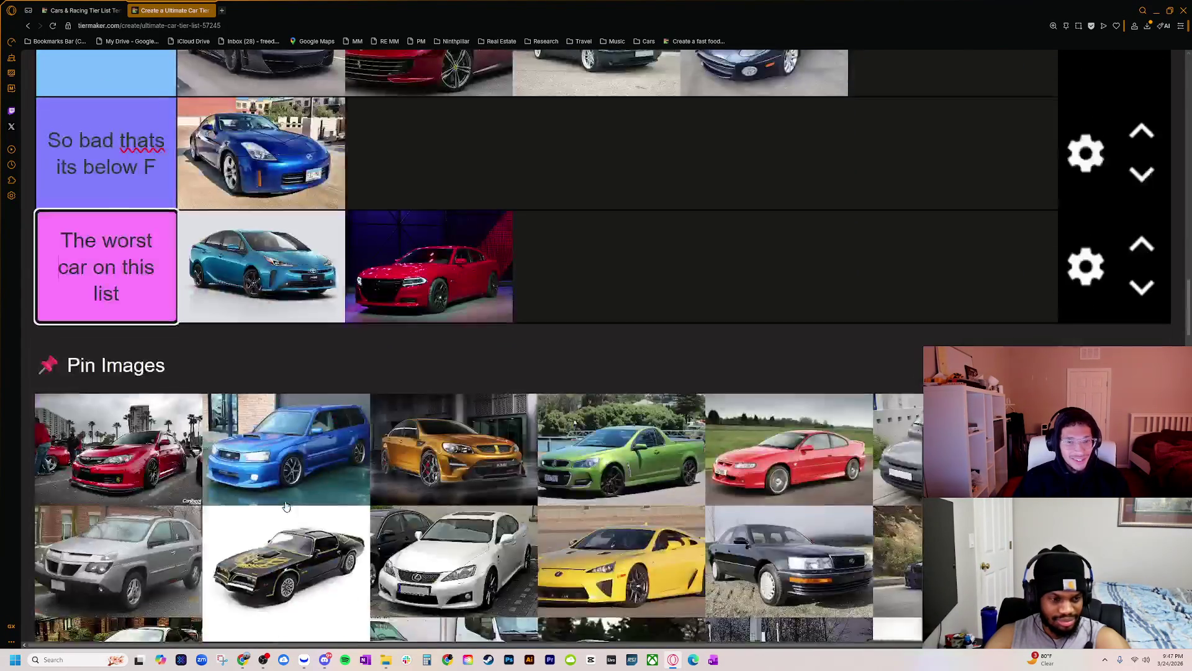
key(ctrl+minus)
key(ctrl+minus)
key(ctrl+minus)
key(ctrl+minus)
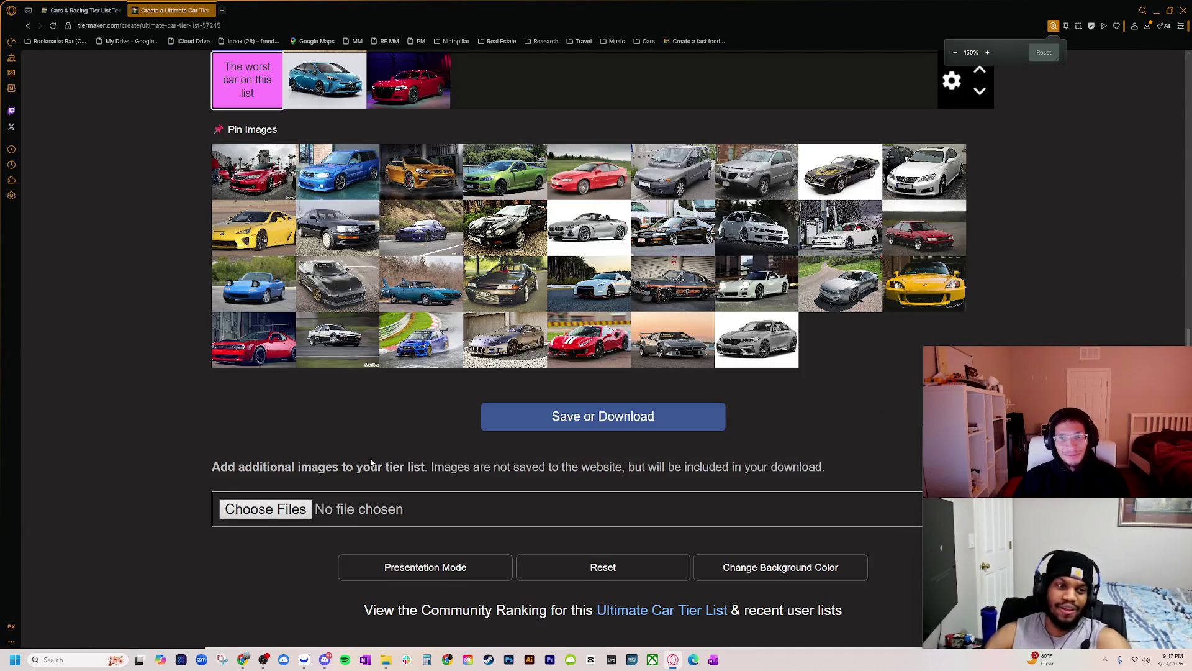
scroll(350, 500, up, 4)
scroll(349, 500, up, 4)
scroll(342, 509, down, 1)
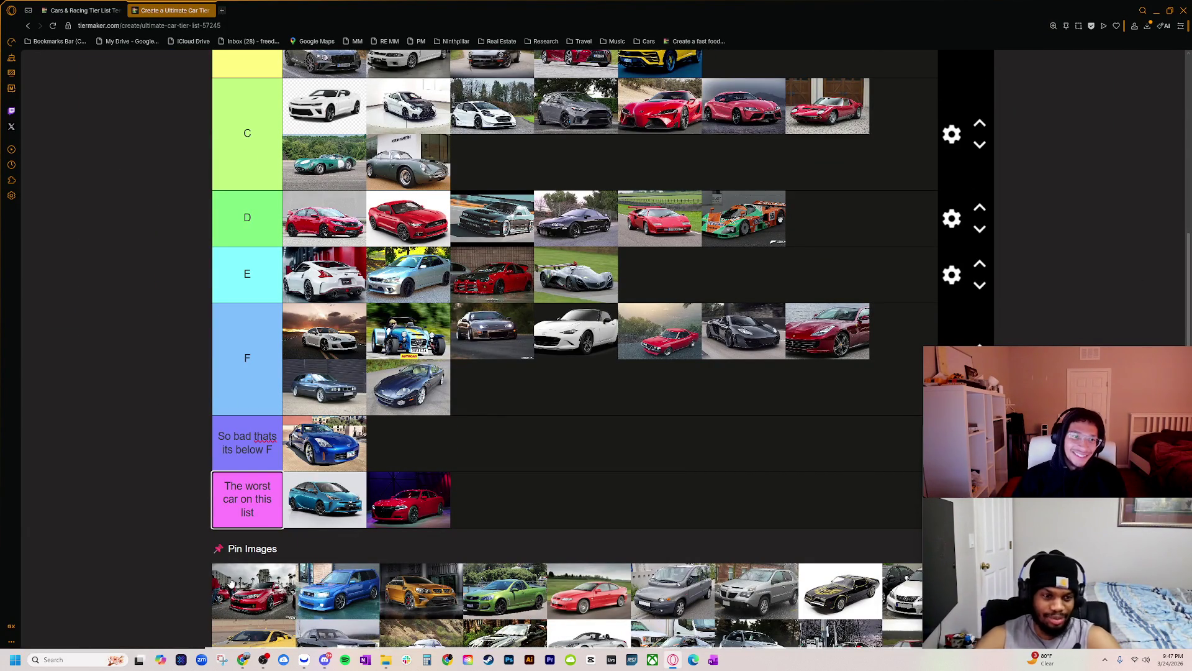
drag(304, 401, 311, 212)
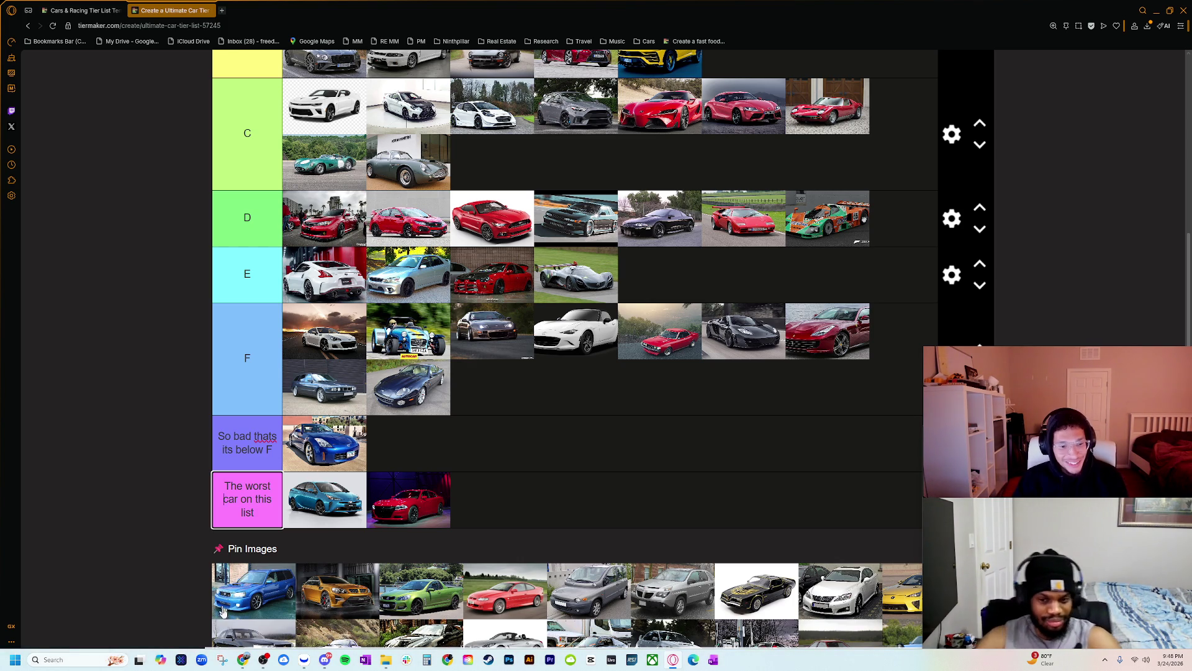
mouse_move(225, 587)
mouse_down()
mouse_move(433, 215)
mouse_move(397, 187)
mouse_move(373, 187)
mouse_move(472, 124)
mouse_move(512, 161)
mouse_move(323, 205)
mouse_move(298, 198)
mouse_move(320, 177)
mouse_up()
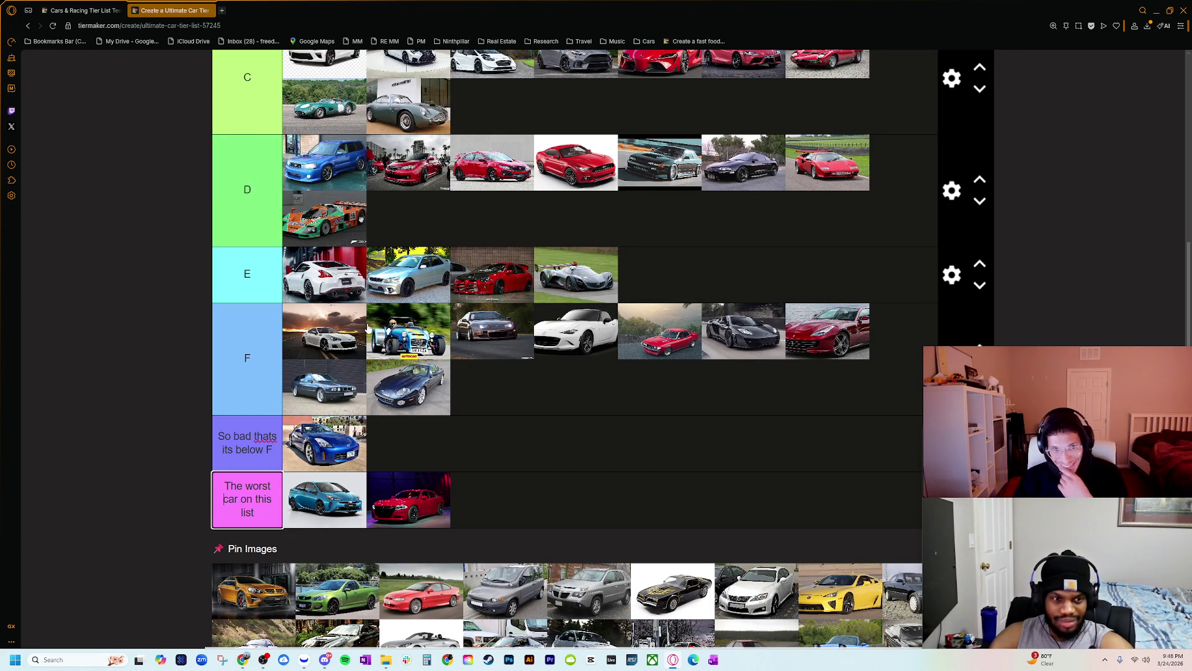
- Zoom the page out and drag the gold sedan into the C tier
scroll(368, 329, up, 2)
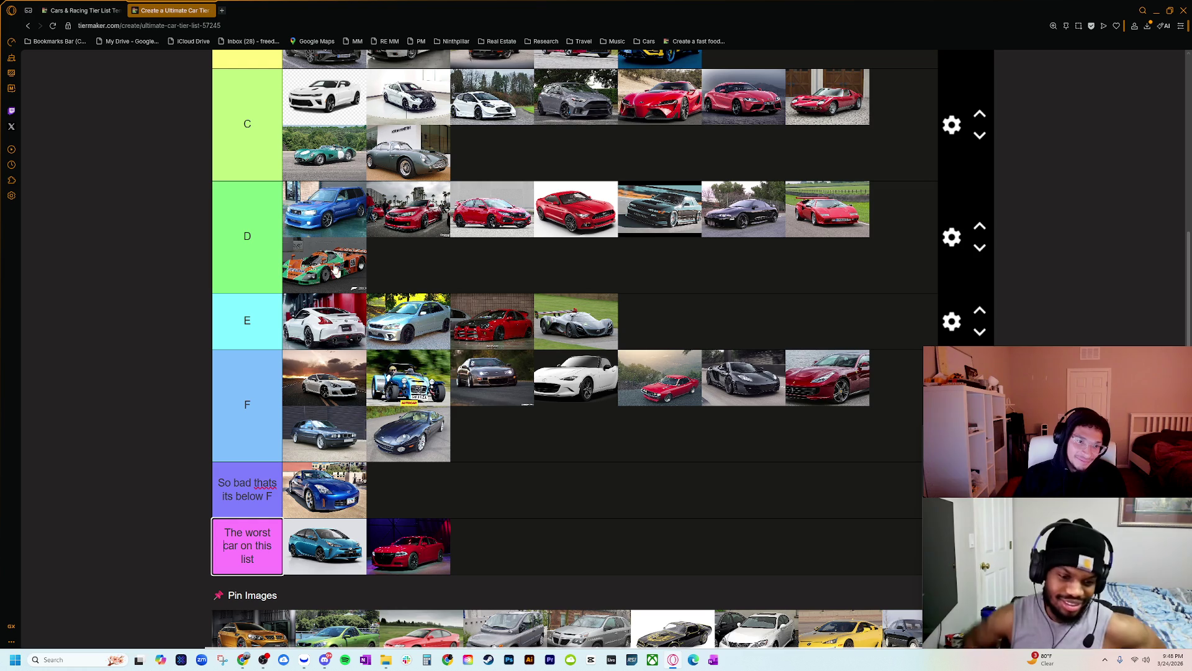
scroll(315, 528, down, 2)
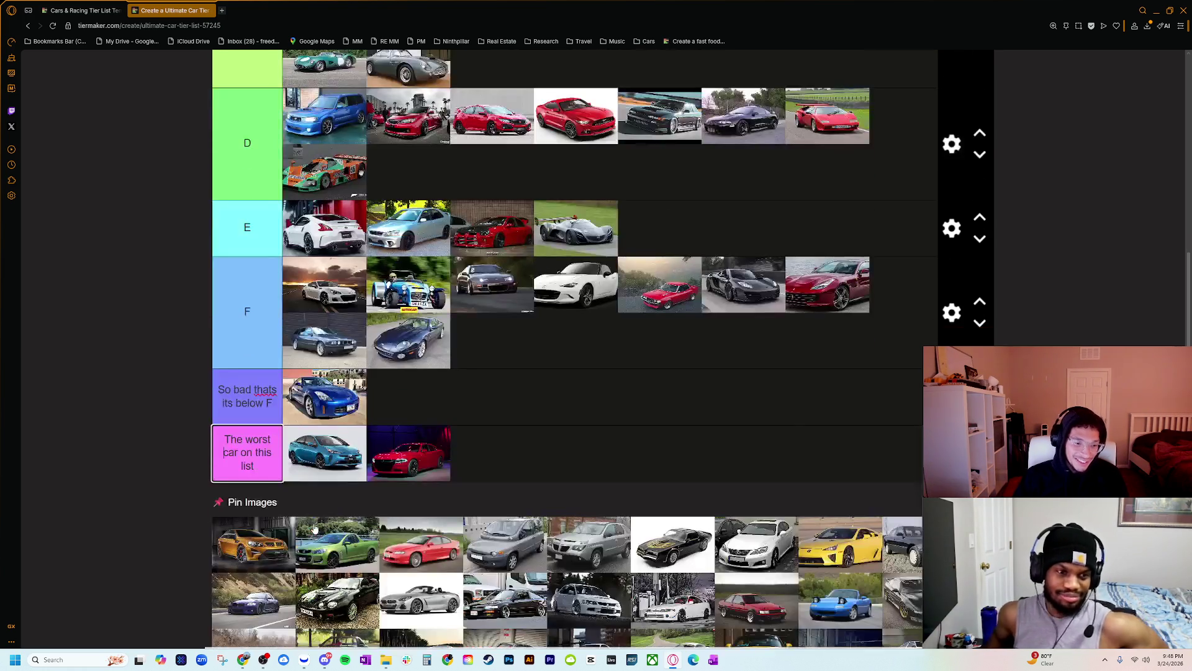
scroll(277, 567, down, 1)
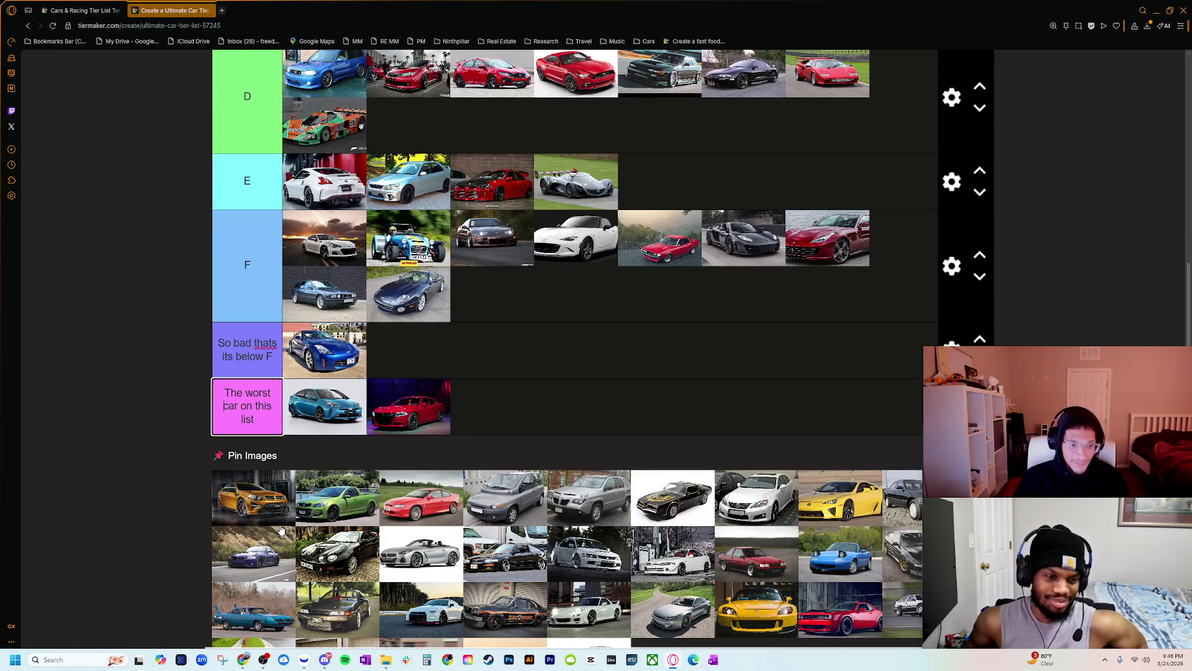
scroll(281, 530, up, 4)
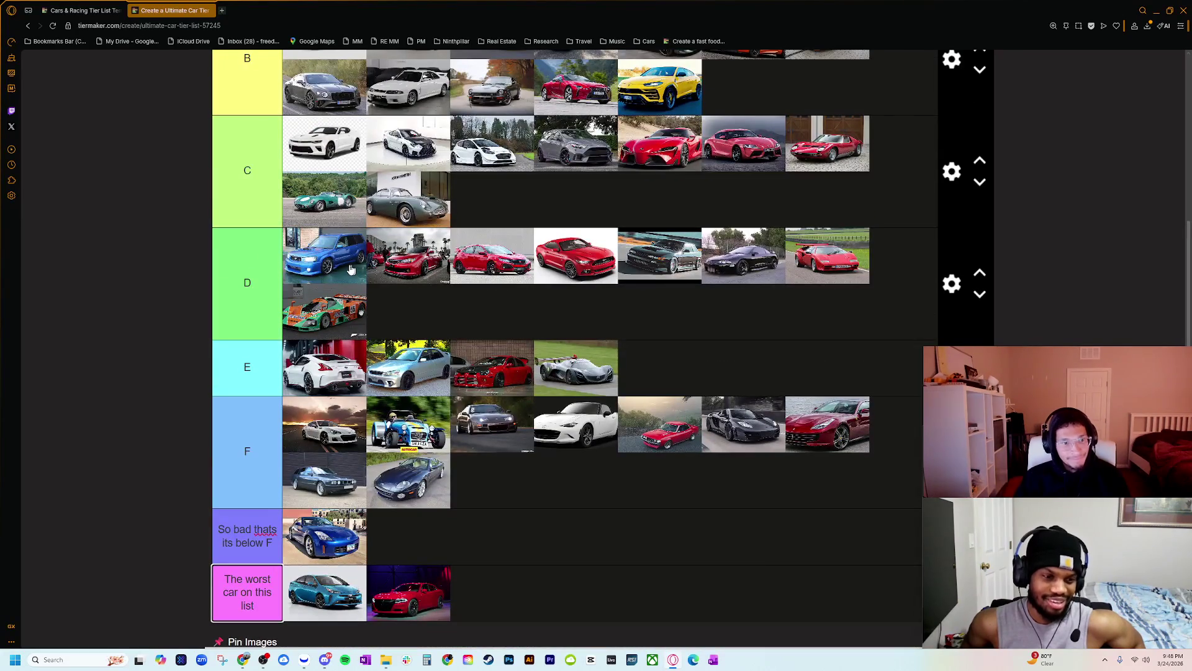
scroll(338, 379, down, 3)
ctrl+scroll(277, 553, up, 5)
scroll(277, 553, down, 5)
ctrl+scroll(251, 550, up, 1)
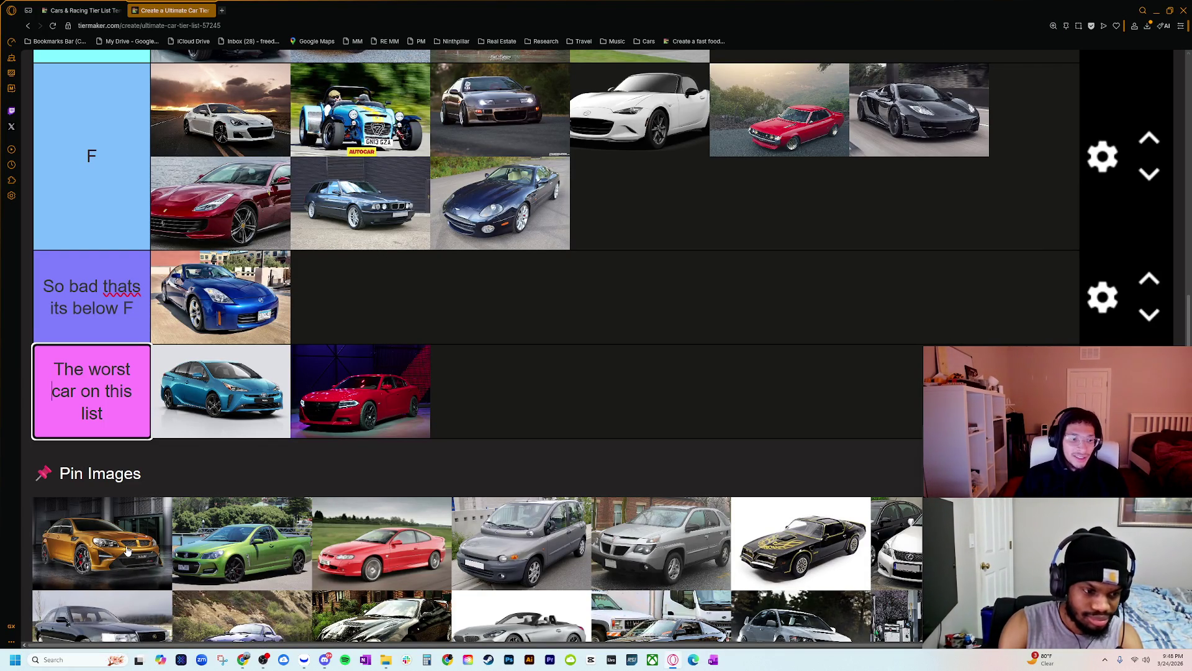
key(ctrl+minus)
key(ctrl+minus)
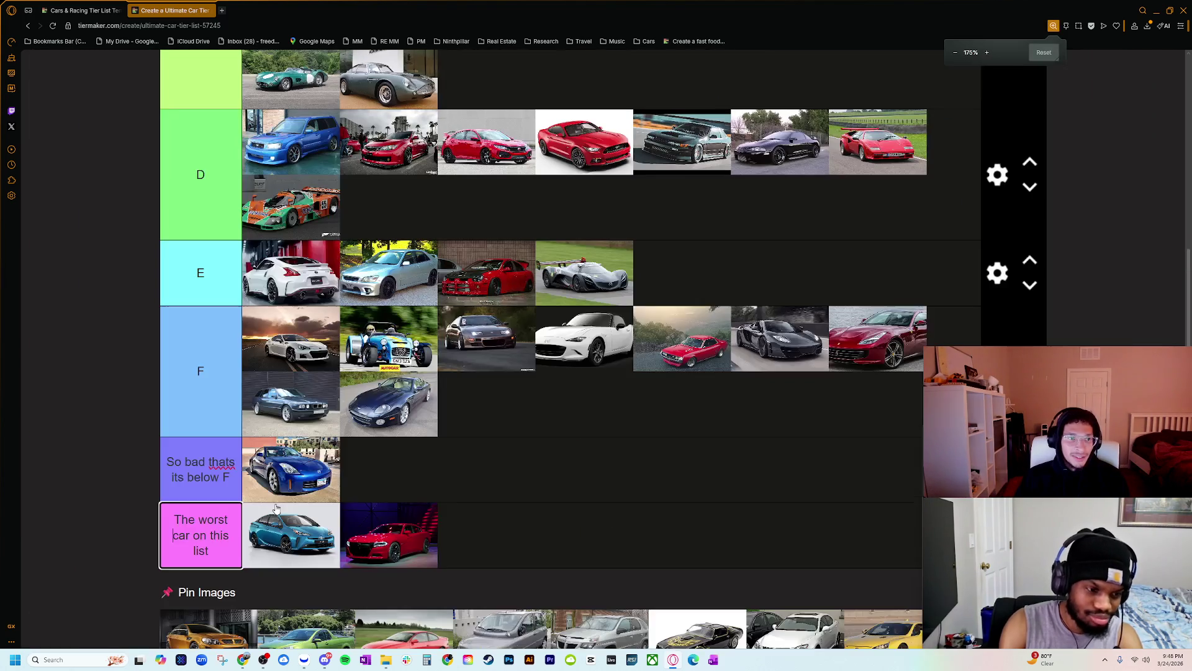
scroll(276, 508, down, 3)
key(ctrl+minus)
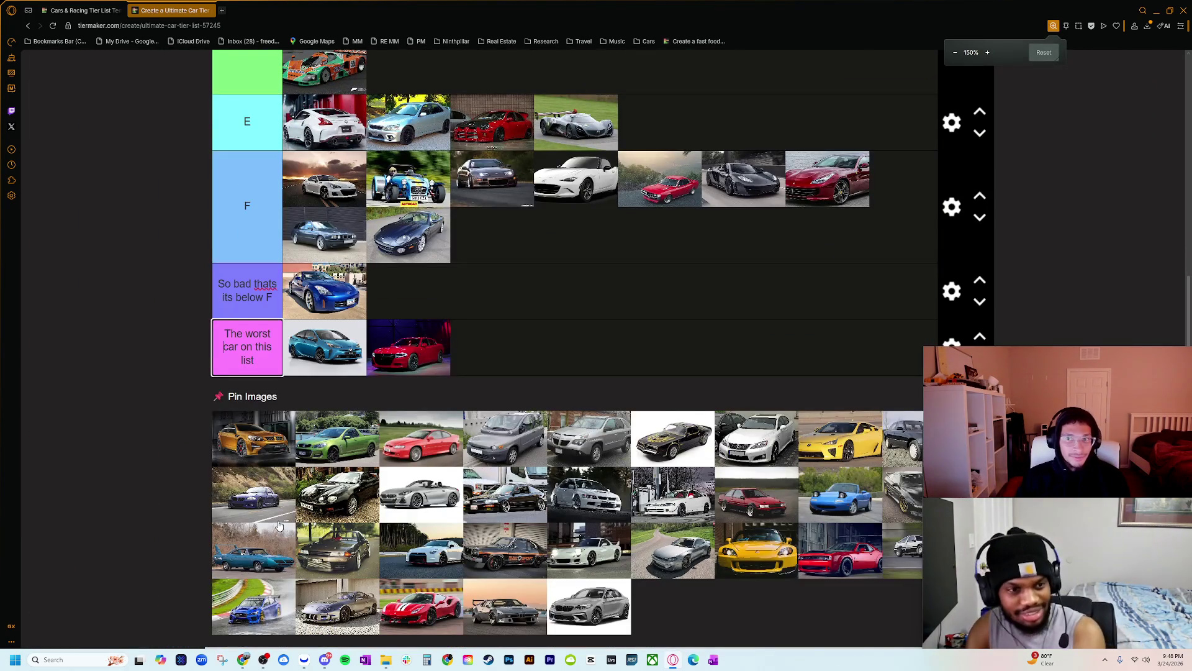
scroll(279, 526, up, 3)
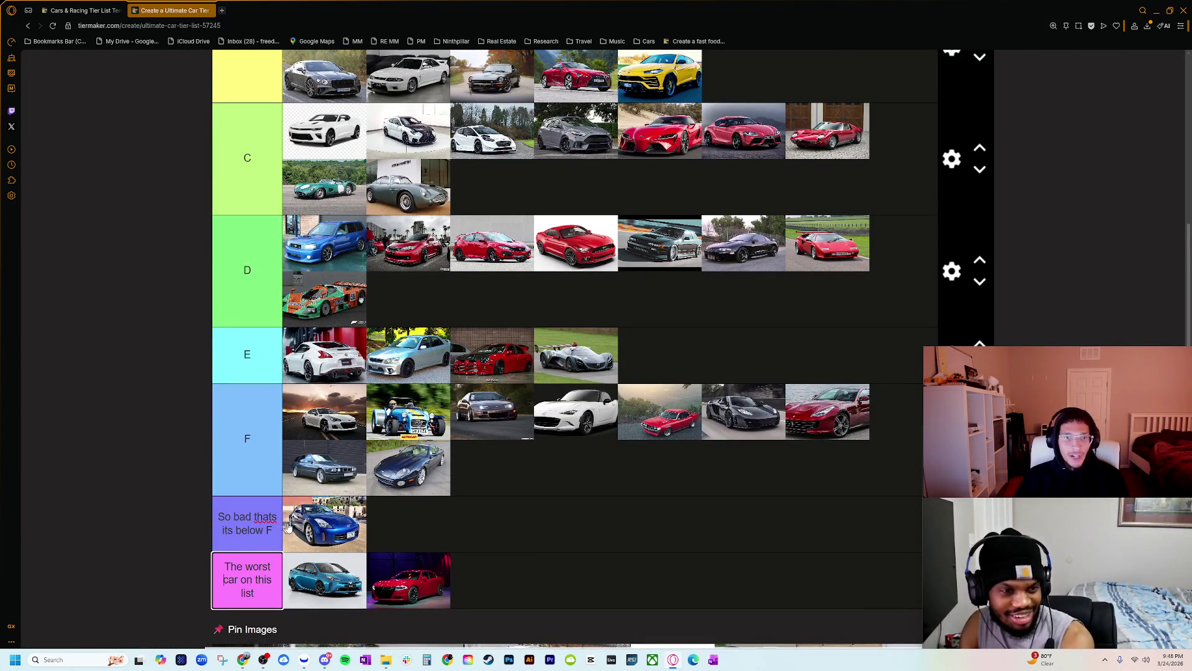
scroll(292, 526, down, 2)
scroll(280, 546, up, 1)
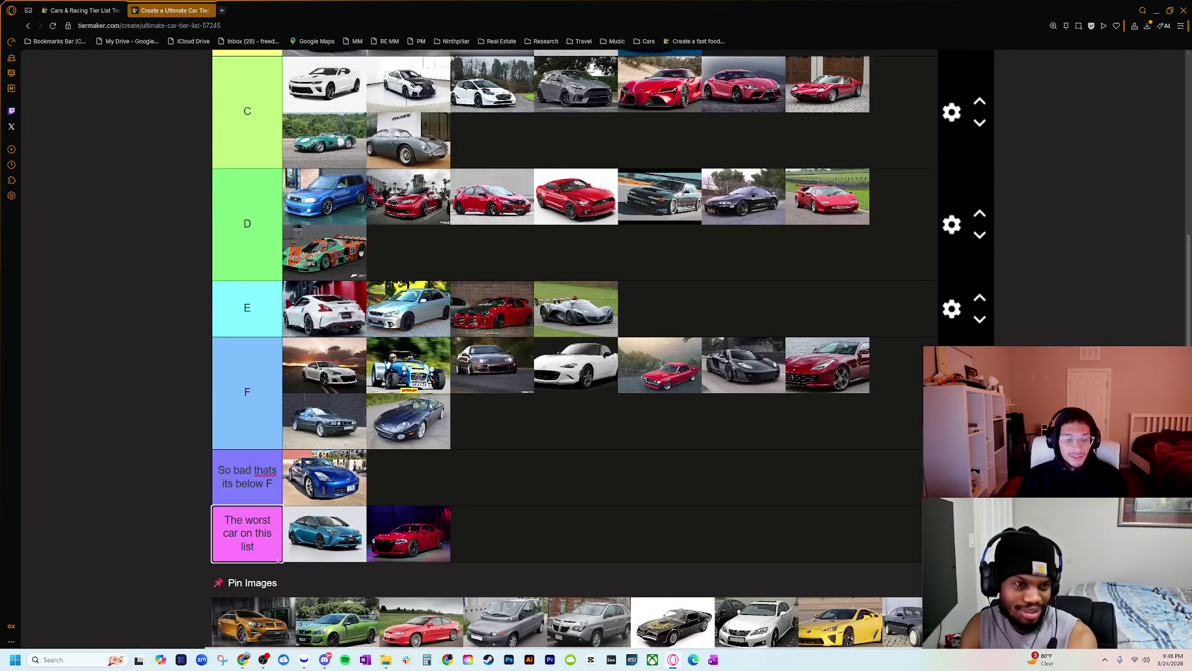
mouse_move(261, 629)
mouse_down()
mouse_move(625, 128)
mouse_move(612, 86)
mouse_move(649, 96)
mouse_up()
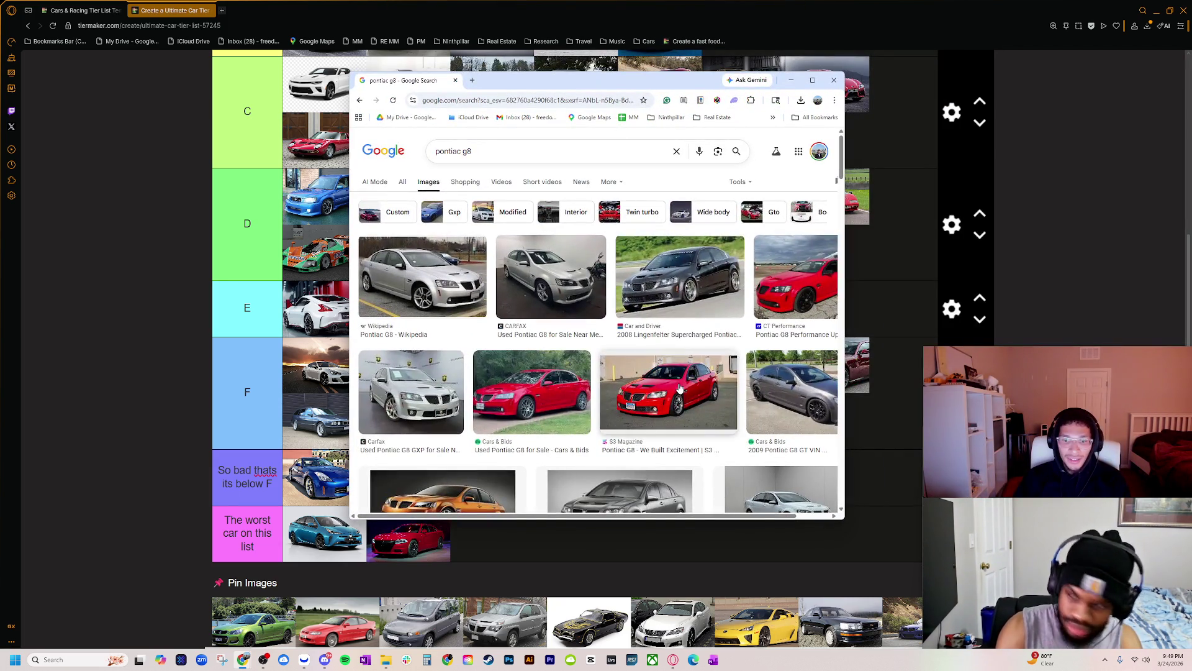
- Preview the red Cars & Bids and CT Performance G8 photos in the 'pontiac g8' image results
click(661, 386)
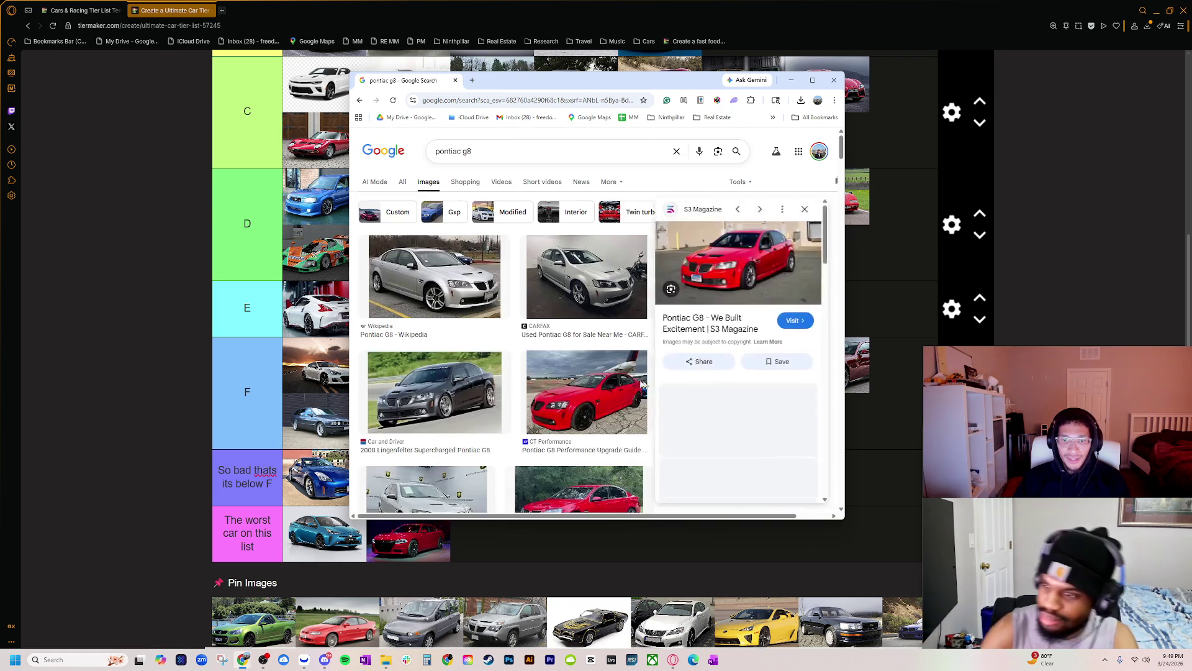
scroll(621, 381, down, 3)
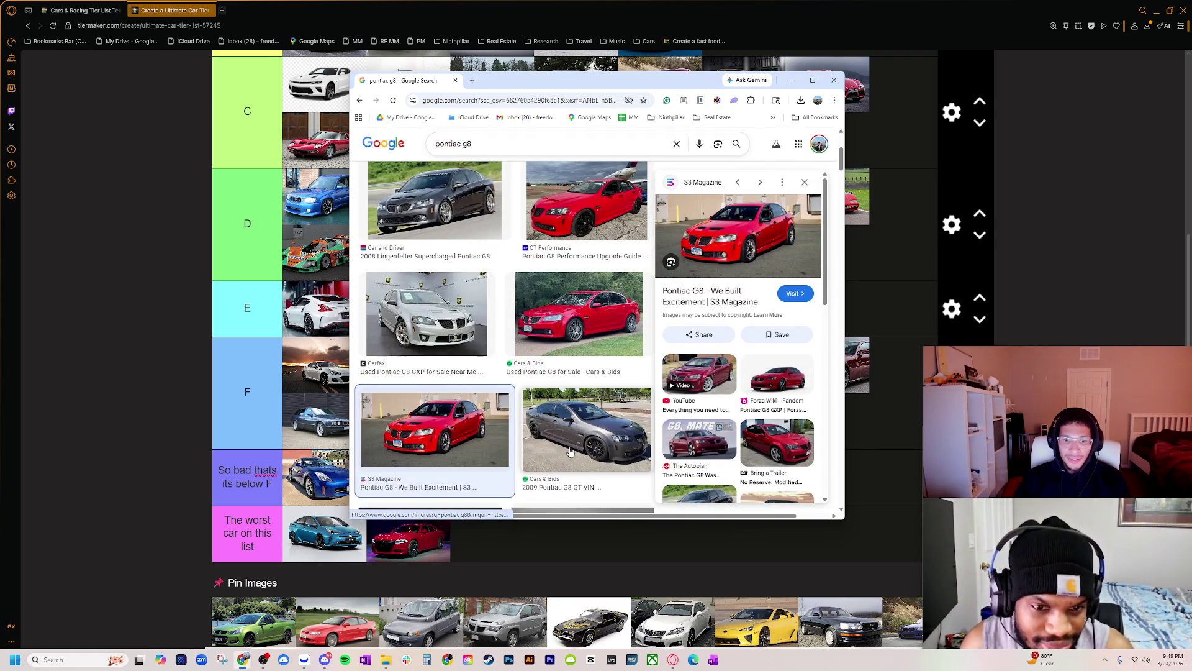
click(578, 314)
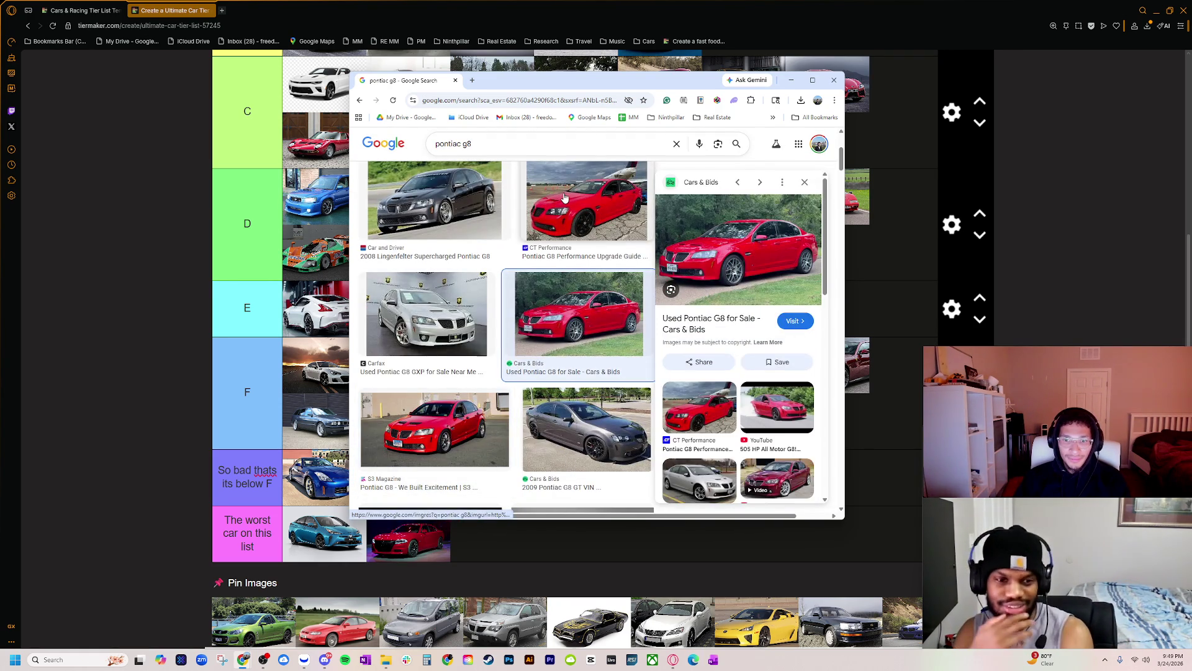
click(565, 197)
scroll(454, 392, down, 3)
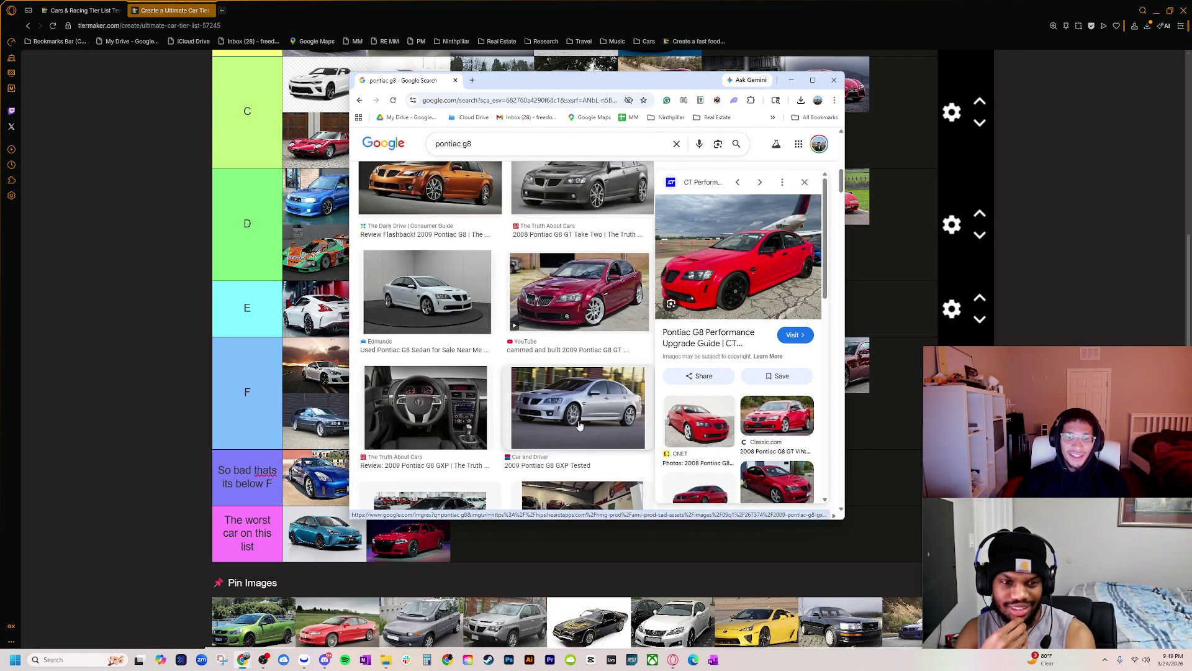
scroll(579, 424, down, 3)
scroll(577, 419, down, 3)
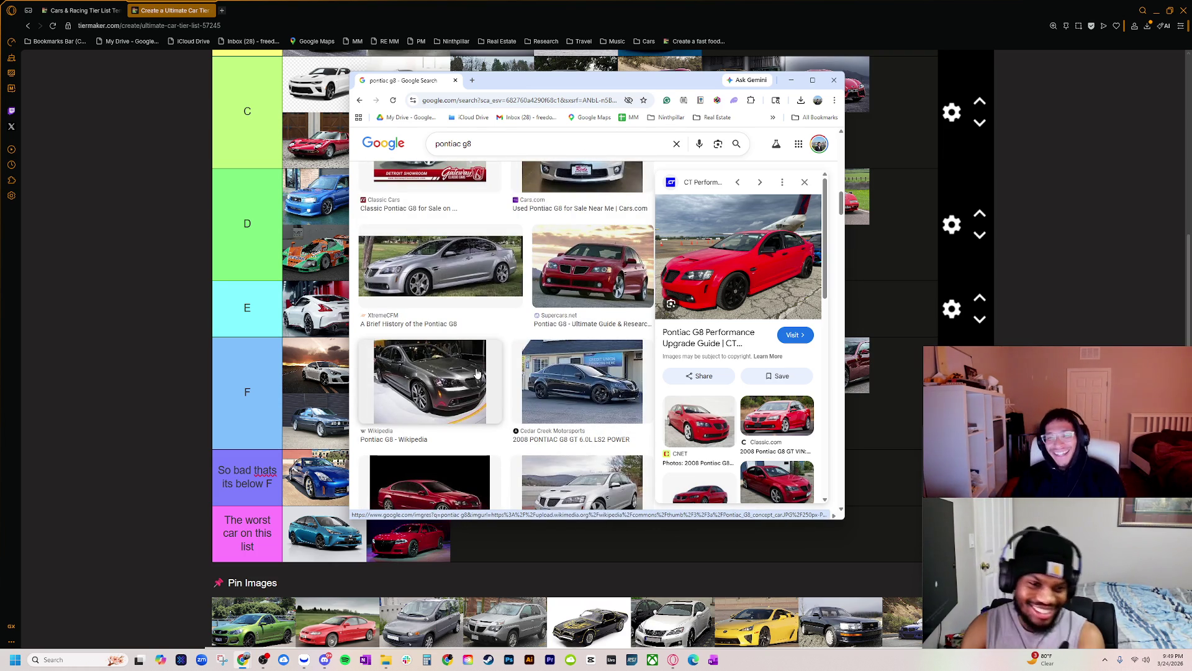
scroll(506, 449, down, 3)
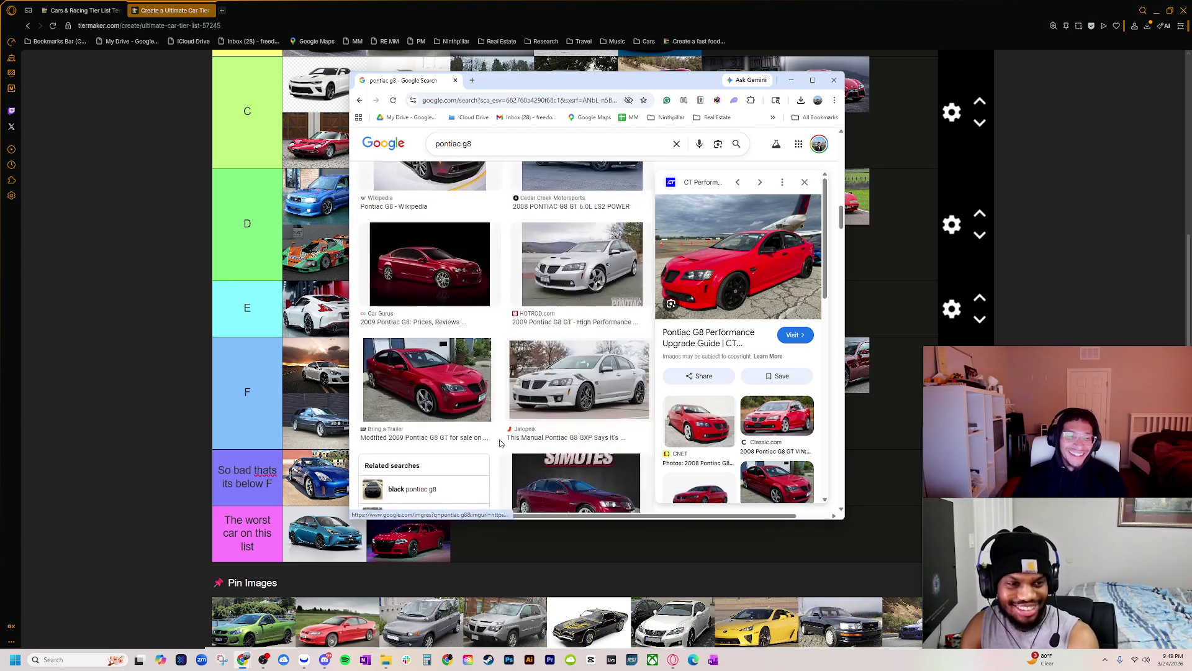
scroll(561, 413, down, 4)
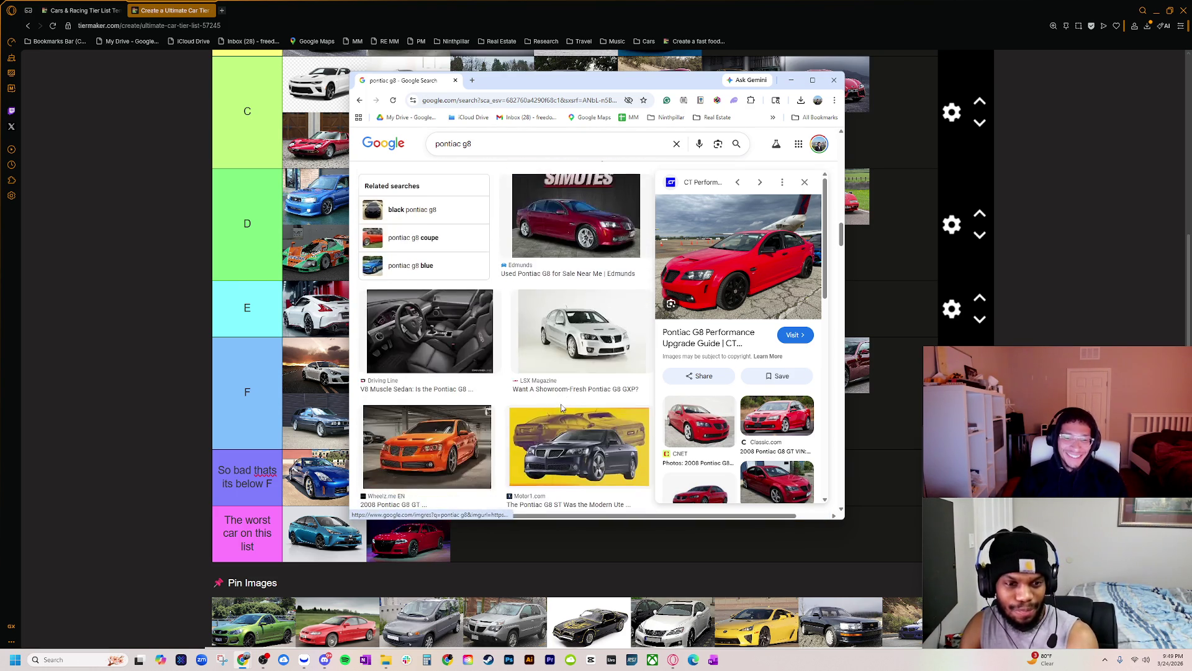
scroll(560, 407, down, 1)
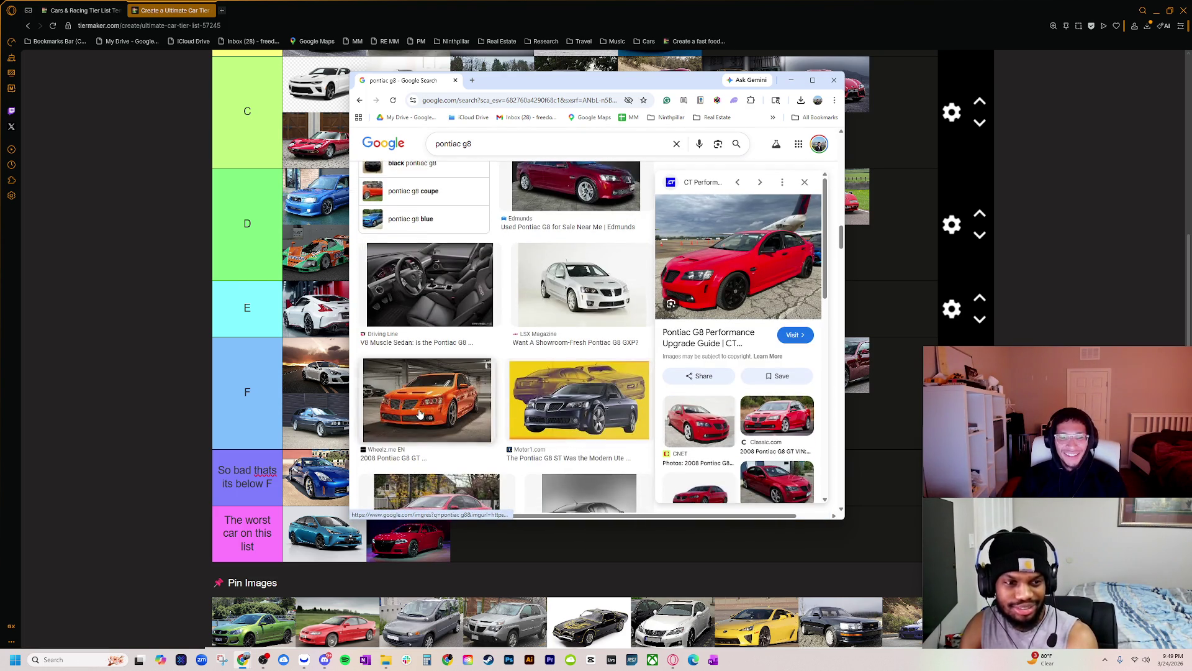
- Close the Pontiac G8 search window and scroll back through the tier list
click(456, 80)
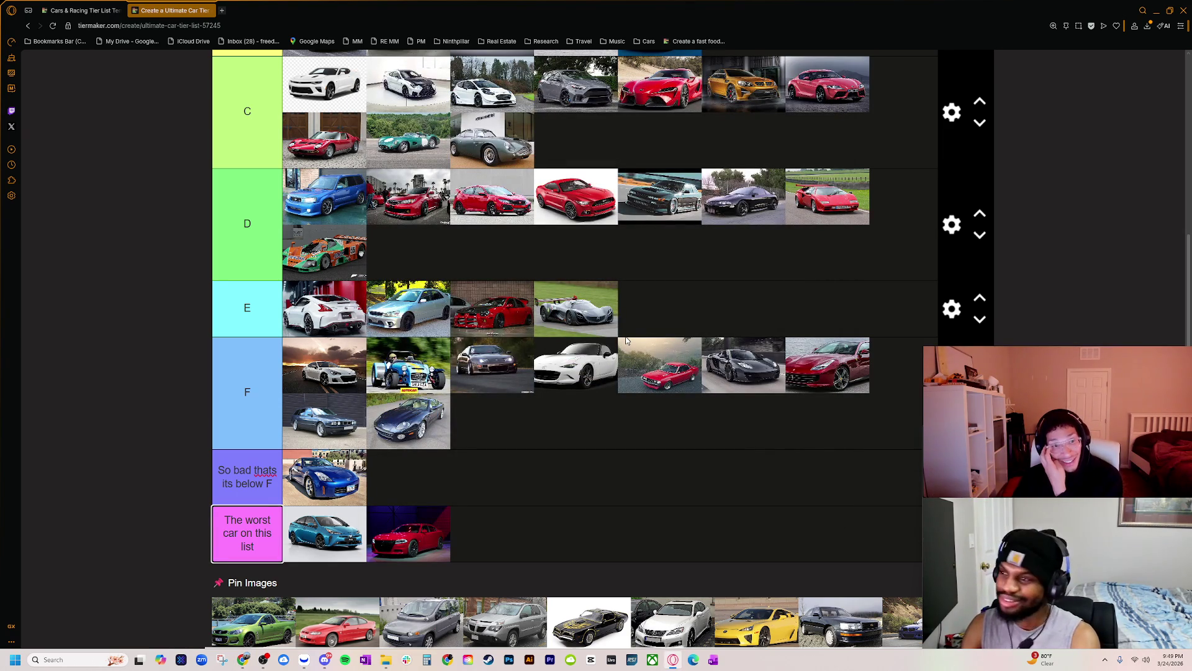
scroll(599, 322, up, 2)
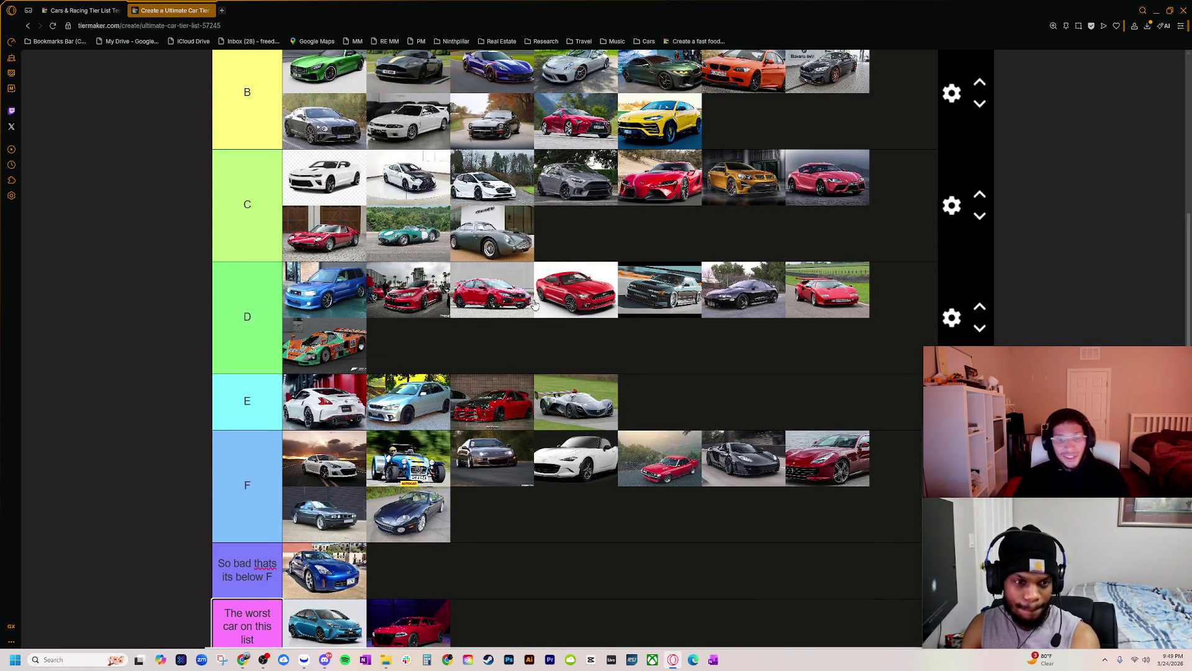
scroll(534, 292, down, 2)
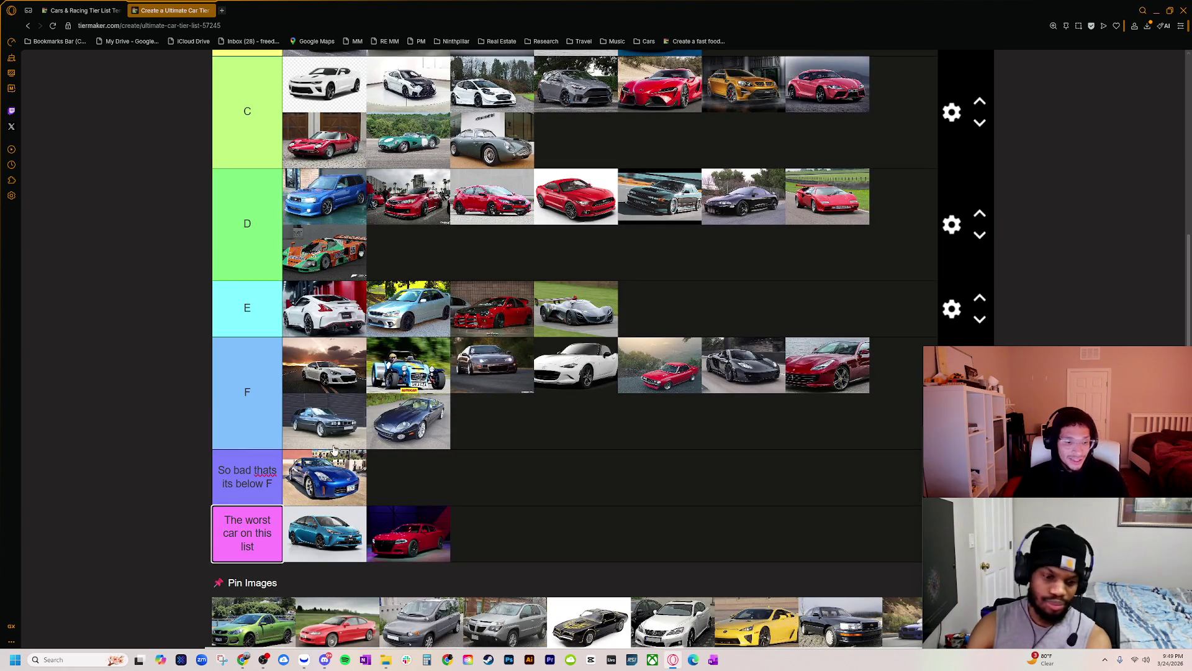
scroll(251, 631, down, 1)
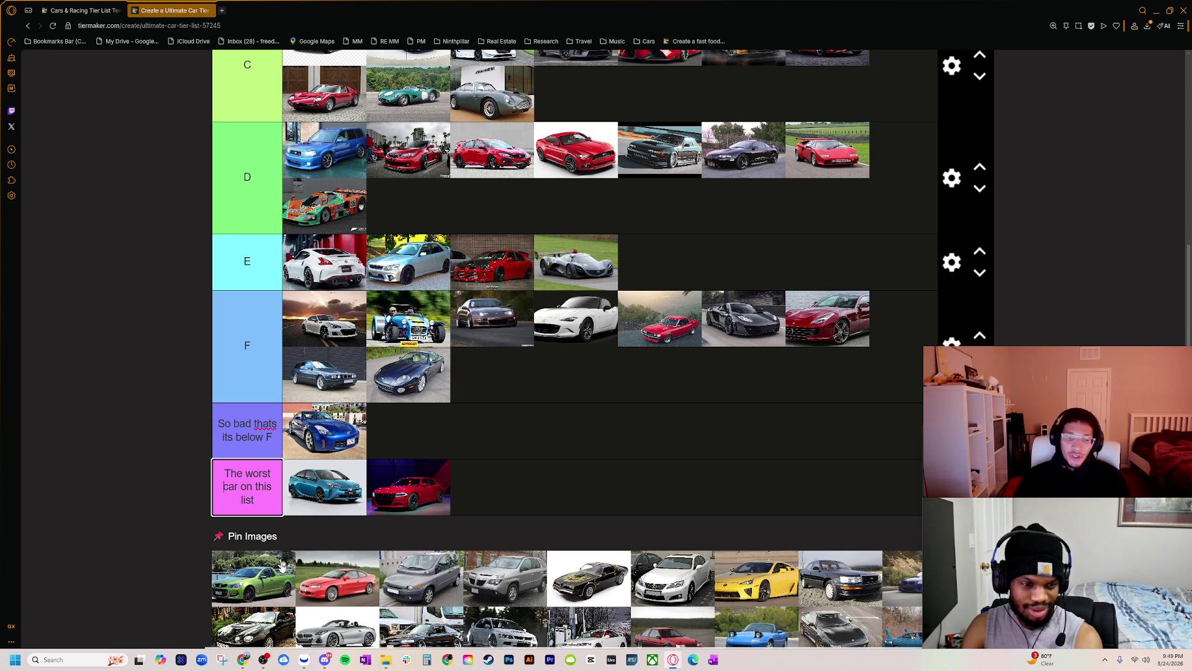
- Demote the green ute via tier F into 'So bad thats its below F', then switch to the 'holden ute' search
mouse_move(234, 592)
mouse_down()
mouse_move(773, 329)
mouse_move(646, 351)
mouse_move(638, 368)
mouse_move(608, 374)
mouse_move(559, 356)
mouse_move(438, 400)
mouse_up()
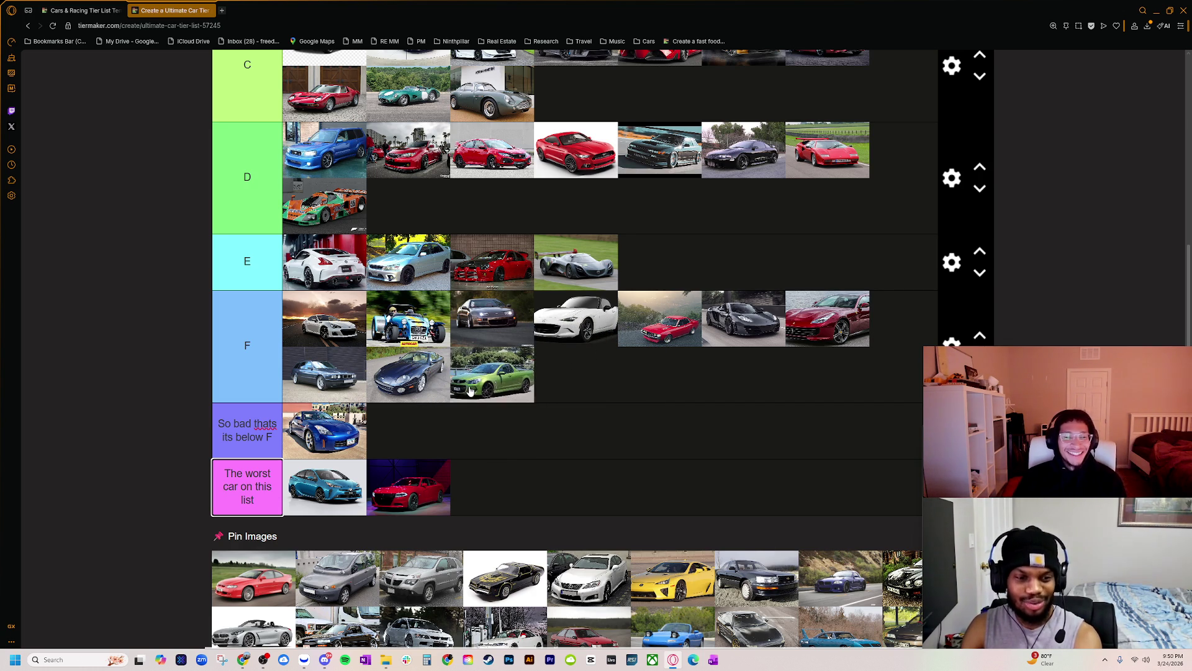
drag(513, 391, 479, 411)
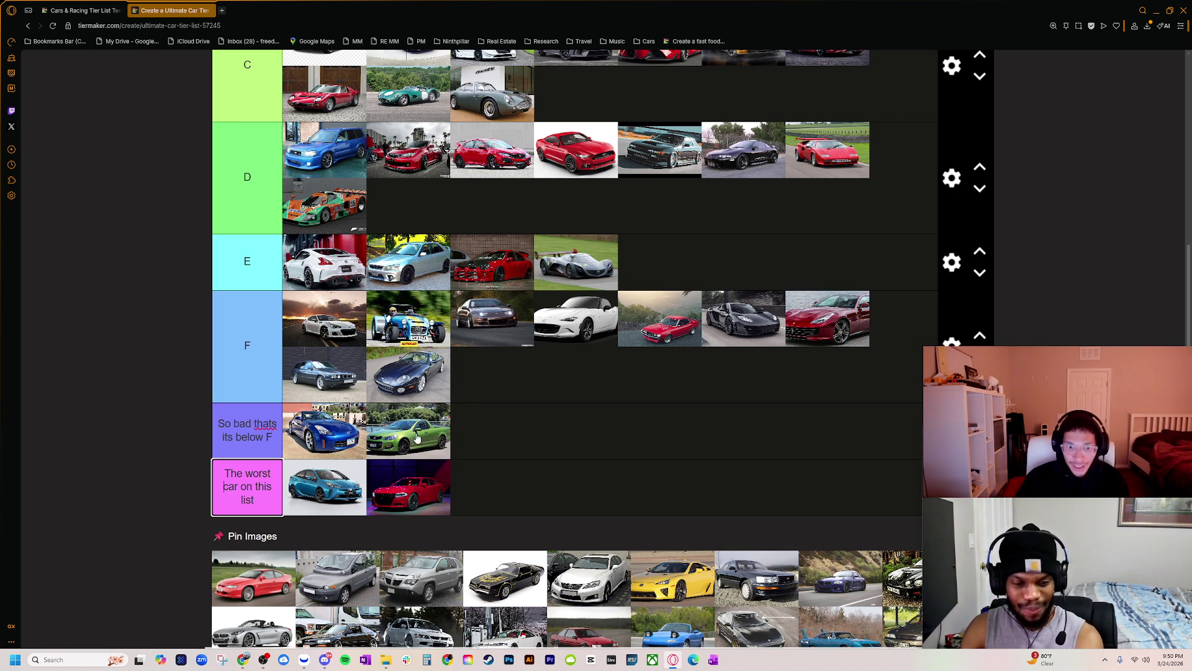
key(alt+Tab)
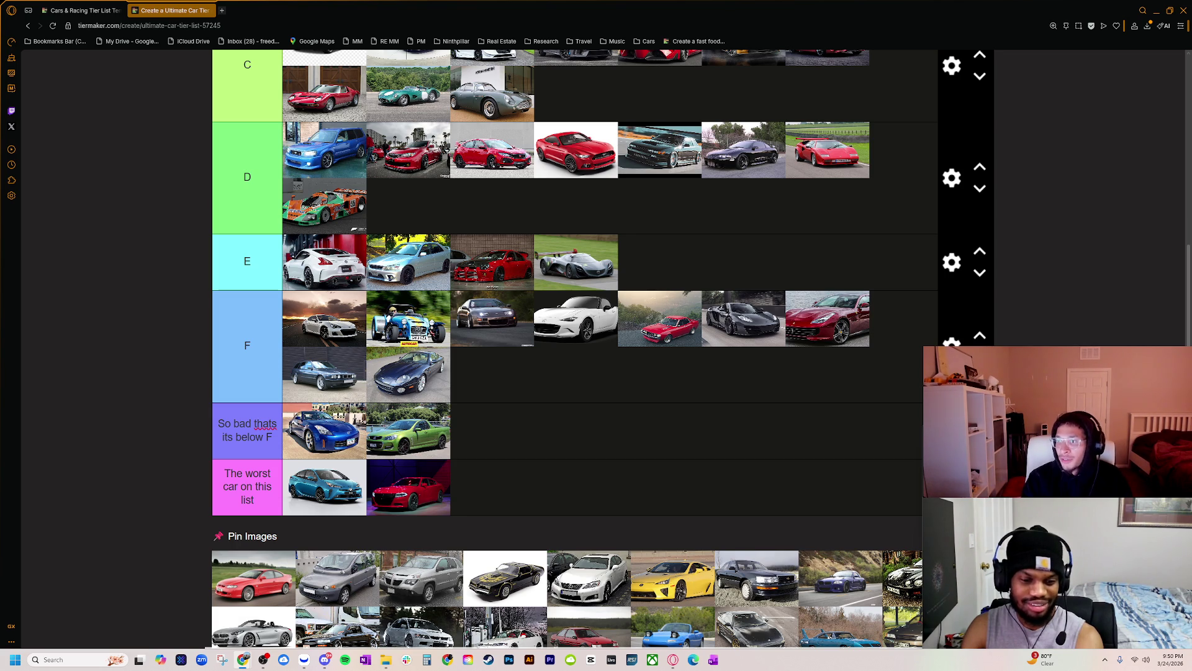
key(alt+Tab)
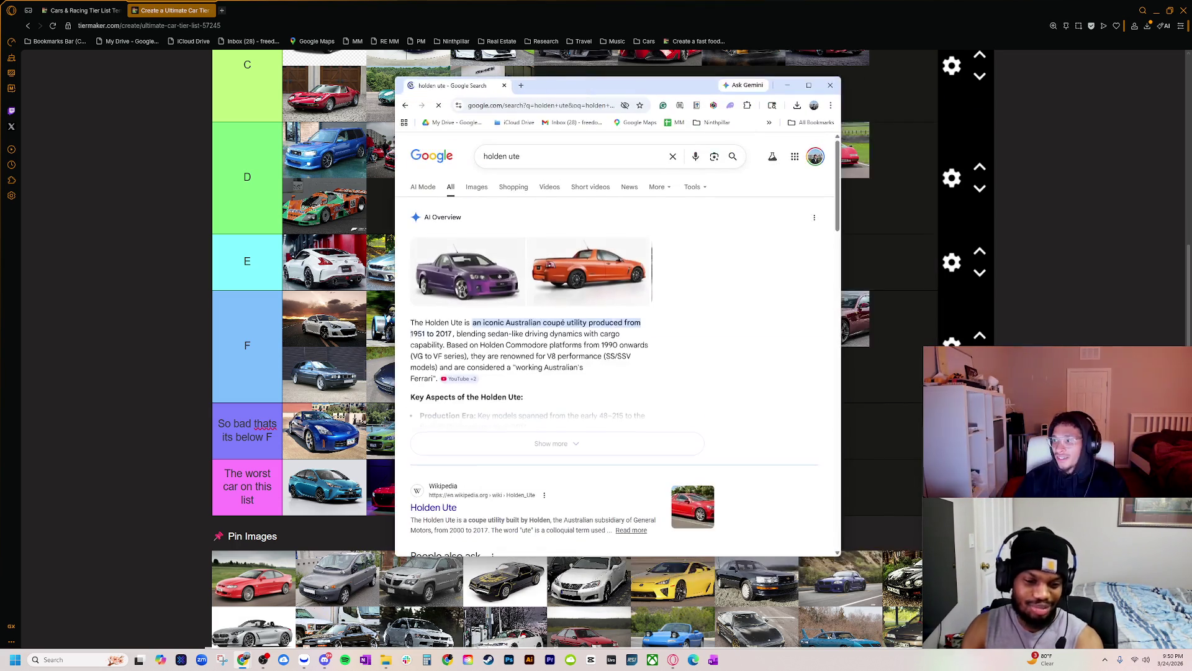
- Search 'holden ute towing capacity' and expand the AI overview's towing figures
click(476, 187)
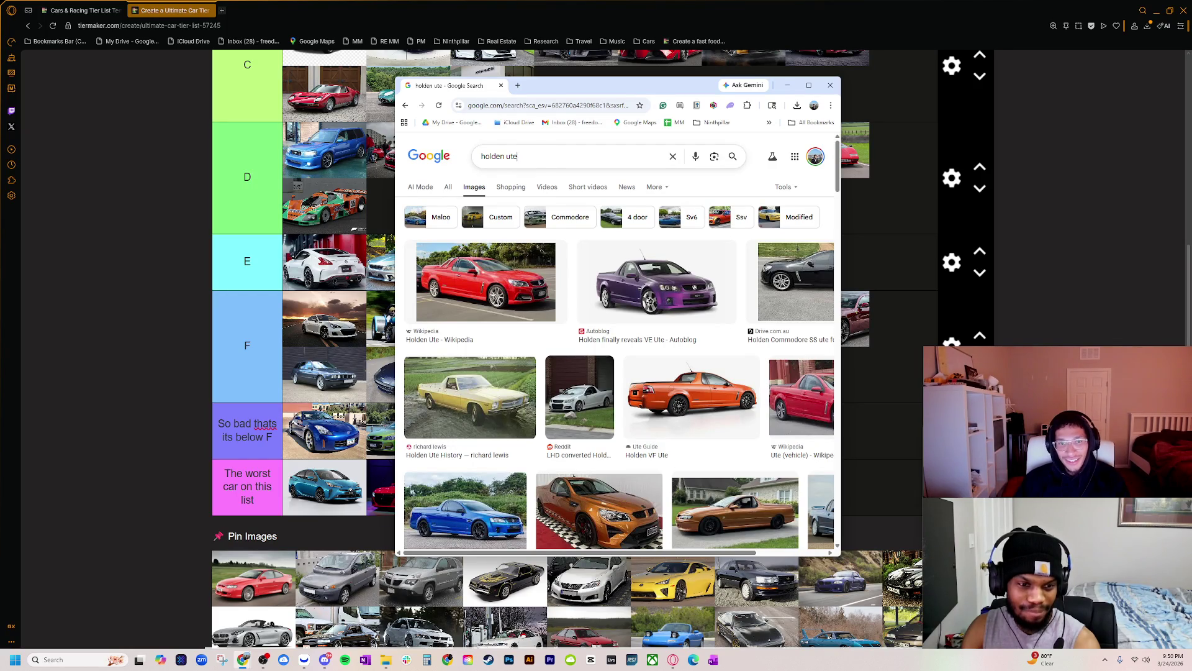
click(547, 154)
text(towing capacity)
key(Return)
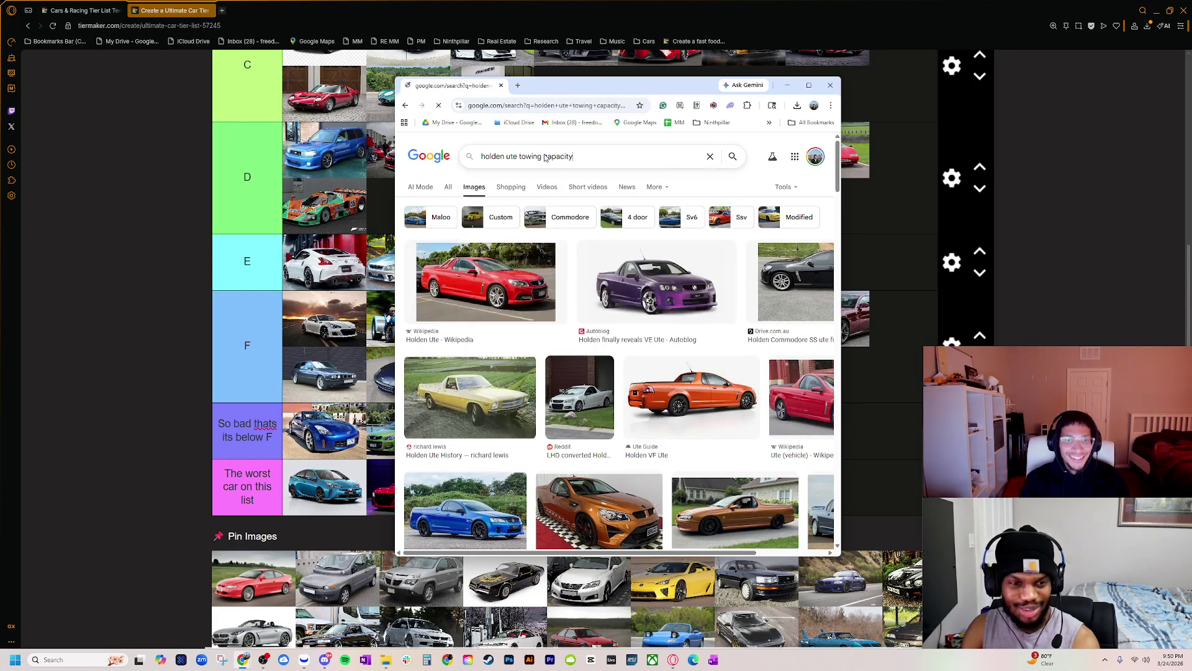
click(452, 189)
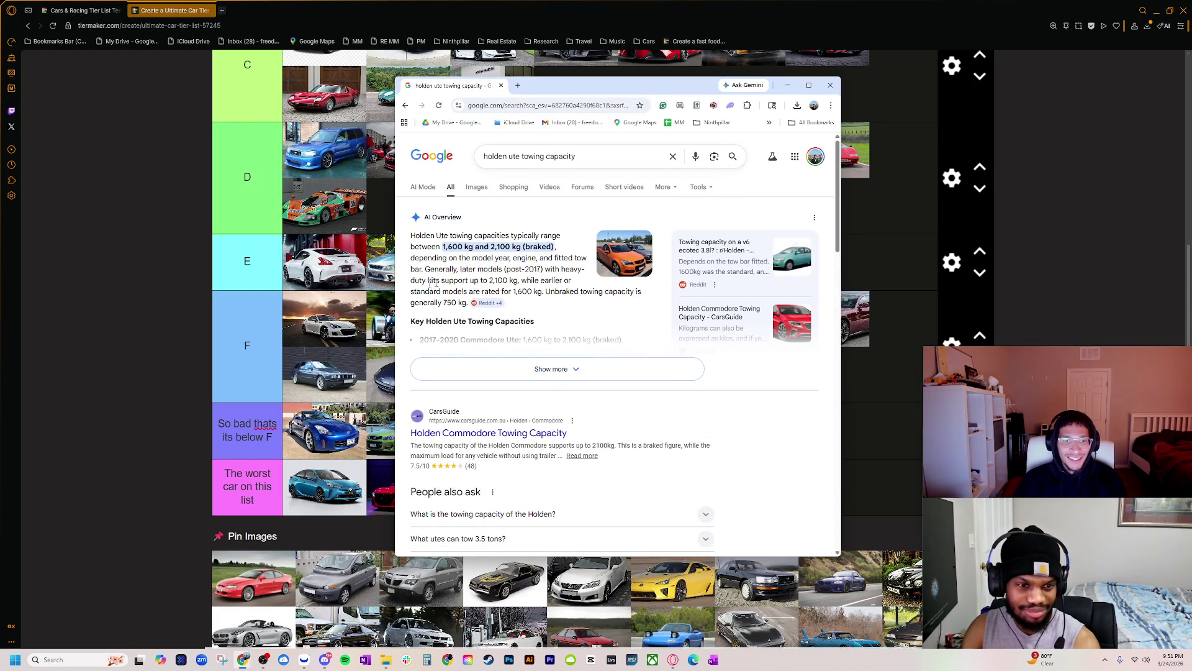
click(508, 371)
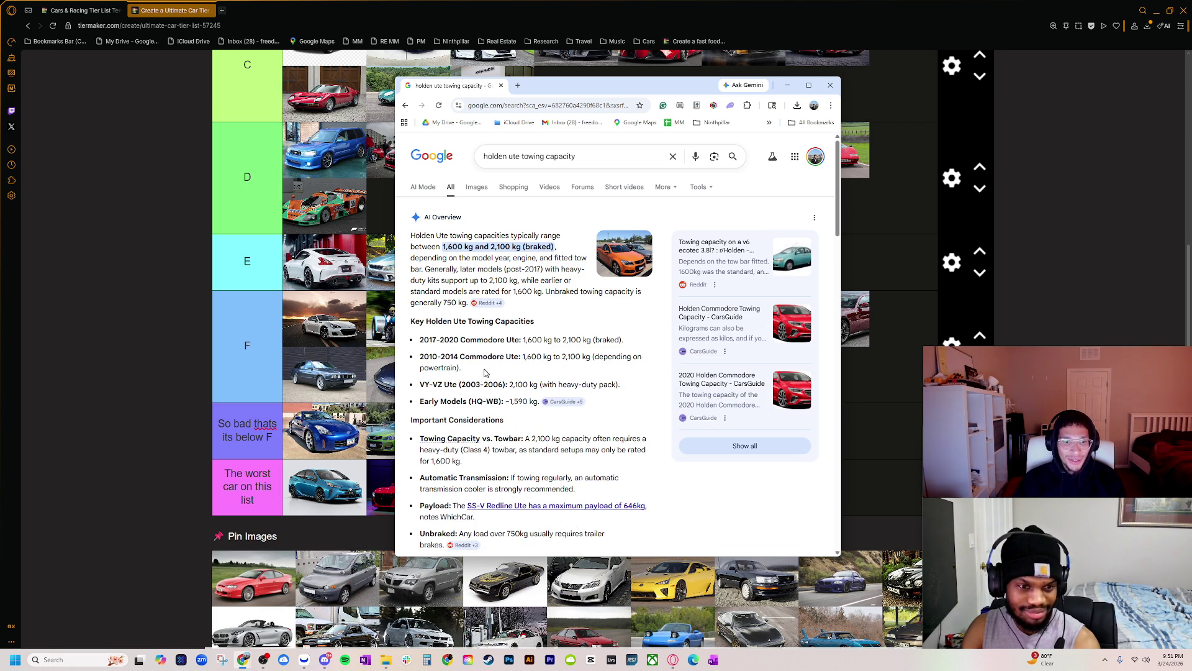
- Retry the search in pounds, go back, and change the query to '2020 towing capacity'
click(590, 157)
text(in ounds)
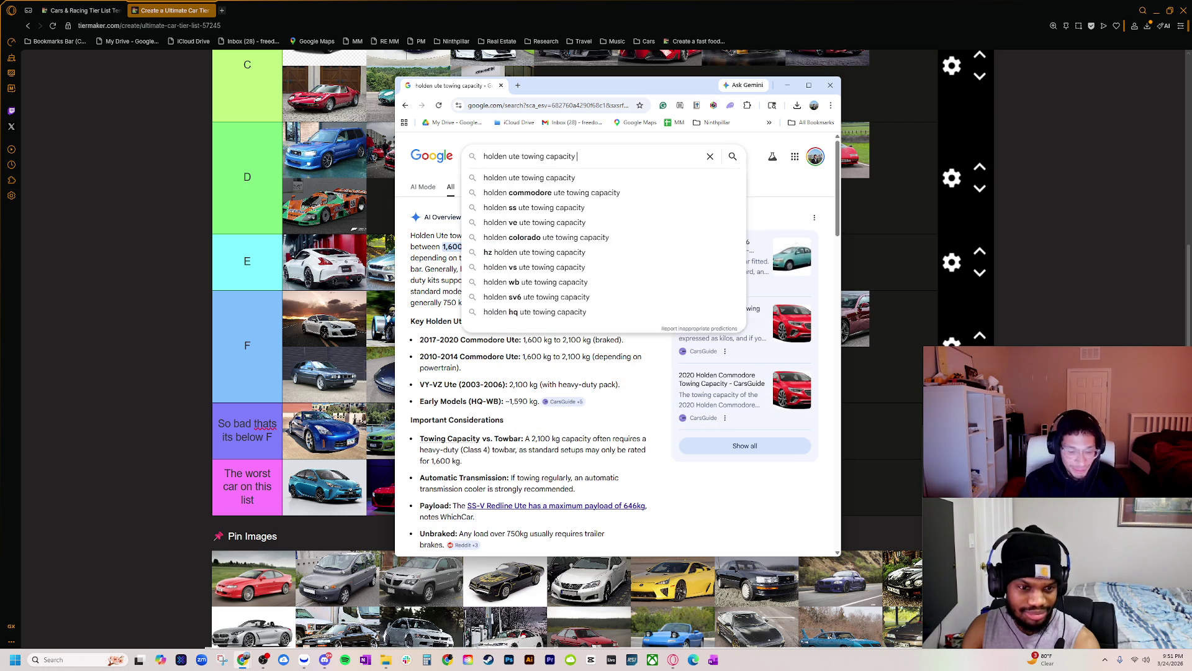
key(BackSpace)
key(BackSpace)
key(BackSpace)
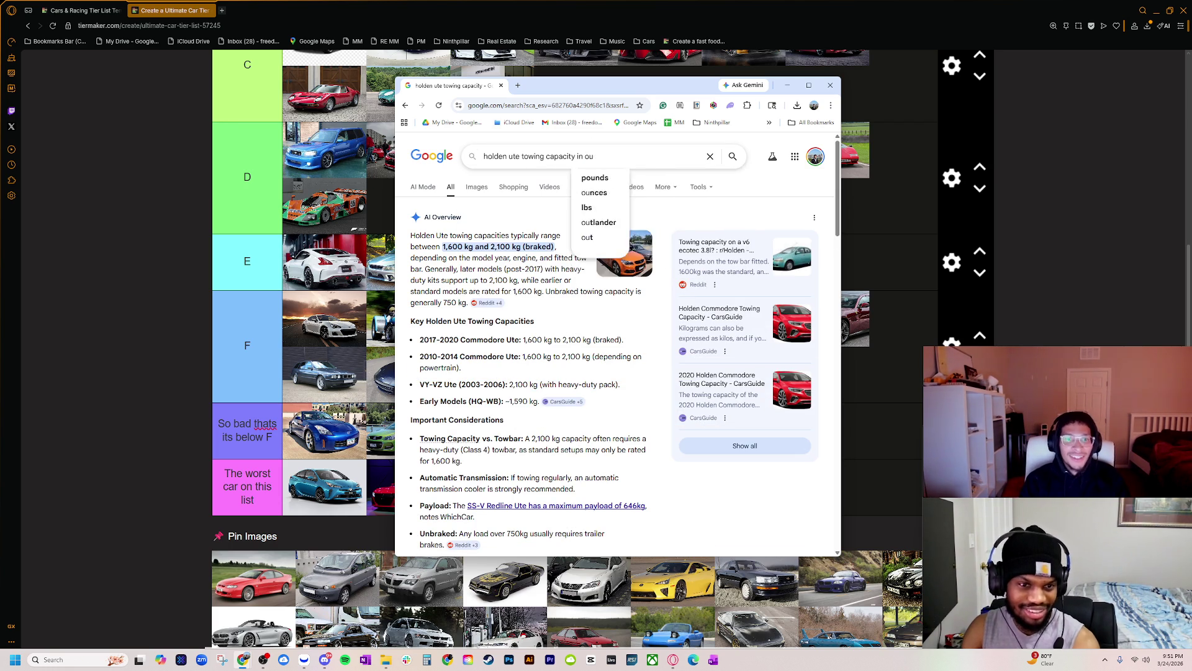
text(pounds)
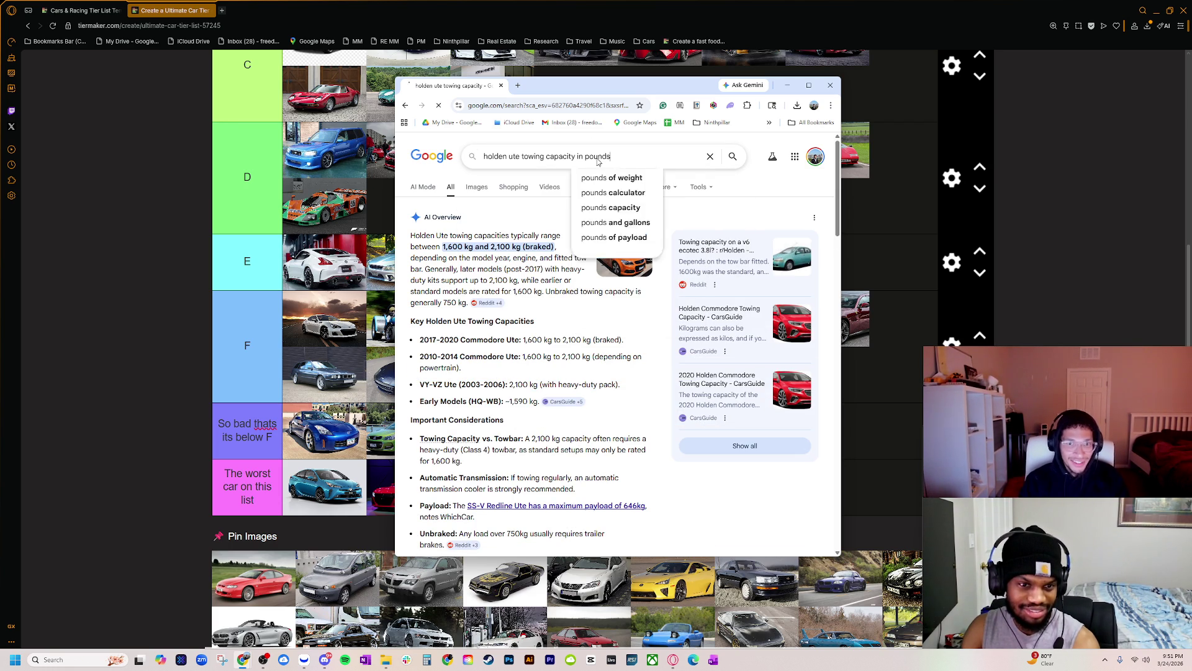
key(Return)
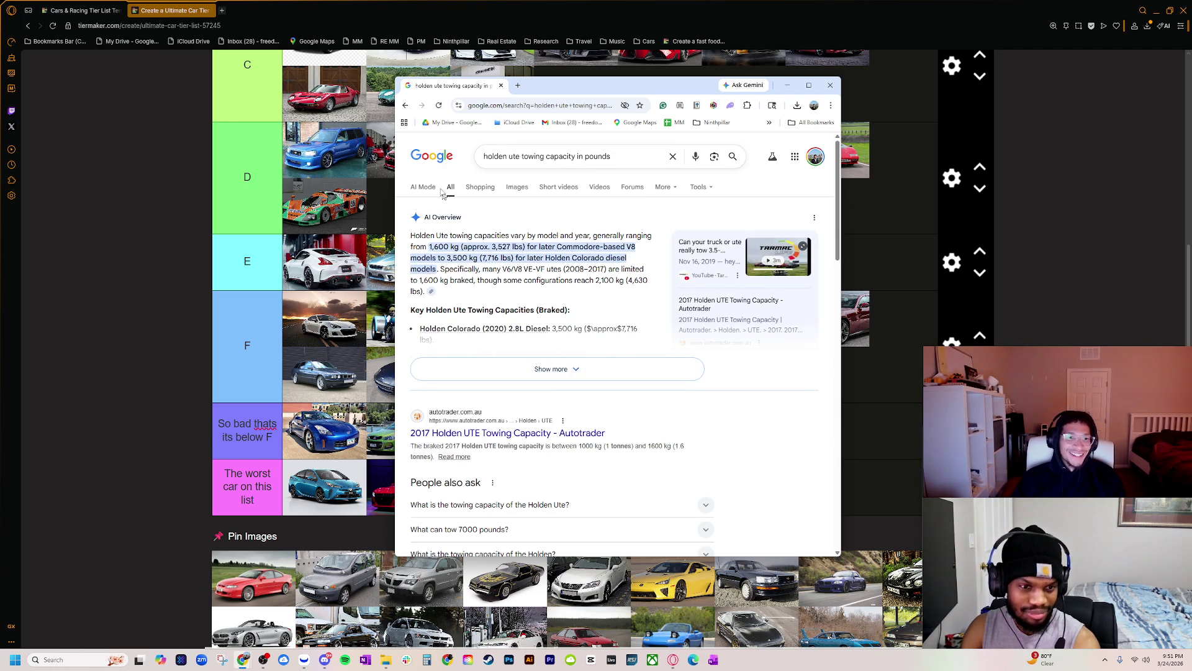
click(406, 105)
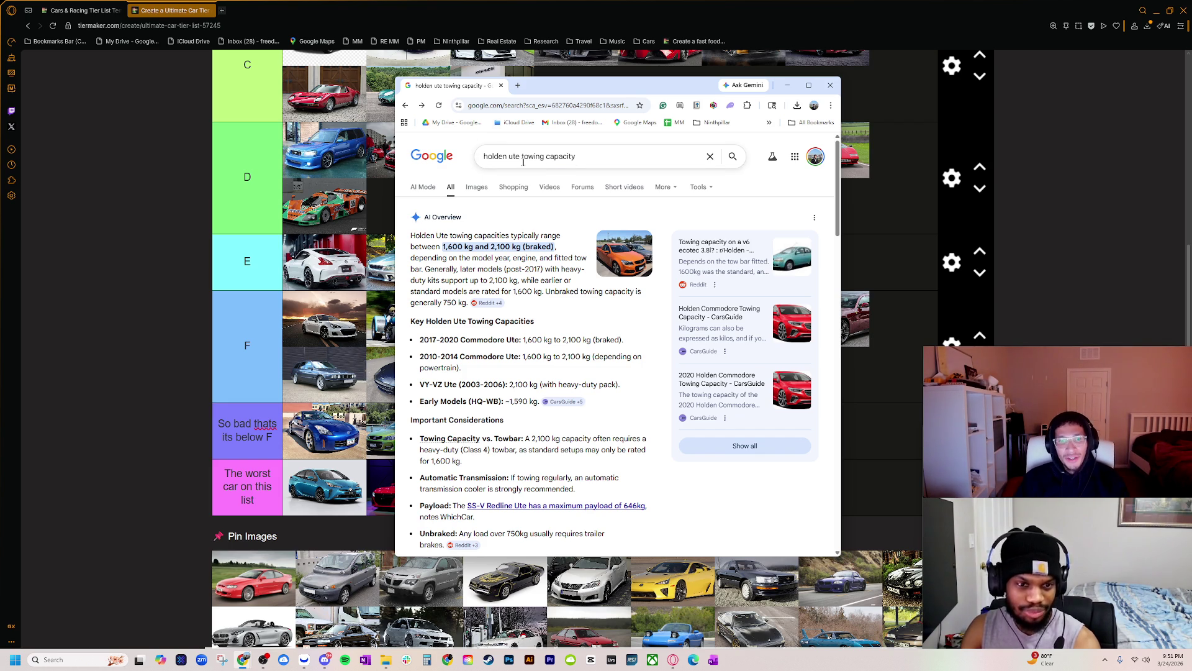
drag(520, 156, 444, 160)
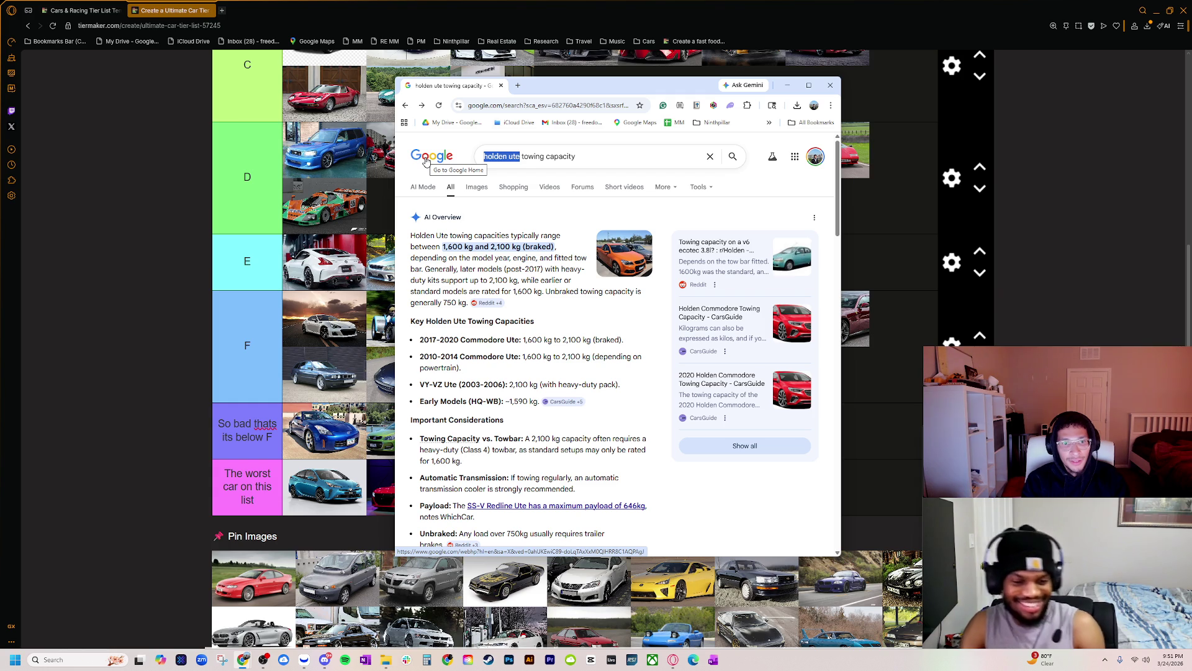
text(2020)
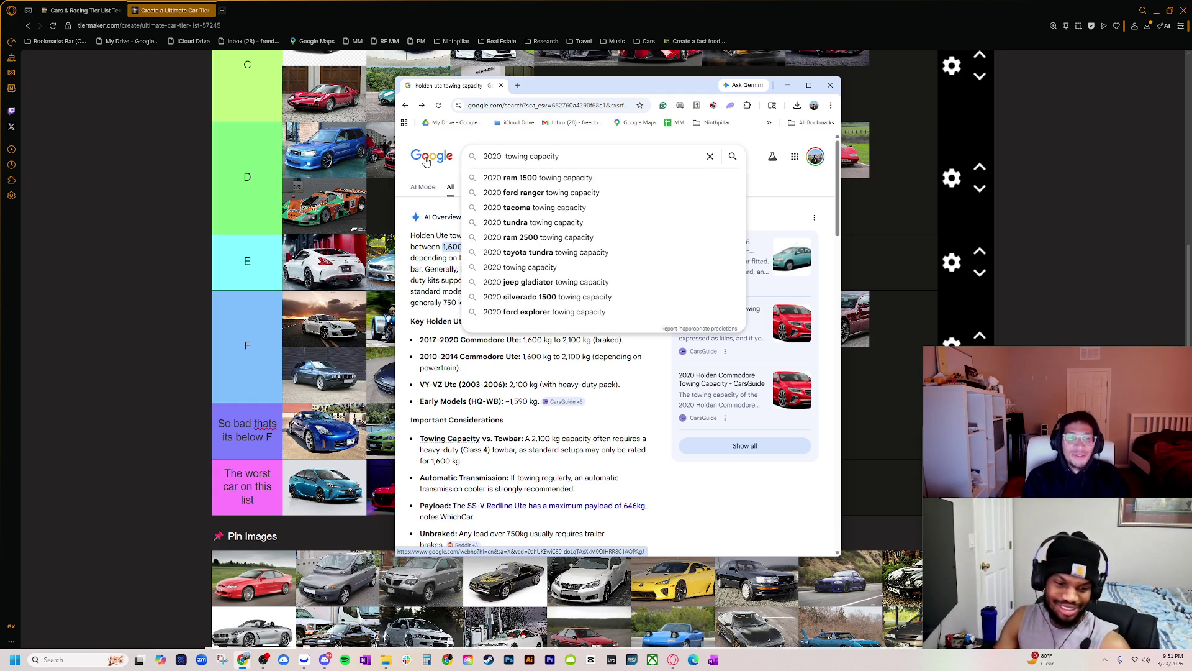
click(528, 193)
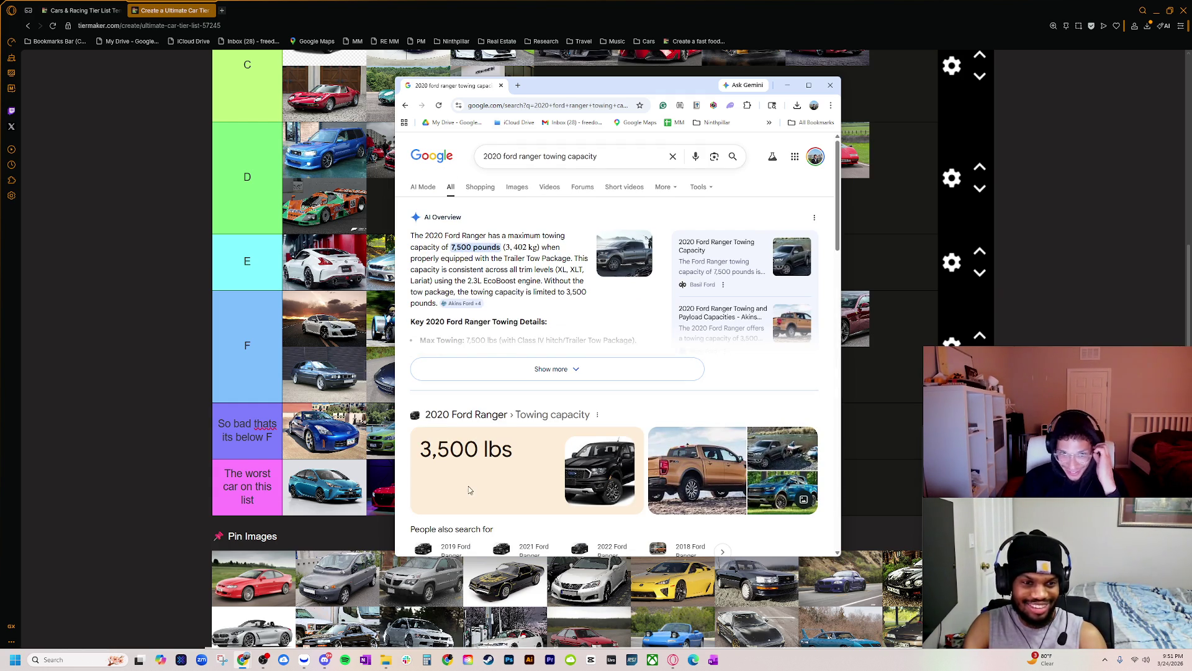
scroll(436, 467, down, 2)
drag(421, 314, 514, 316)
scroll(482, 422, up, 2)
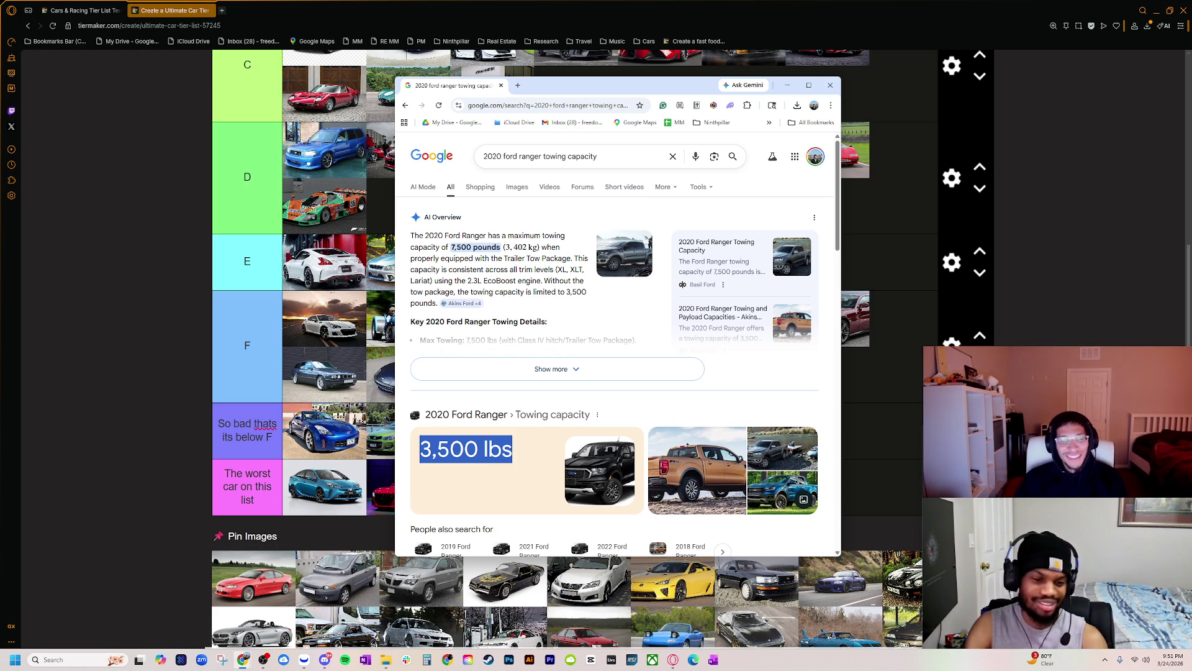
click(405, 106)
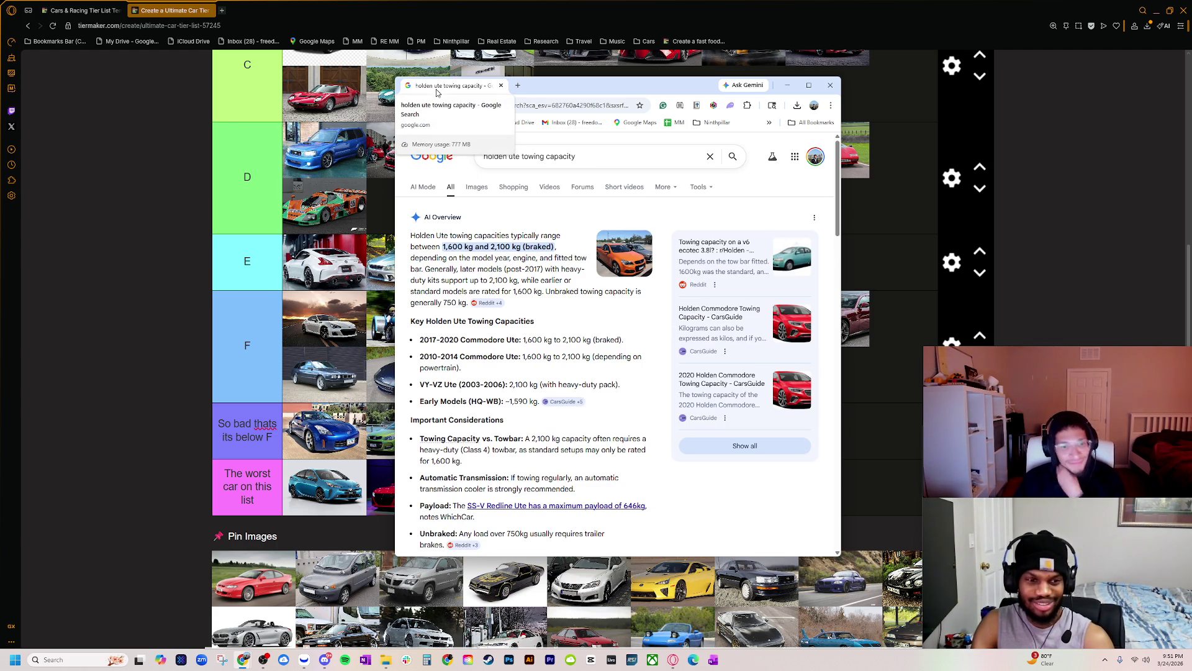
- Search images of the '2001 ford ranger' and preview the blue Ranger photo
click(405, 105)
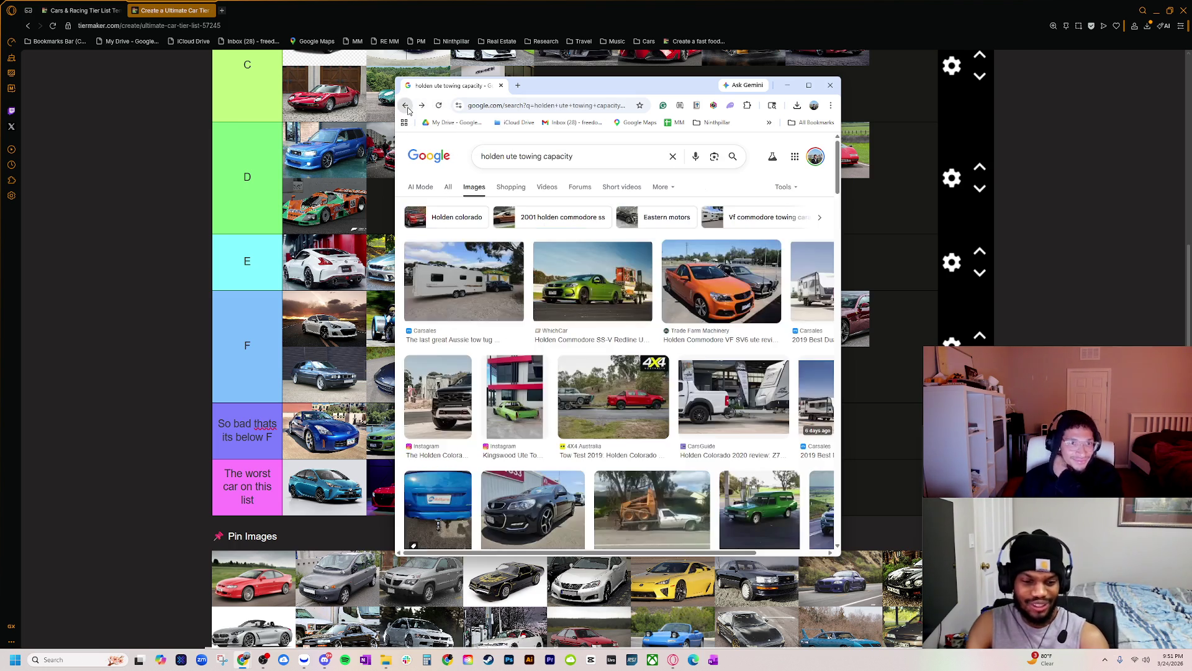
triple_click(565, 159)
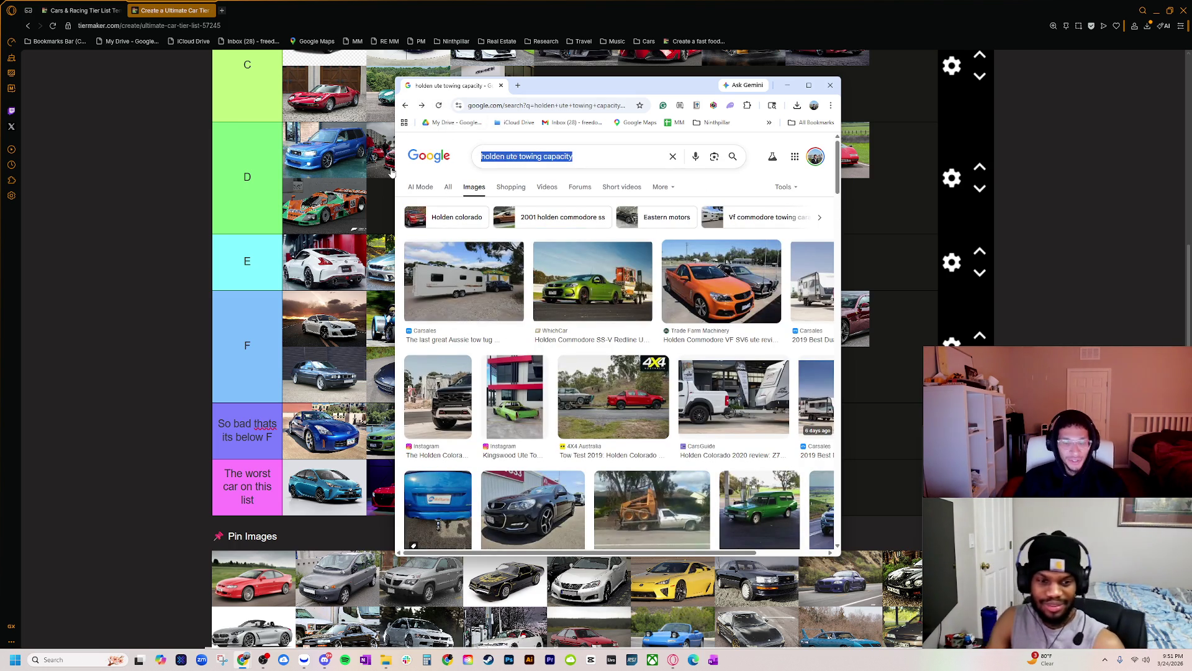
text(2001 ford range)
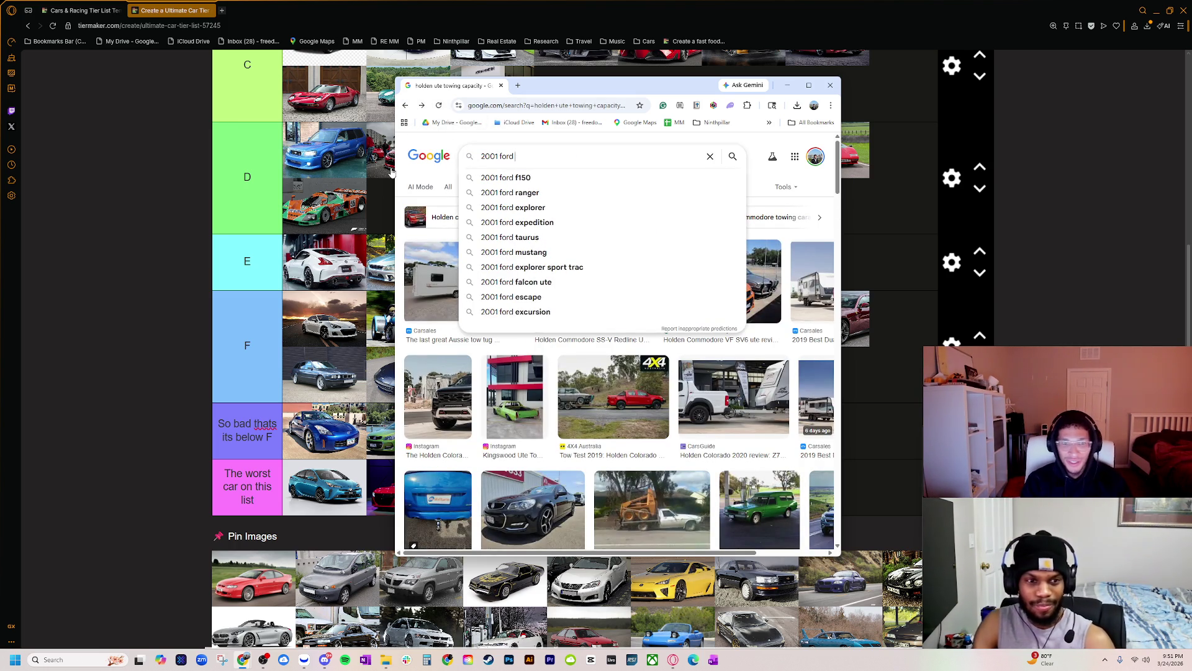
text(r)
key(Return)
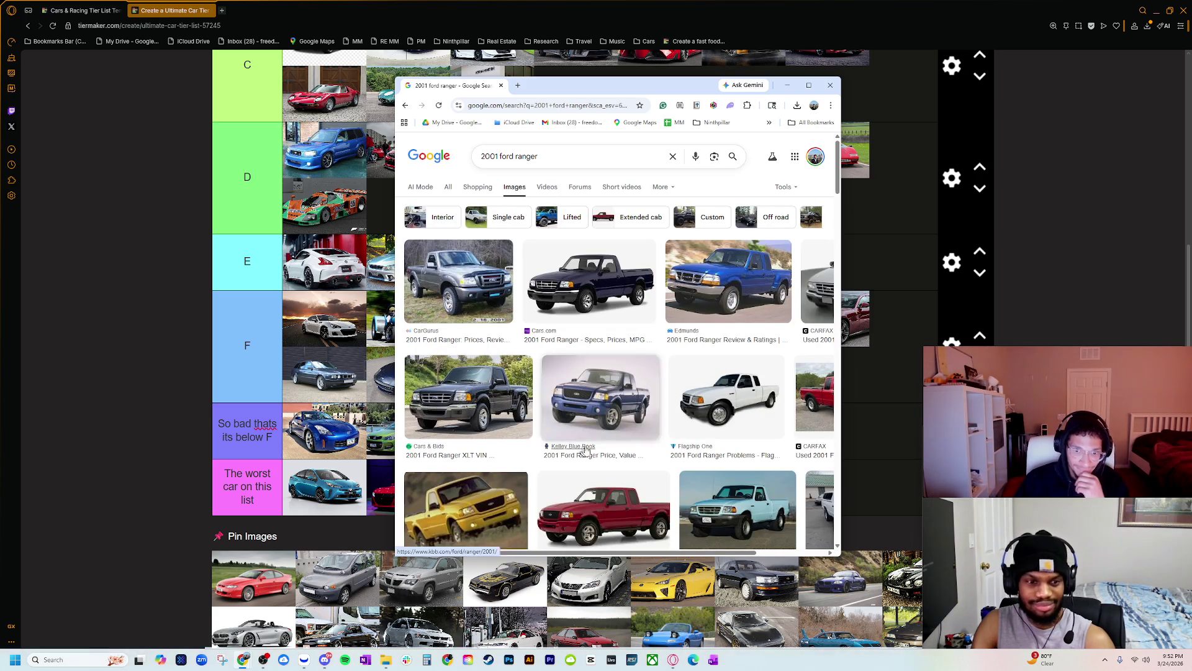
click(587, 382)
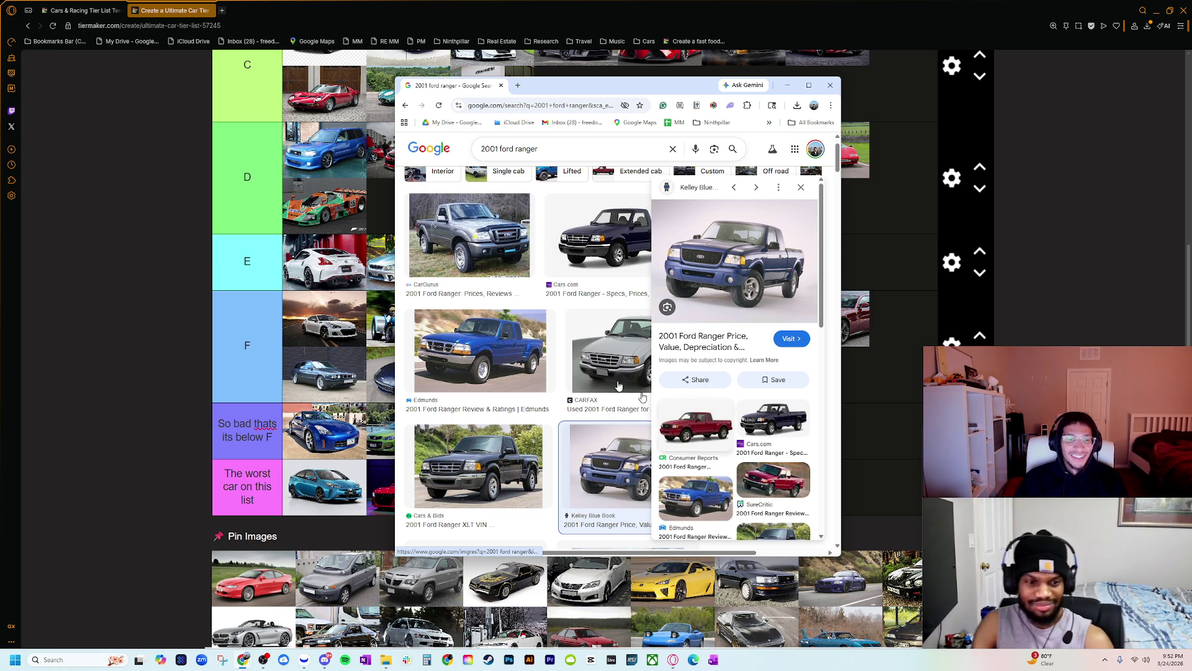
- Return to the holden ute towing capacity images, preview the Holden Colorado and black Holden photos, then switch to the tier list
click(405, 108)
click(405, 108)
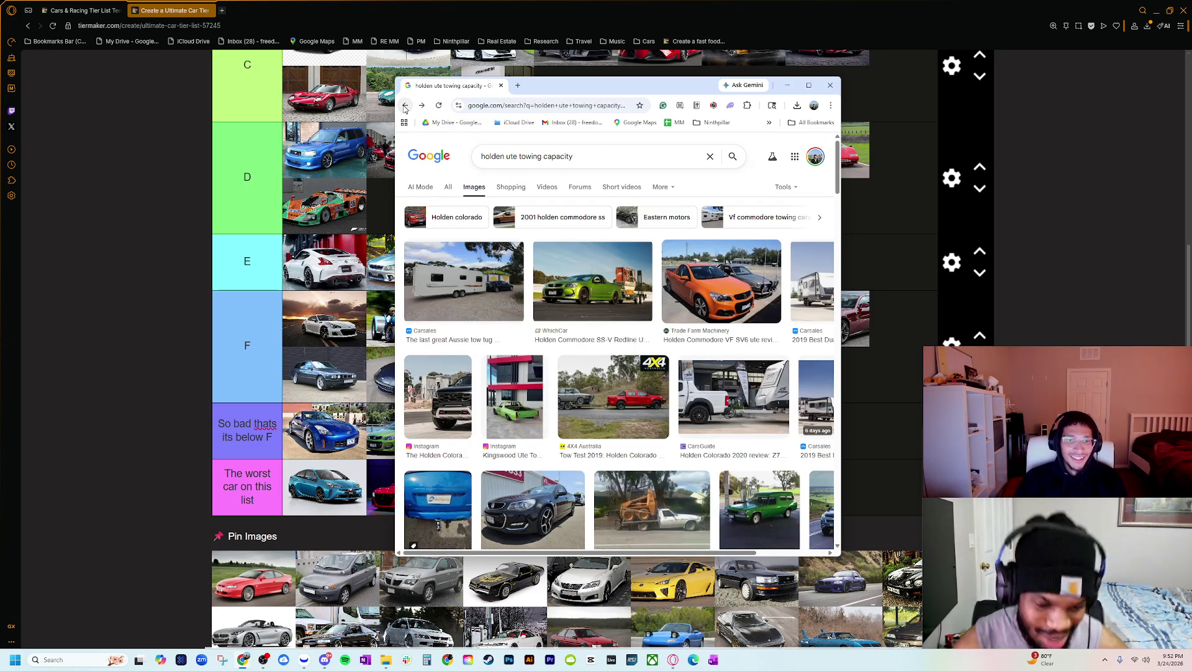
click(405, 107)
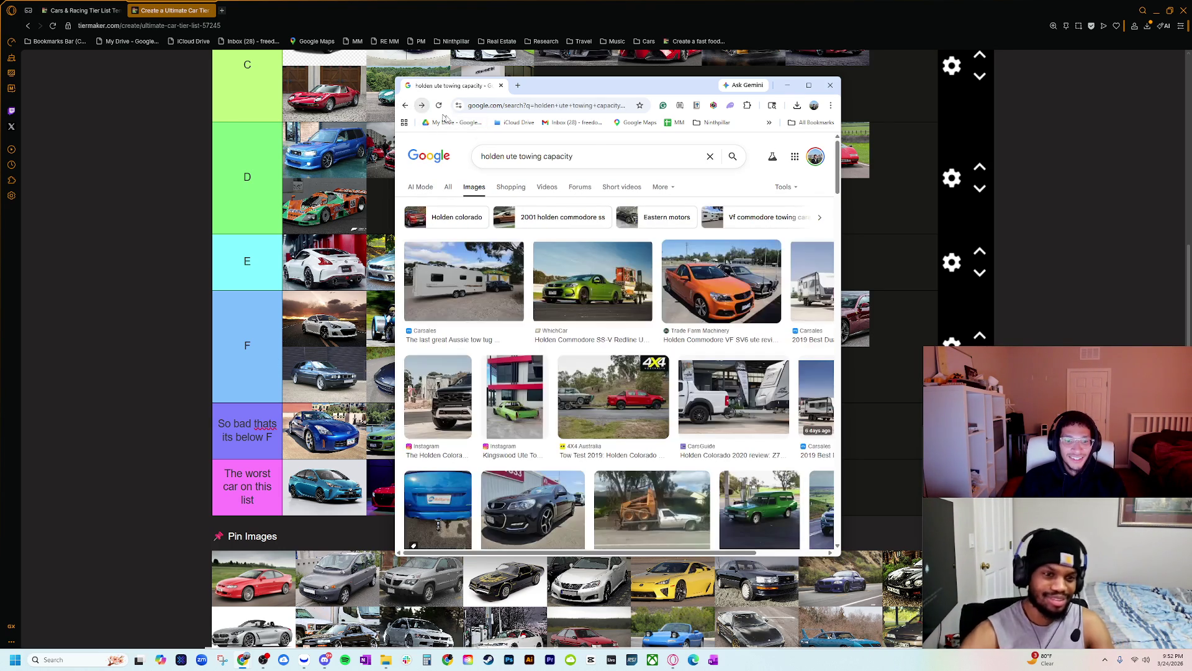
scroll(527, 440, down, 1)
scroll(527, 440, up, 1)
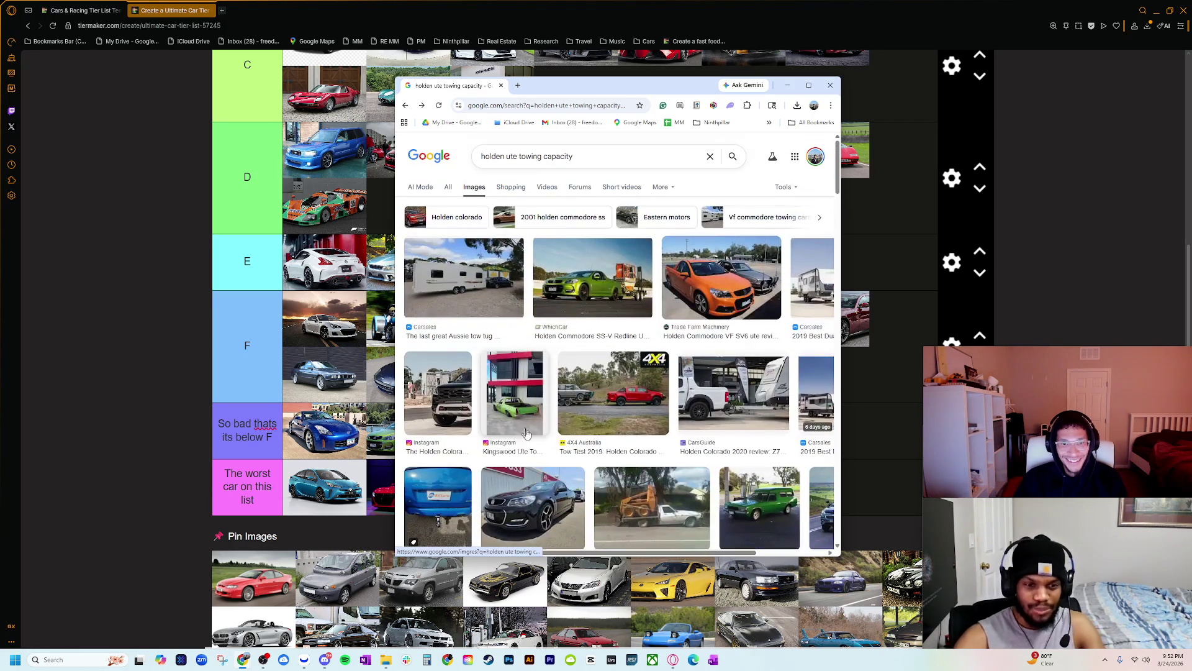
click(454, 413)
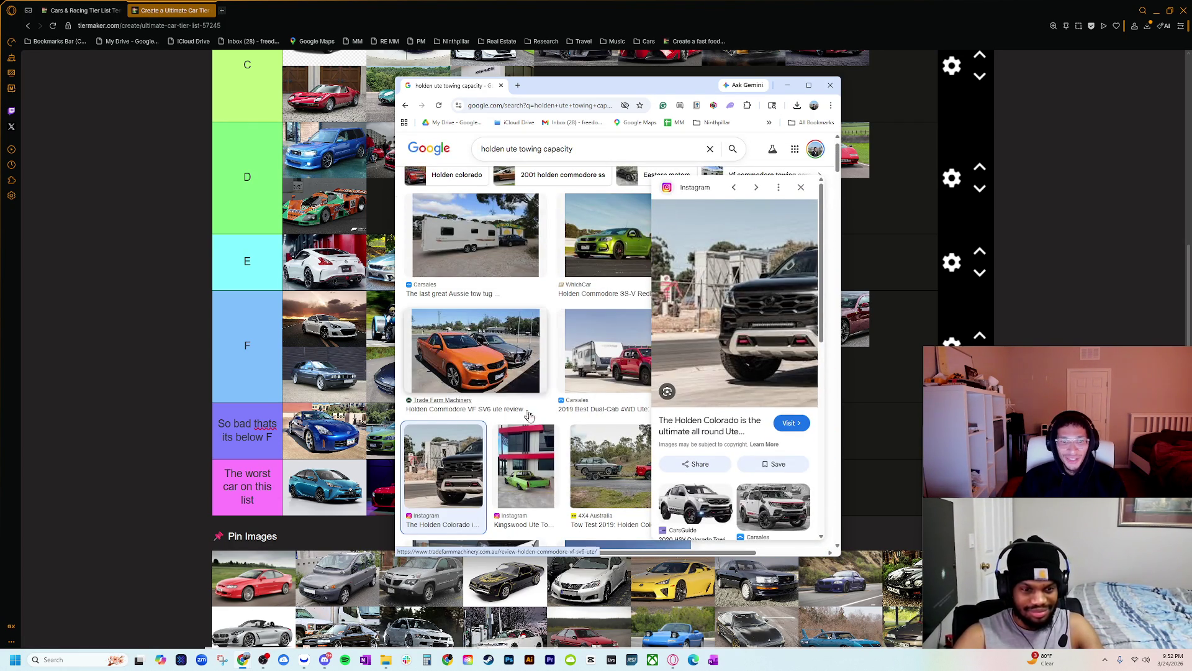
scroll(534, 439, down, 3)
click(530, 504)
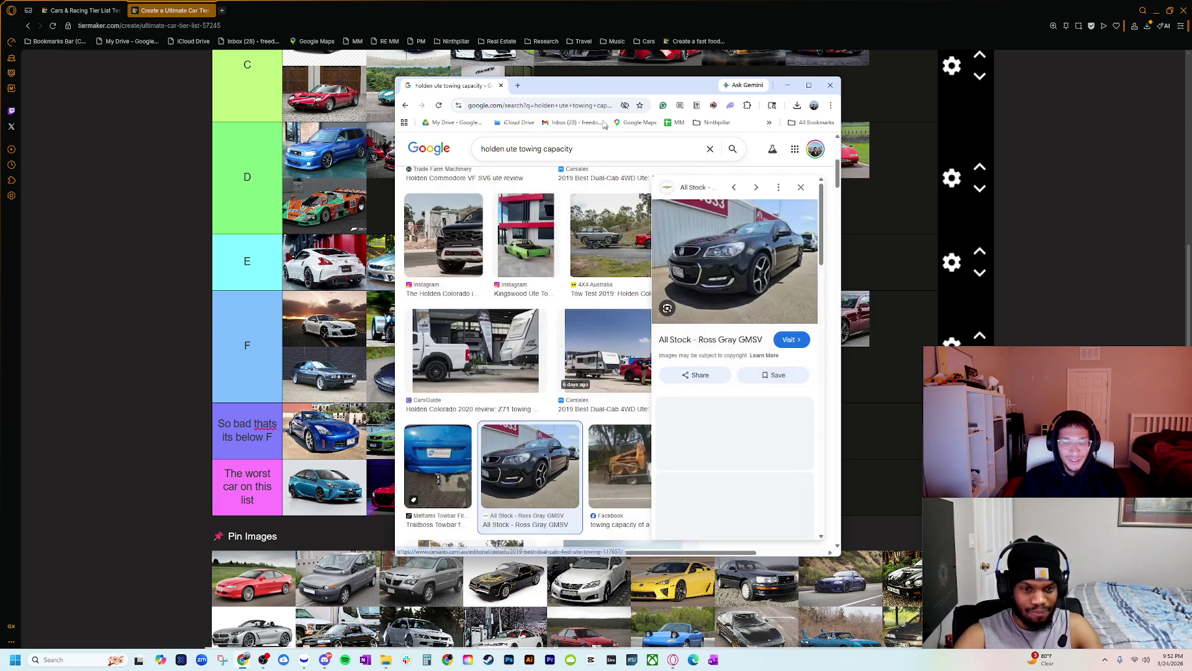
key(alt+Tab)
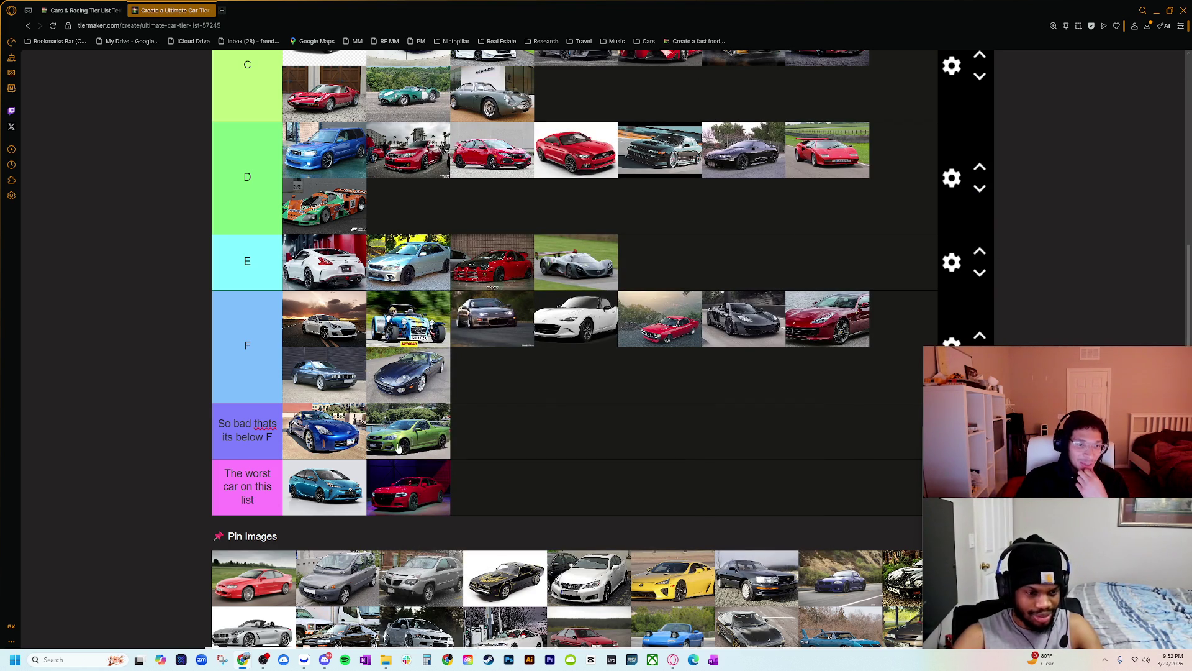
- Zoom the page to 300% and bring the bottom tier rows and Pin Images into view
ctrl+scroll(242, 593, up, 7)
scroll(260, 575, down, 5)
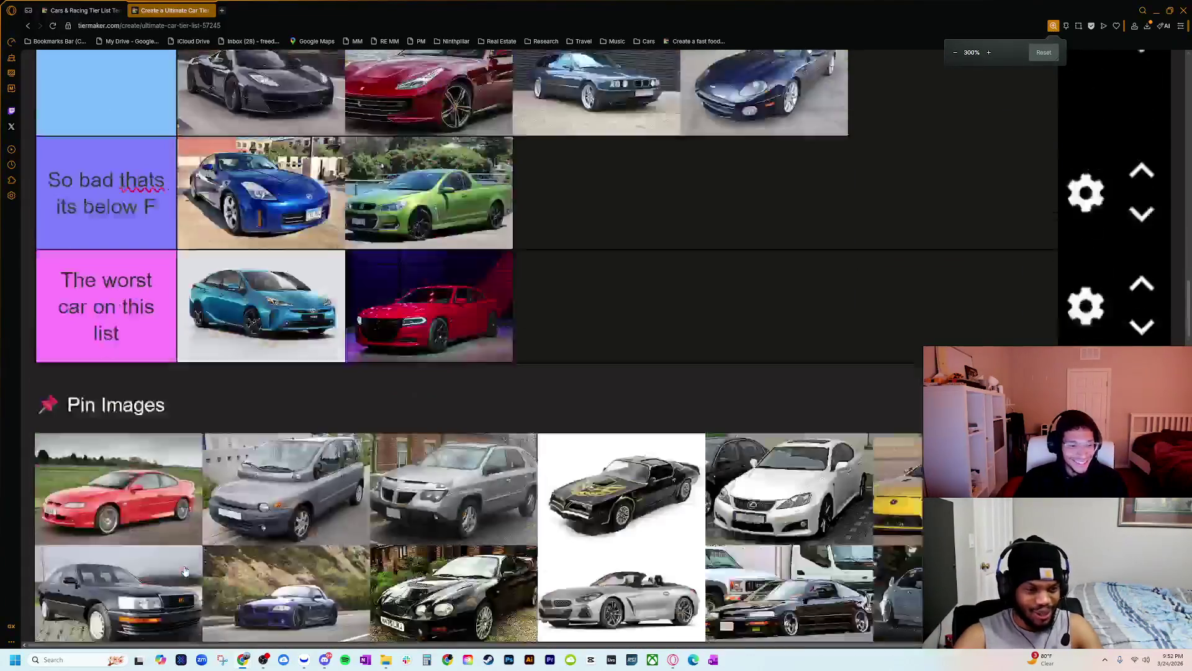
scroll(81, 516, down, 10)
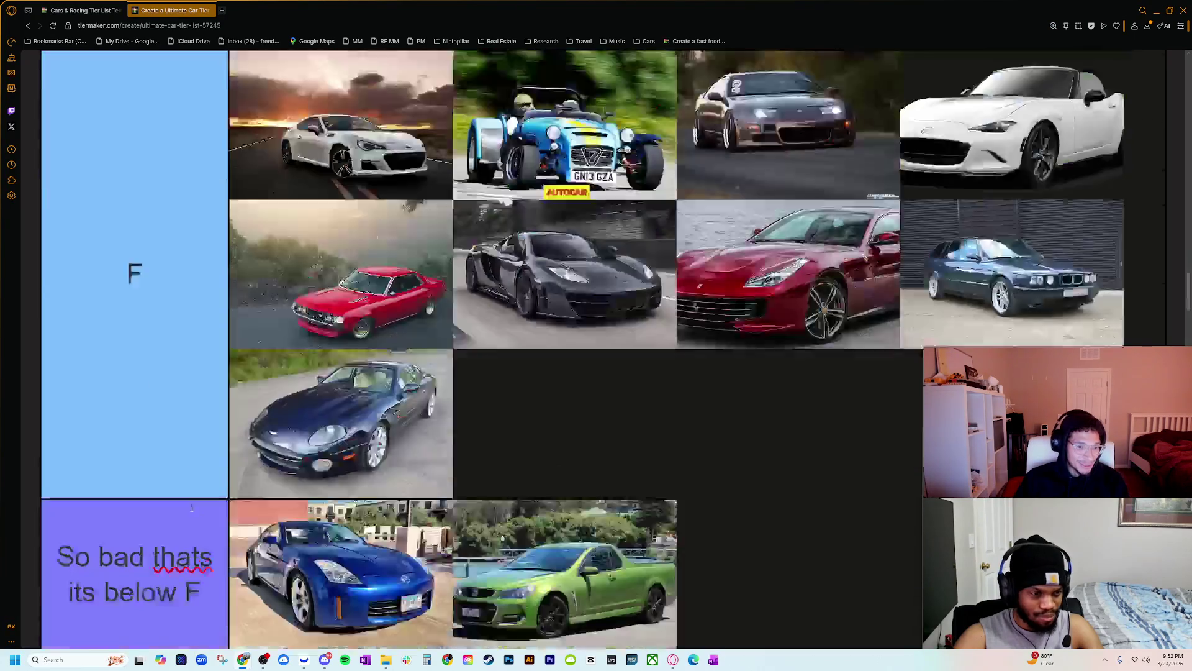
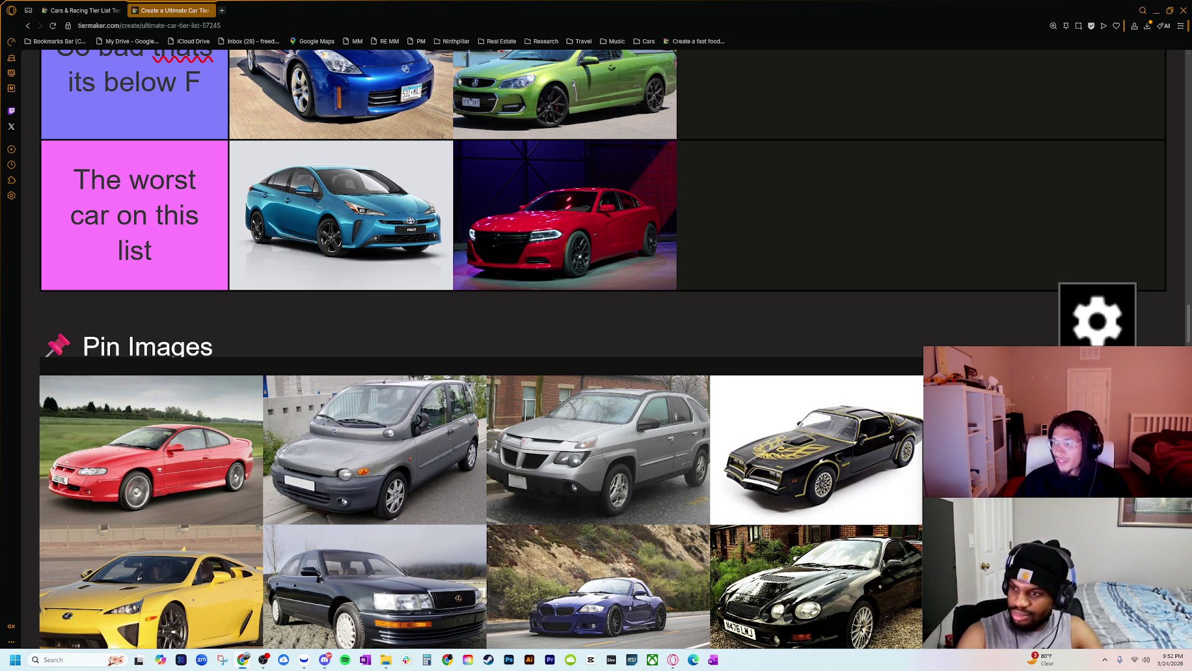
- Change the Pontiac GTO image search year from 2004 to 2003, then to 2002
key(alt+Tab)
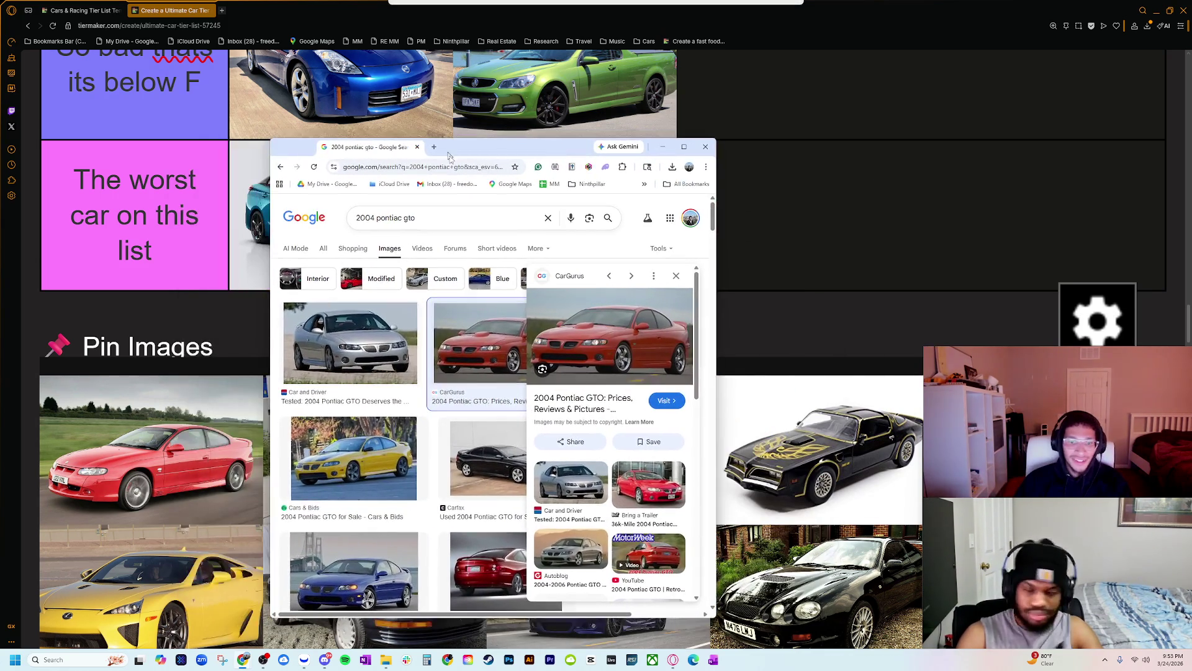
click(648, 486)
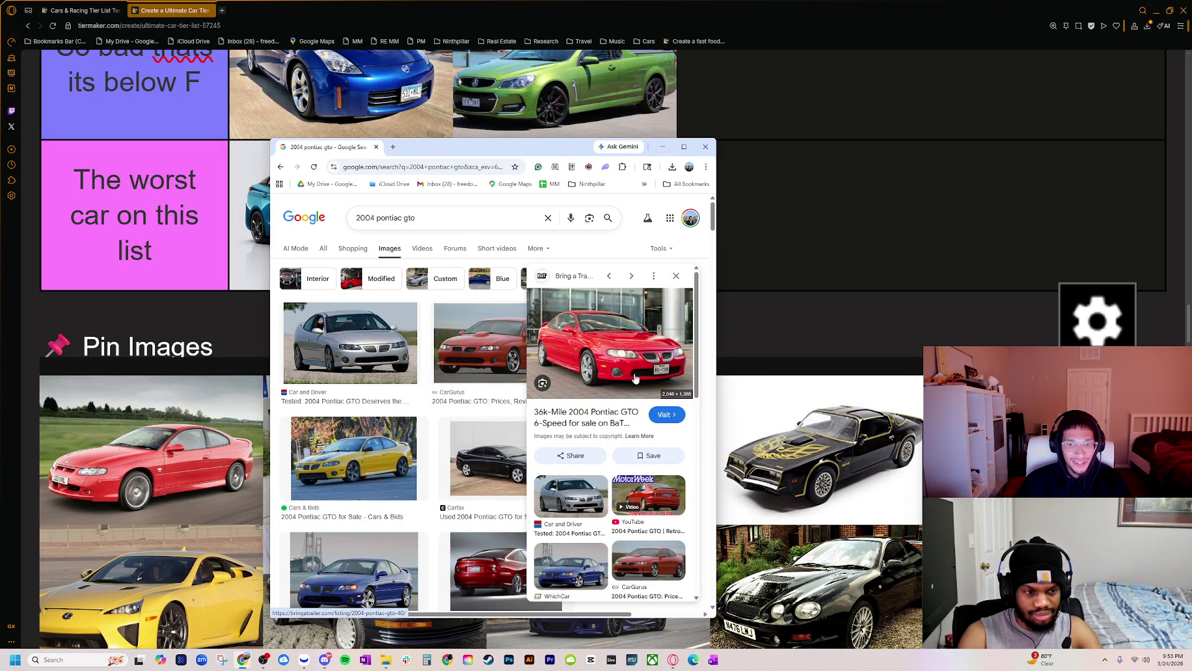
click(404, 218)
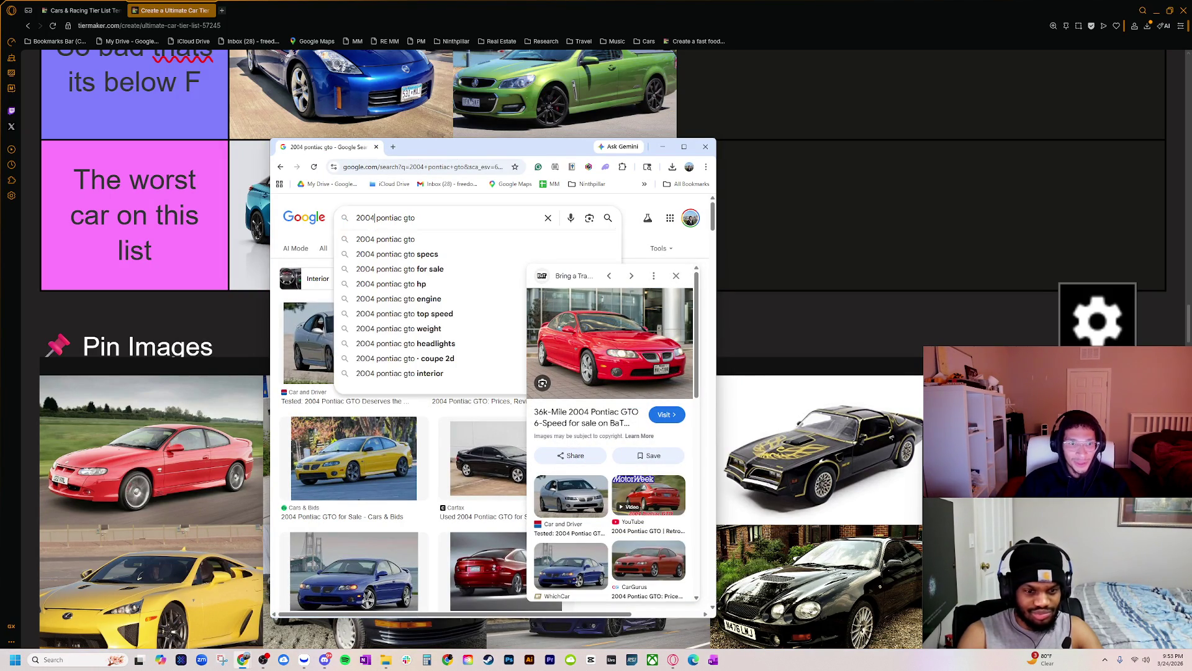
click(375, 226)
key(BackSpace)
text(3)
key(Return)
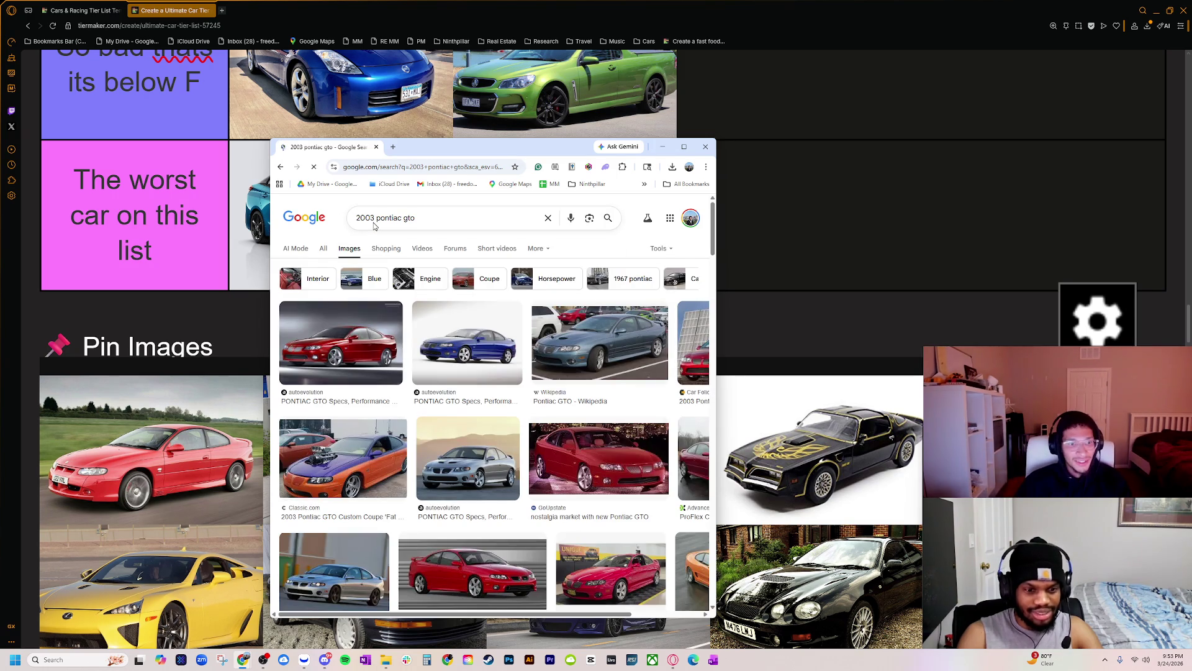
click(375, 226)
key(BackSpace)
text(2)
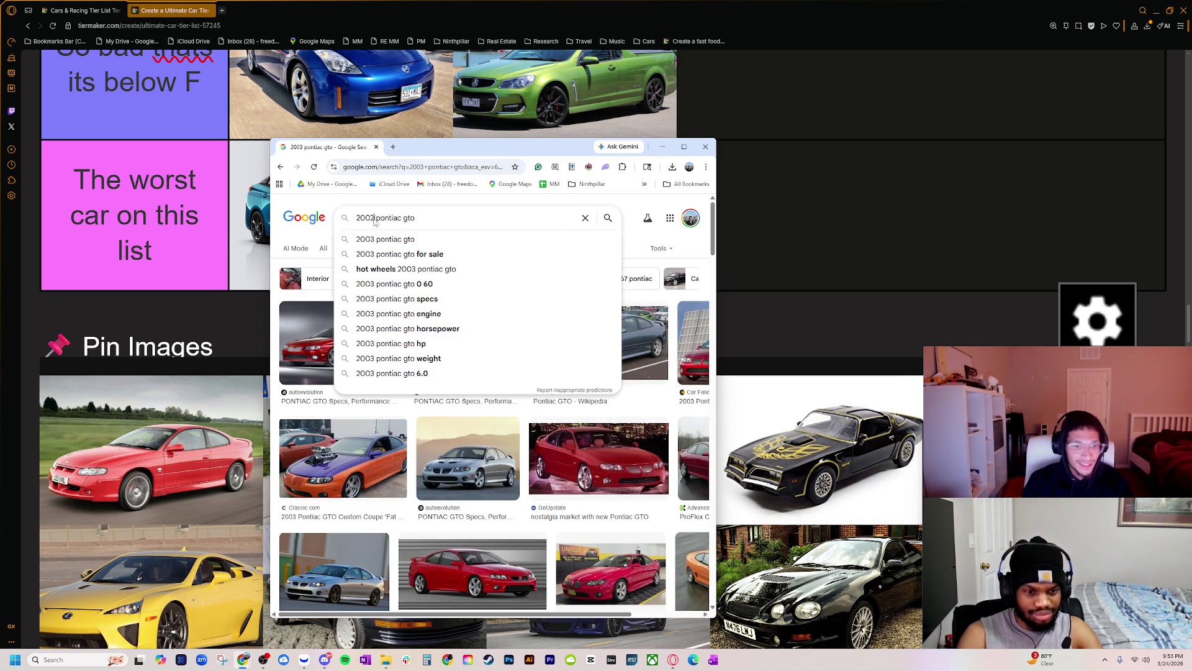
key(Return)
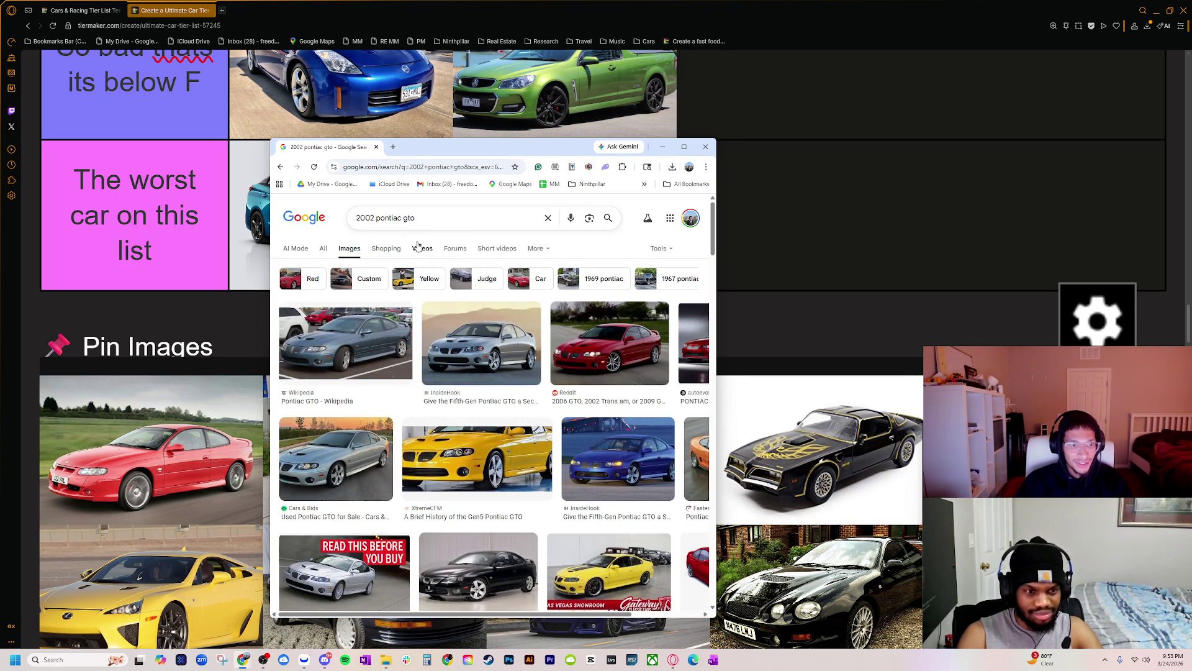
- Search images for '2002 pontiac gto holden version', then start replacing the query ending with 'monaro'
click(435, 217)
drag(415, 217, 356, 217)
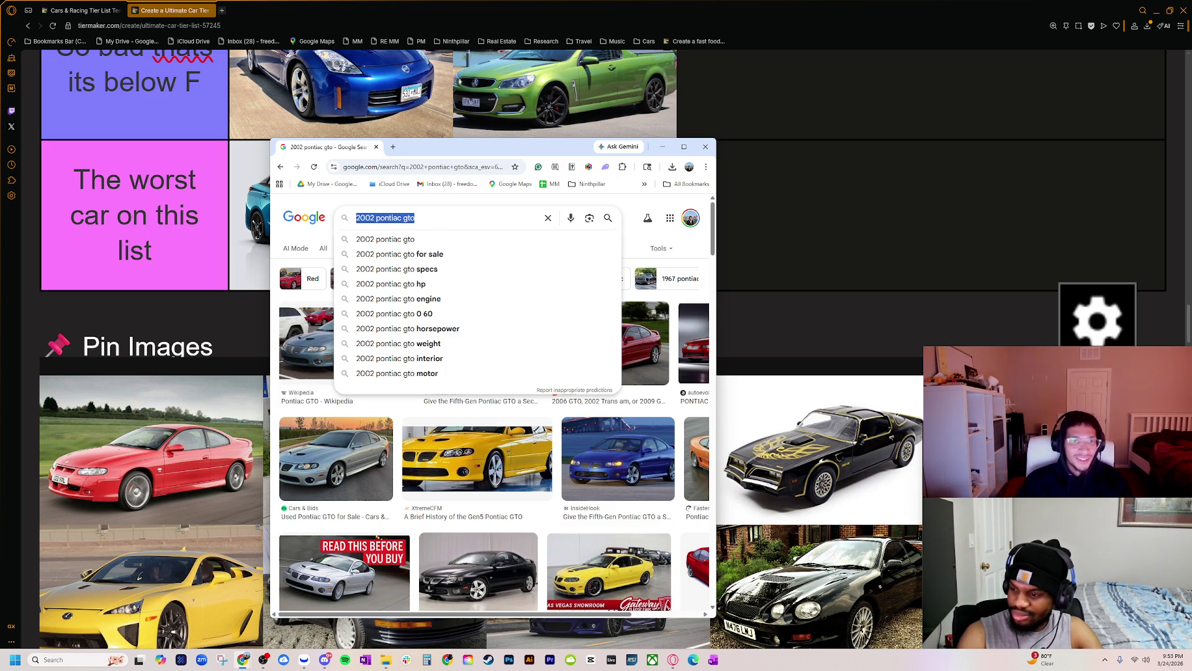
double_click(409, 217)
key(ctrl+a)
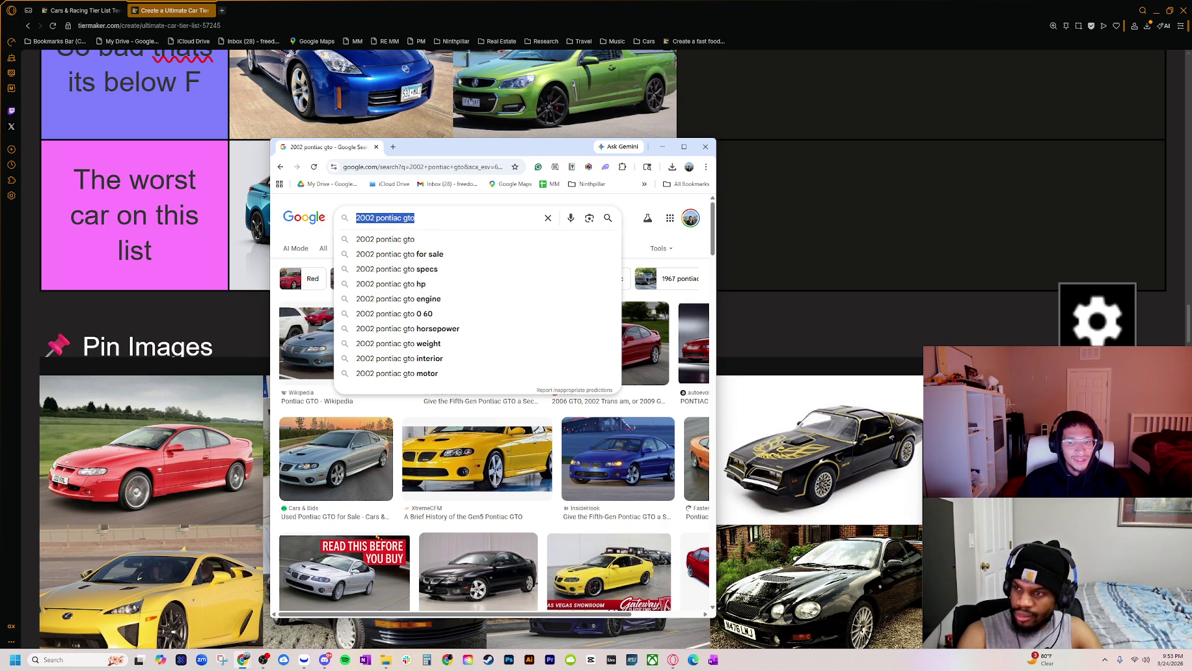
key(End)
text(ho)
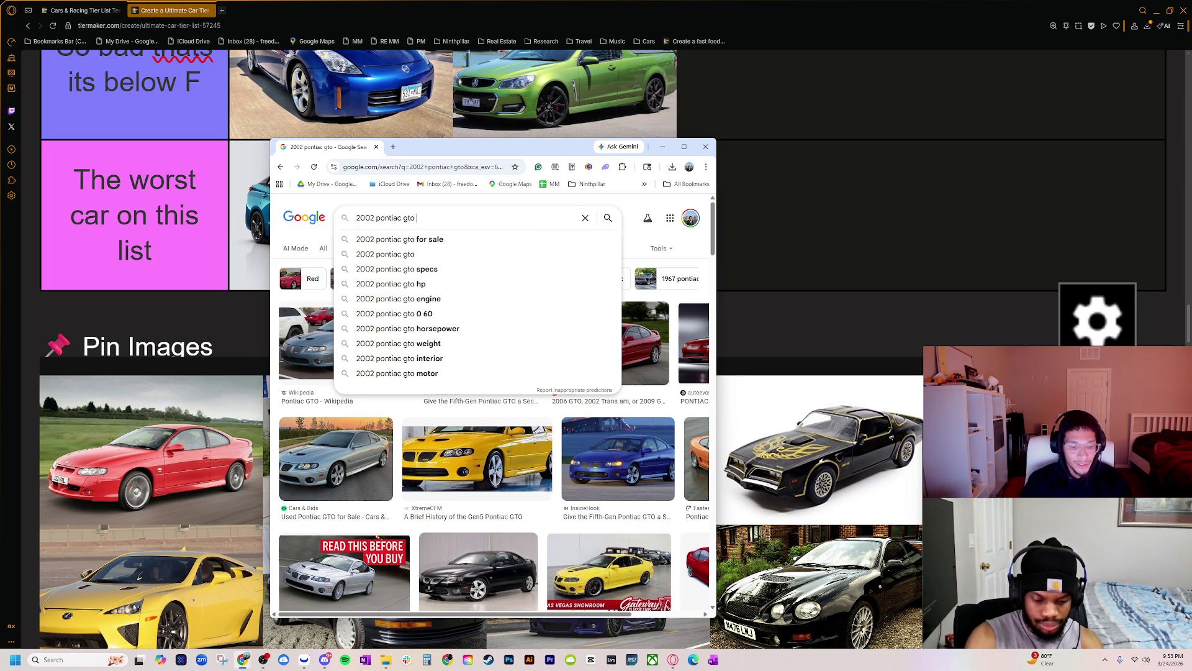
text(lden version)
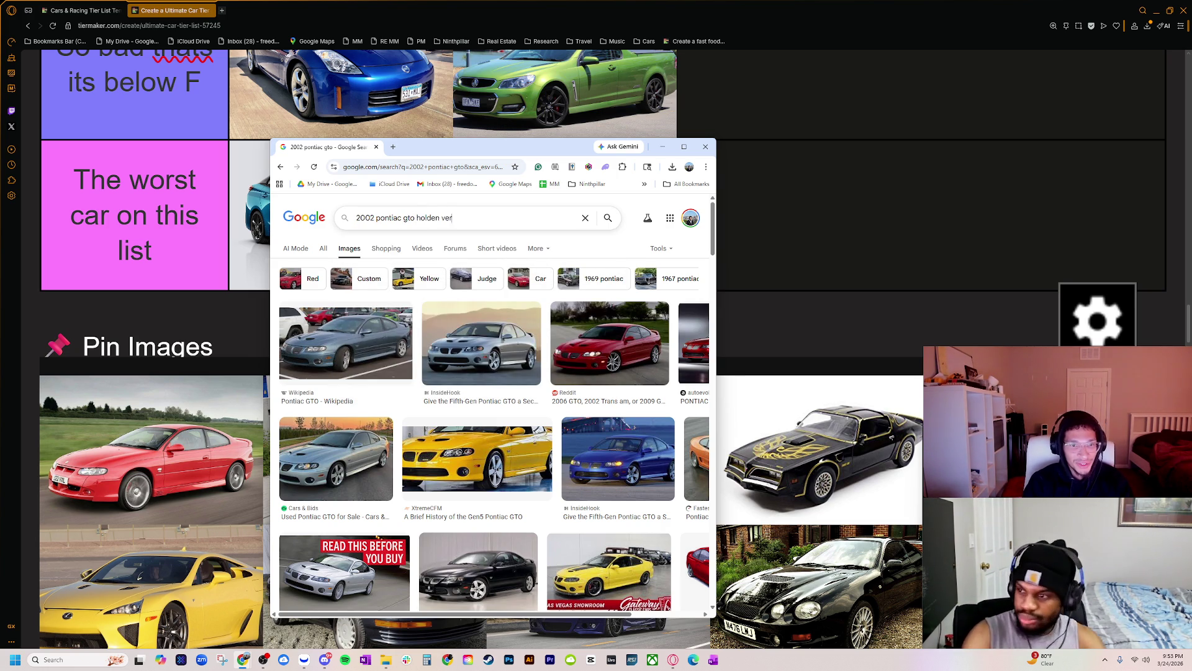
key(Return)
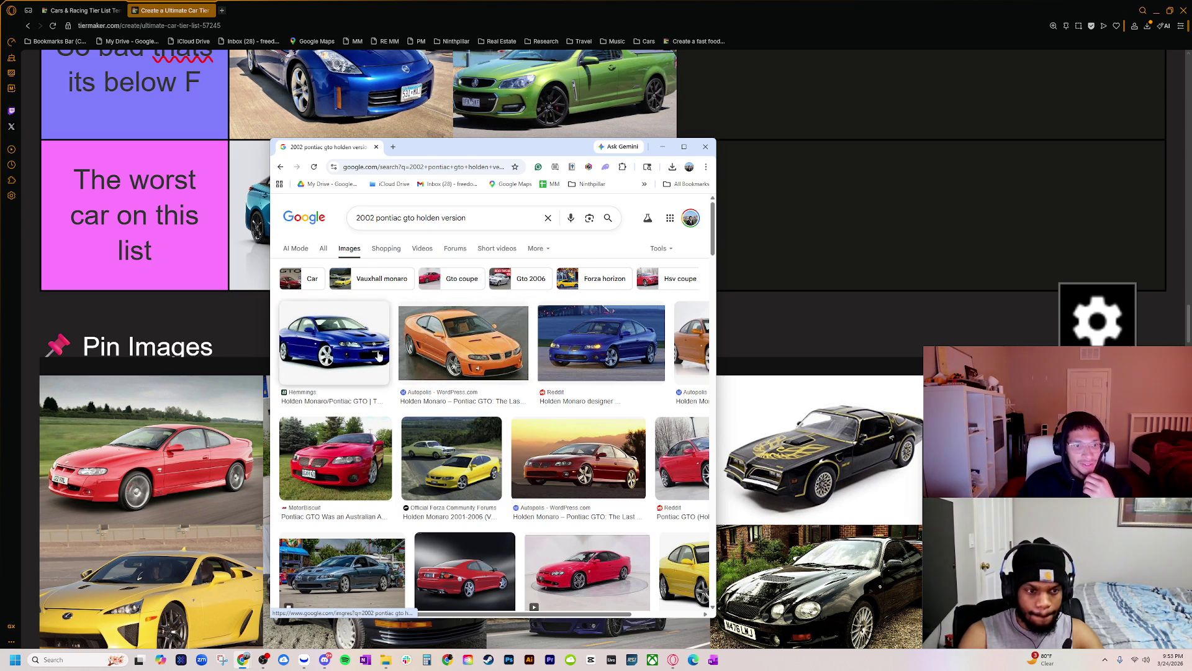
drag(483, 222, 375, 223)
text(m)
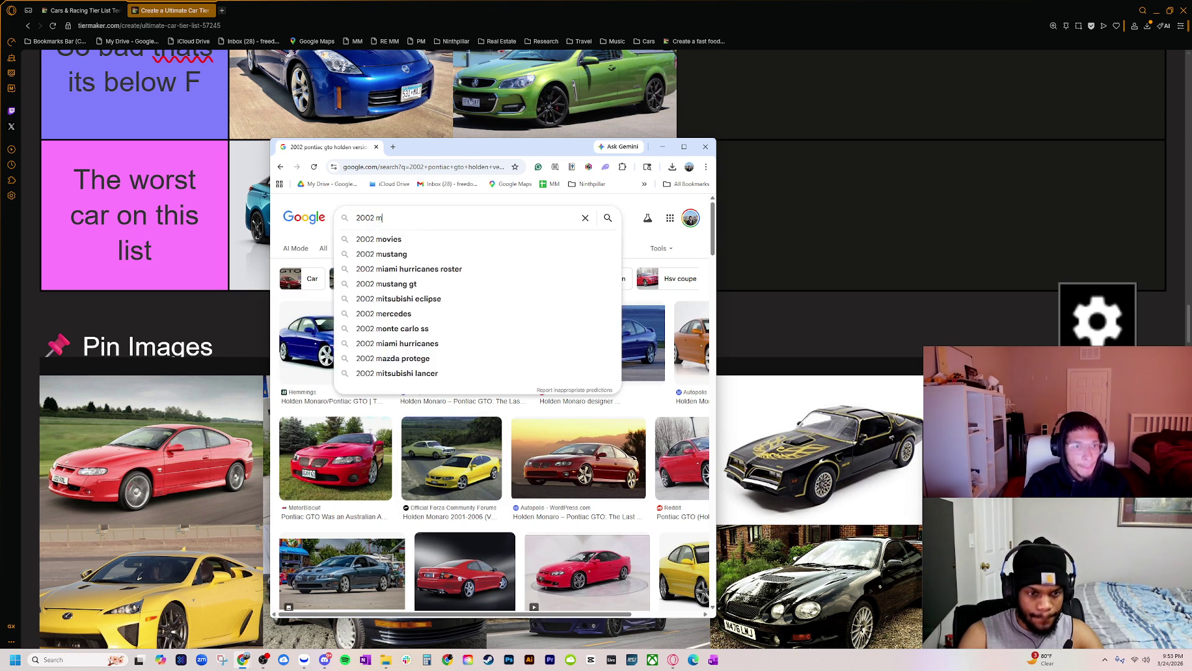
text(onaro)
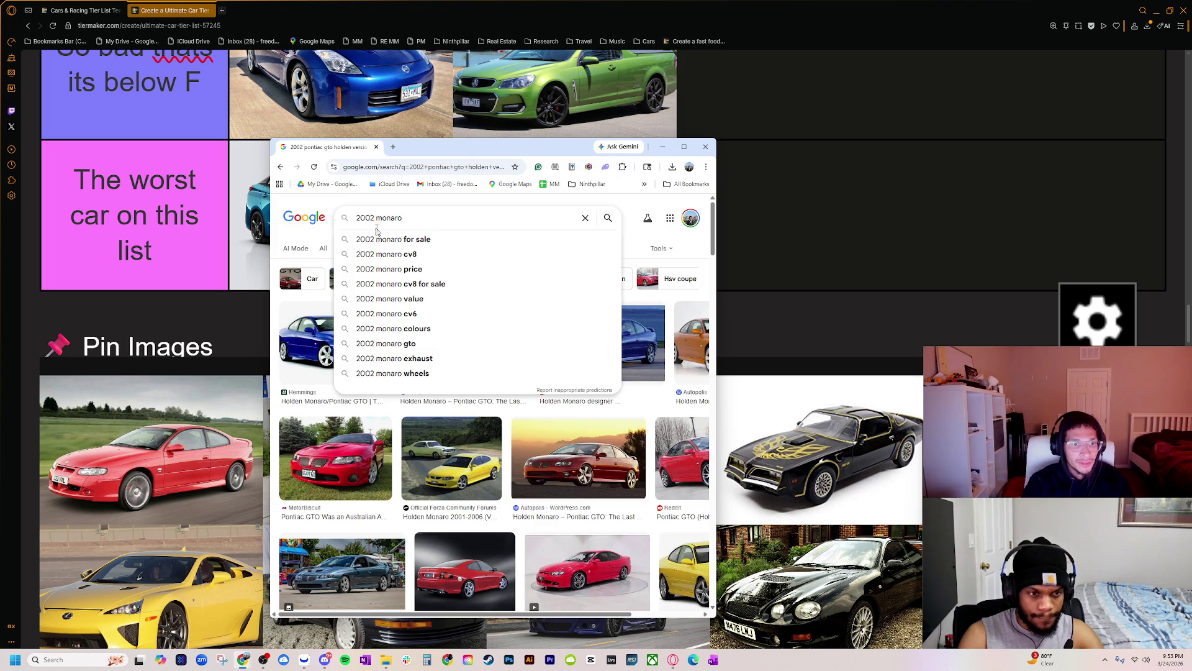
- Search images for '2002 monaro' and then '2002 pontiac gto', previewing a few results
key(Return)
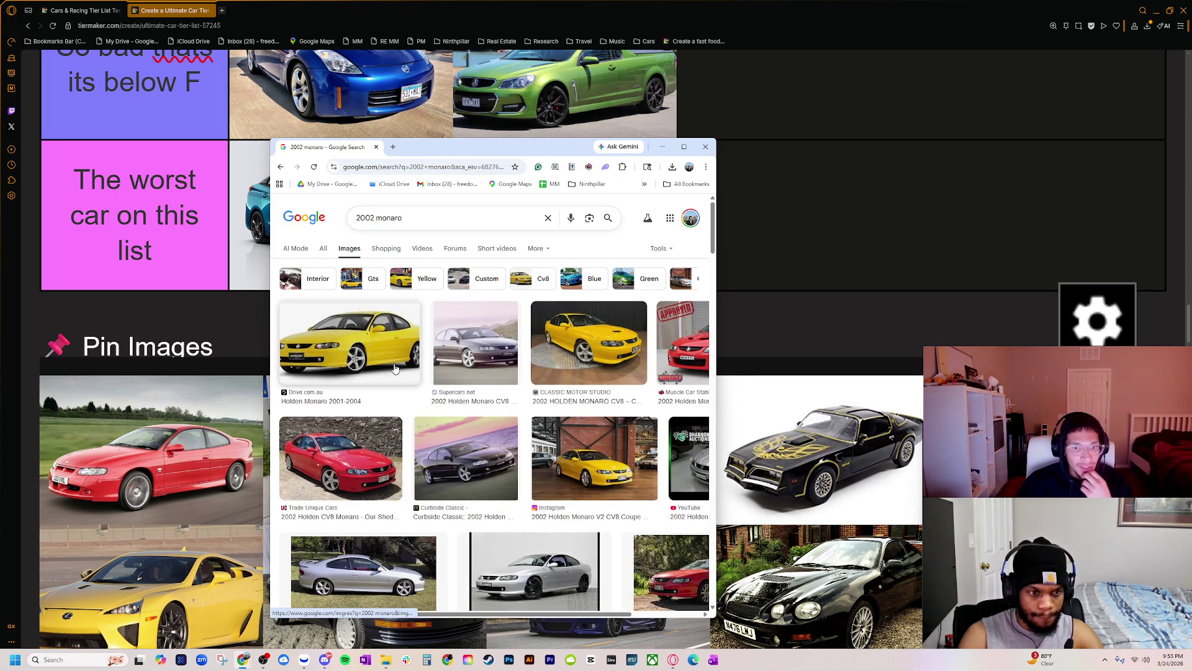
click(506, 493)
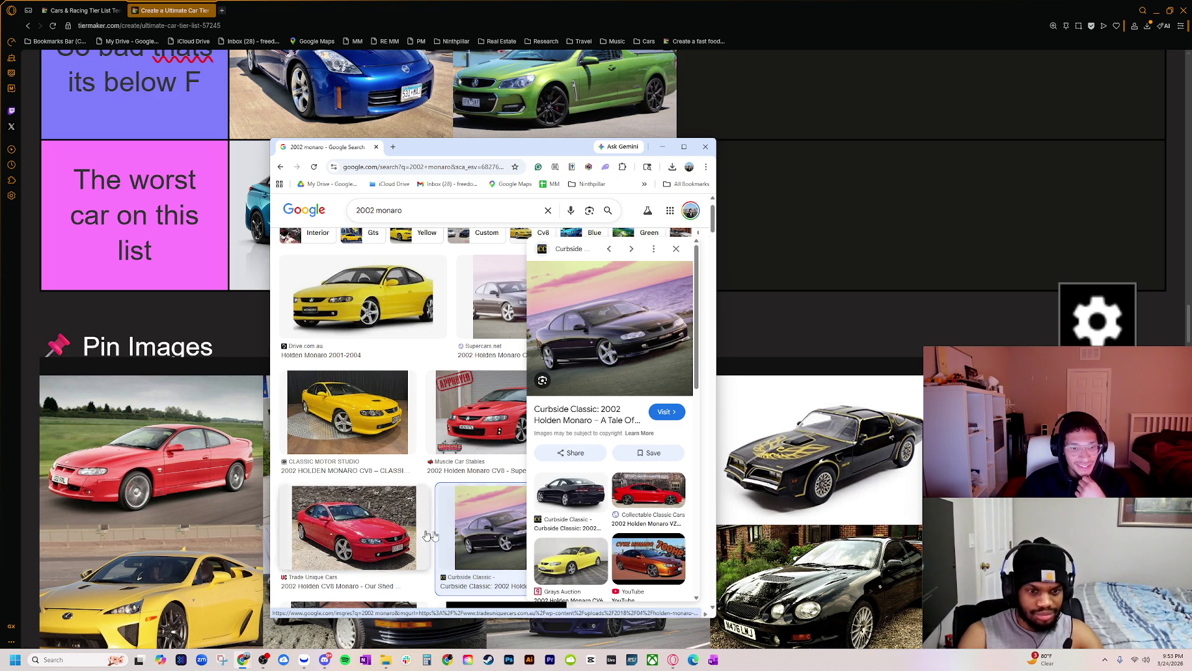
scroll(413, 532, down, 2)
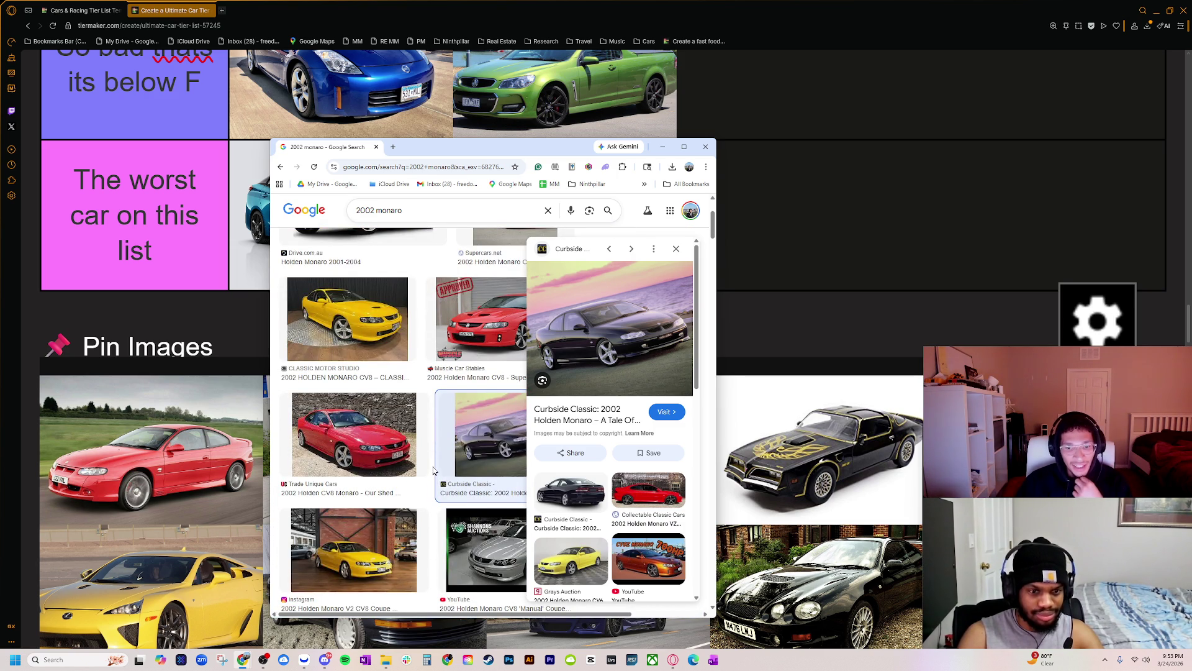
double_click(388, 210)
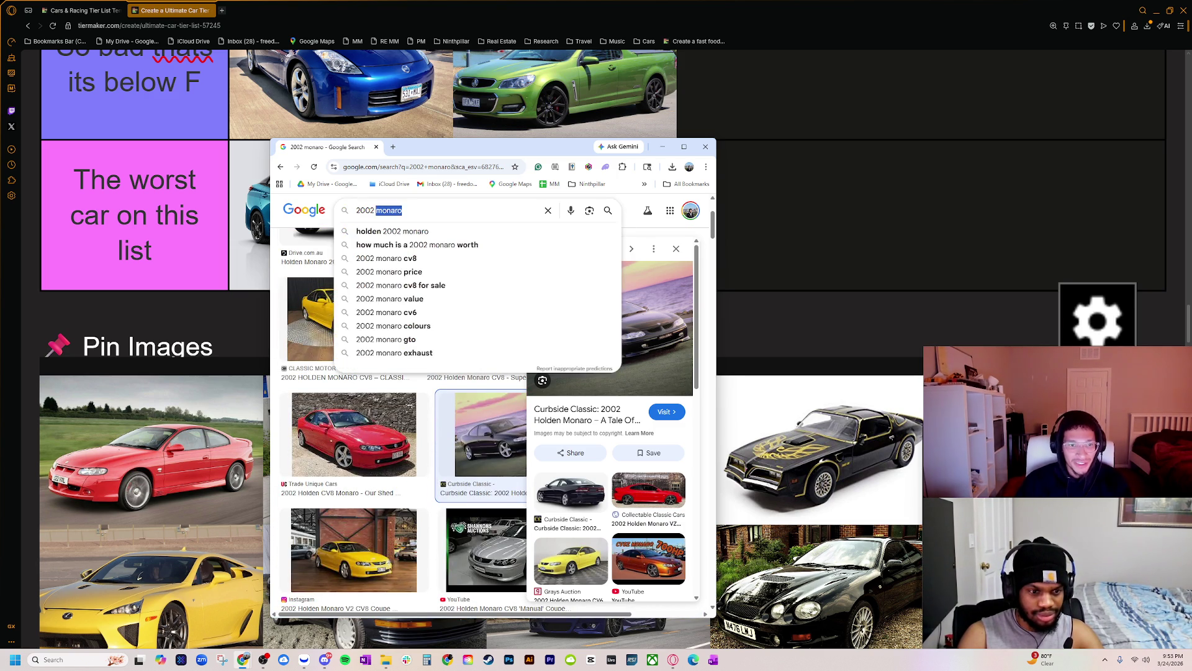
text(pontiac gto)
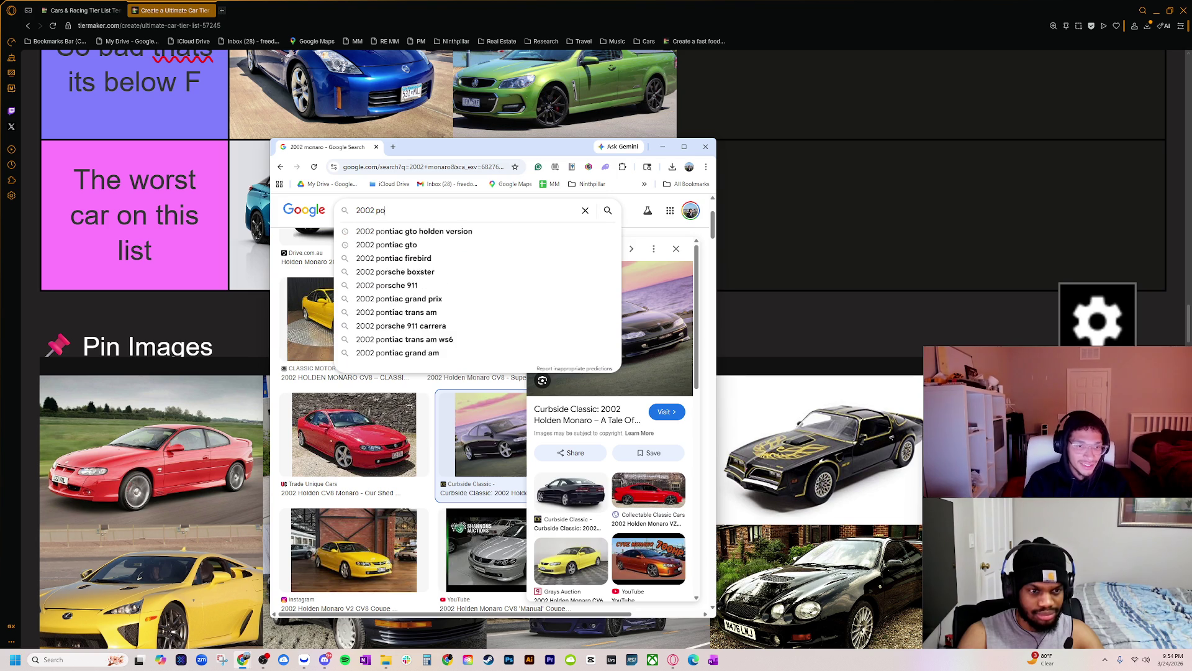
key(Return)
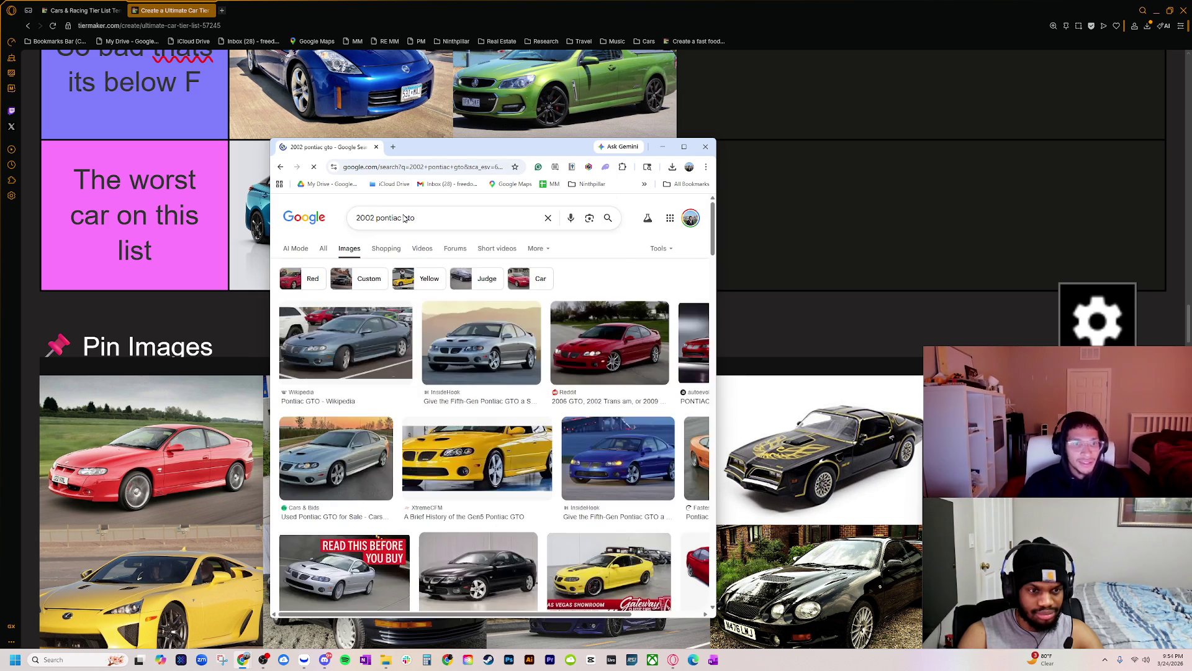
click(336, 382)
click(444, 372)
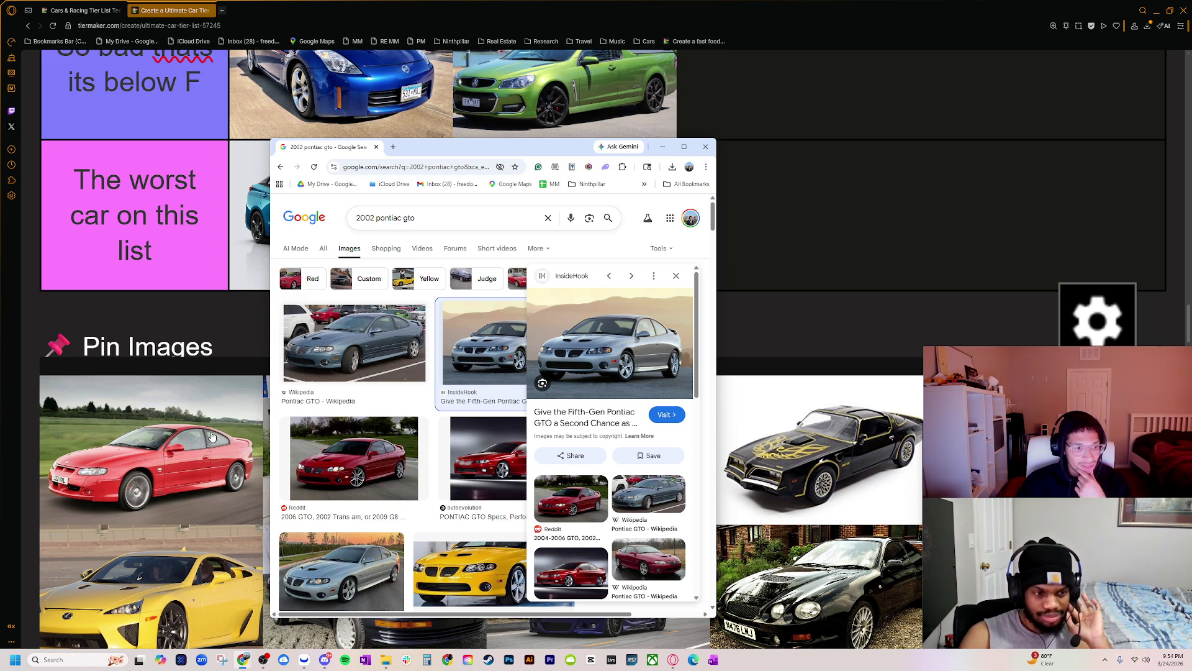
scroll(433, 232, down, 2)
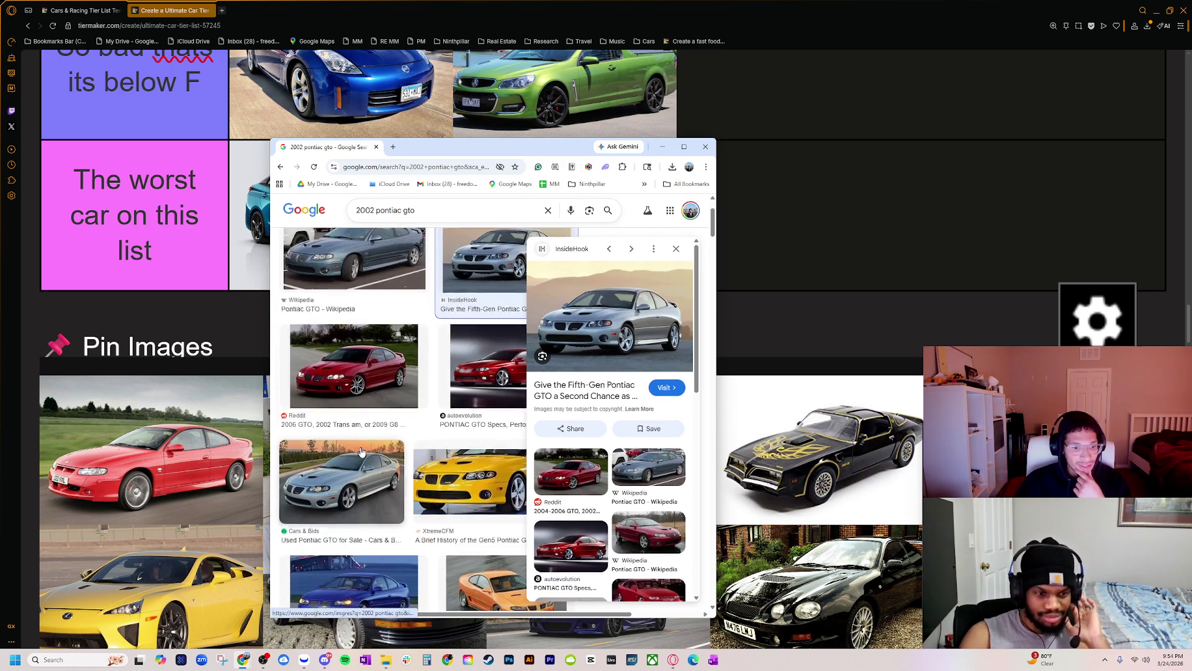
- Search '2002 pontiac gto 0 60' and view the All results before returning to the tier list
click(428, 212)
key(Down)
key(Down)
key(Down)
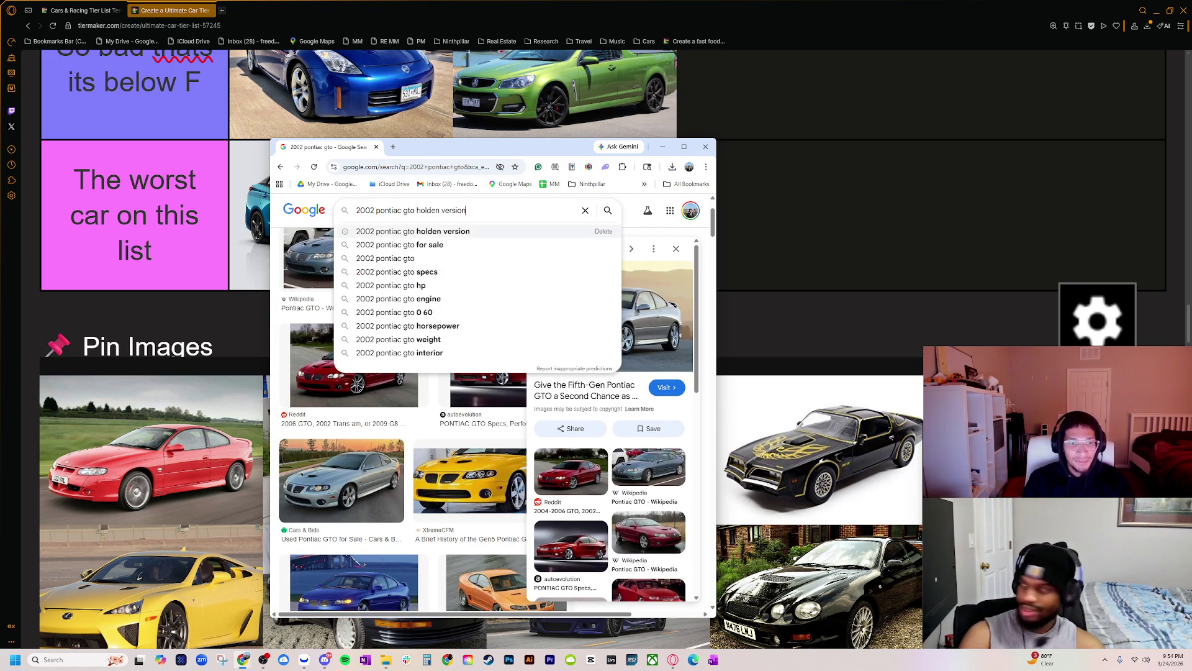
key(Return)
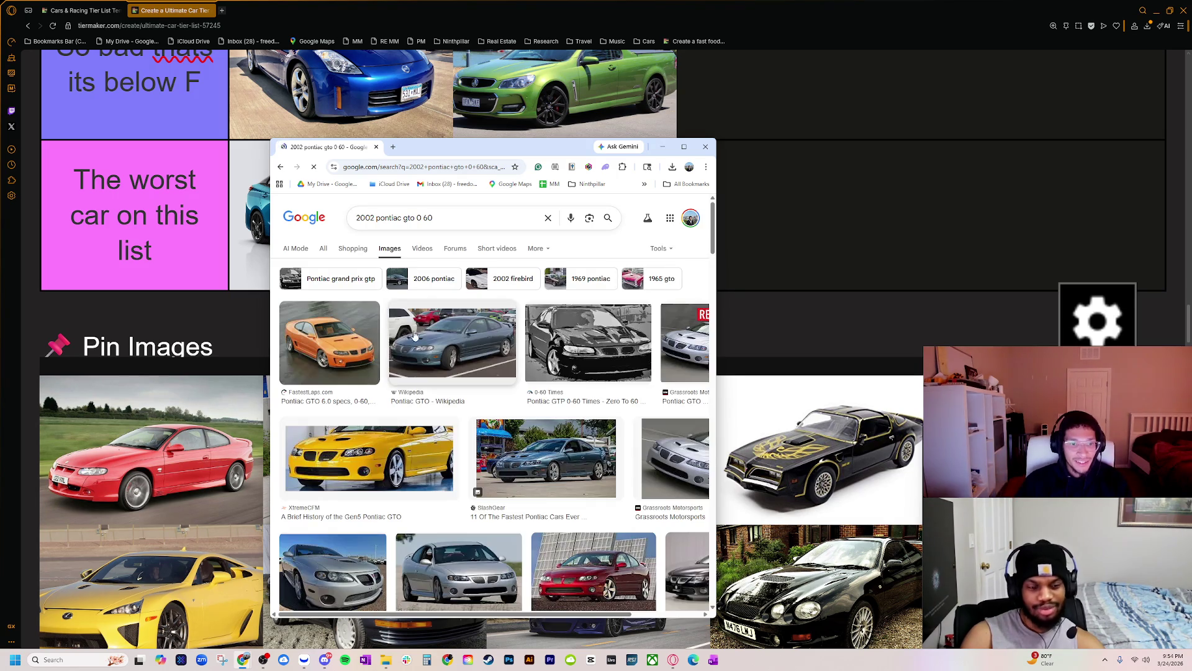
click(324, 249)
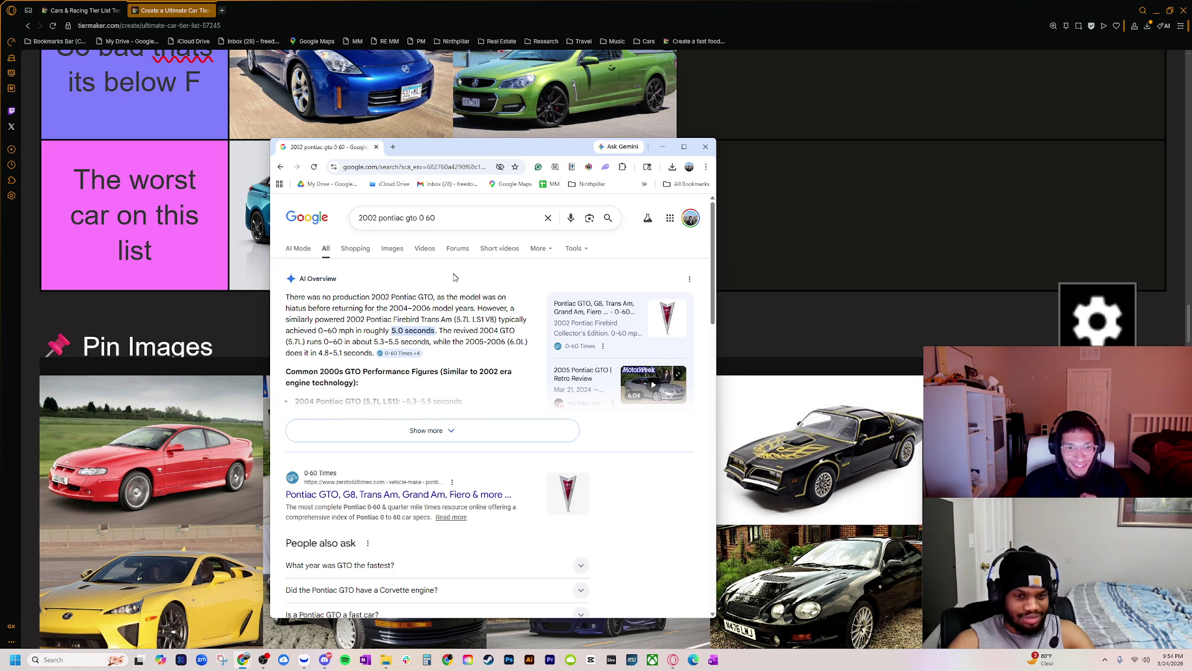
click(663, 147)
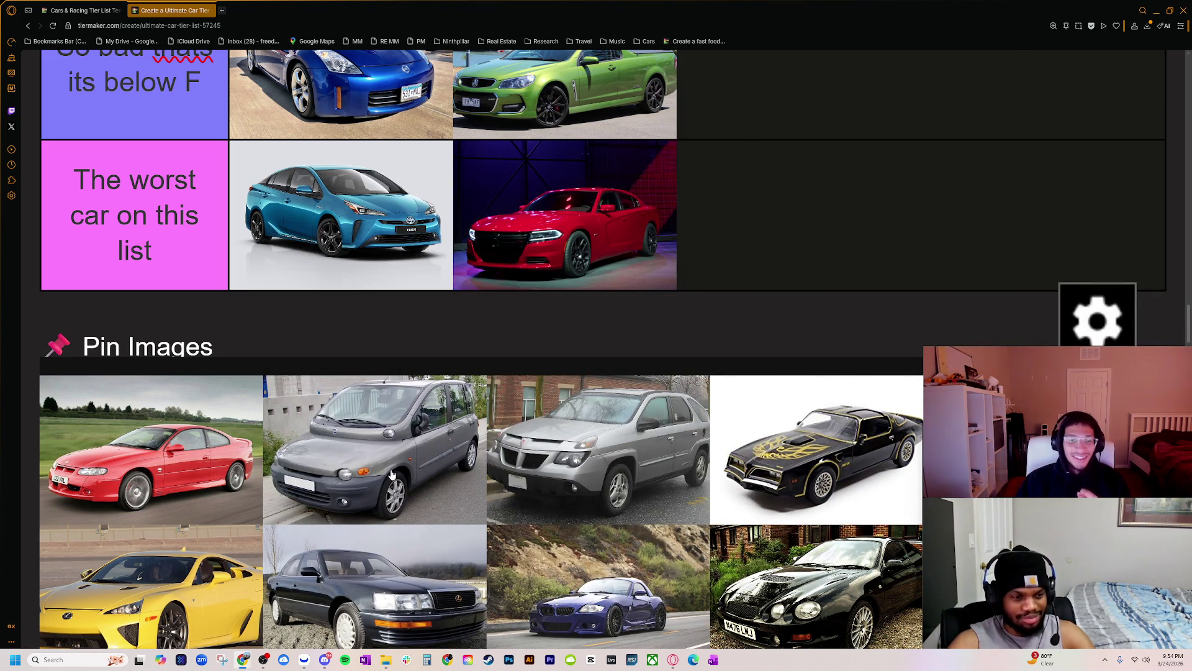
scroll(425, 464, up, 1)
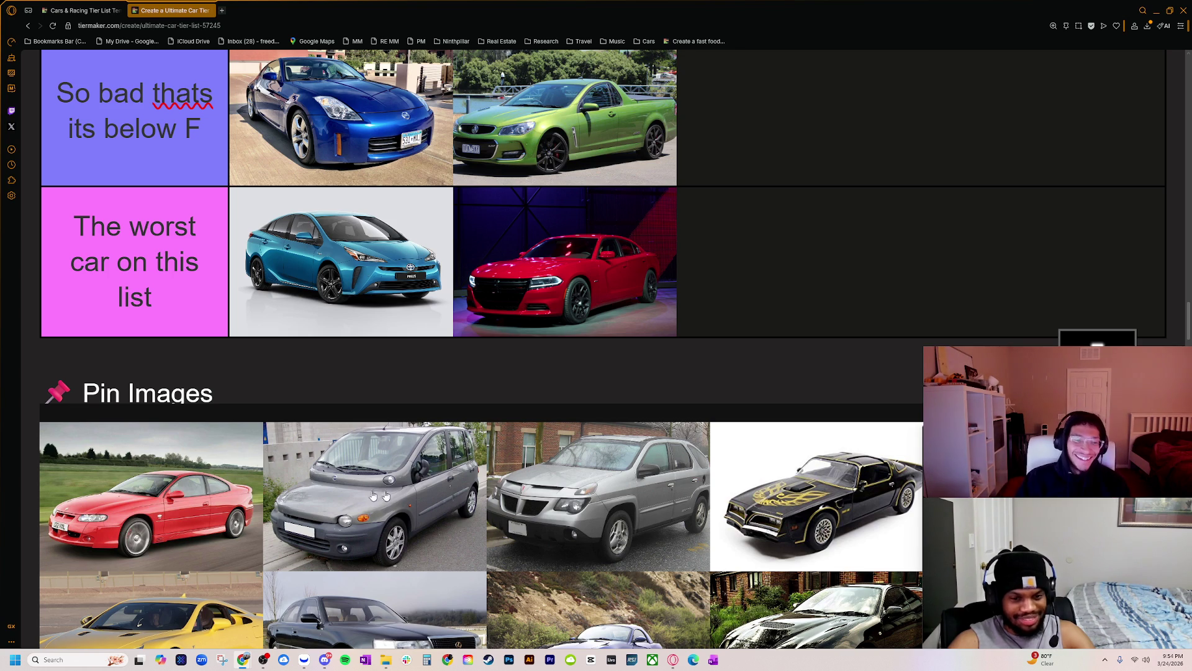
ctrl+scroll(225, 485, down, 2)
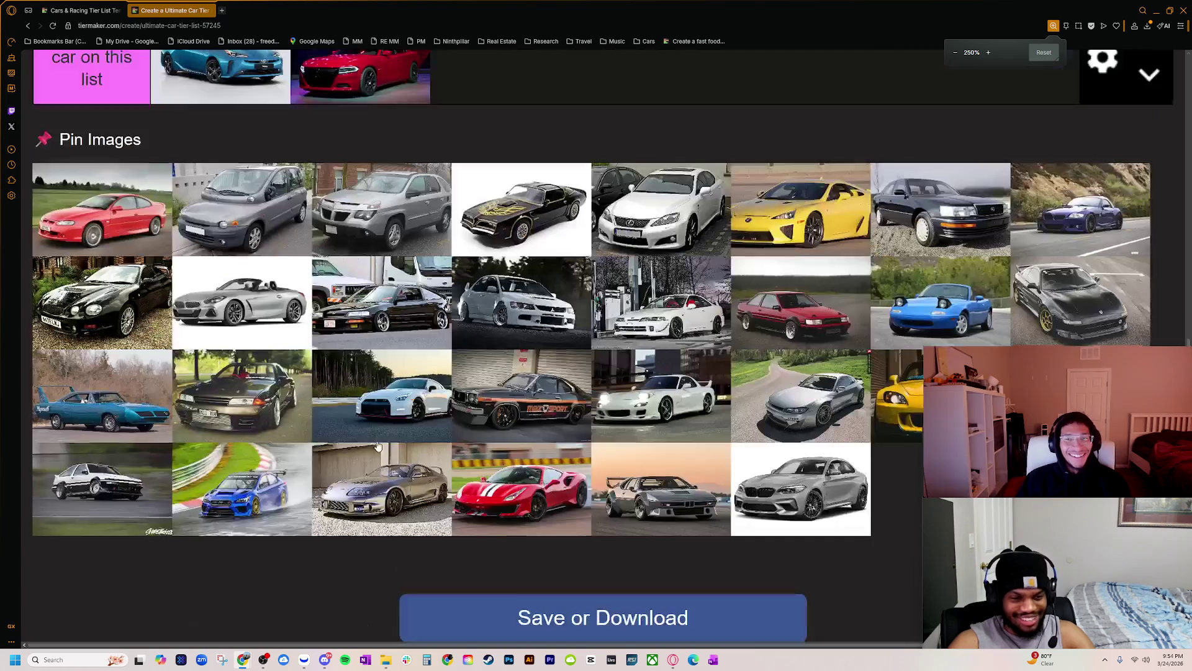
ctrl+scroll(356, 489, down, 3)
scroll(351, 511, up, 3)
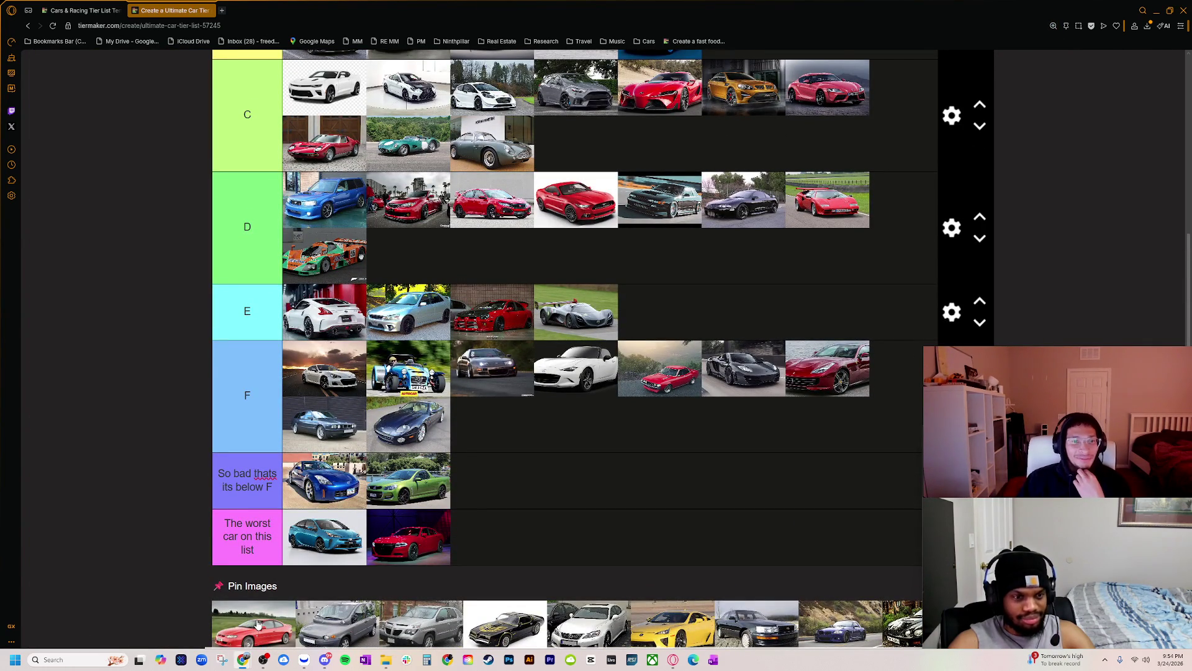
mouse_move(257, 625)
mouse_down()
mouse_move(397, 187)
mouse_move(382, 205)
mouse_move(397, 205)
mouse_up()
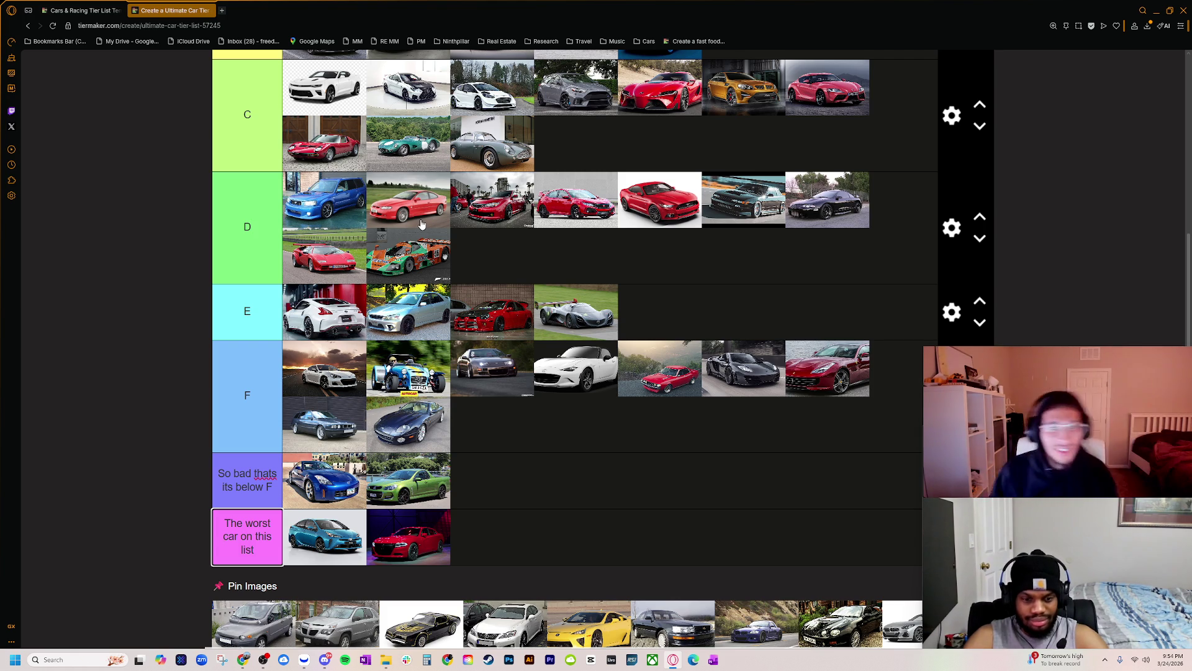
scroll(317, 282, down, 2)
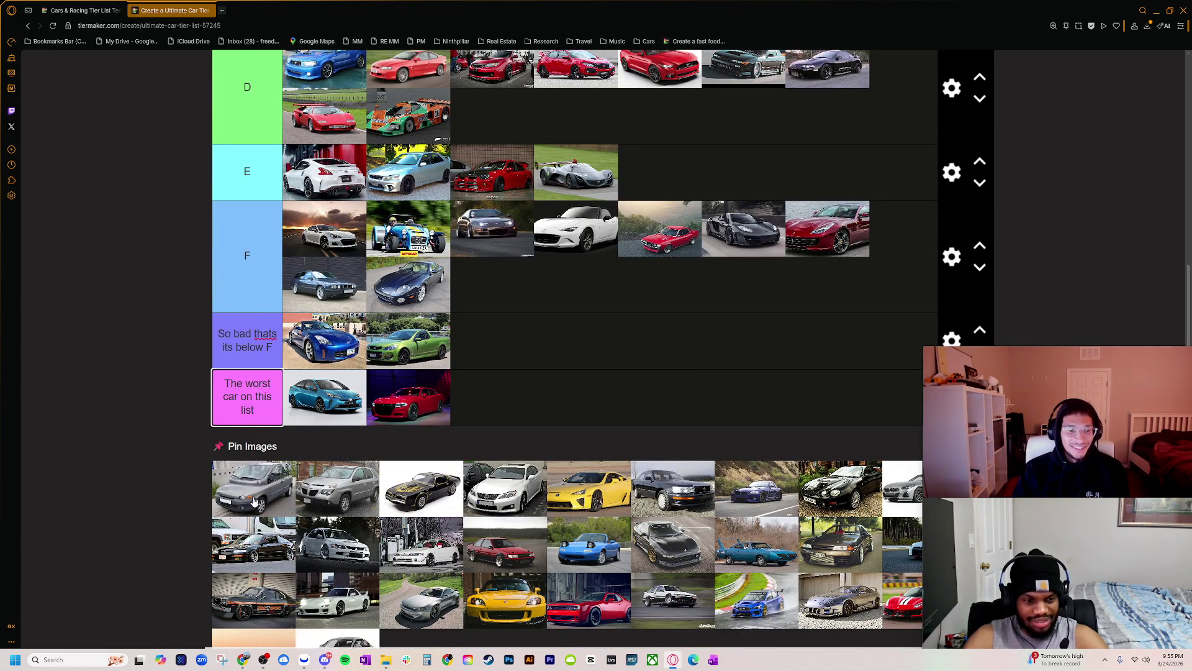
mouse_move(260, 487)
mouse_down()
mouse_move(429, 410)
mouse_move(491, 348)
mouse_up()
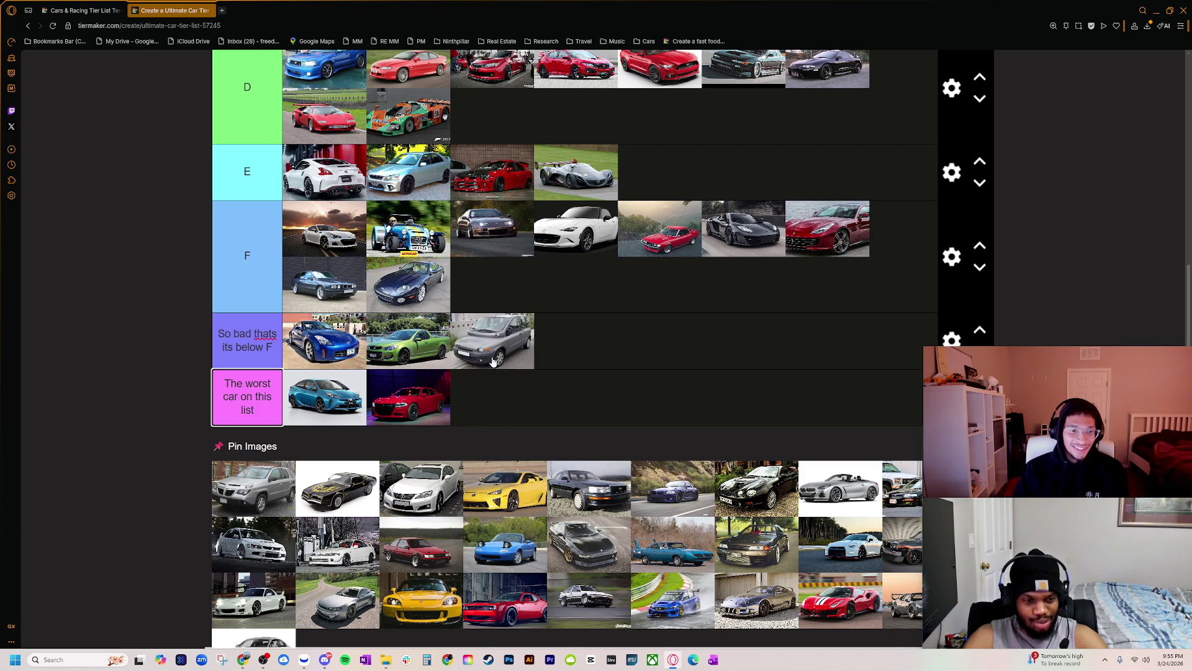
drag(250, 499, 576, 342)
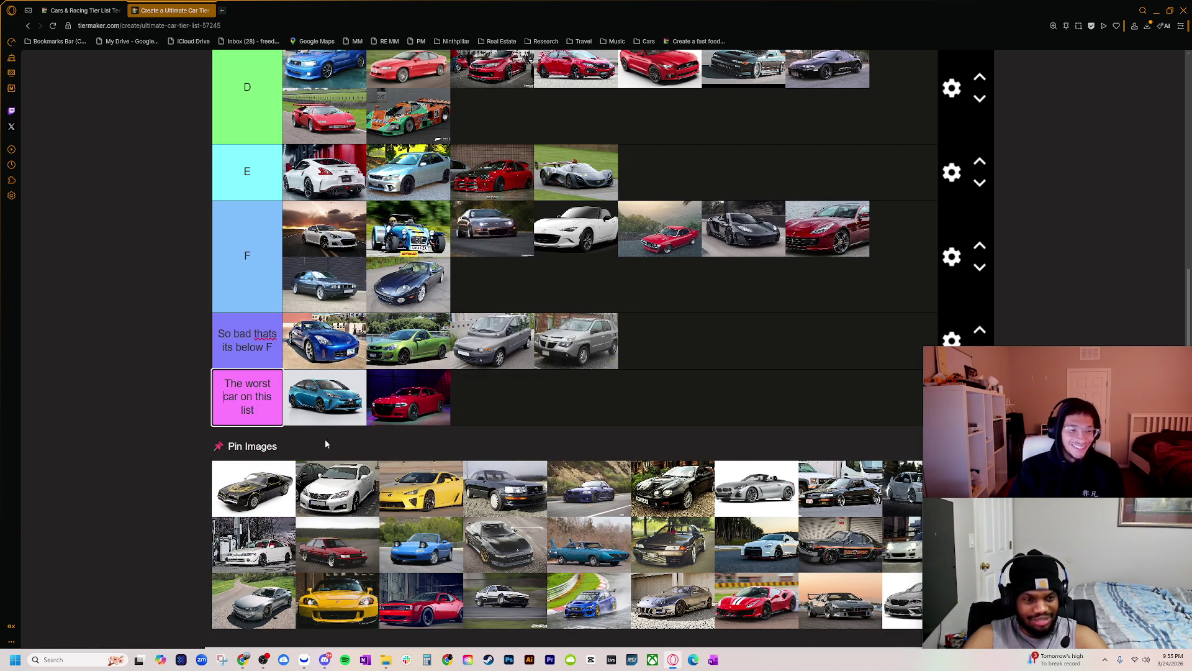
scroll(239, 503, up, 1)
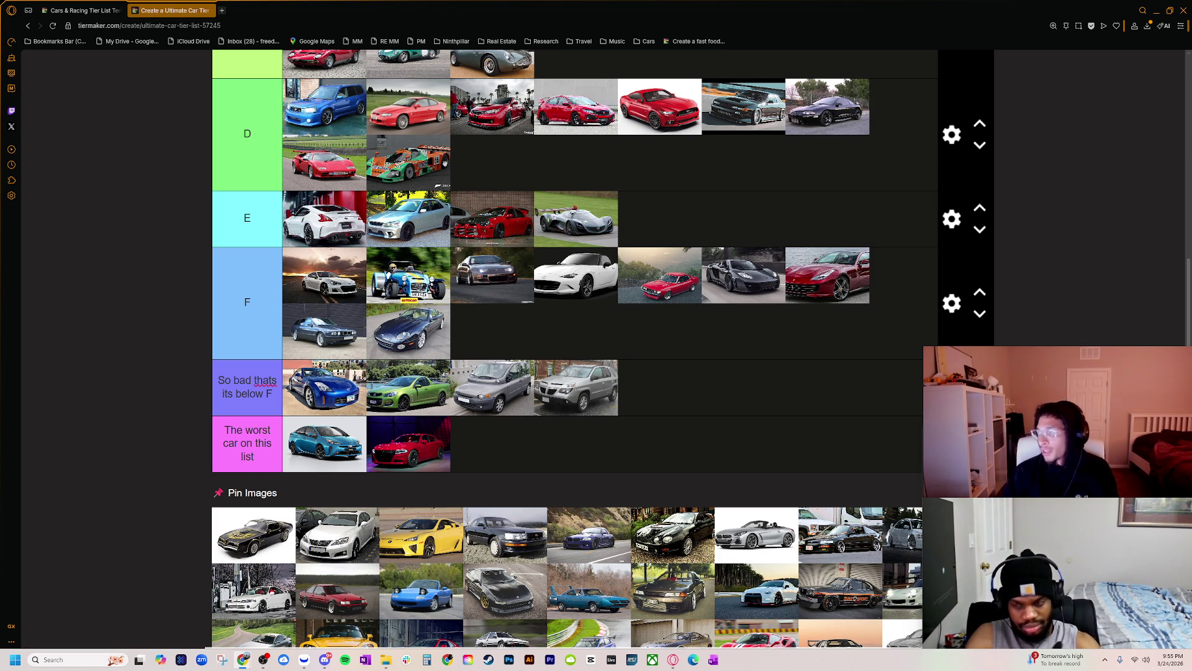
- Check Pontiac Trans Am photos, then place the black Trans Am in D's top row
click(547, 365)
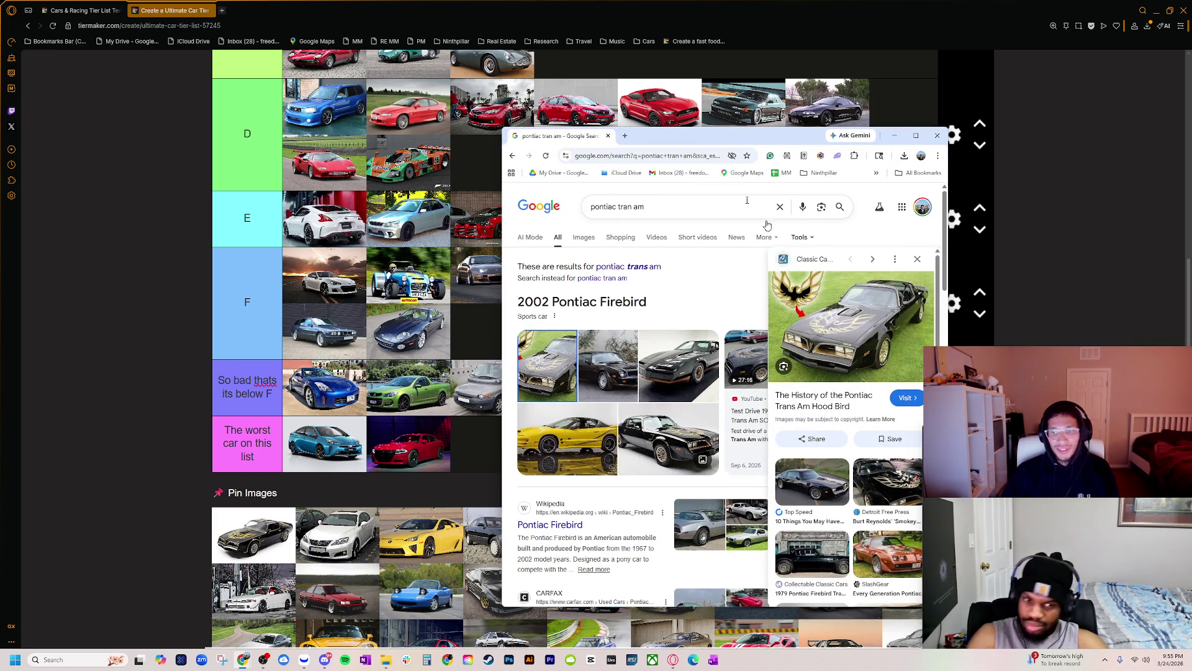
click(894, 135)
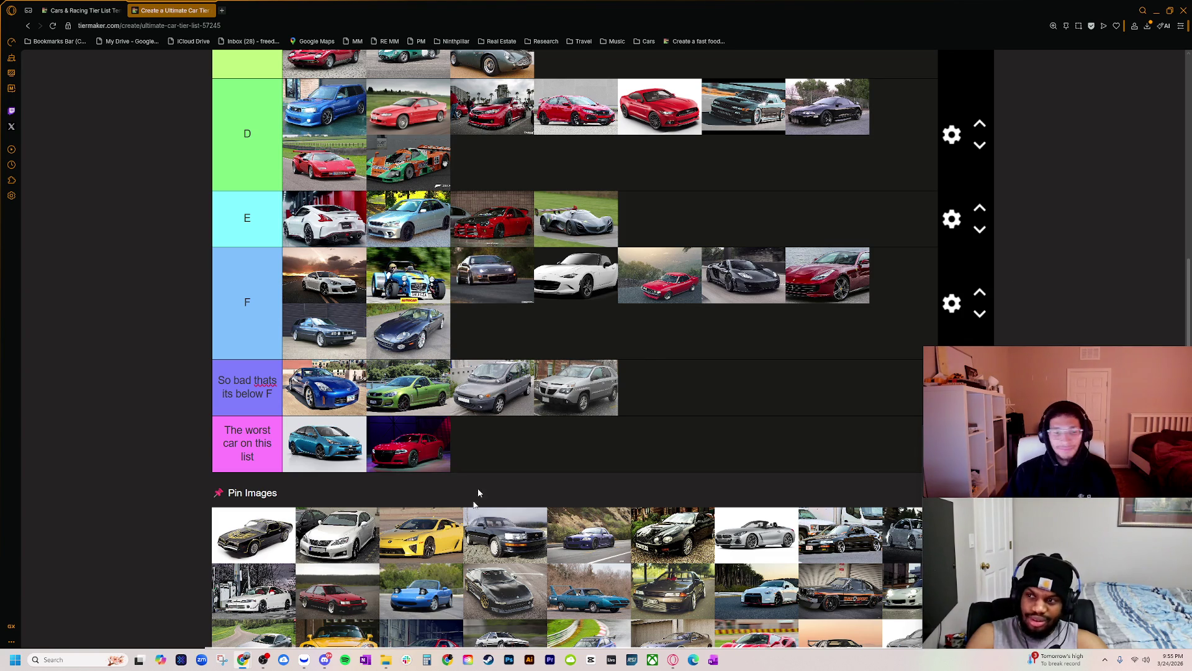
scroll(282, 524, up, 1)
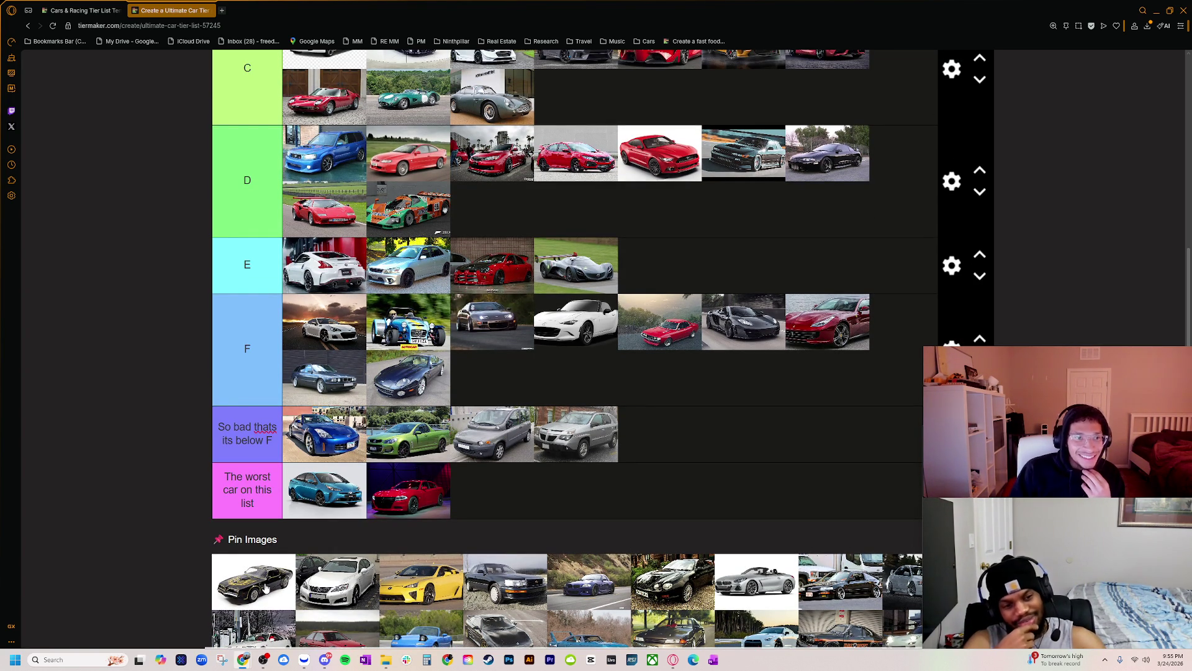
mouse_move(266, 587)
mouse_down()
mouse_move(261, 435)
mouse_move(492, 208)
mouse_up()
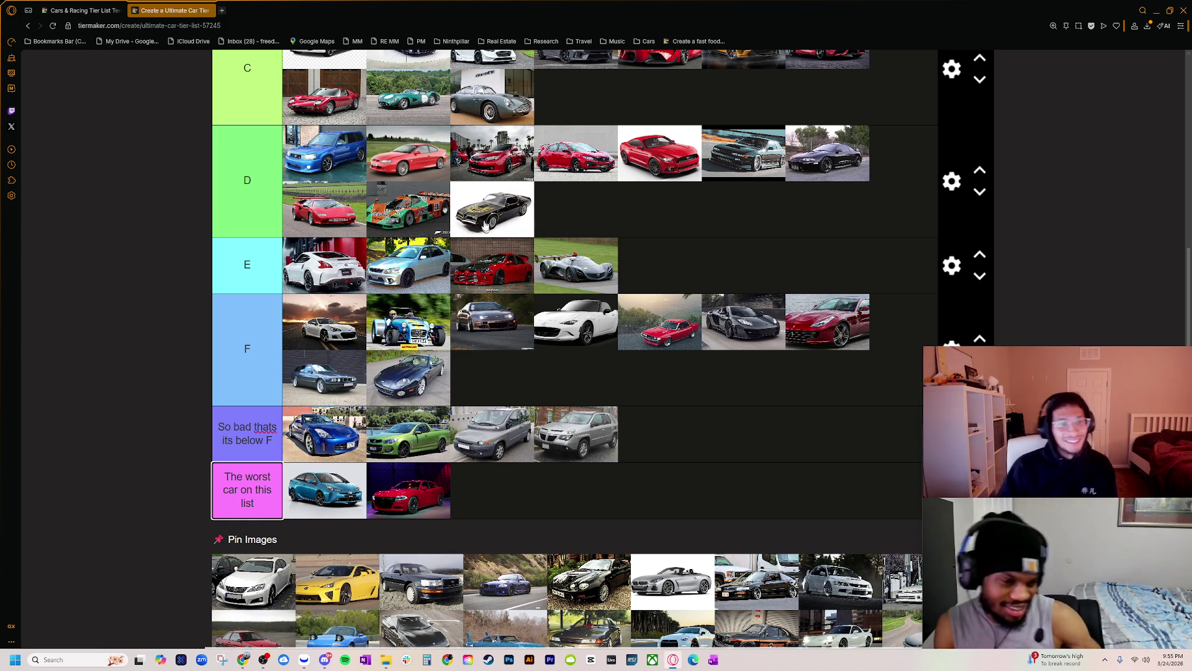
drag(488, 232, 492, 153)
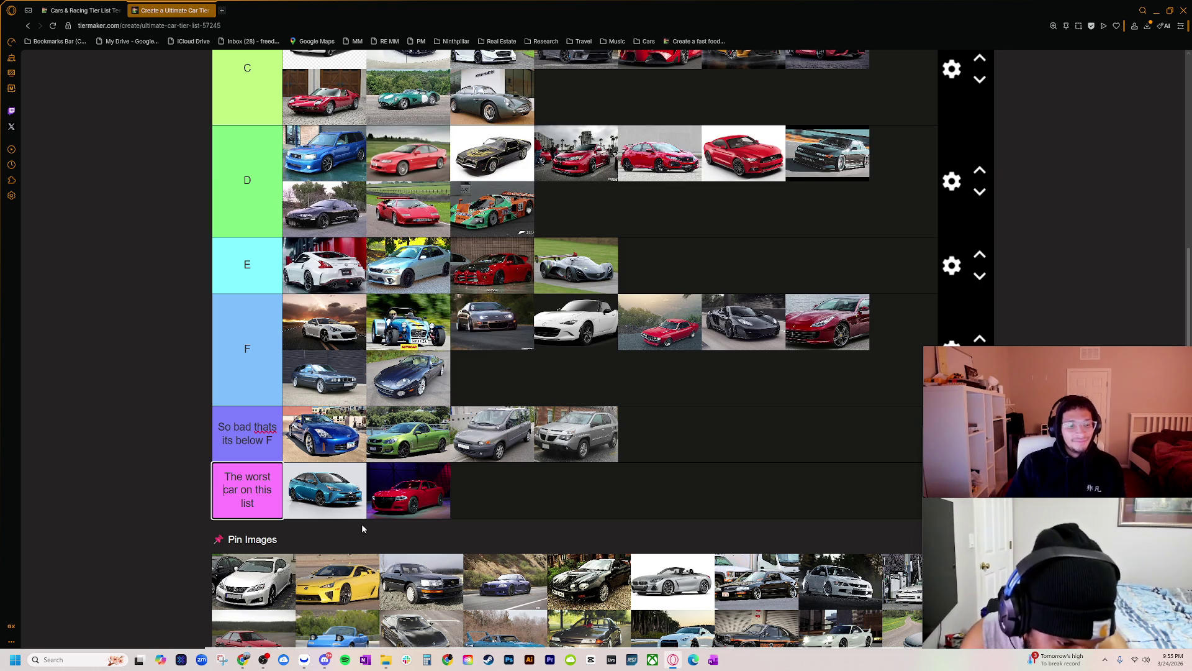
- Finish the worst-car tier label and put the white Lexus first in tier D
scroll(260, 590, down, 1)
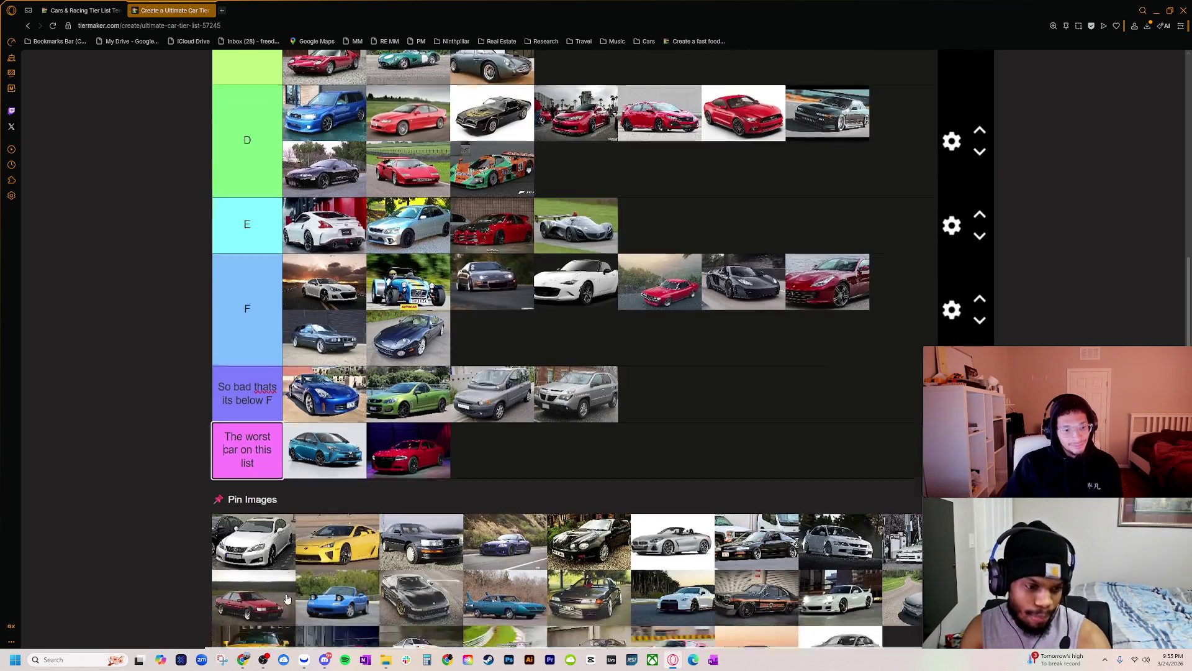
scroll(260, 590, up, 1)
scroll(257, 592, down, 1)
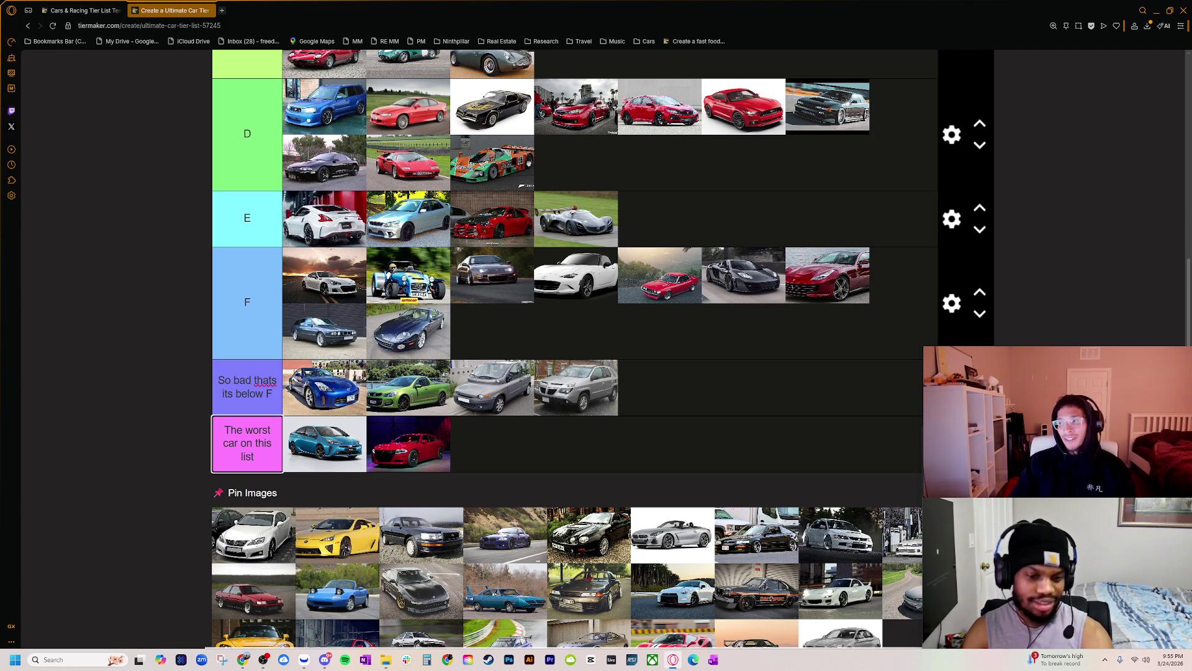
key(Return)
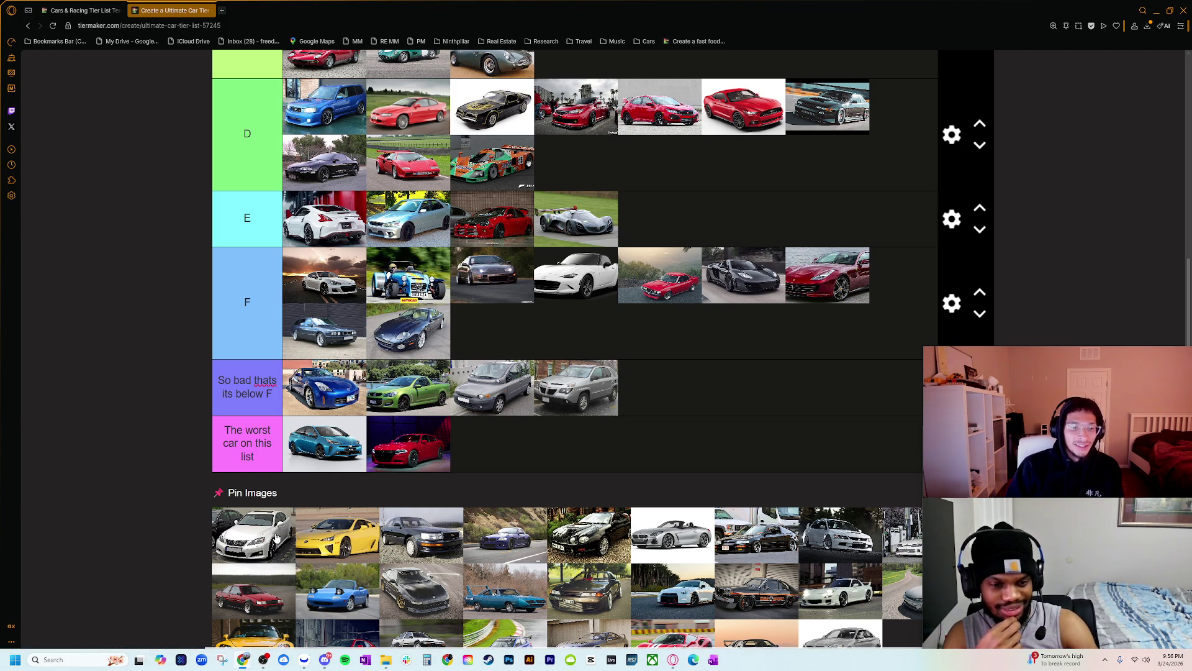
scroll(271, 539, up, 1)
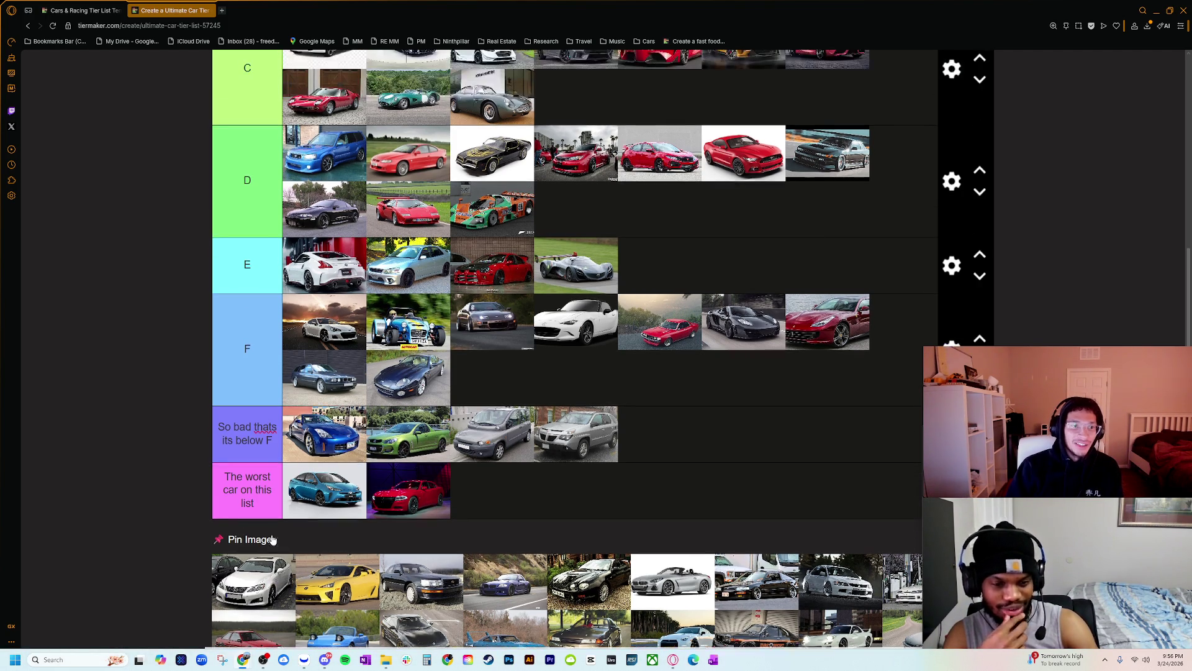
scroll(266, 583, up, 1)
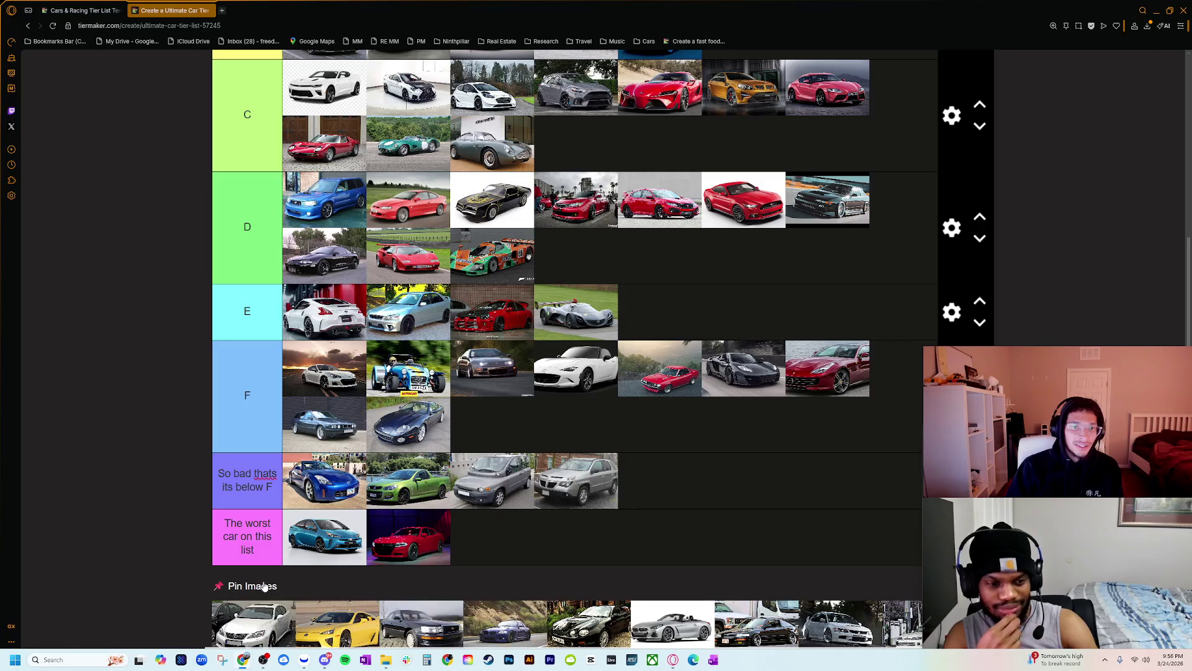
scroll(264, 586, down, 1)
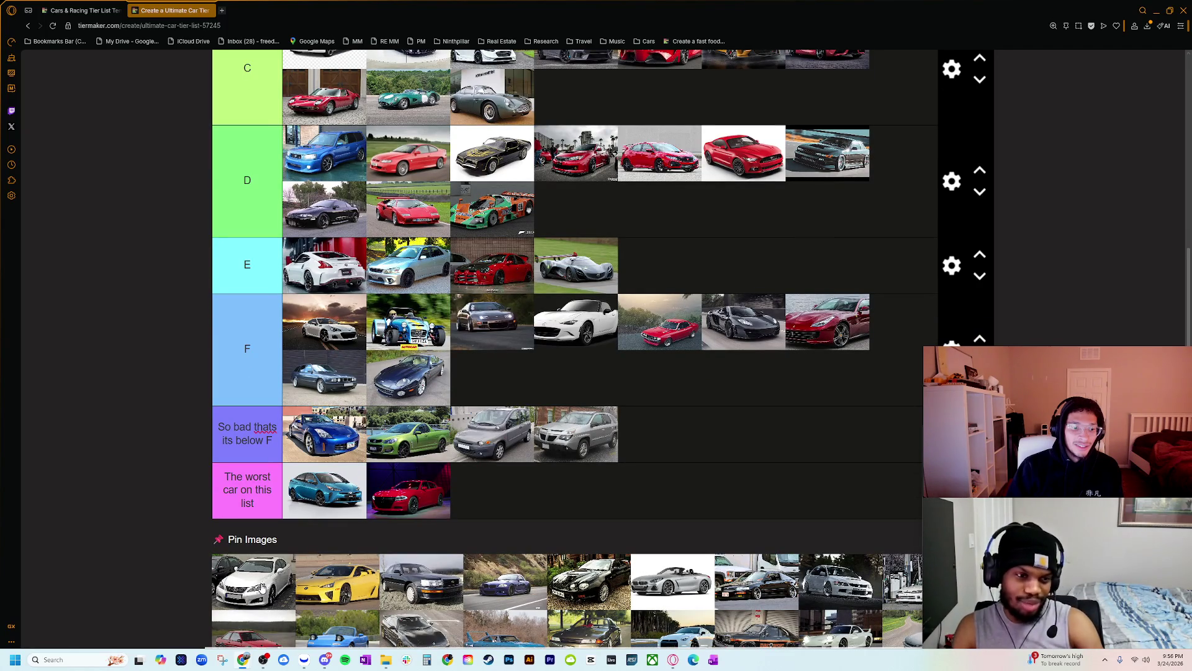
mouse_move(262, 587)
mouse_down()
mouse_move(254, 497)
mouse_move(316, 156)
mouse_up()
scroll(401, 466, up, 3)
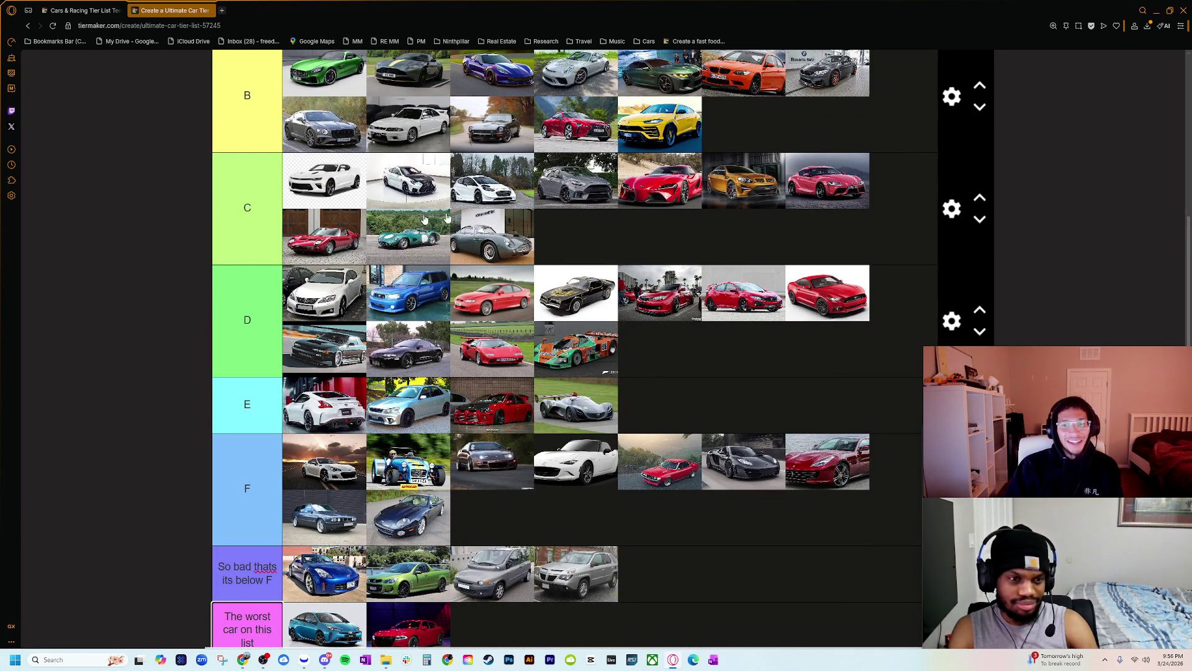
scroll(352, 502, down, 3)
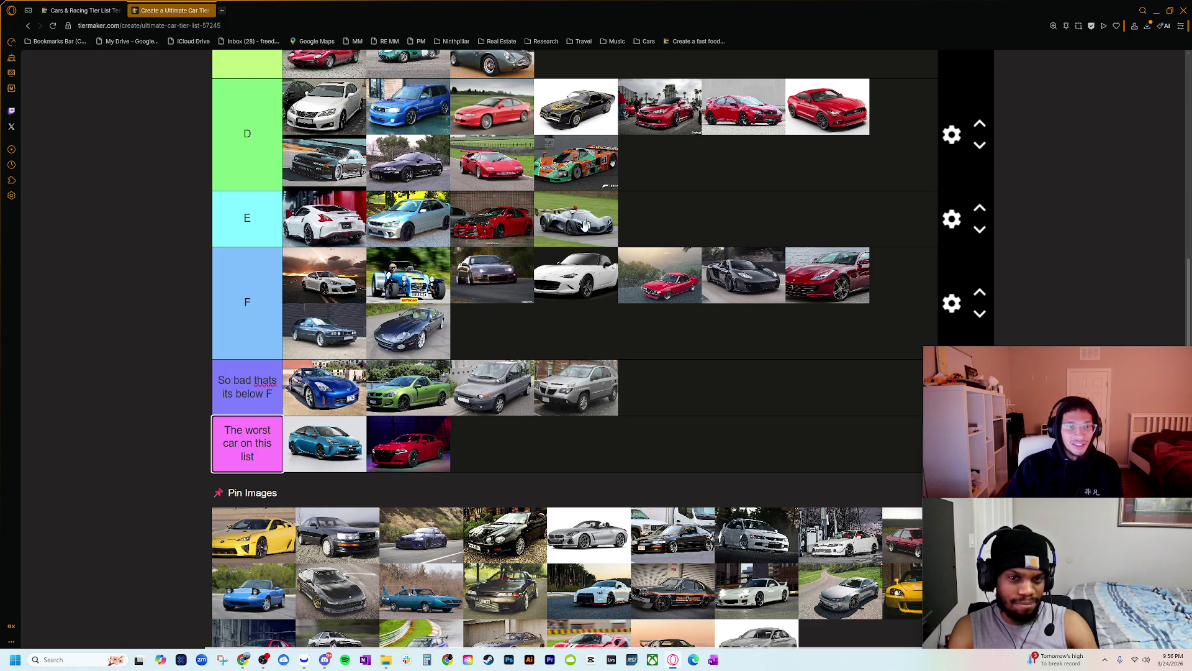
scroll(272, 599, up, 1)
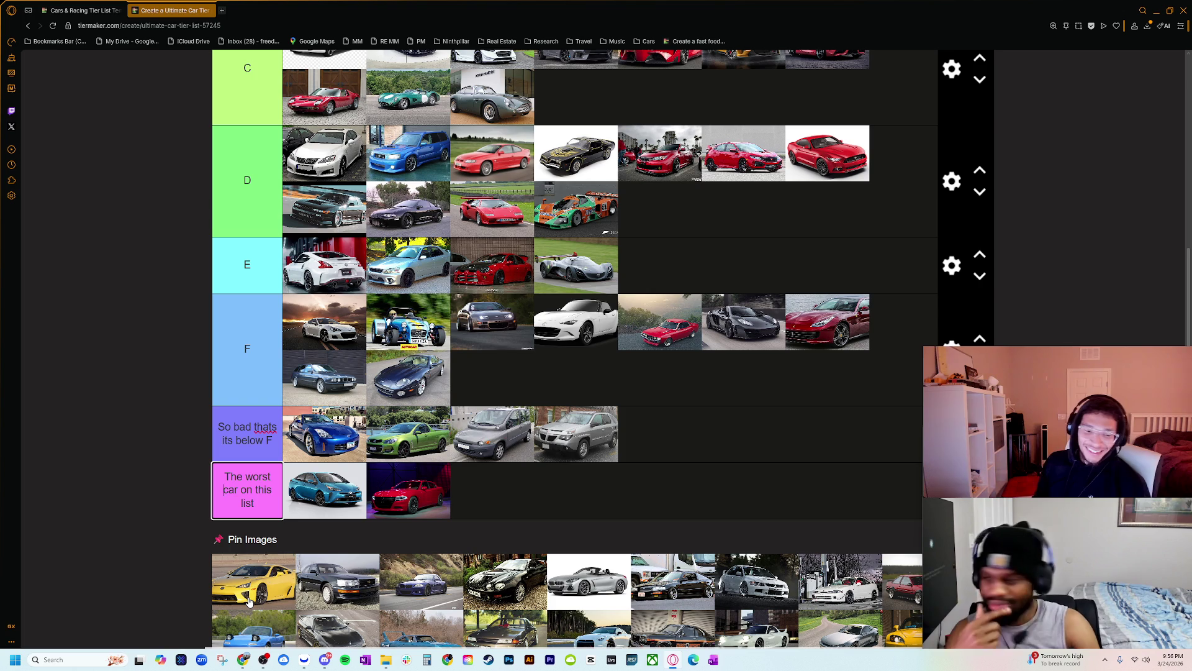
scroll(249, 601, up, 3)
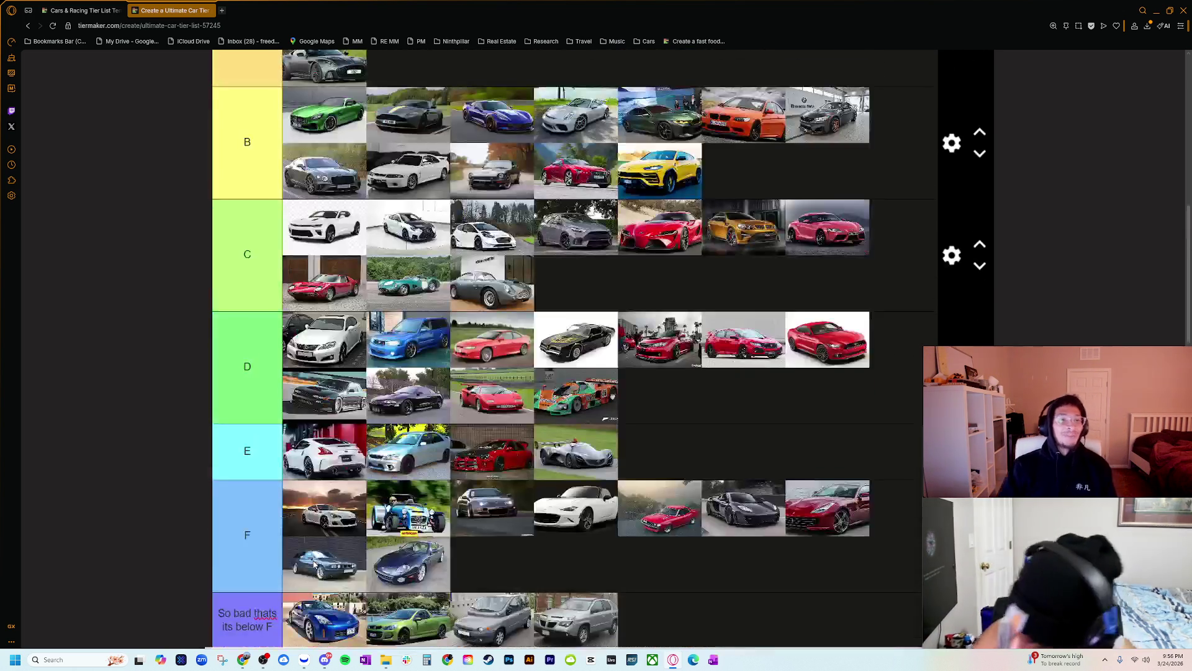
scroll(298, 556, up, 2)
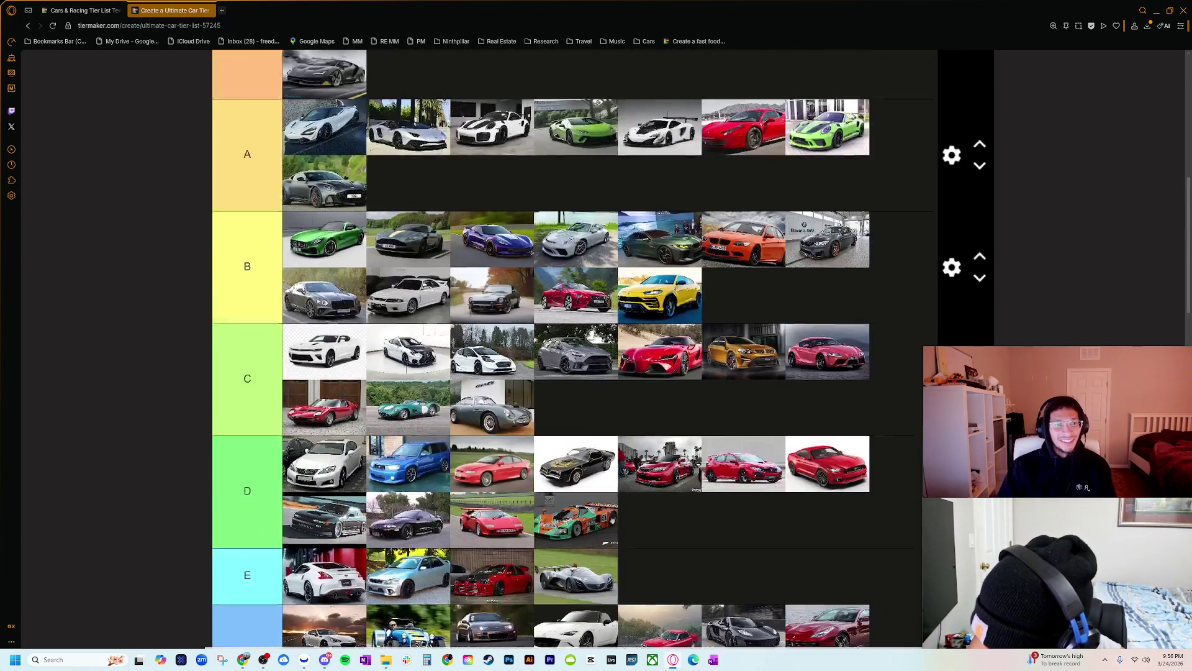
scroll(261, 517, down, 4)
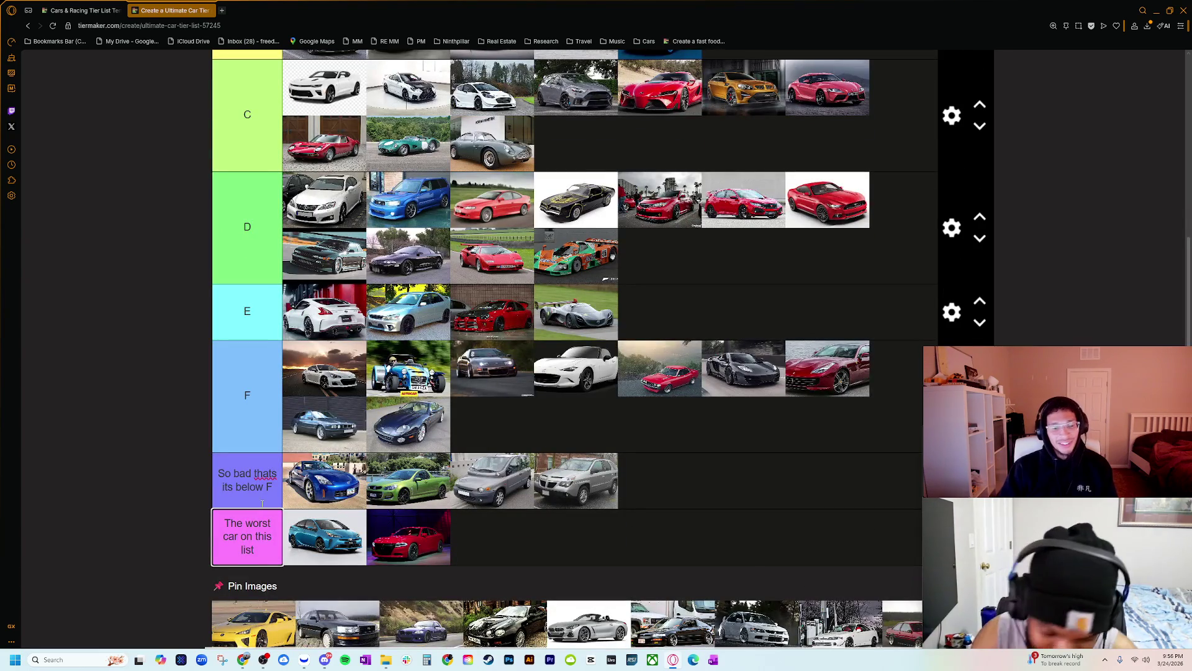
scroll(261, 503, down, 1)
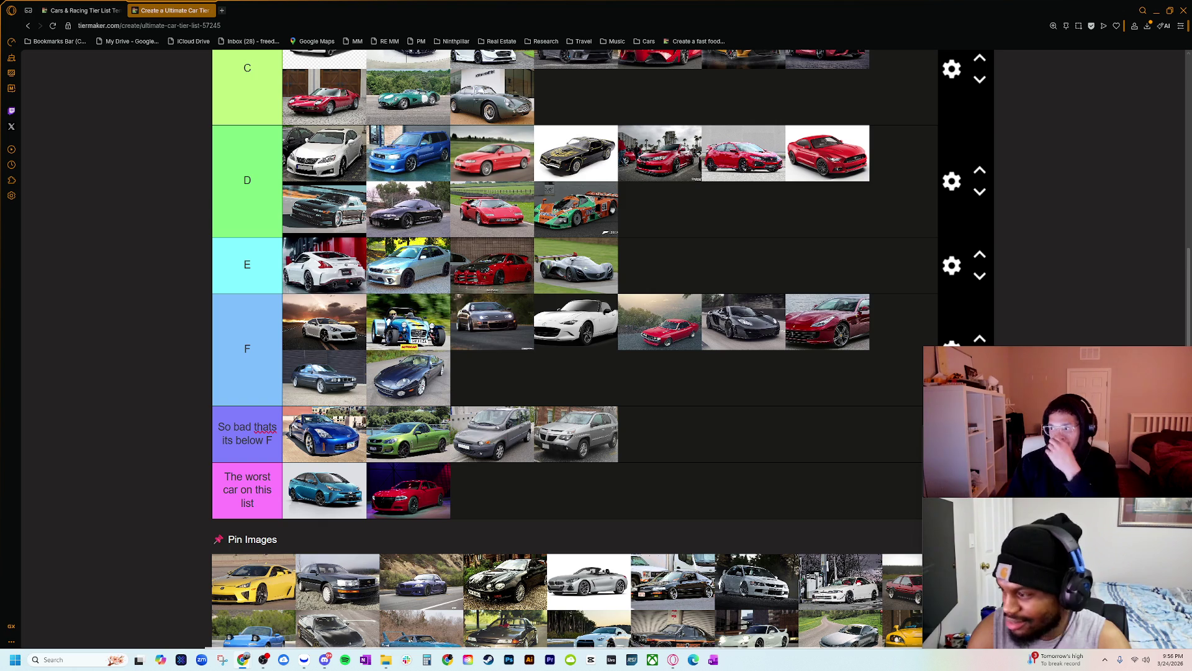
key(alt+Tab)
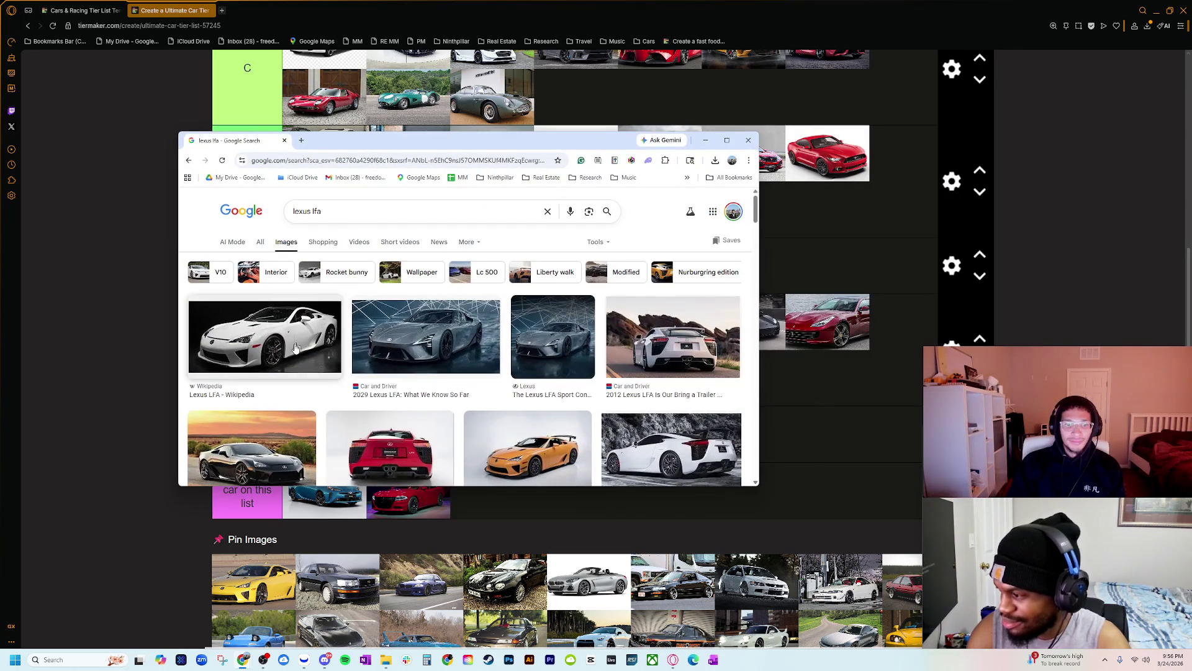
click(290, 368)
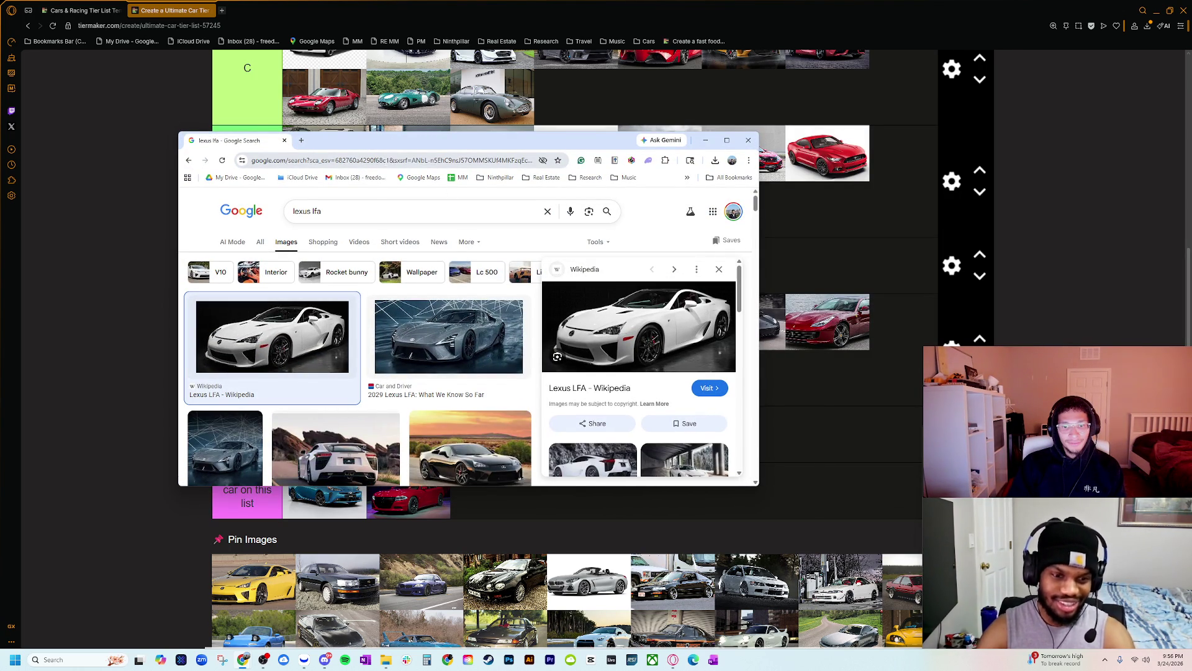
click(284, 141)
scroll(513, 402, up, 5)
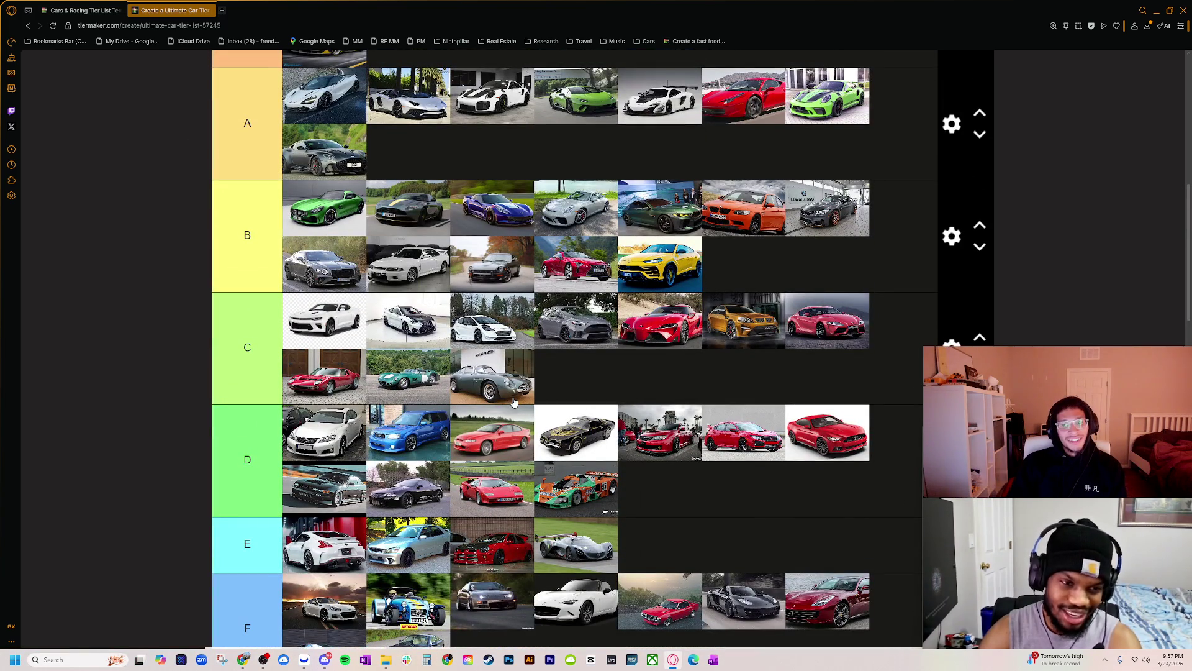
- Drag the yellow Lexus LFA from Pin Images into the A tier row
scroll(513, 402, up, 2)
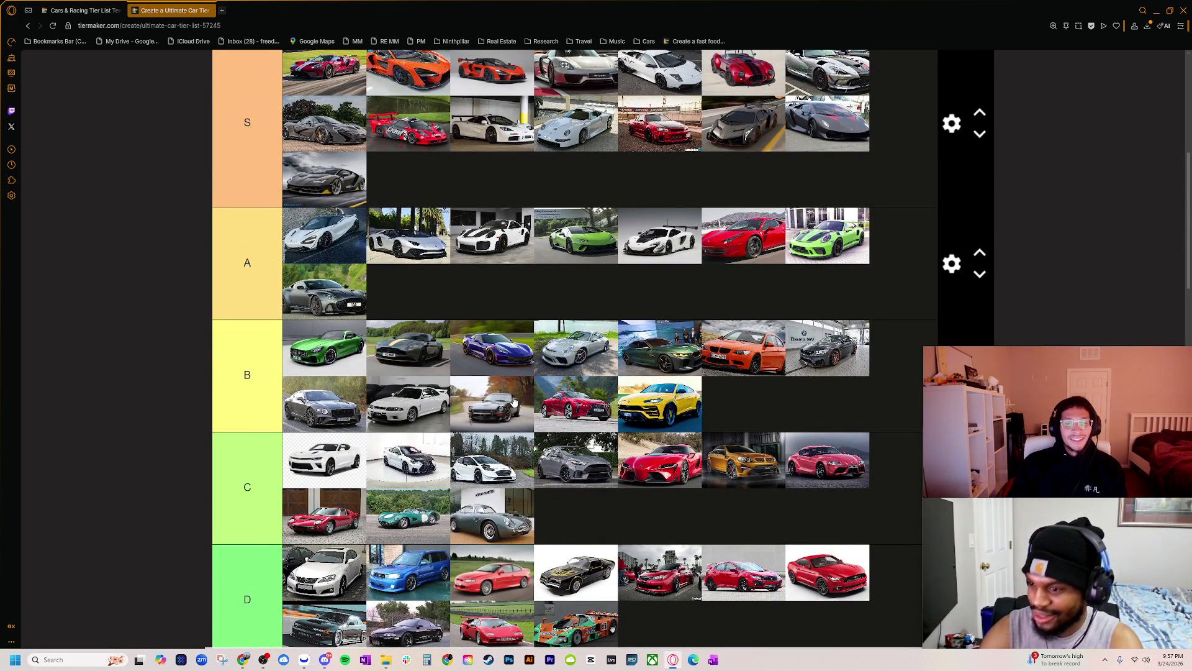
scroll(509, 402, down, 6)
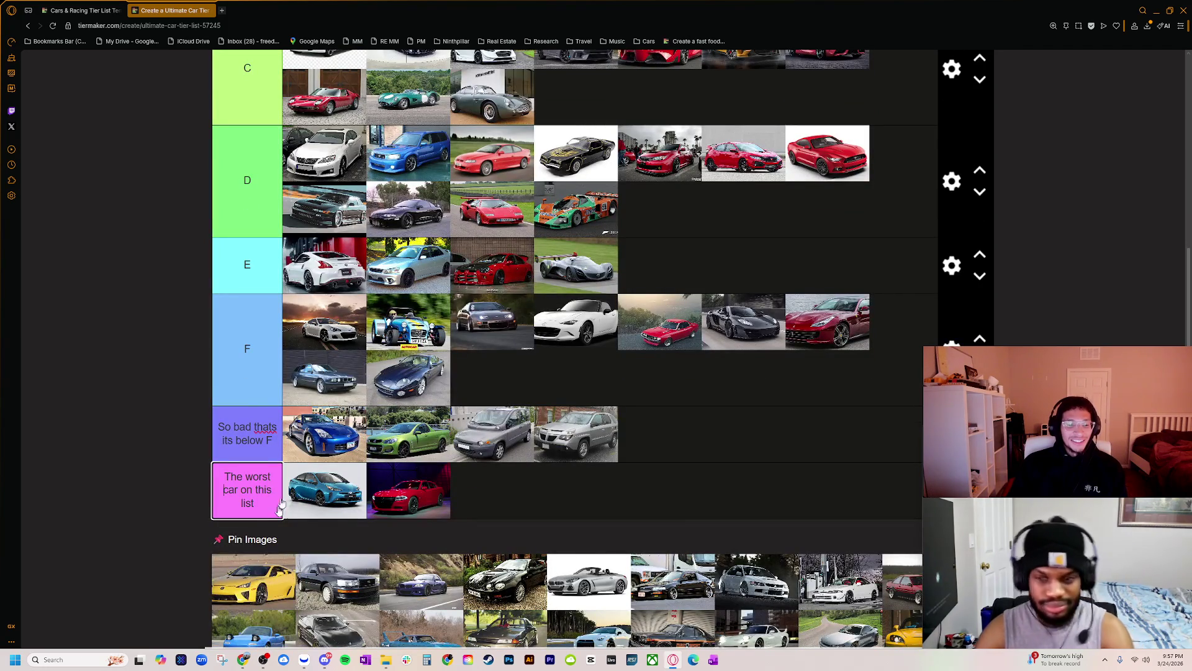
mouse_move(260, 581)
mouse_down()
mouse_move(323, 335)
mouse_move(410, 335)
mouse_move(390, 351)
mouse_move(410, 445)
mouse_move(407, 106)
mouse_up()
scroll(389, 351, up, 3)
scroll(371, 401, up, 4)
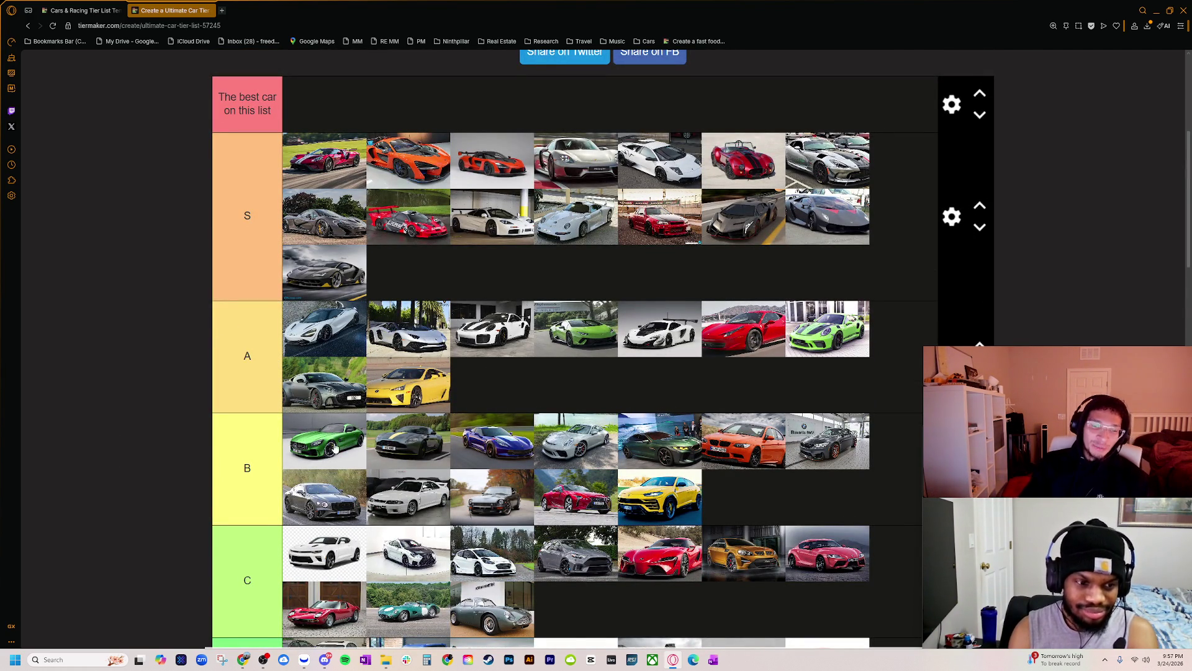
scroll(373, 467, down, 3)
scroll(373, 467, down, 2)
scroll(314, 472, down, 4)
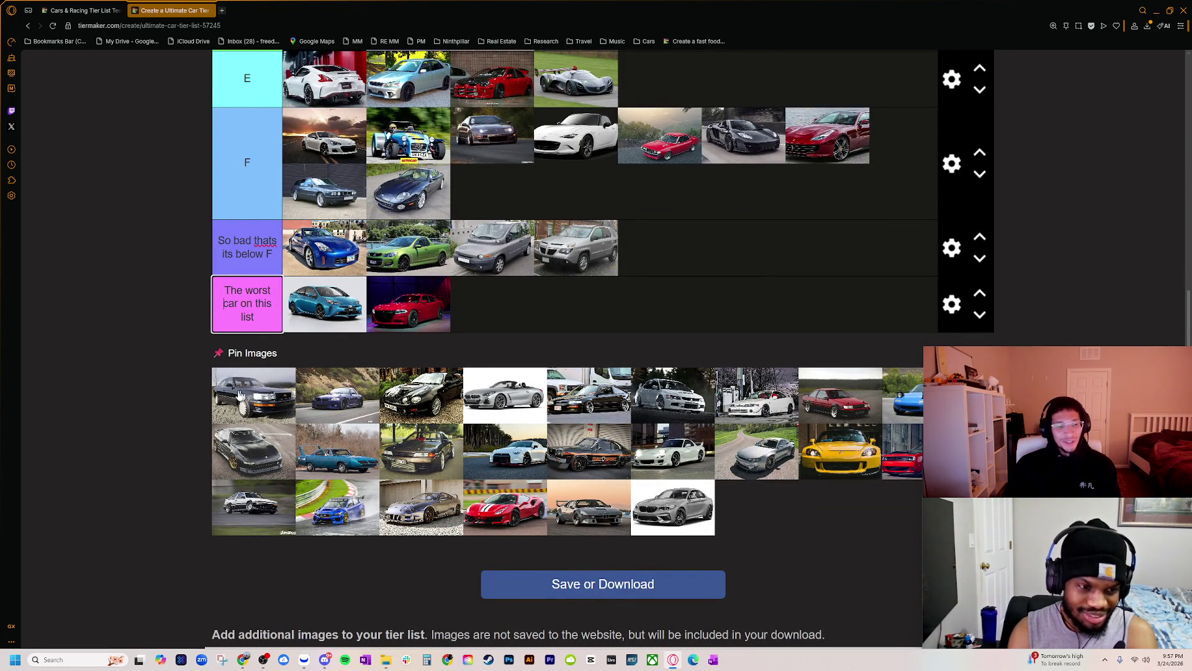
scroll(242, 397, up, 2)
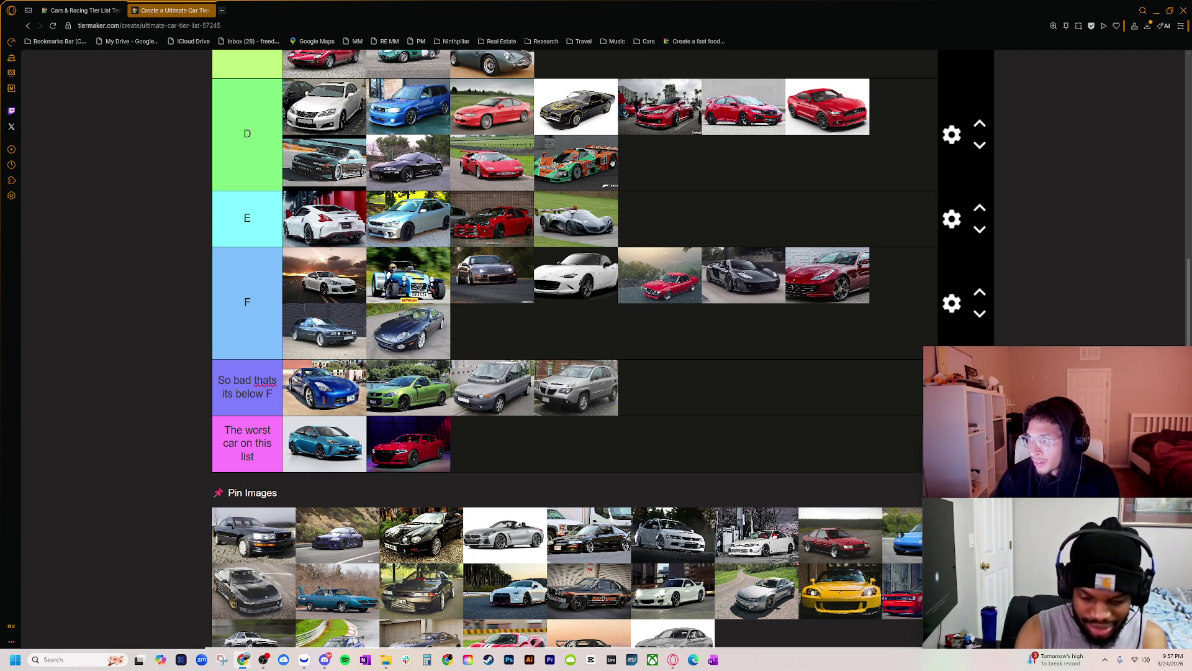
key(alt+Tab)
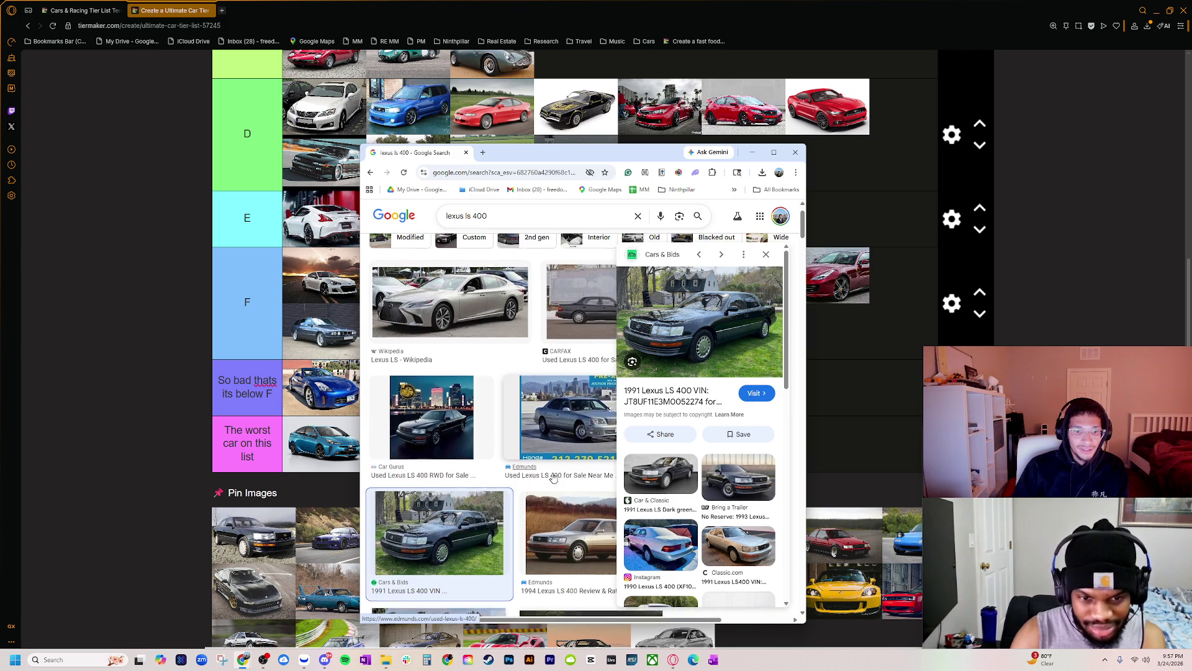
- Preview the Wikipedia Lexus LS 400 photo, then move the image search window off-screen
scroll(563, 368, down, 3)
click(563, 368)
click(562, 463)
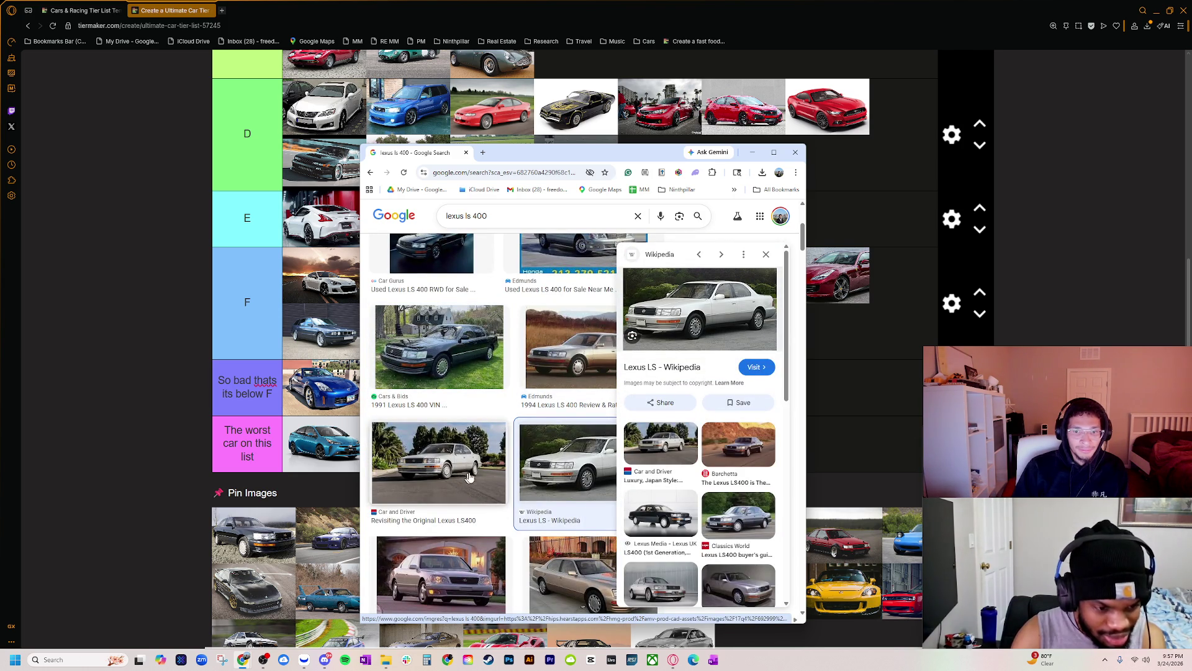
scroll(262, 402, down, 3)
ctrl+scroll(262, 403, up, 2)
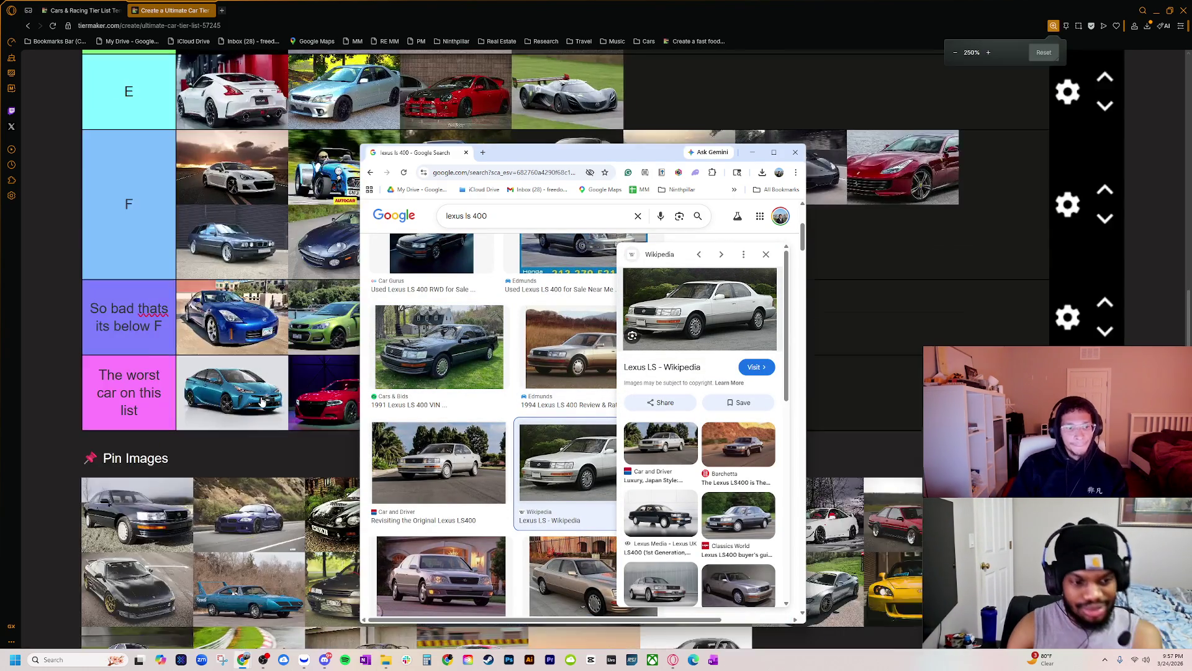
ctrl+scroll(262, 403, up, 2)
scroll(236, 423, down, 8)
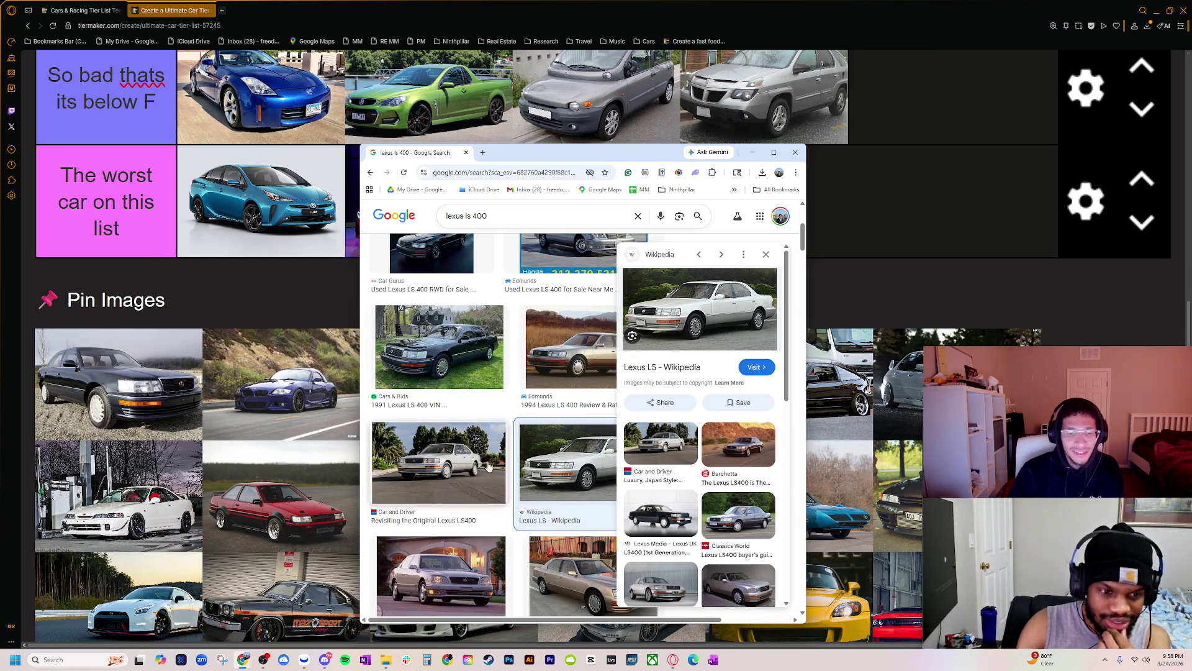
drag(654, 153, 1191, 124)
- Place the black Lexus LS 400 sedan from Pin Images in the E tier's third slot
scroll(394, 451, down, 2)
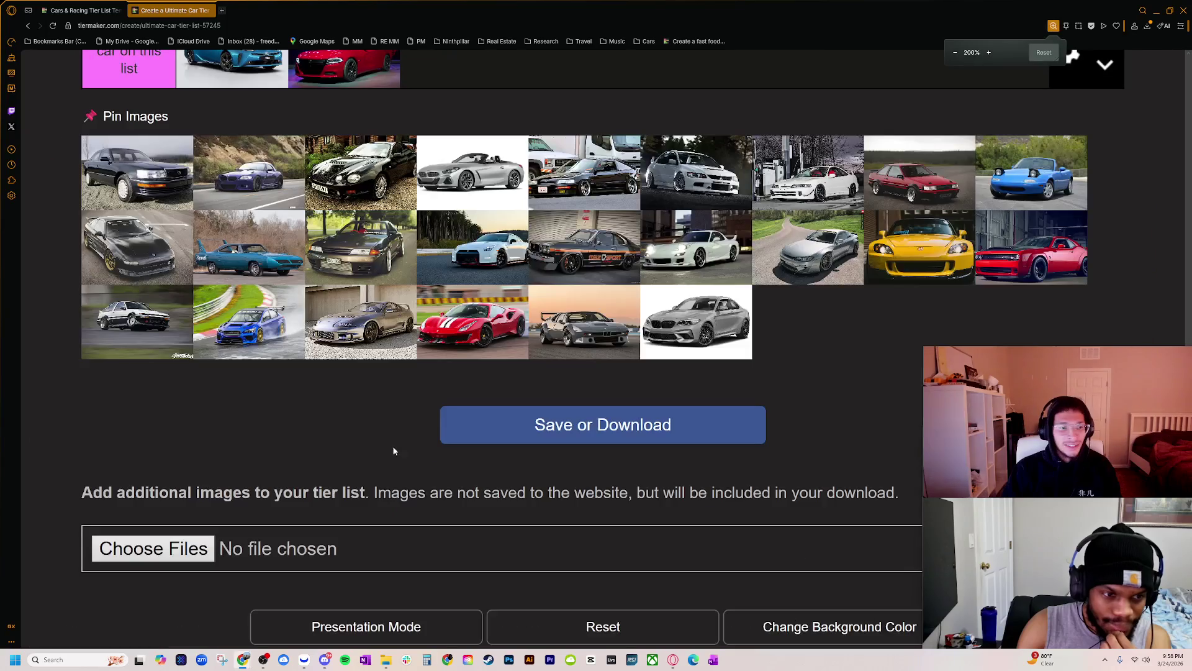
scroll(380, 497, down, 2)
scroll(372, 546, up, 5)
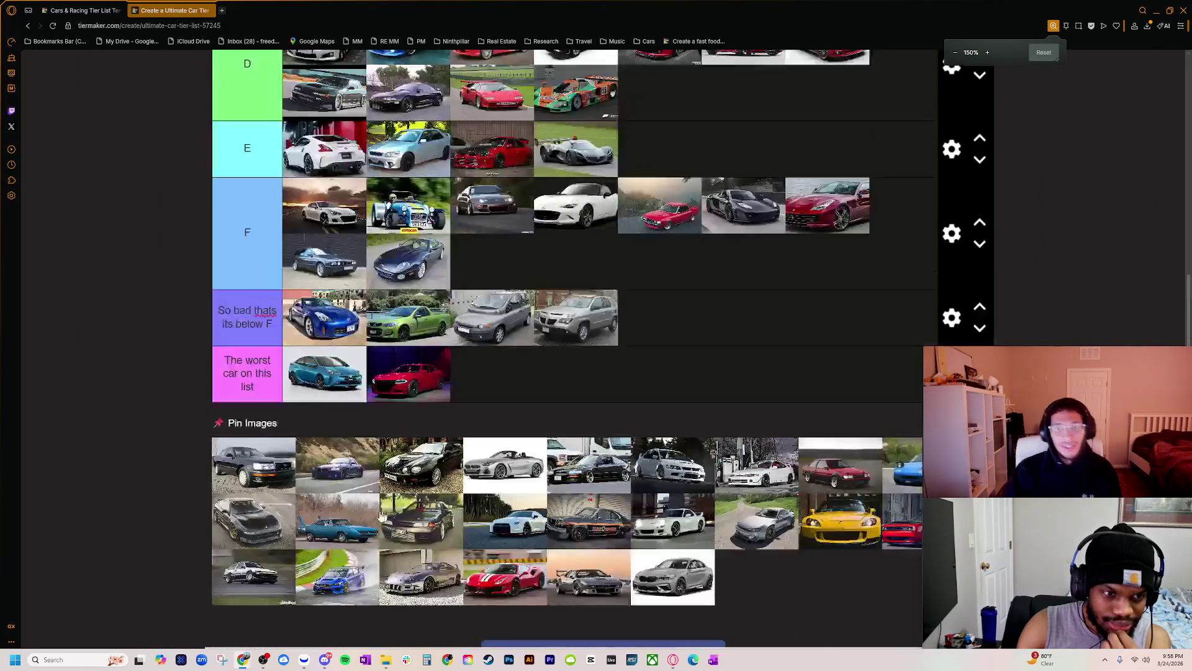
scroll(361, 590, down, 1)
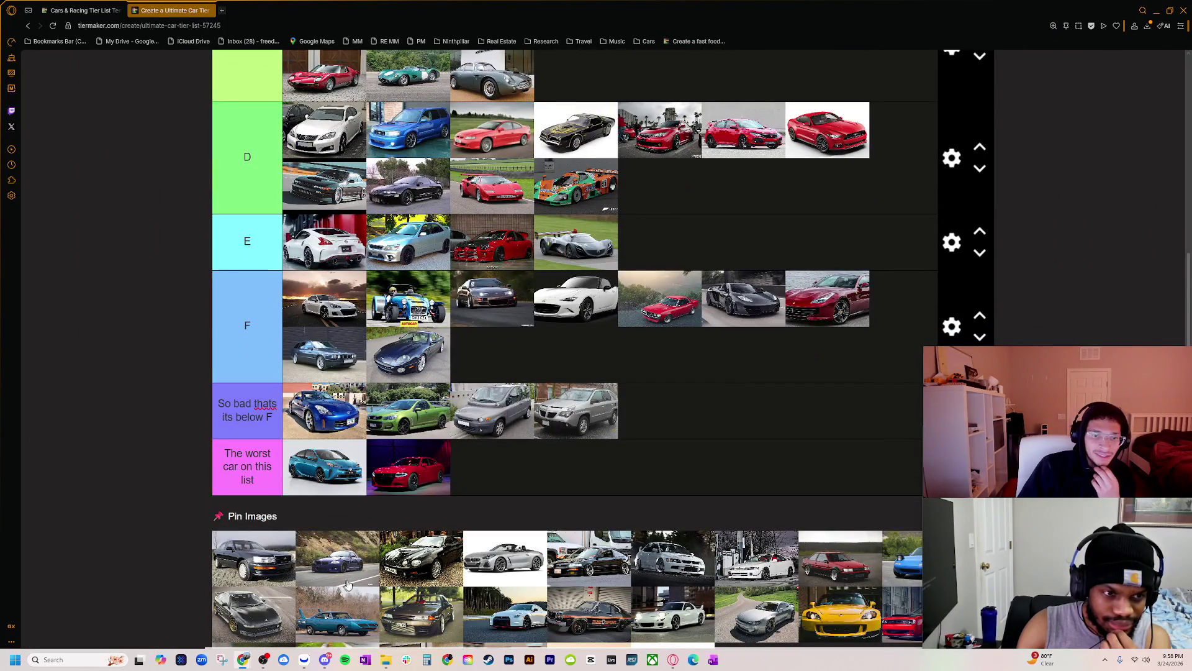
scroll(263, 574, up, 1)
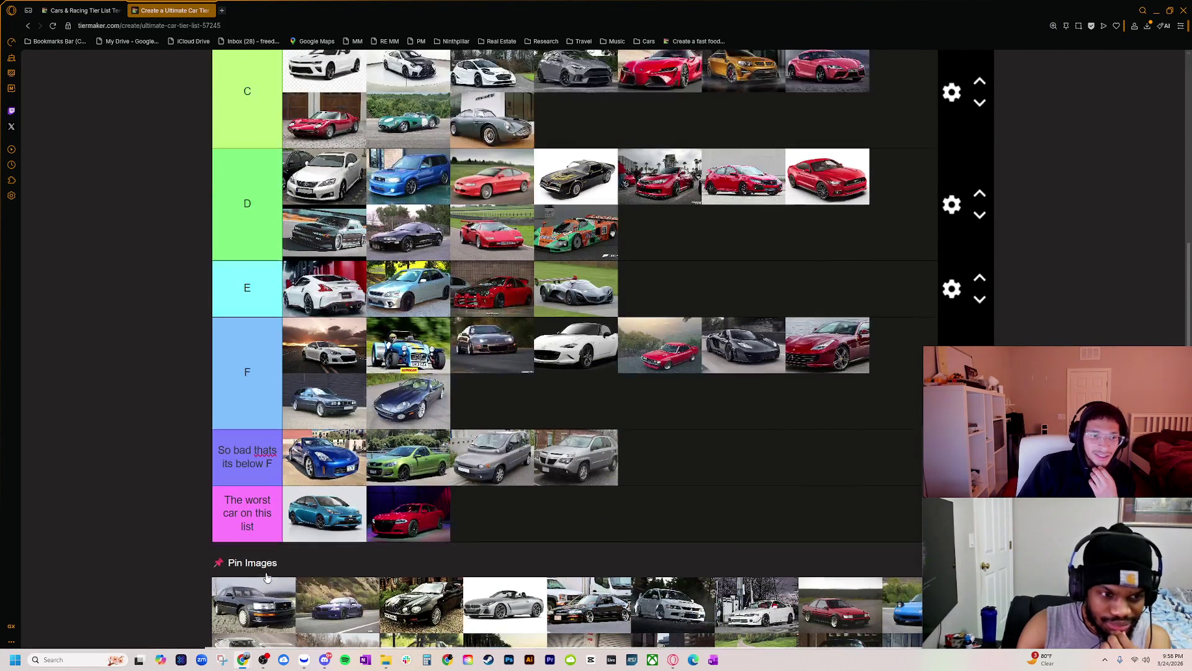
drag(255, 596, 683, 291)
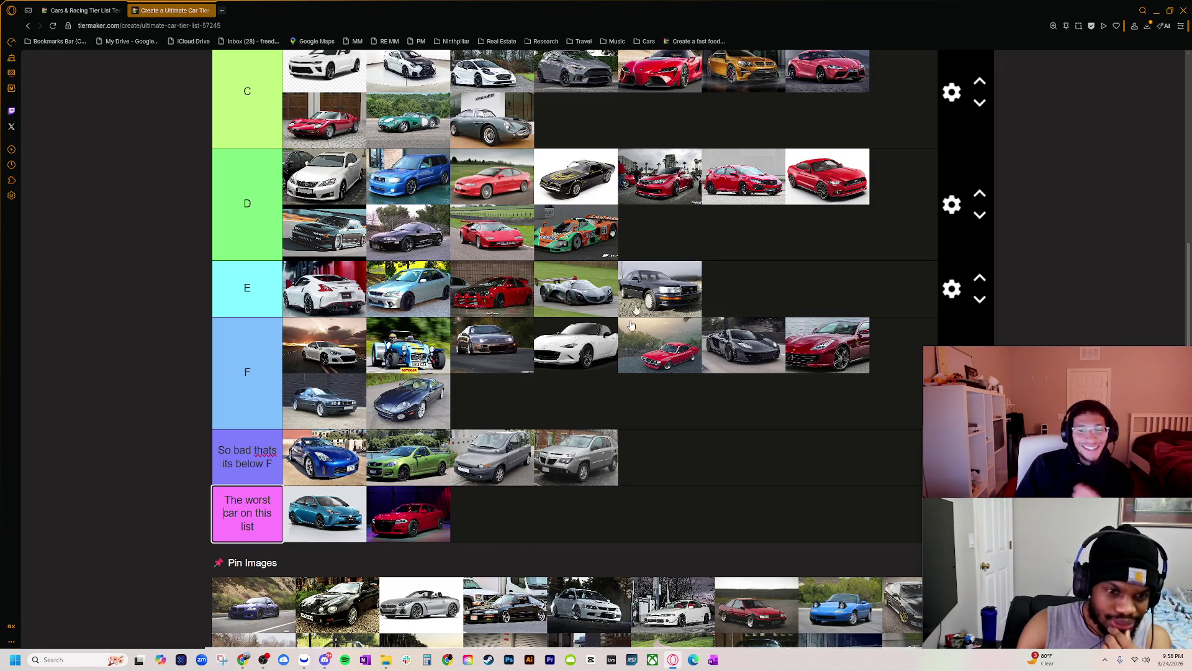
drag(588, 288, 491, 311)
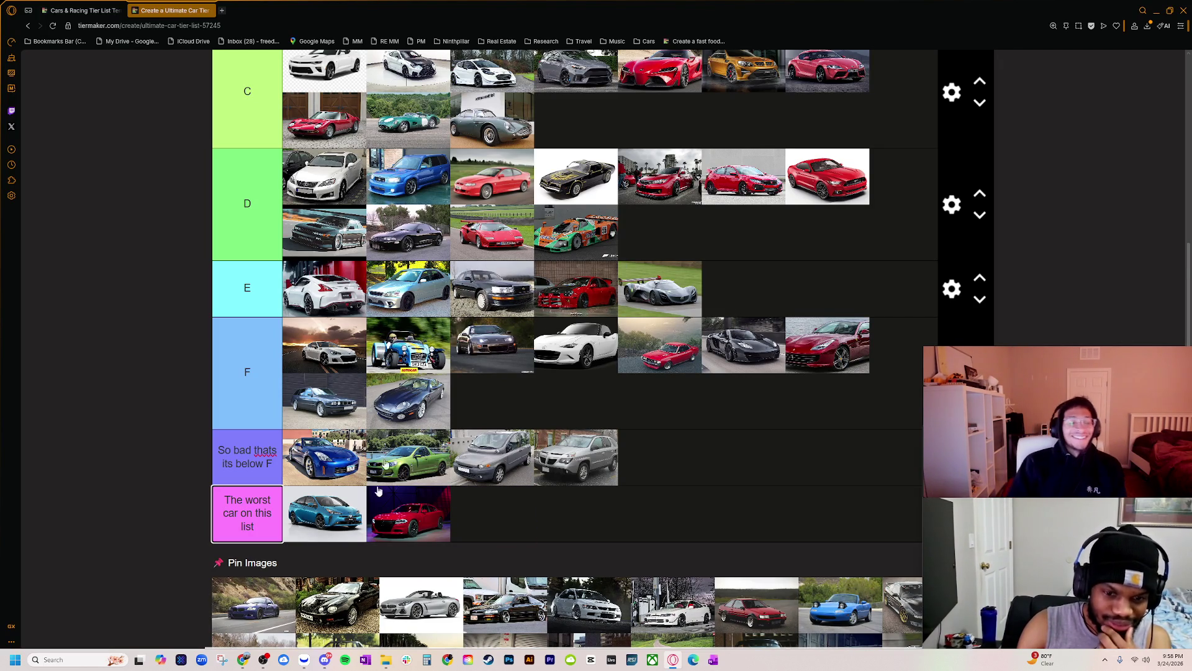
scroll(270, 596, down, 1)
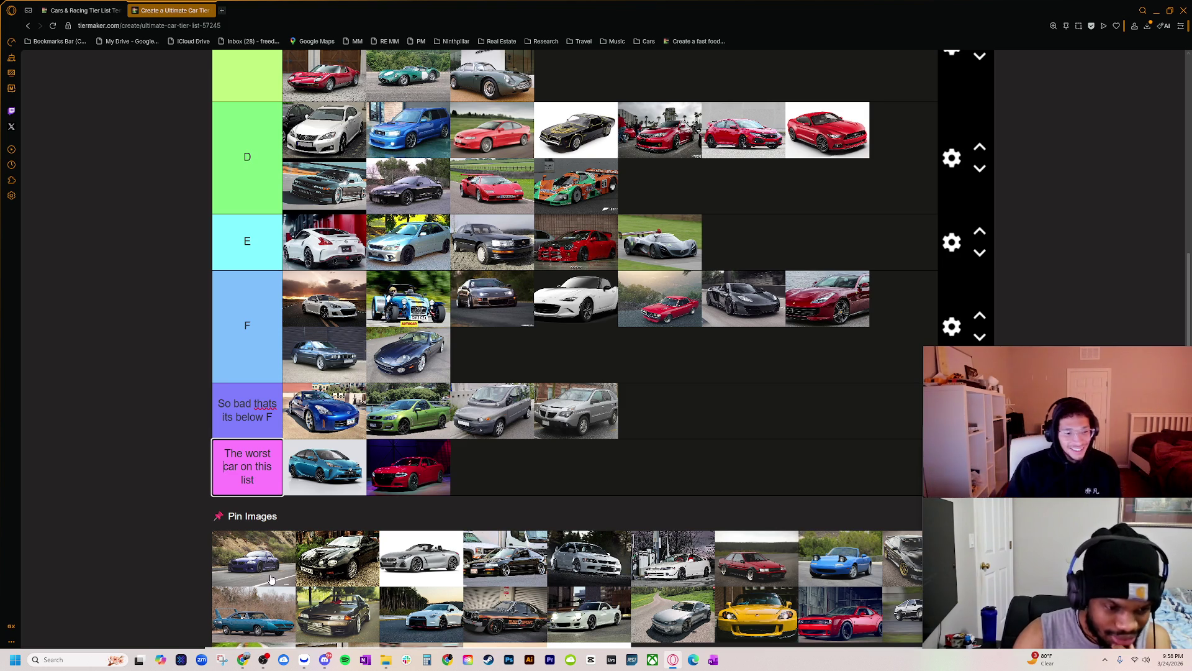
- Browse BMW Z4 image results and view the 2004 Z4 image full-size in its own tab
key(alt+Tab)
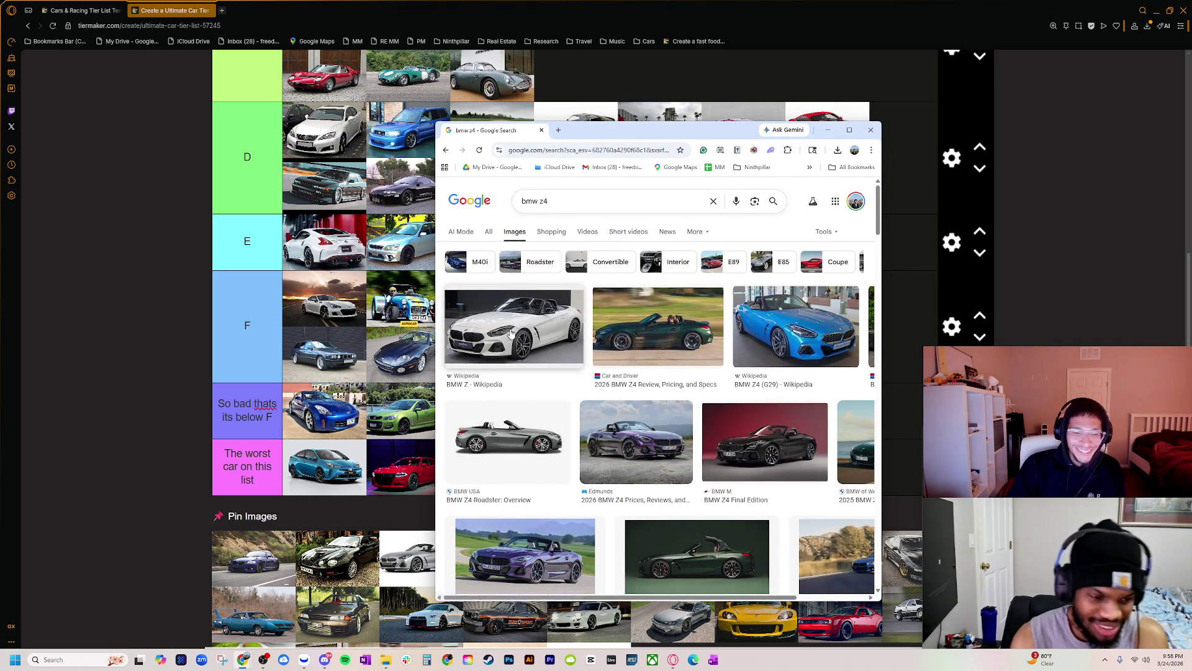
scroll(546, 390, down, 3)
scroll(583, 392, down, 2)
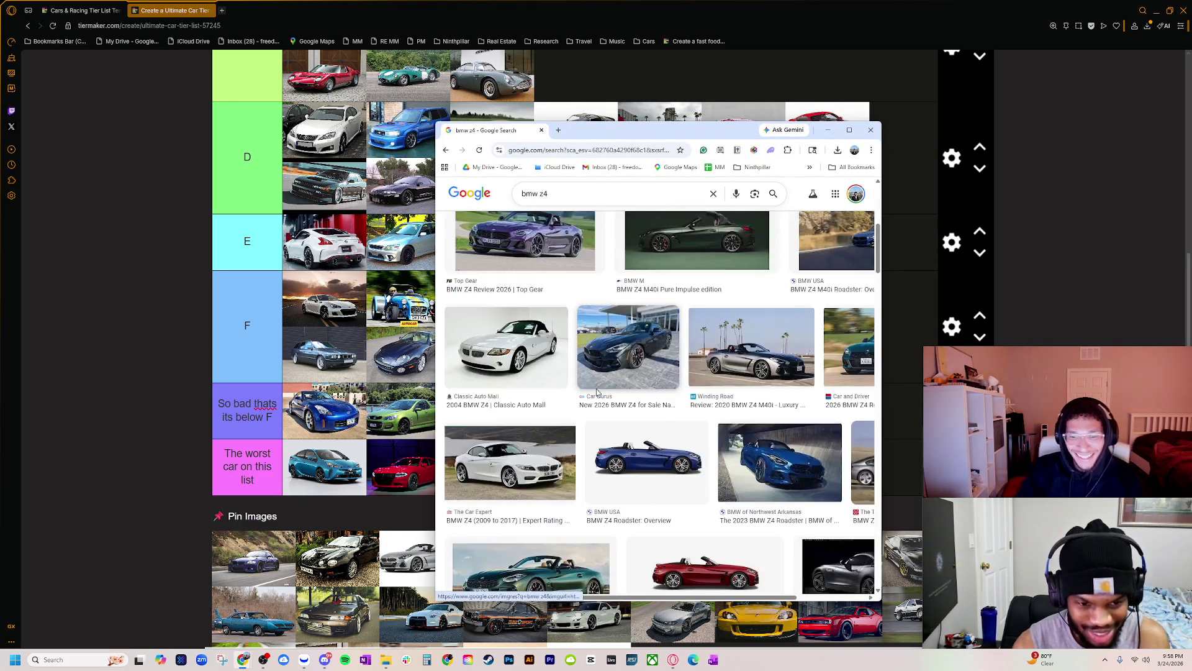
scroll(599, 391, down, 2)
scroll(577, 428, down, 1)
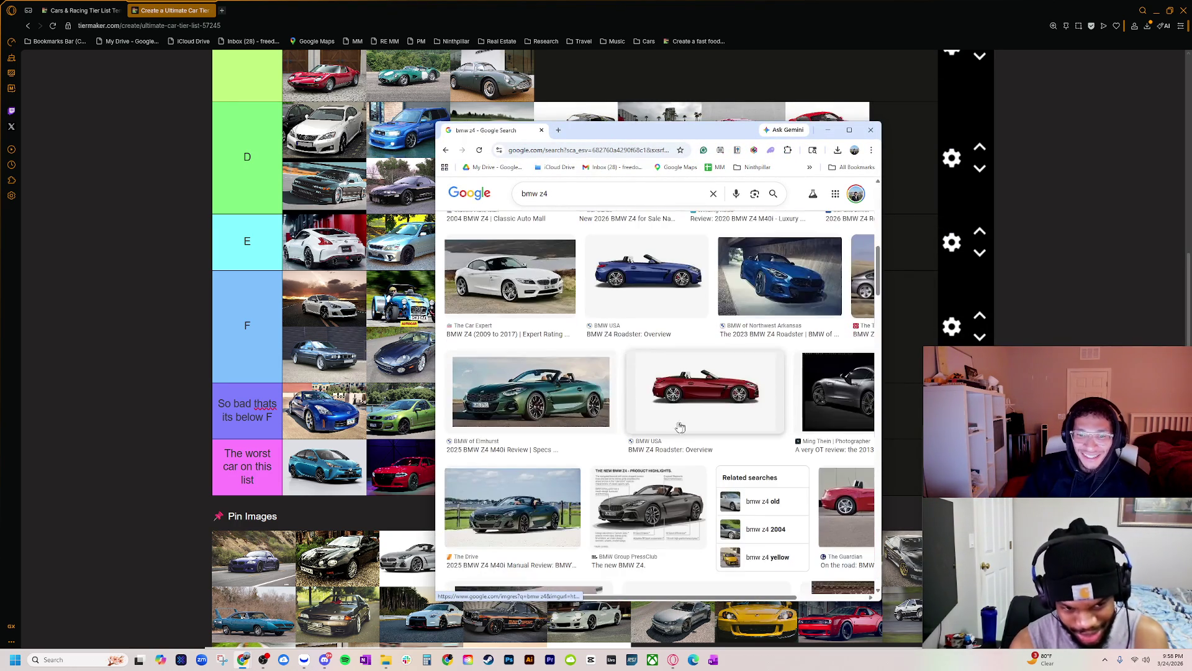
click(510, 277)
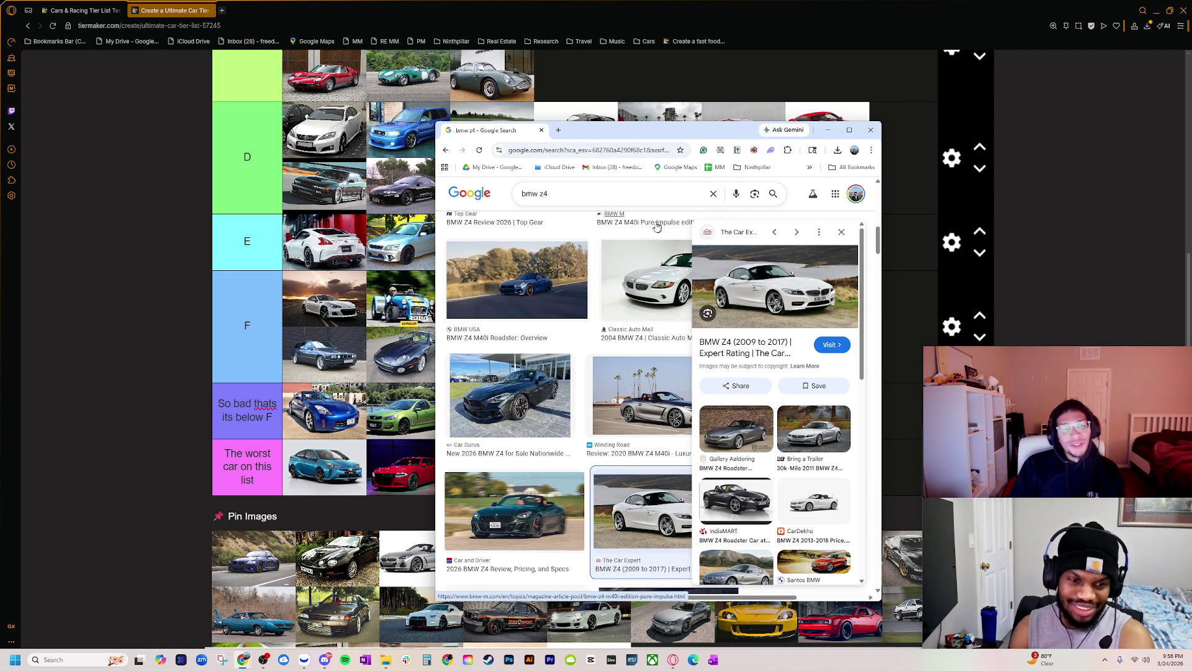
click(632, 292)
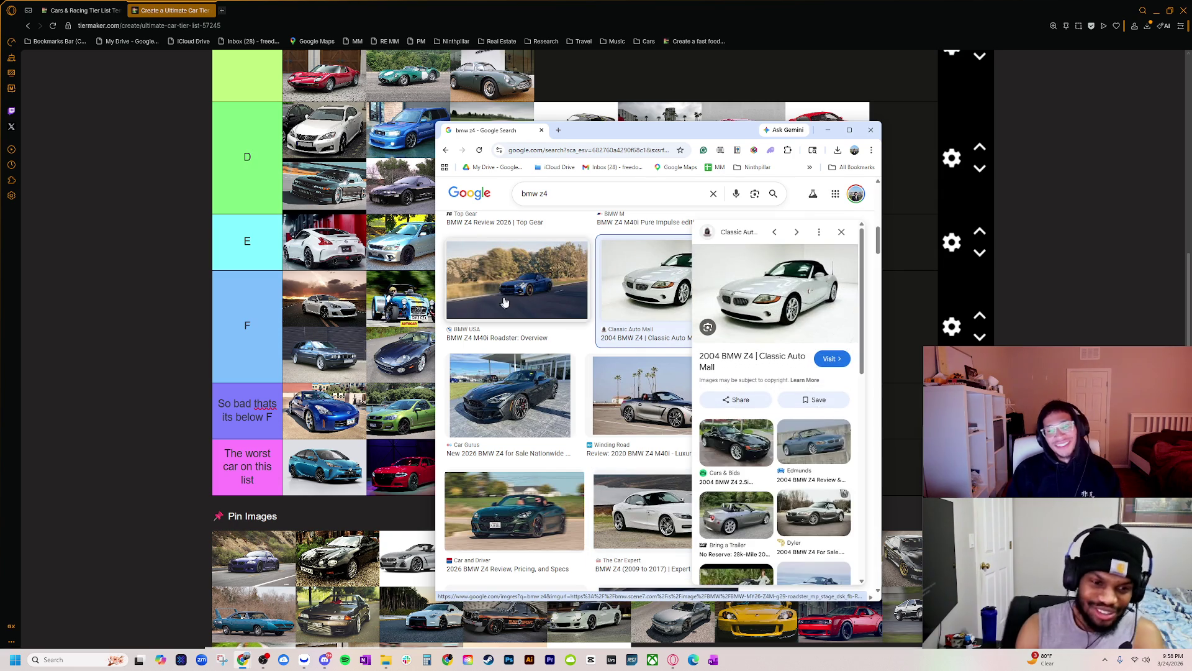
click(504, 296)
click(609, 304)
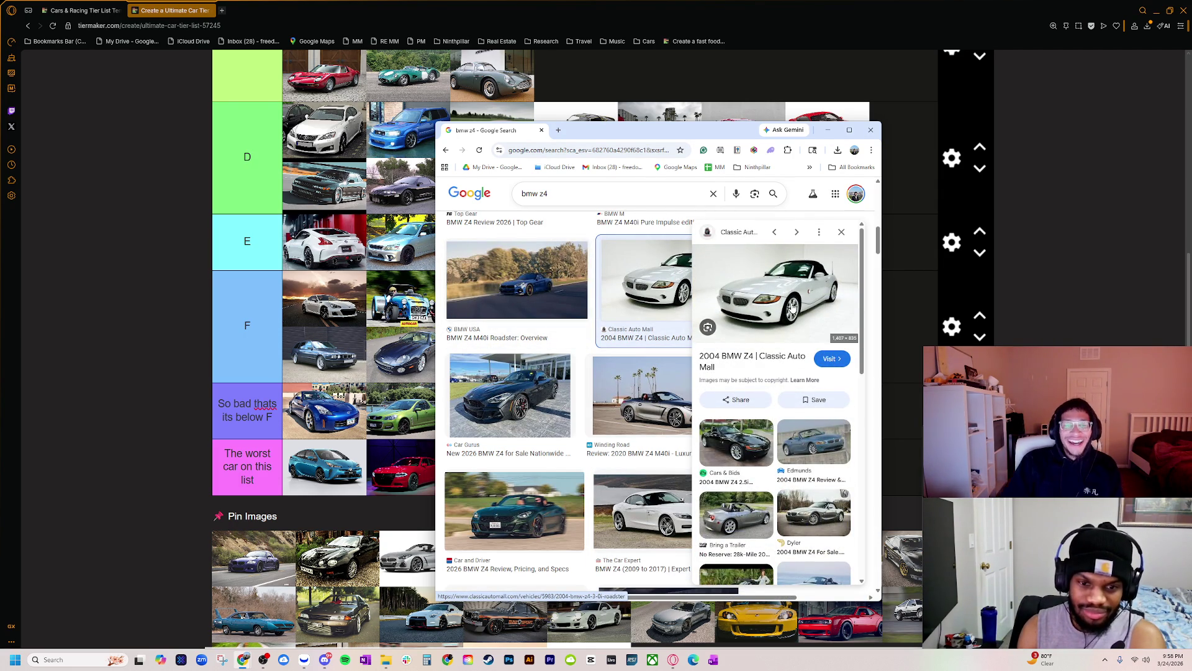
right_click(777, 312)
click(814, 457)
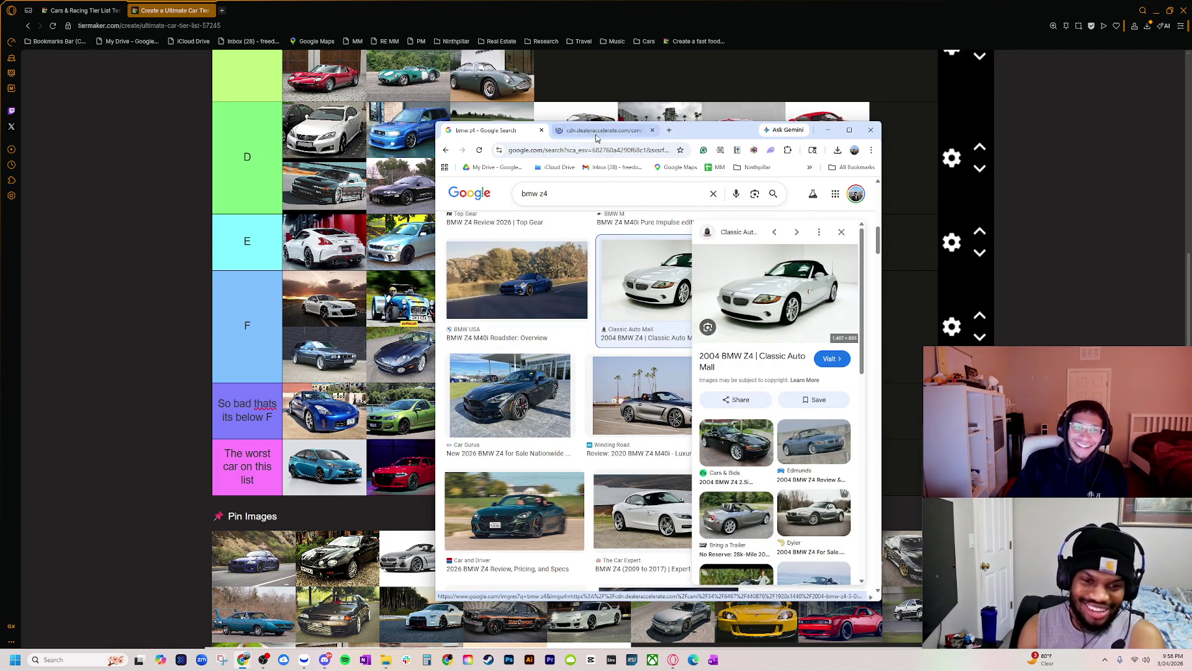
click(600, 130)
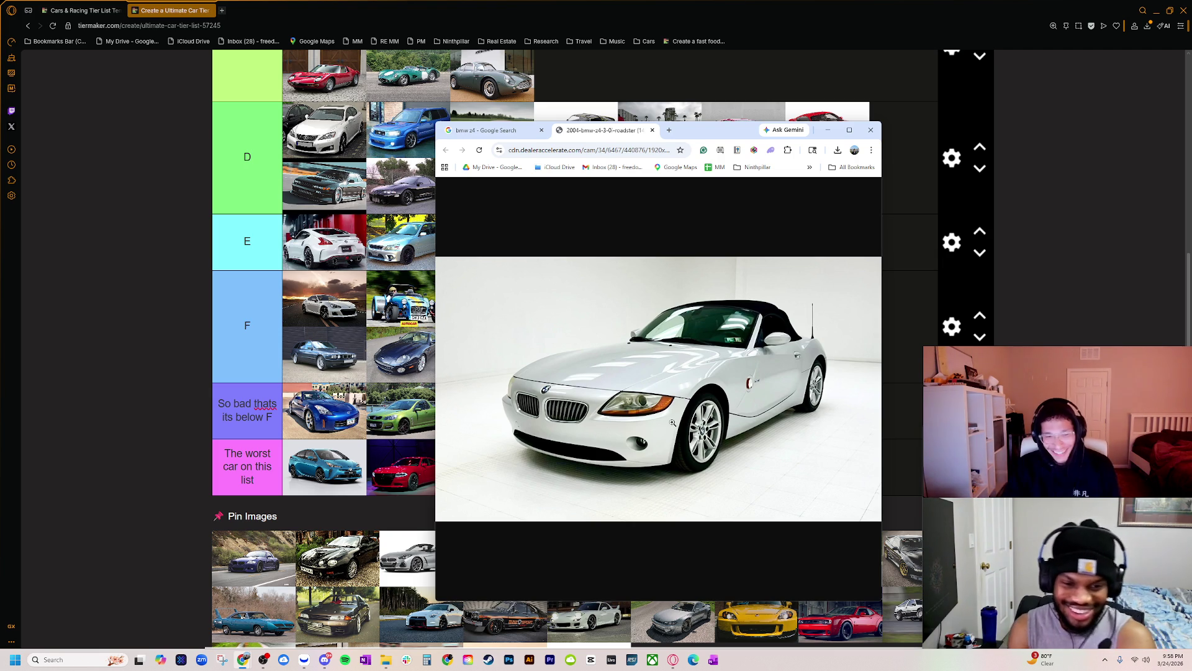
click(652, 130)
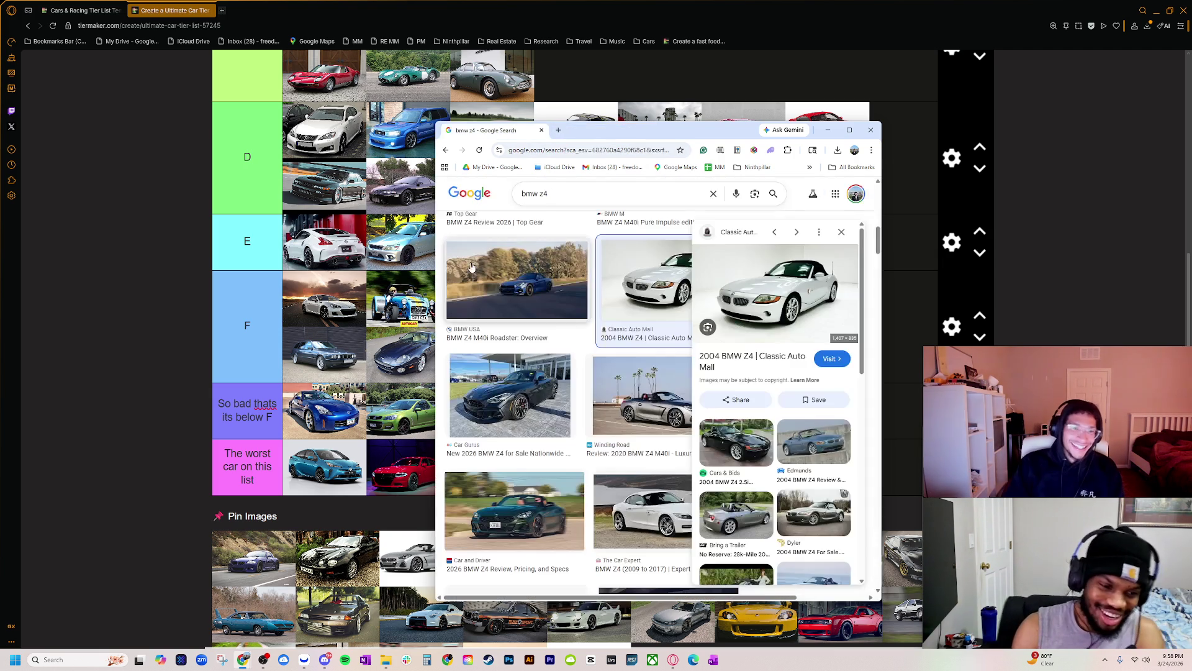
- Preview the Top Gear and Wikipedia Z4 results, then close the image search window
scroll(527, 348, down, 3)
scroll(534, 373, up, 5)
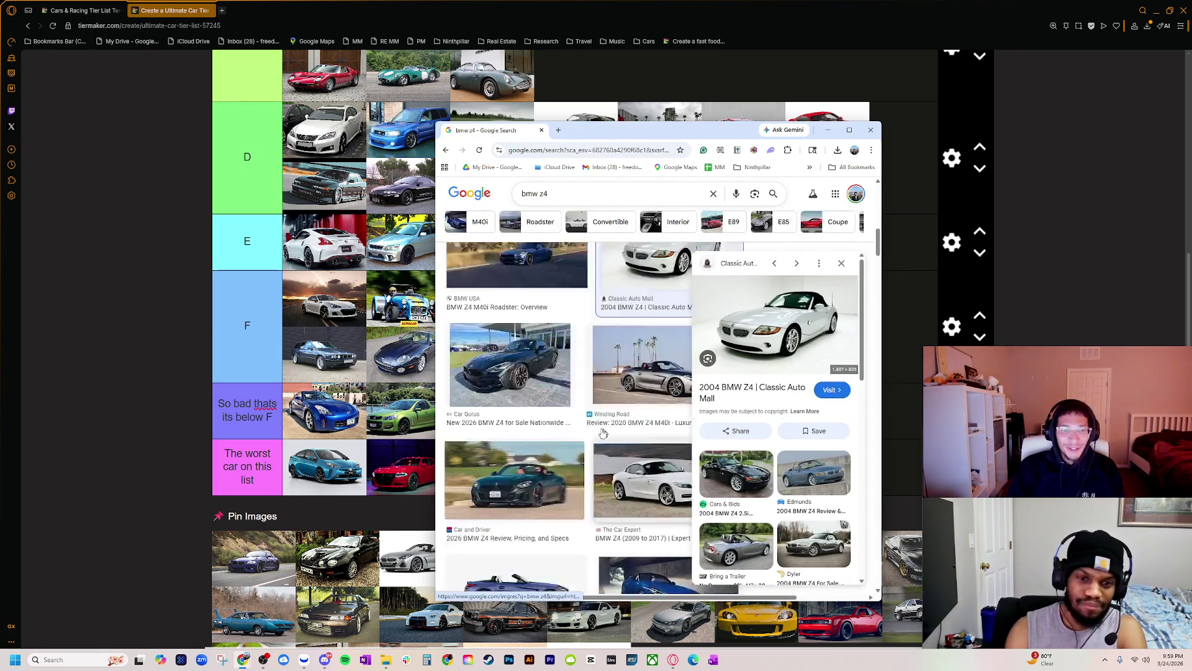
scroll(544, 392, up, 2)
click(543, 392)
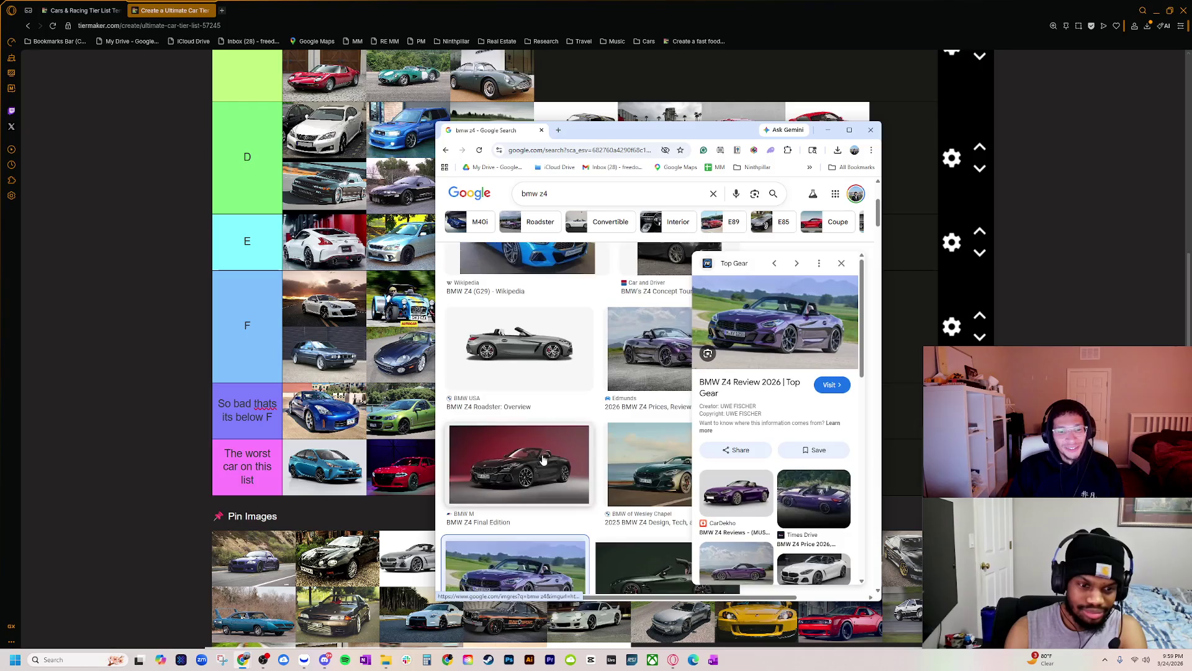
click(541, 457)
scroll(559, 457, up, 1)
key(Left)
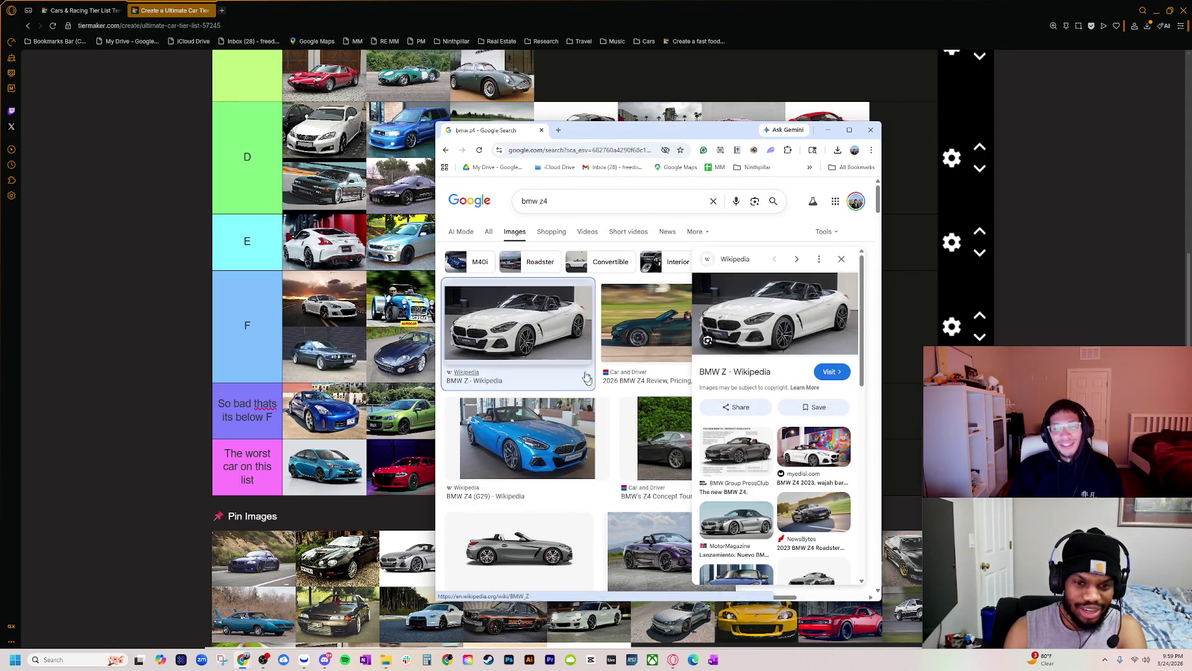
key(Right)
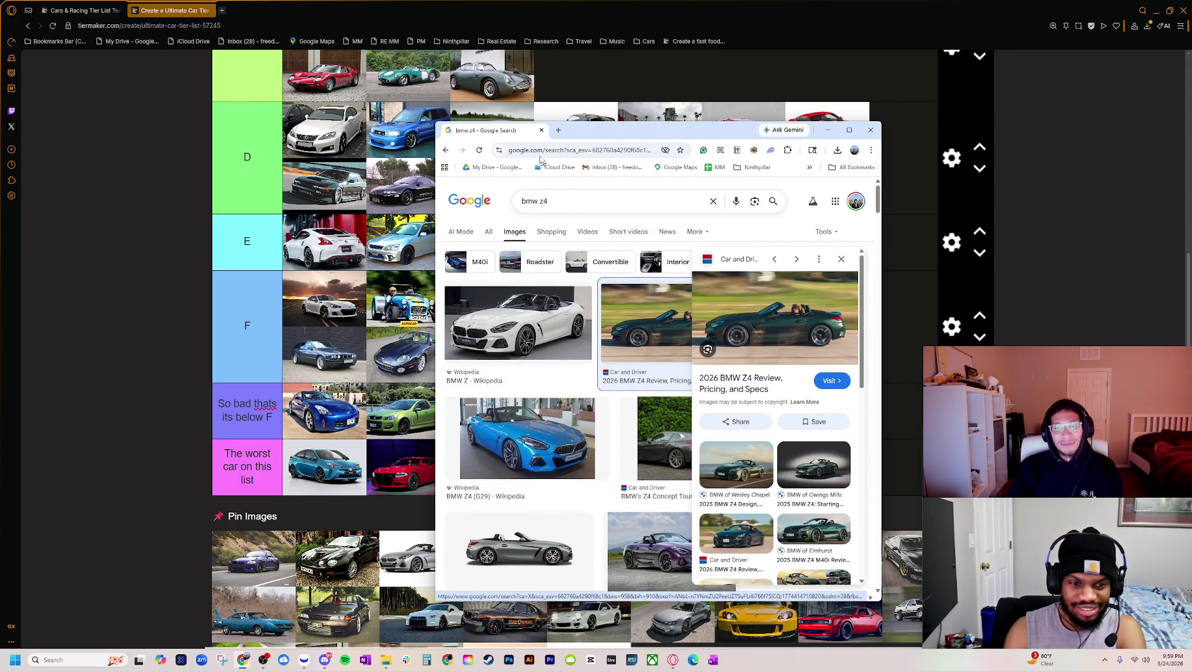
click(542, 131)
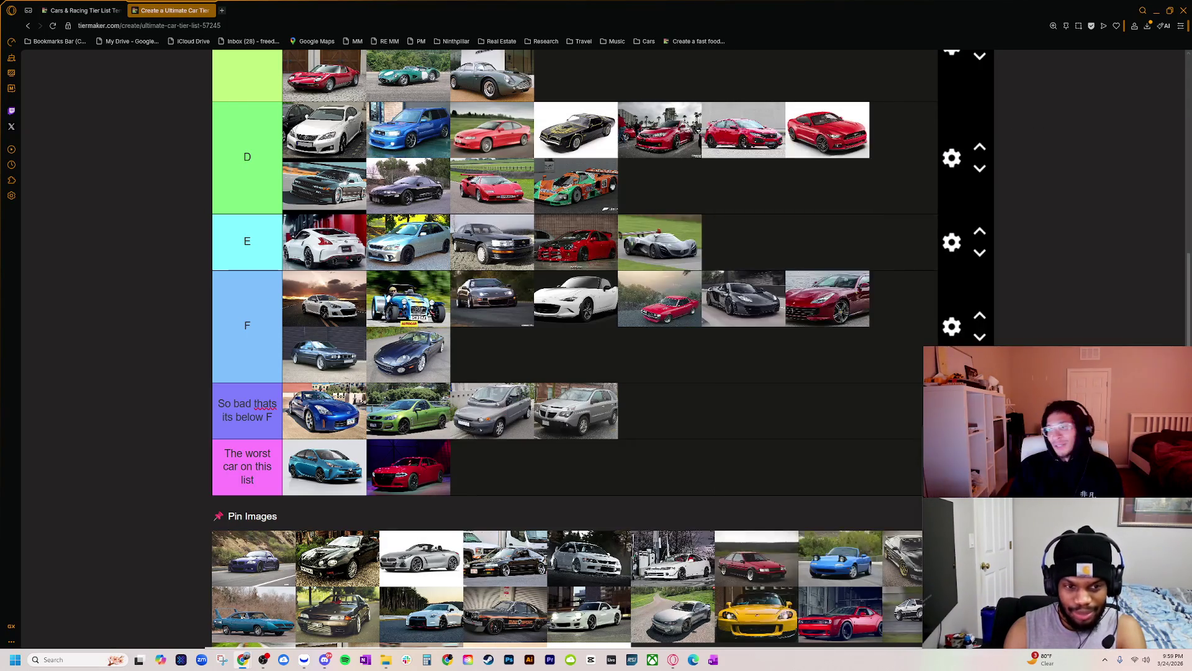
- Rank the blue Z4 in F, the black coupe in E, and the silver Z4 roadster third in E
mouse_move(253, 566)
mouse_down()
mouse_move(559, 404)
mouse_move(515, 356)
mouse_up()
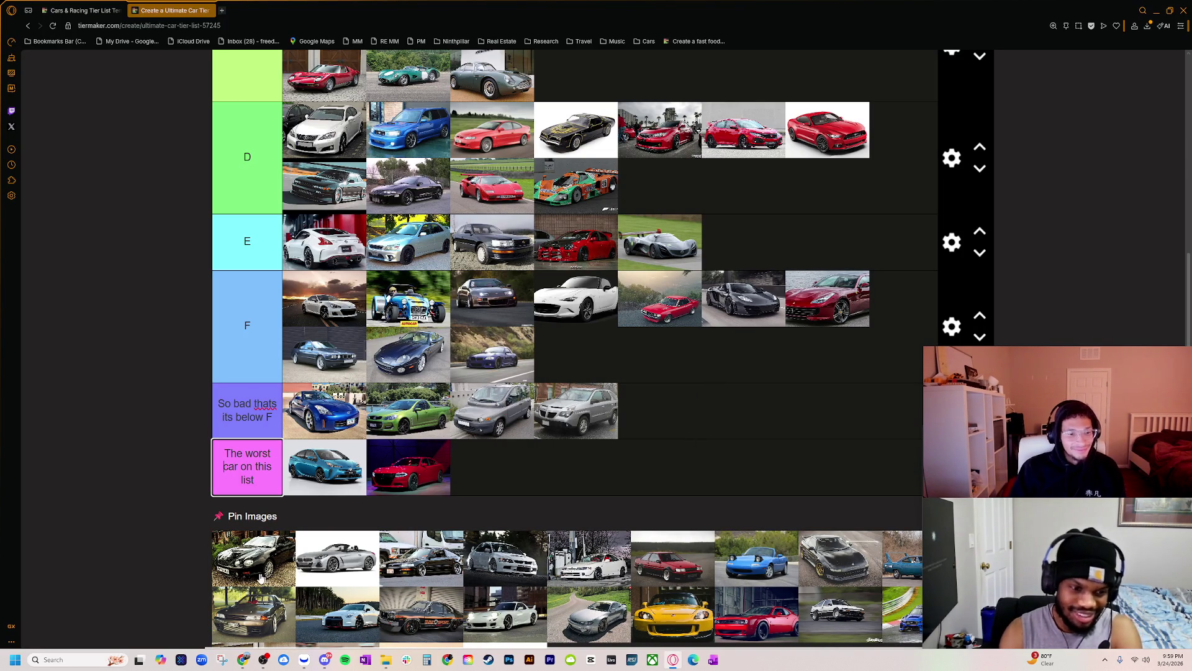
scroll(372, 559, up, 2)
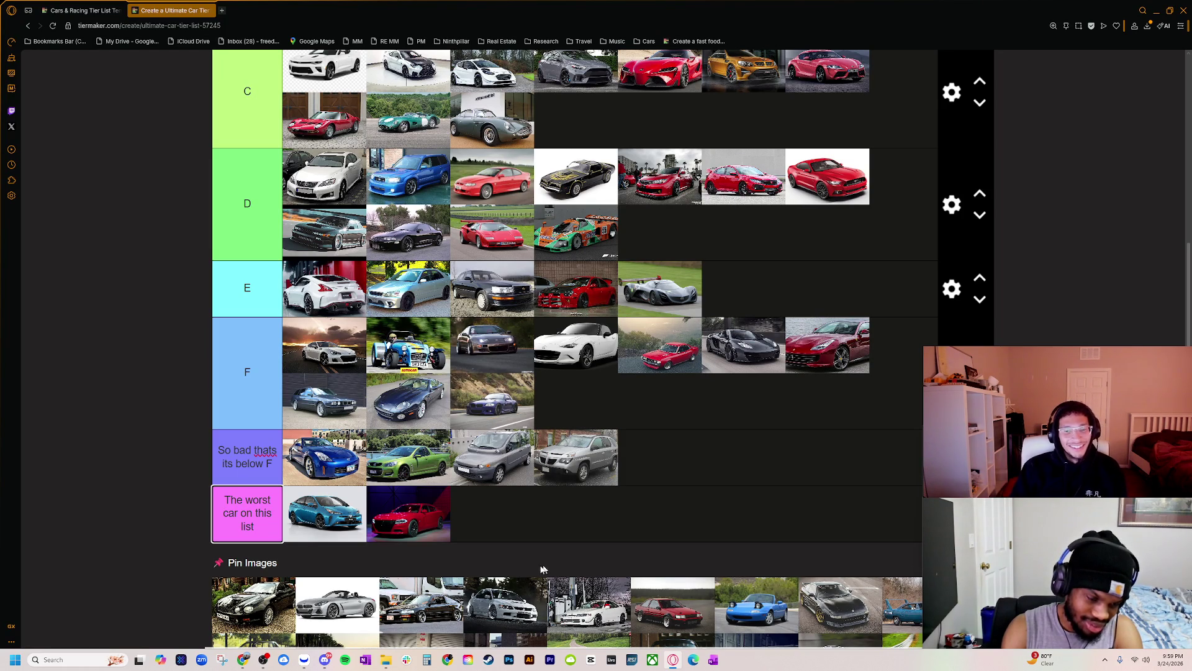
mouse_move(241, 612)
mouse_down()
mouse_move(621, 462)
mouse_move(742, 292)
mouse_move(310, 283)
mouse_move(321, 310)
mouse_up()
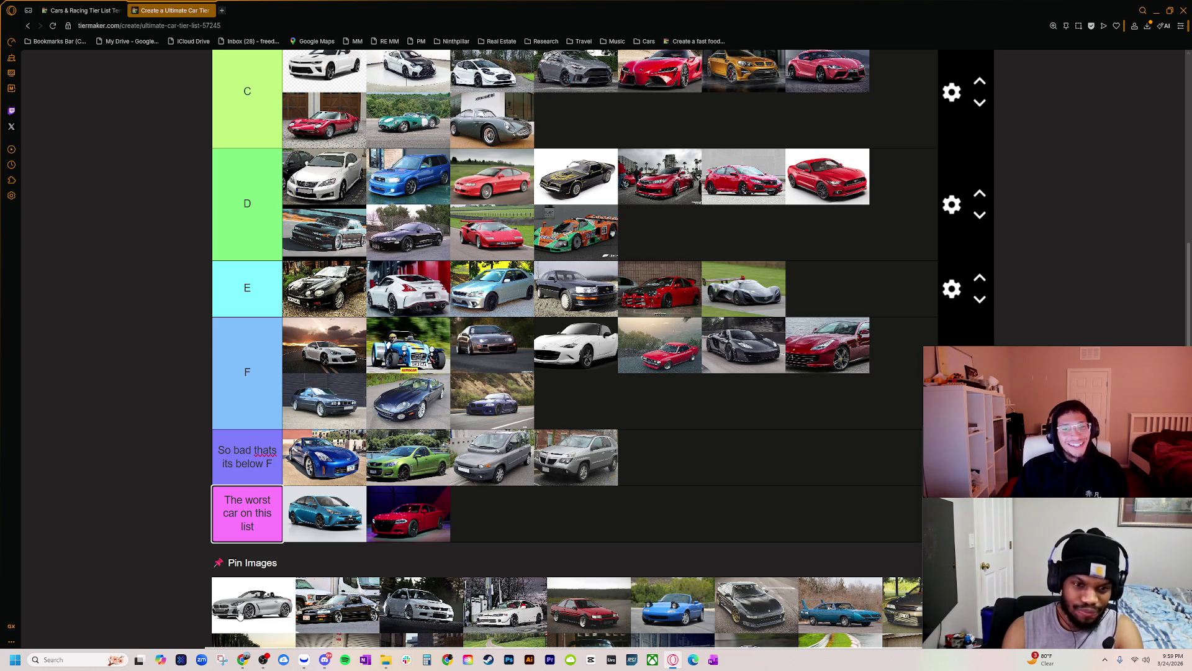
mouse_move(234, 613)
mouse_down()
mouse_move(410, 515)
mouse_move(695, 255)
mouse_move(369, 298)
mouse_up()
drag(386, 346, 448, 289)
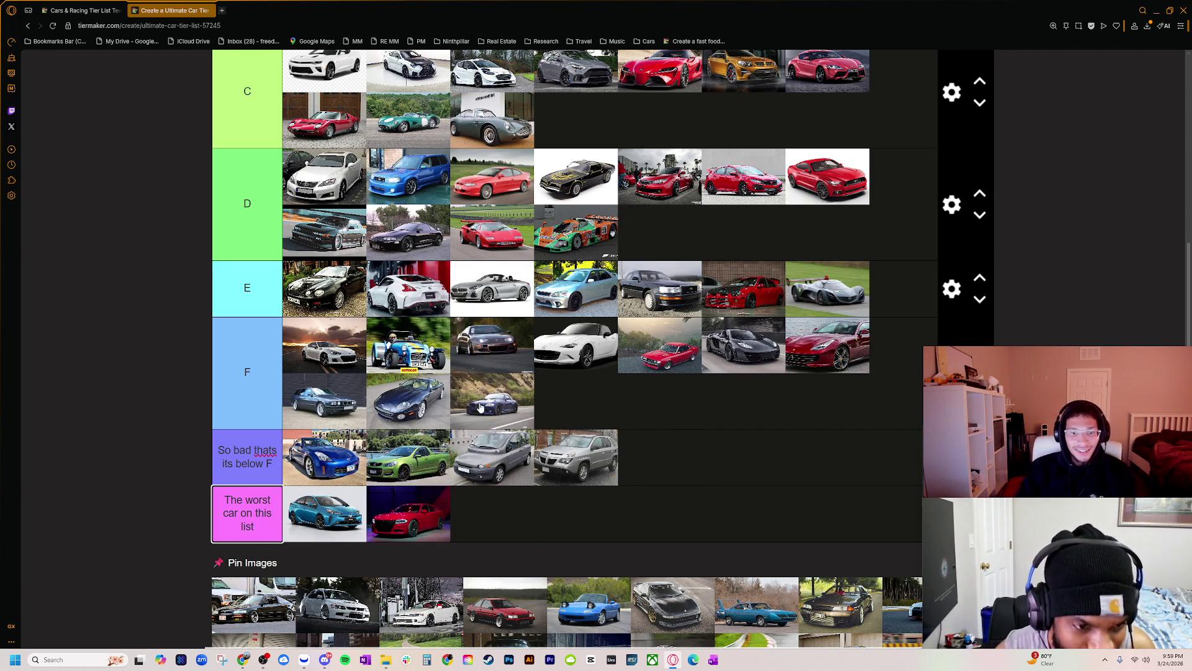
ctrl+scroll(507, 453, up, 7)
- Zoom the page out and back in to inspect the bottom tiers, including 'The worst car on this list'
ctrl+scroll(507, 452, up, 1)
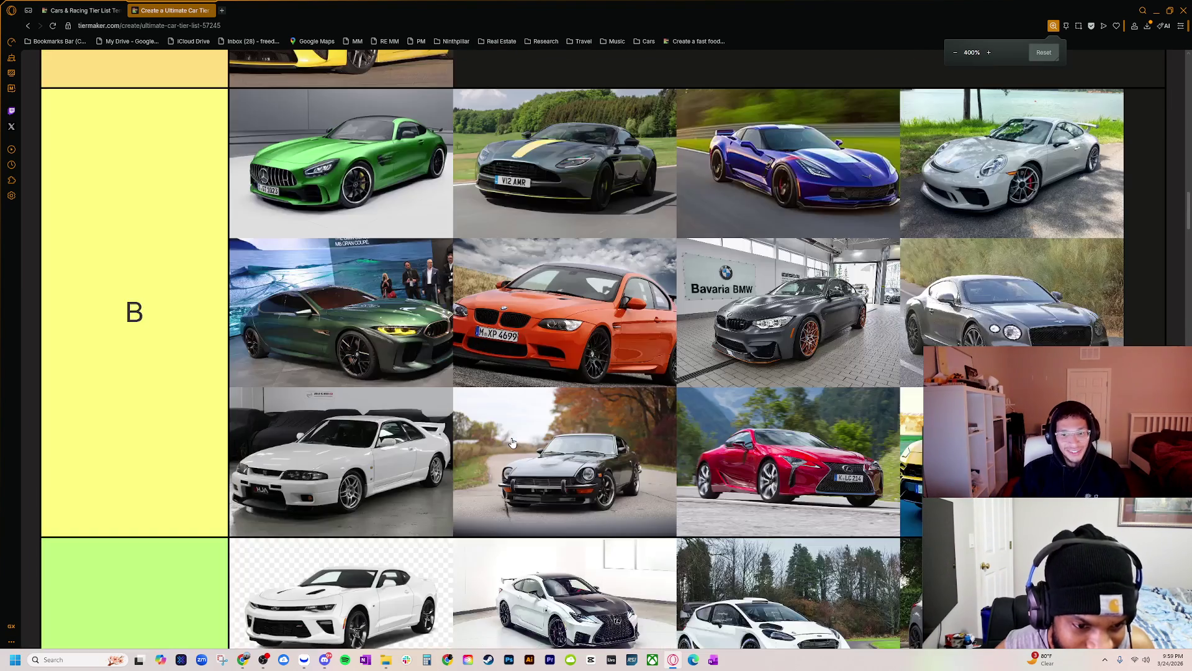
scroll(559, 435, down, 8)
scroll(565, 430, down, 15)
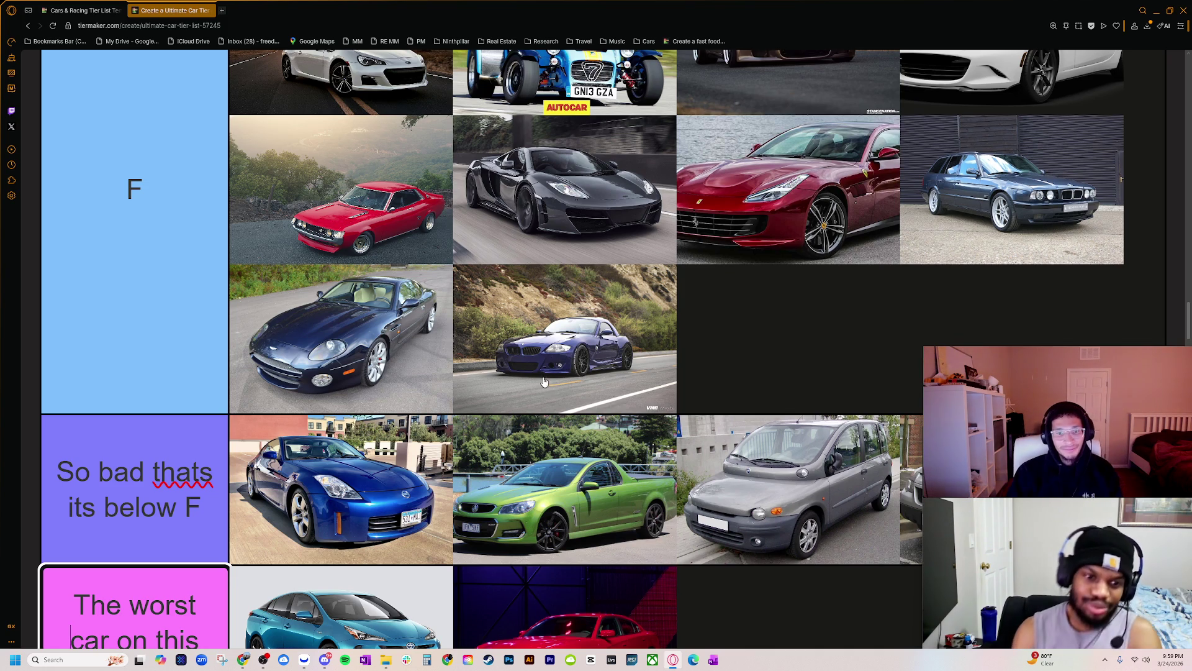
scroll(544, 376, up, 9)
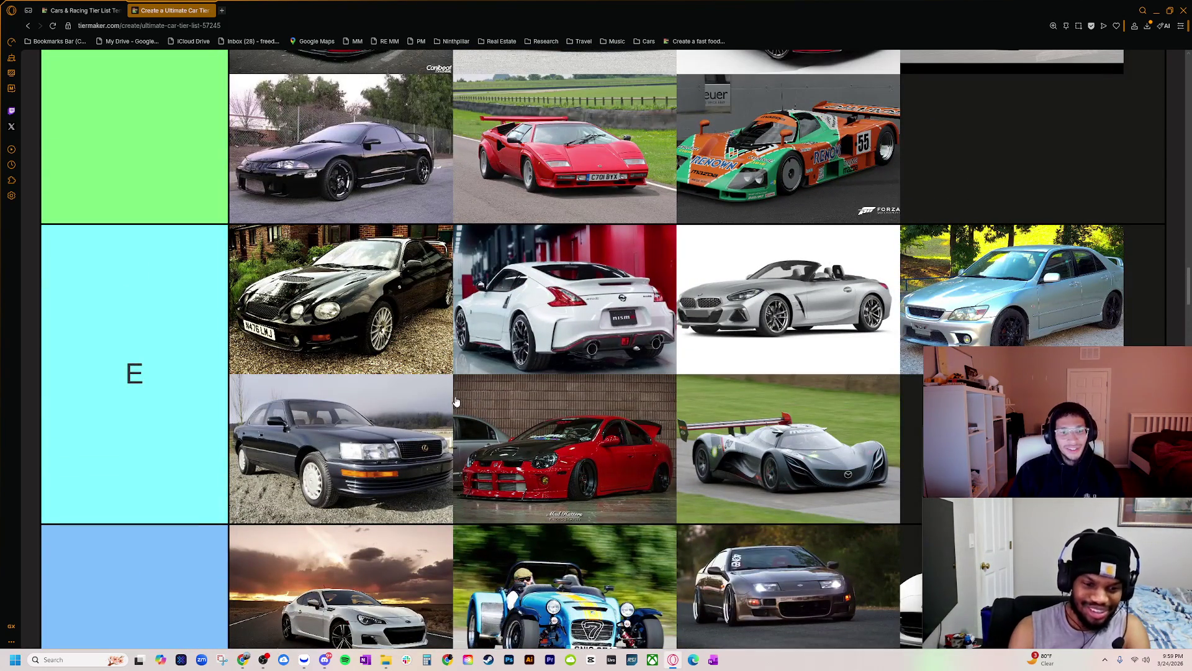
ctrl+scroll(663, 352, down, 1)
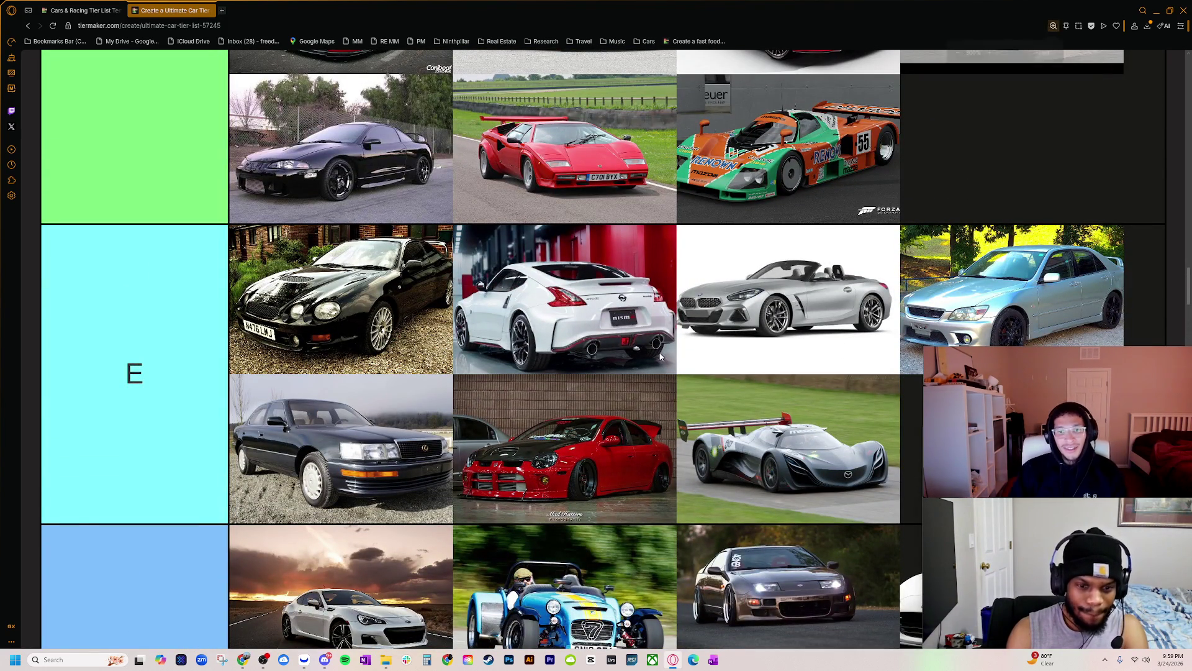
scroll(608, 373, up, 6)
ctrl+scroll(608, 379, down, 1)
scroll(606, 354, up, 5)
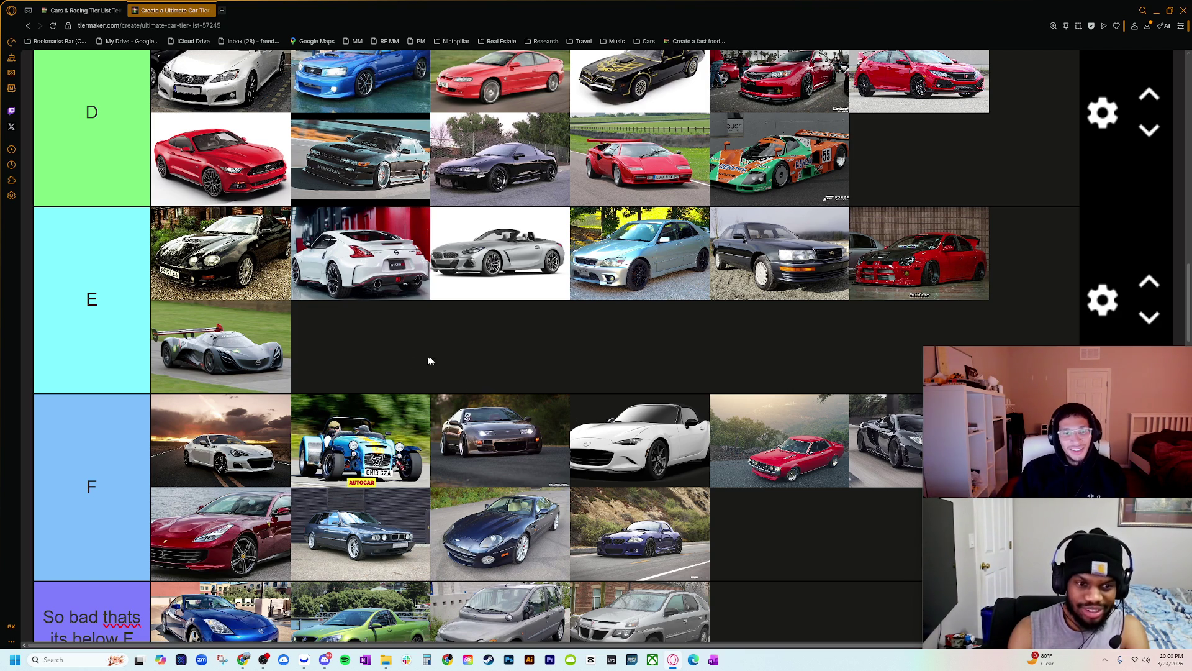
scroll(443, 370, up, 3)
scroll(325, 413, down, 1)
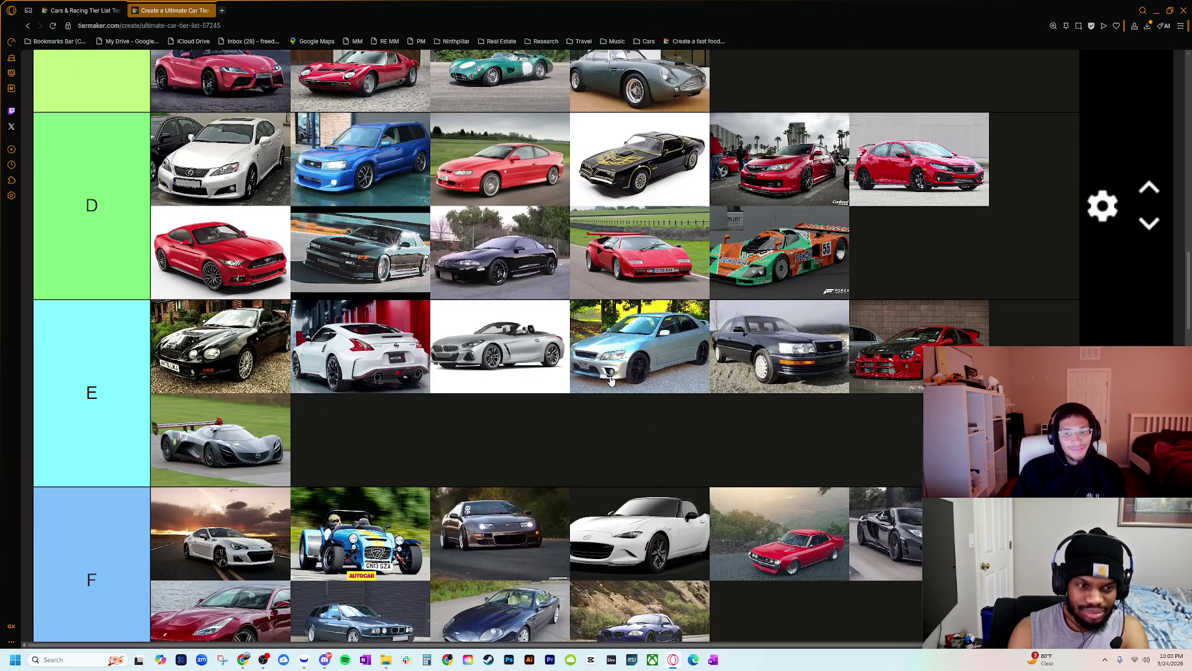
key(ctrl+minus)
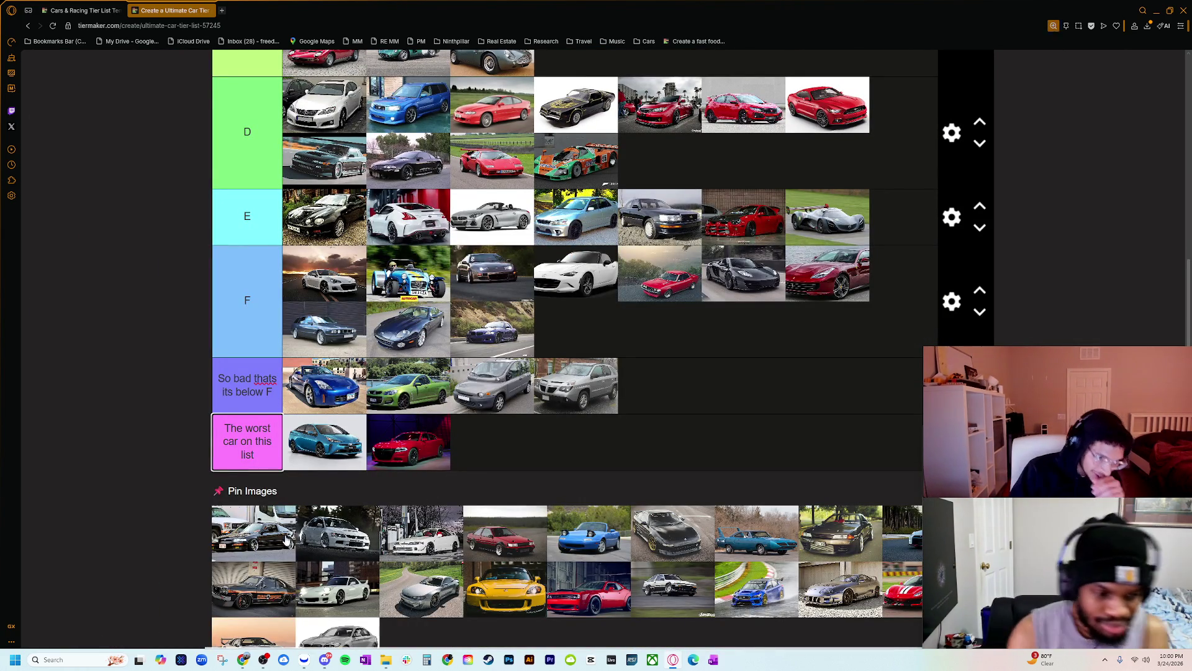
scroll(252, 569, down, 1)
scroll(252, 568, down, 1)
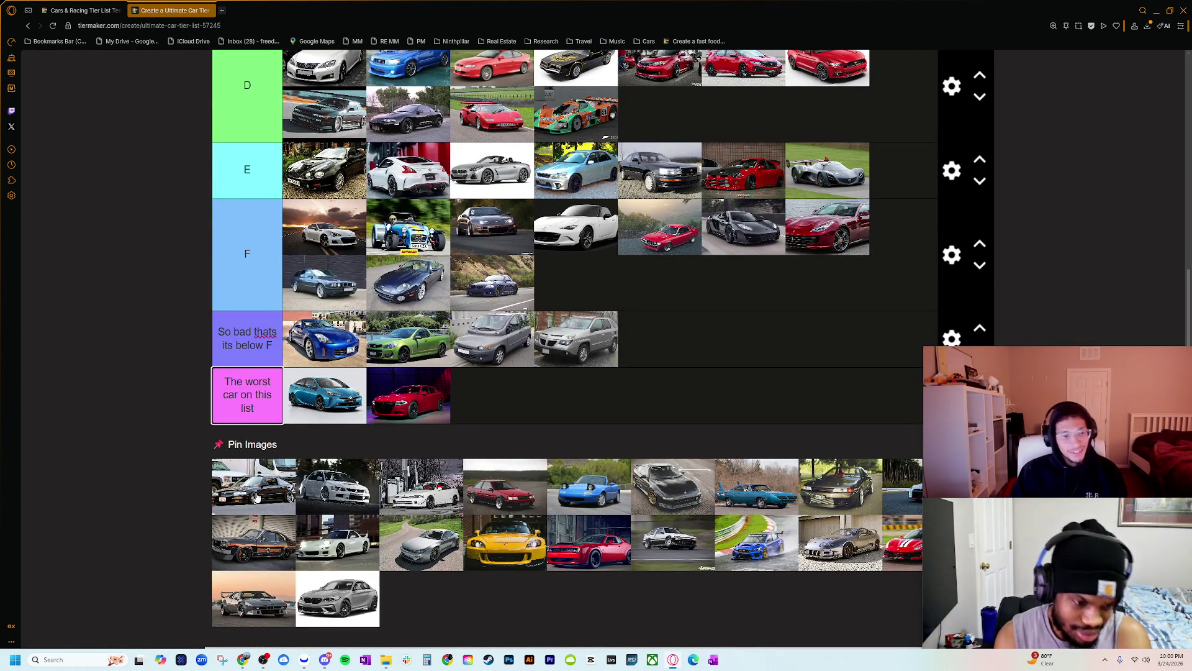
key(ctrl+plus)
key(ctrl+plus)
key(ctrl+plus)
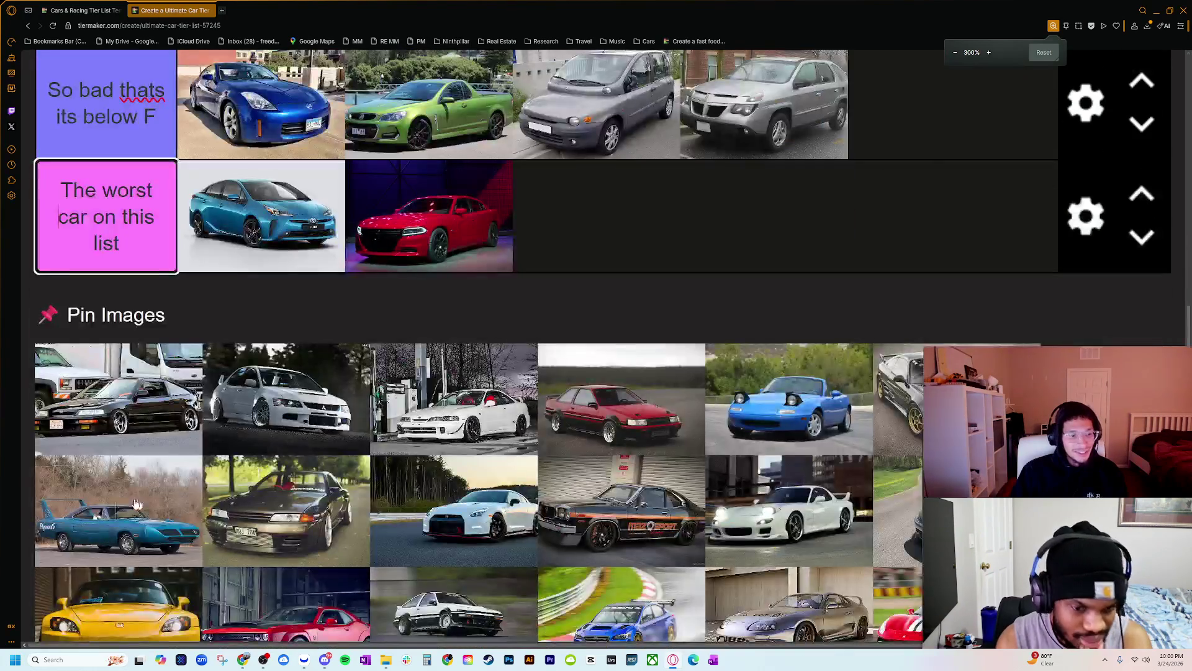
key(ctrl+plus)
scroll(149, 513, down, 5)
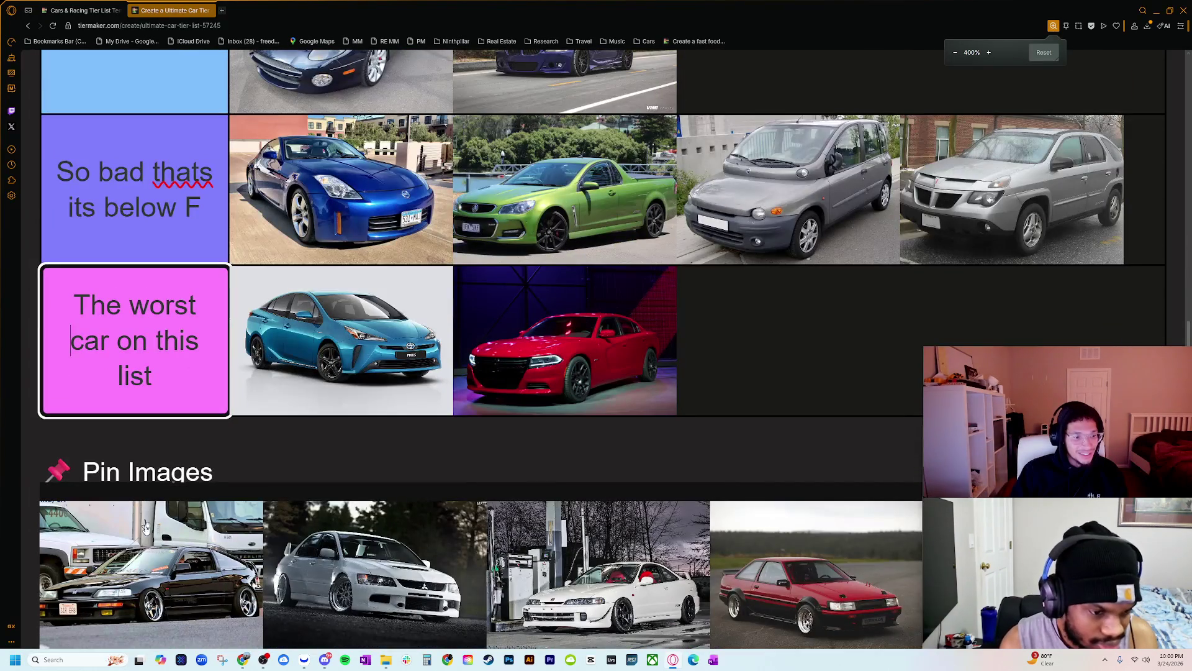
scroll(144, 517, down, 2)
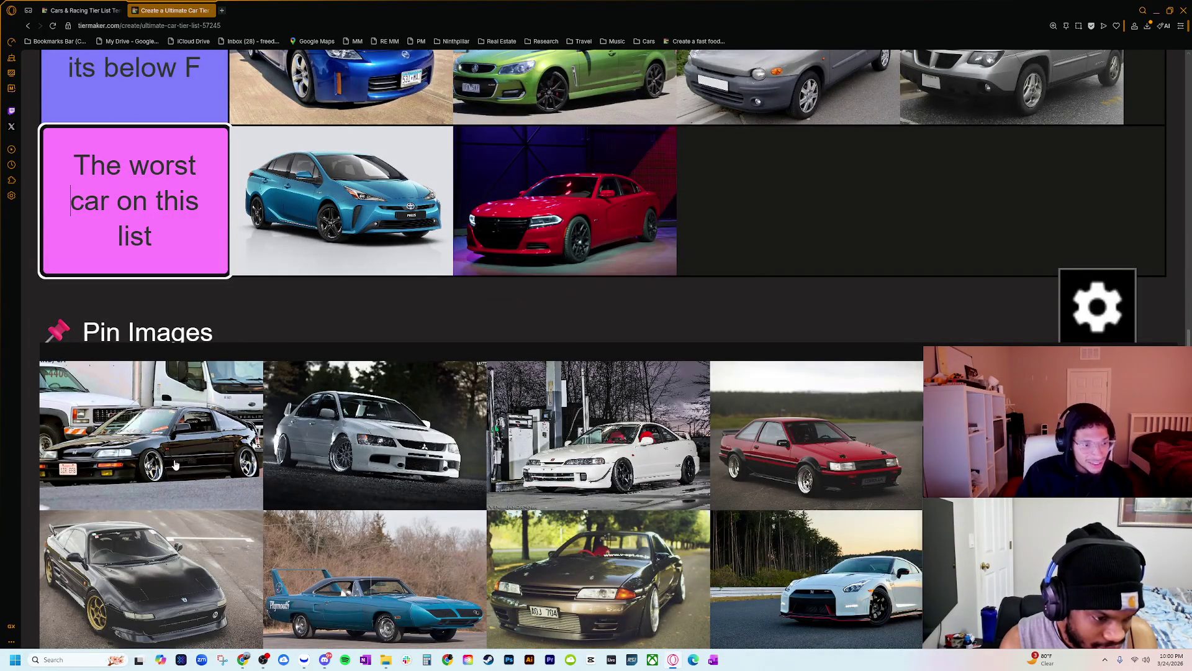
key(ctrl+plus)
scroll(186, 497, down, 10)
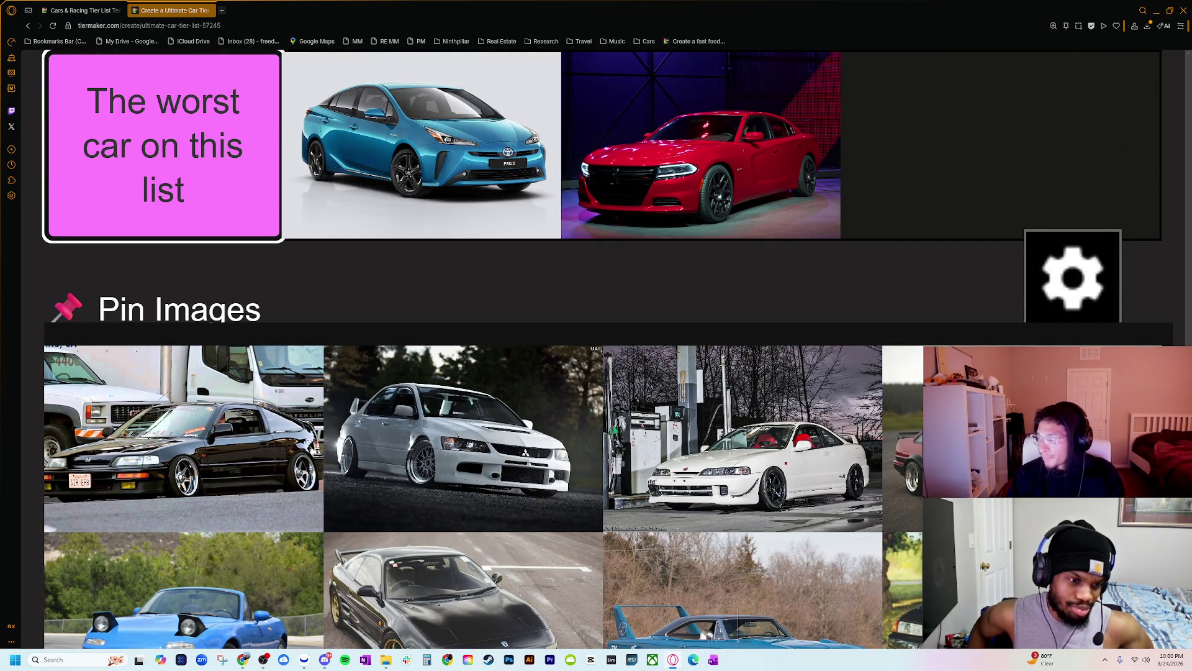
key(Escape)
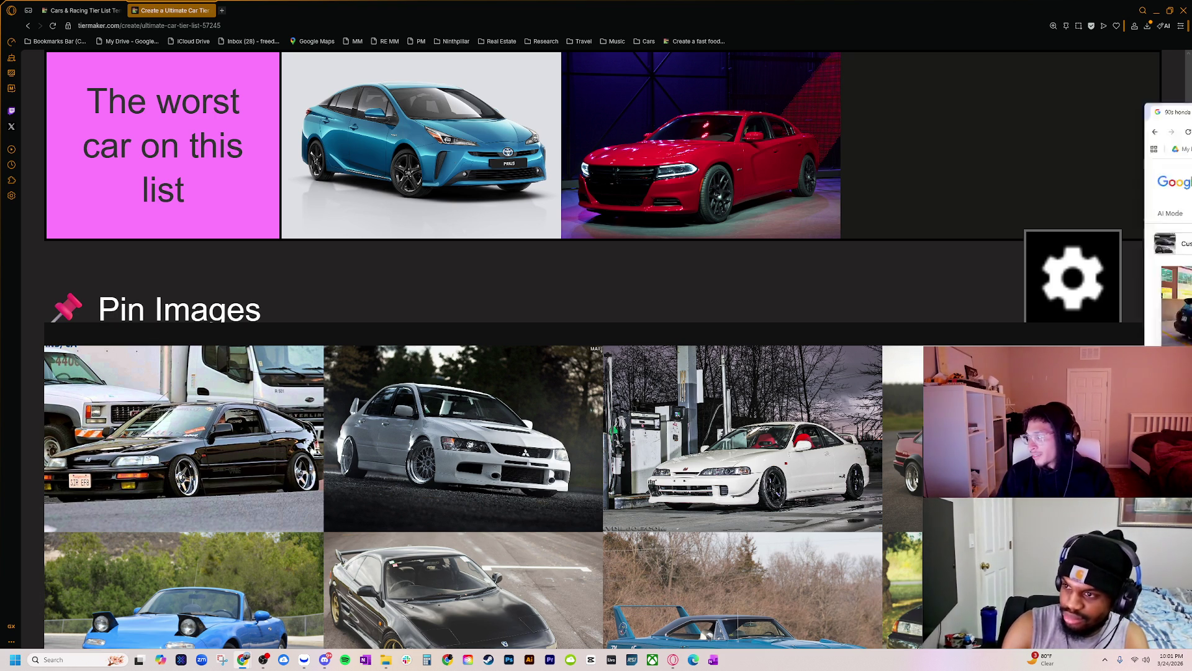
key(alt+Tab)
drag(364, 263, 346, 239)
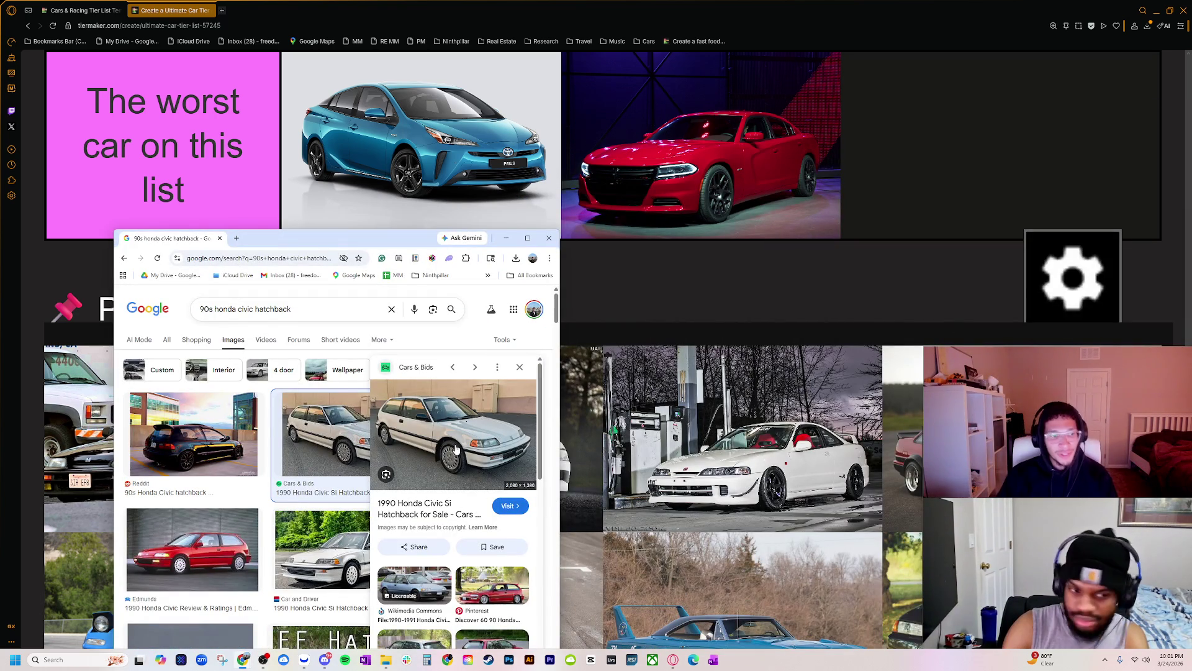
drag(302, 237, 1191, 236)
scroll(400, 520, down, 15)
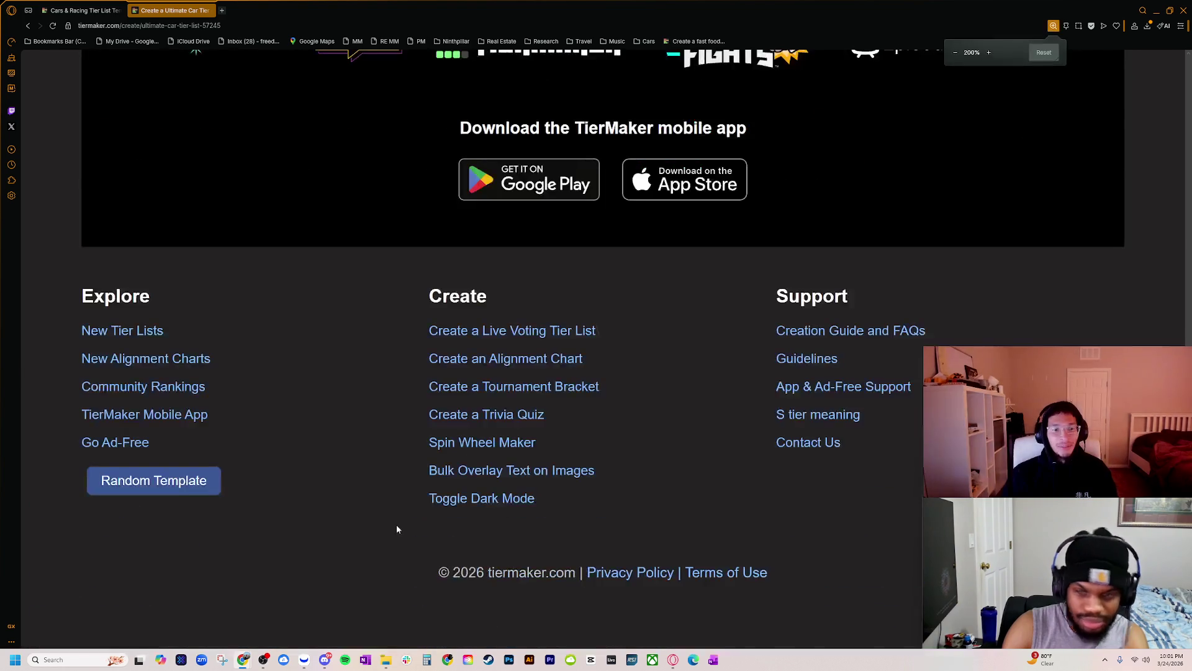
- Move the first pinned black car into the F tier
scroll(402, 518, up, 20)
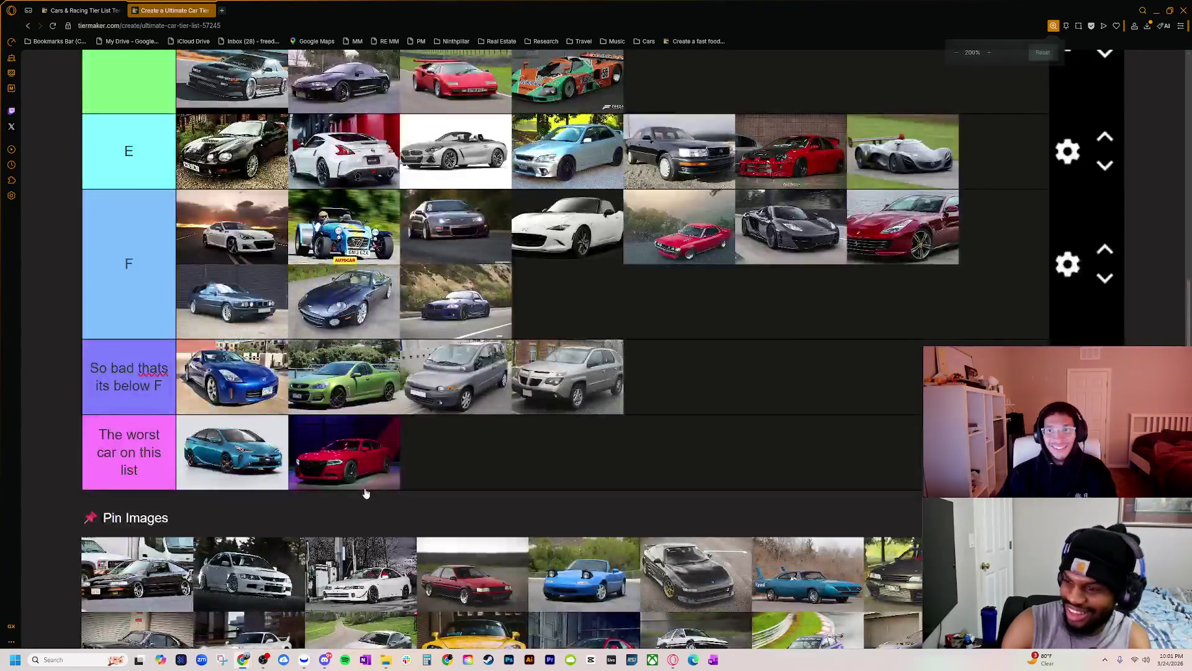
scroll(367, 492, down, 2)
scroll(348, 515, up, 1)
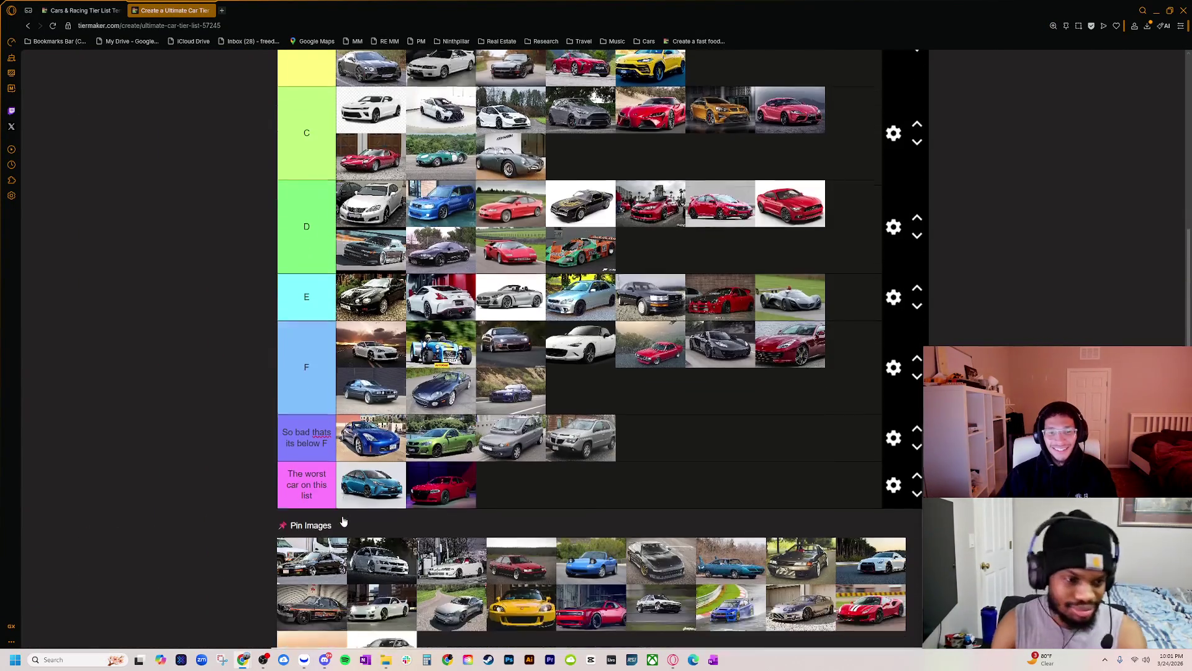
scroll(344, 521, up, 1)
scroll(365, 482, down, 3)
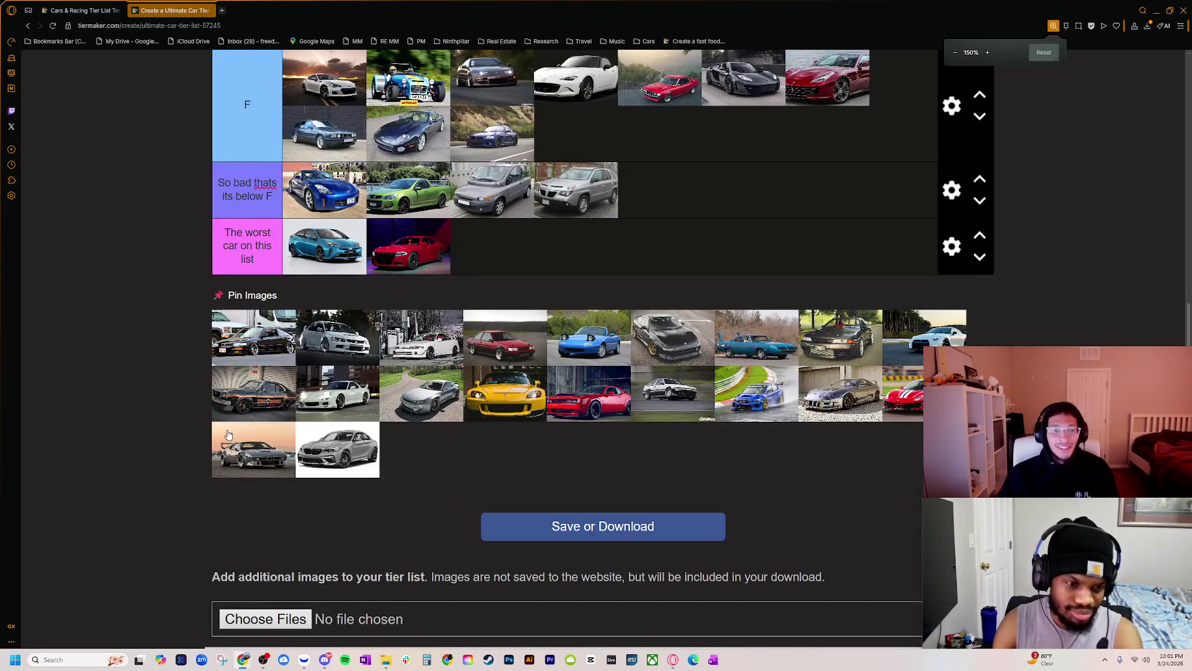
scroll(262, 495, up, 2)
mouse_move(262, 523)
mouse_down()
mouse_move(255, 435)
mouse_move(568, 306)
mouse_move(661, 403)
mouse_move(663, 438)
mouse_up()
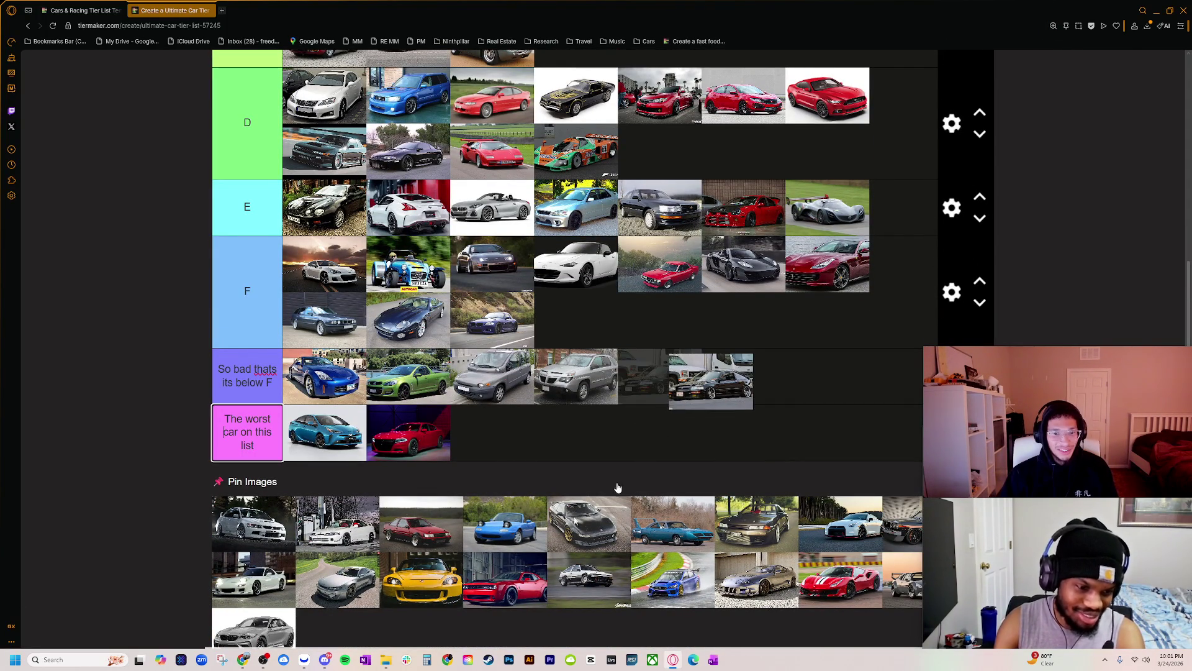
drag(680, 385, 575, 319)
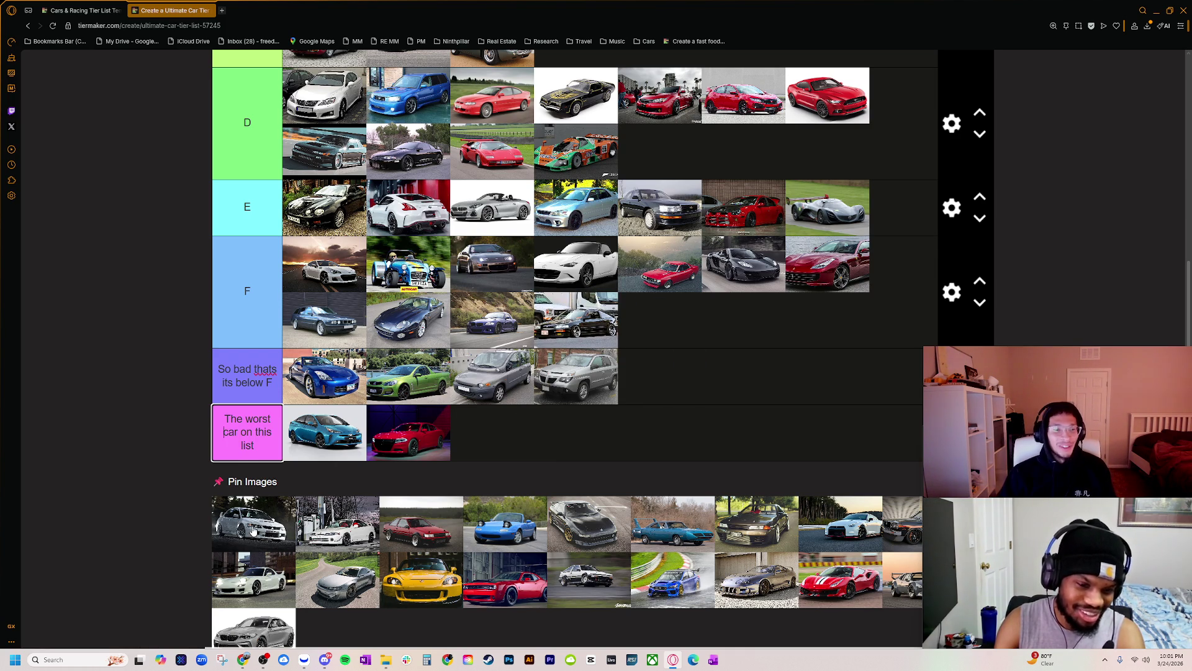
- Place the silver Evo in the first row of the C tier
scroll(258, 571, up, 2)
mouse_move(266, 604)
mouse_down()
mouse_move(496, 311)
mouse_move(611, 126)
mouse_up()
scroll(476, 432, up, 3)
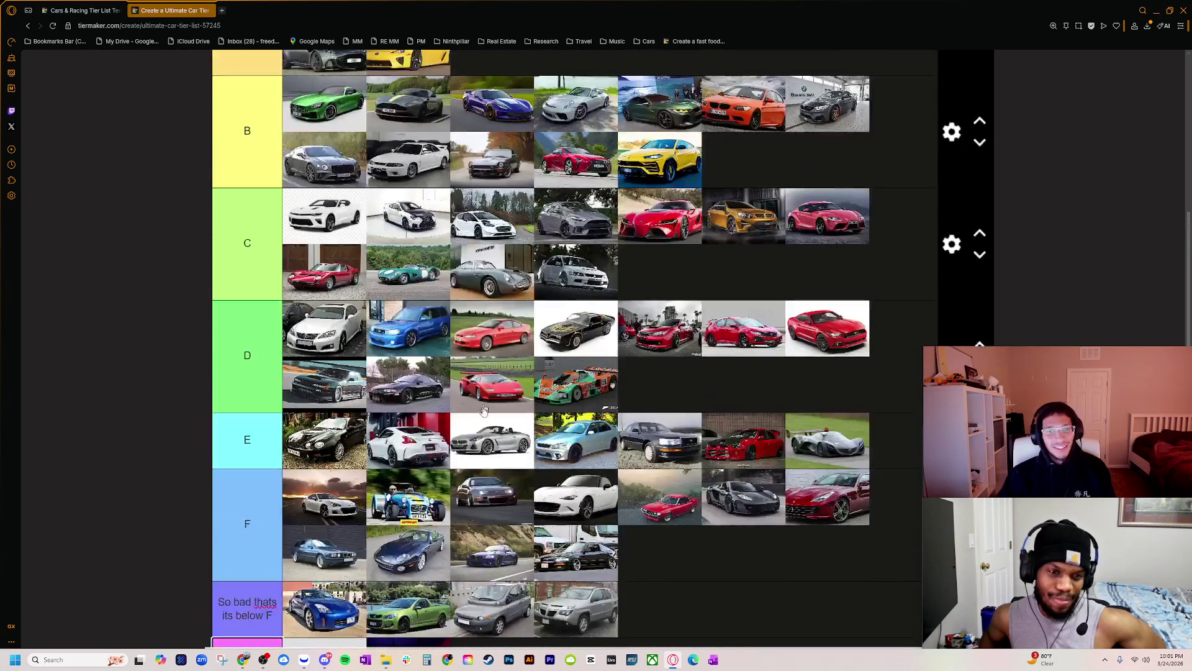
drag(578, 275, 629, 210)
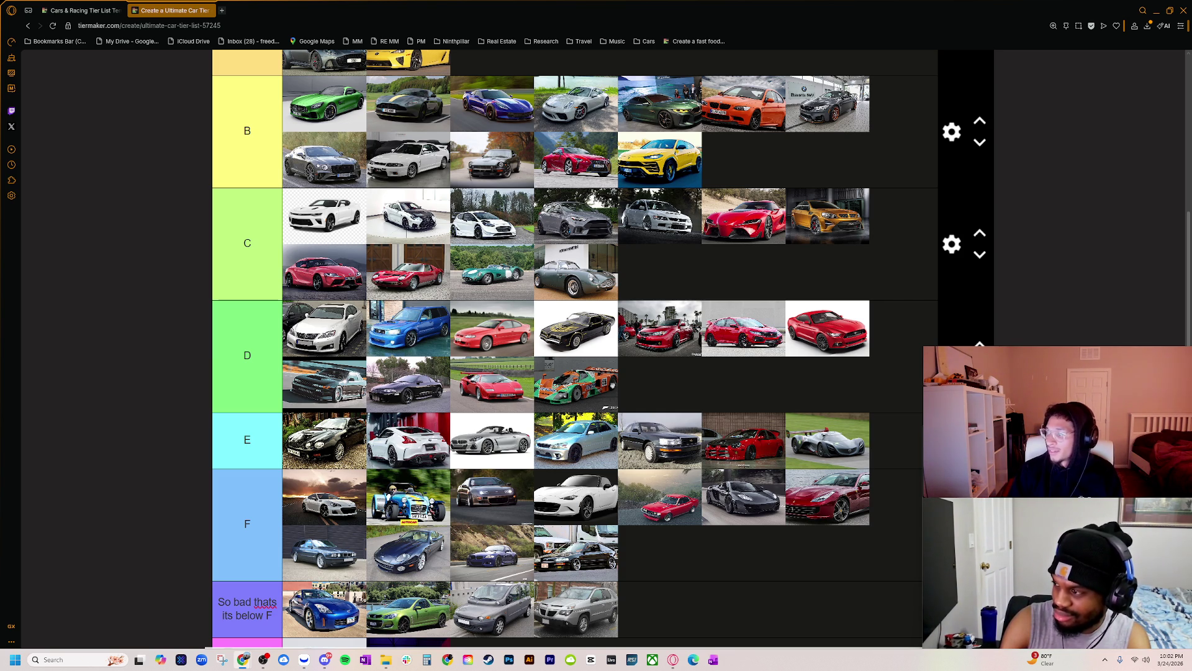
- Move the silver Evo from the C tier into the B tier's second row
scroll(669, 393, down, 4)
scroll(531, 429, up, 6)
scroll(531, 430, up, 2)
mouse_move(655, 456)
mouse_down()
mouse_move(575, 299)
mouse_move(925, 391)
mouse_move(745, 391)
mouse_move(648, 497)
mouse_up()
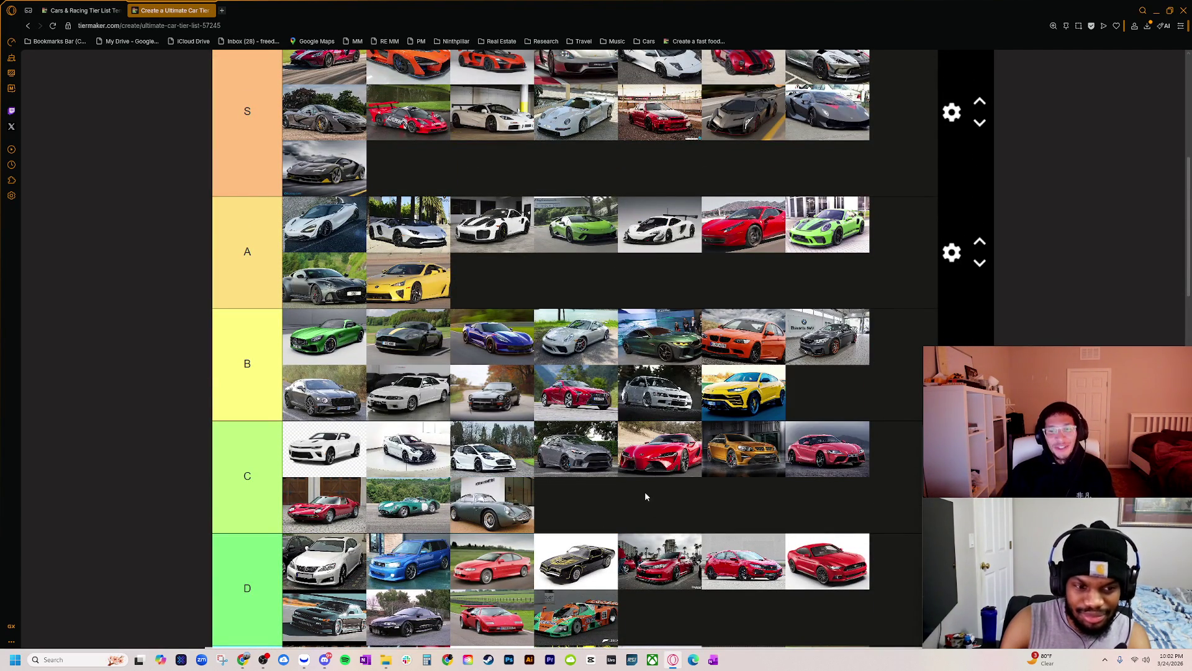
- Scroll through the lower tiers and finish editing the worst-car tier label
scroll(606, 445, down, 6)
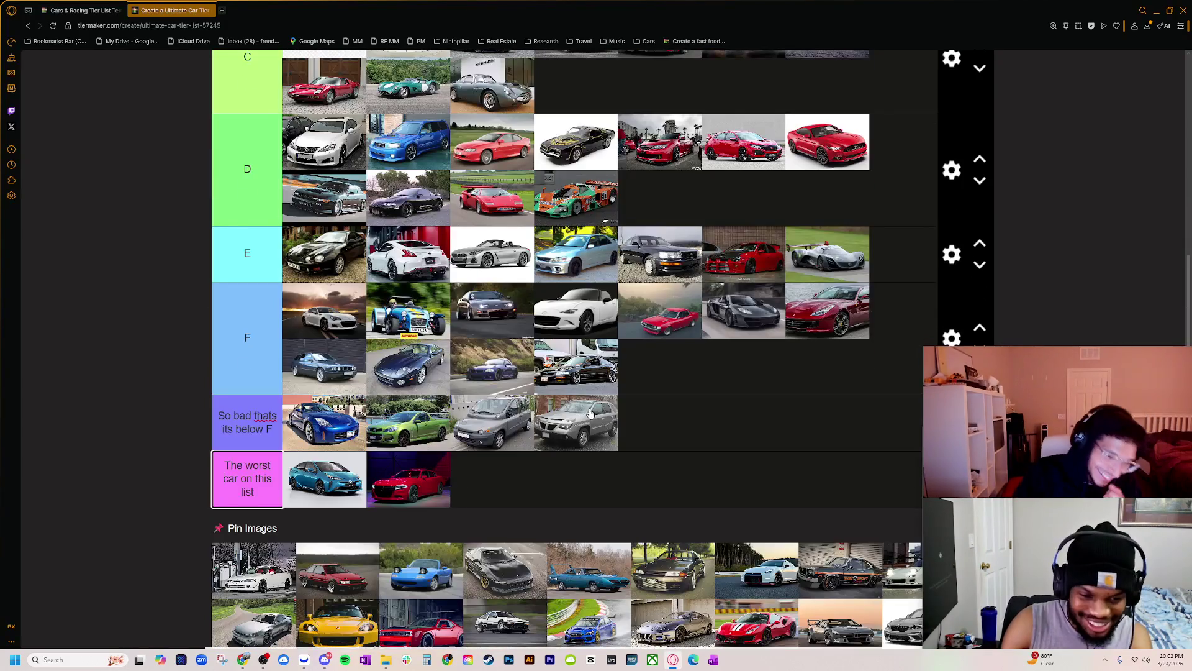
scroll(590, 412, down, 3)
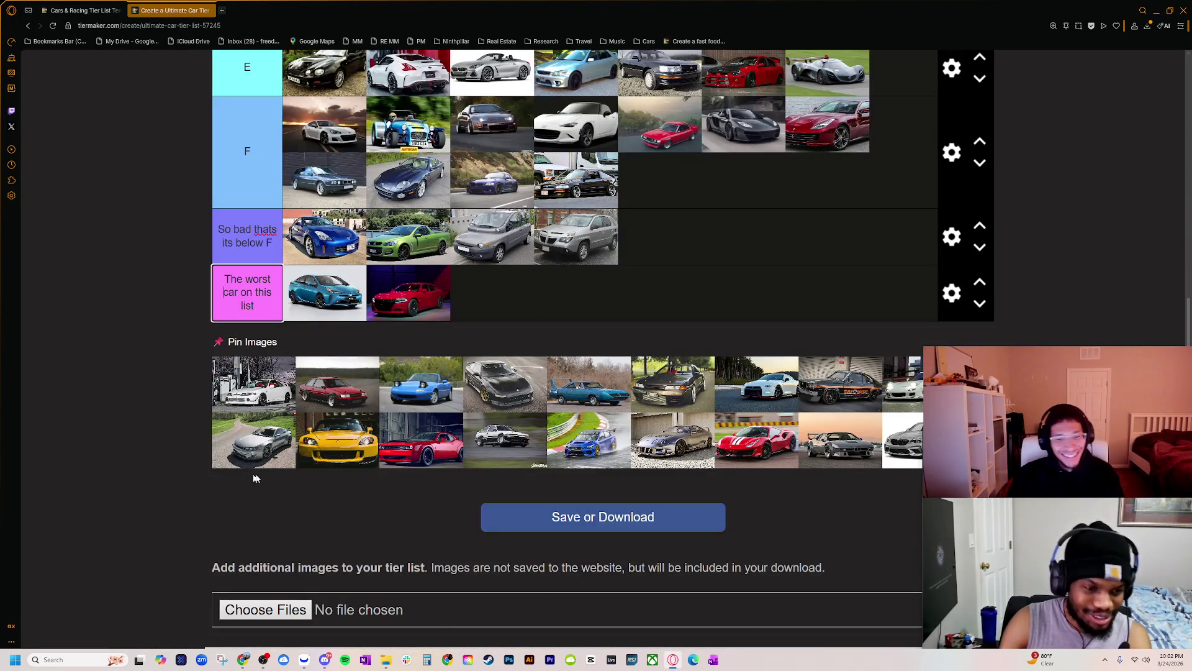
scroll(276, 461, down, 2)
ctrl+scroll(195, 313, up, 6)
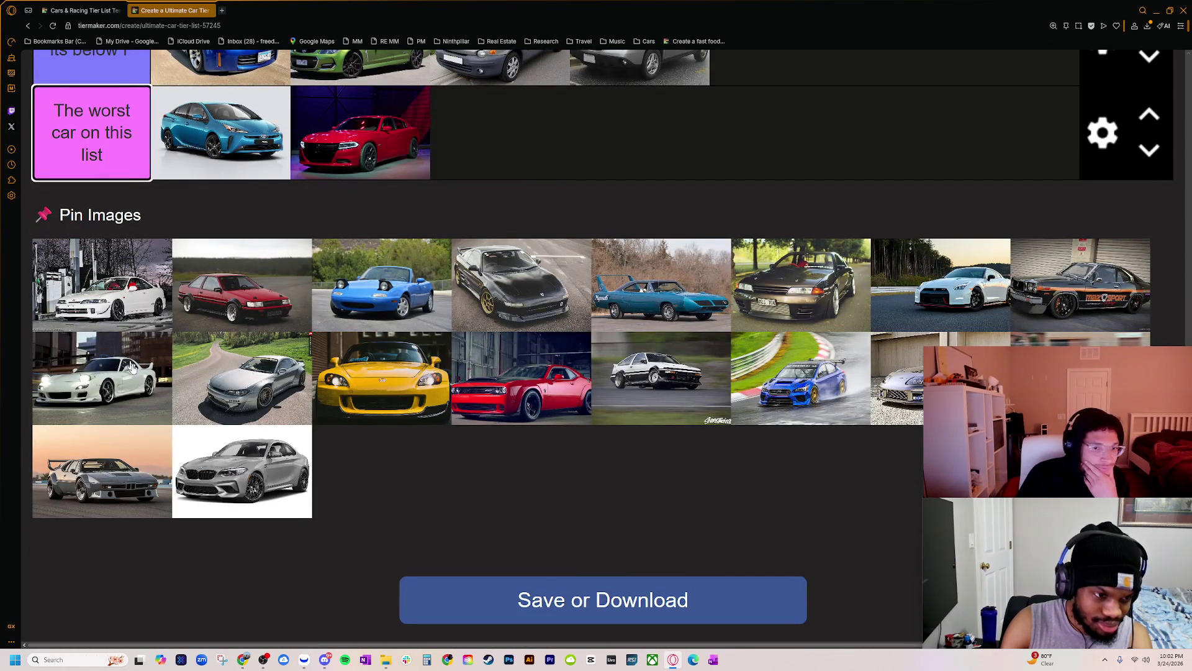
scroll(114, 364, up, 1)
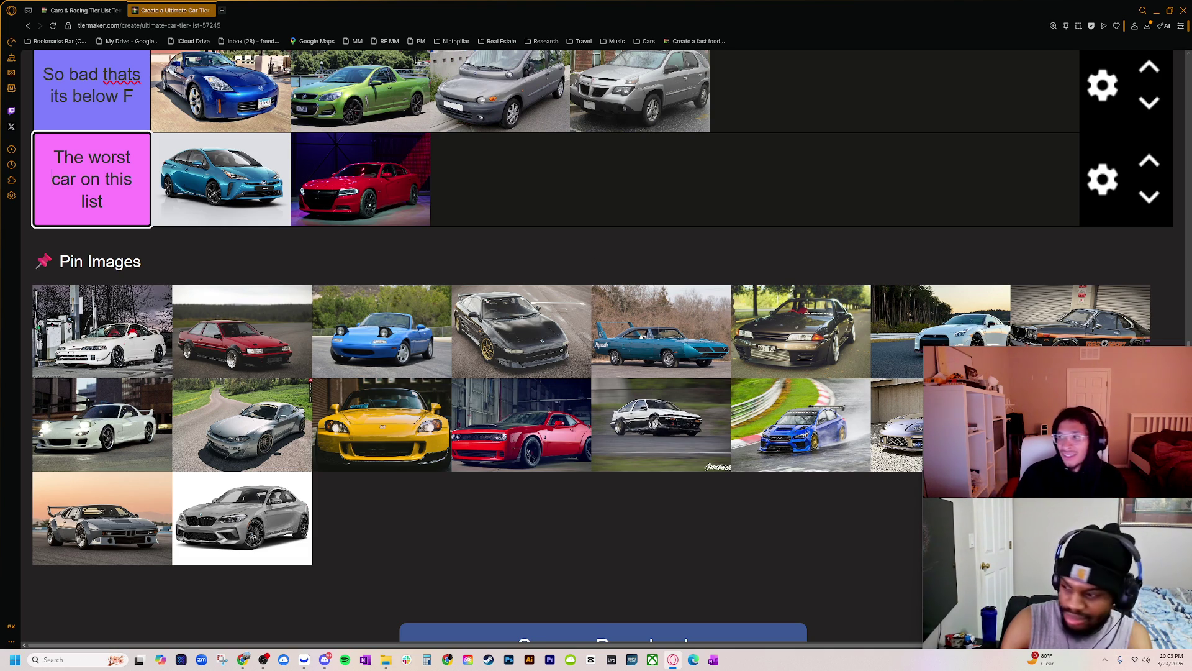
key(Escape)
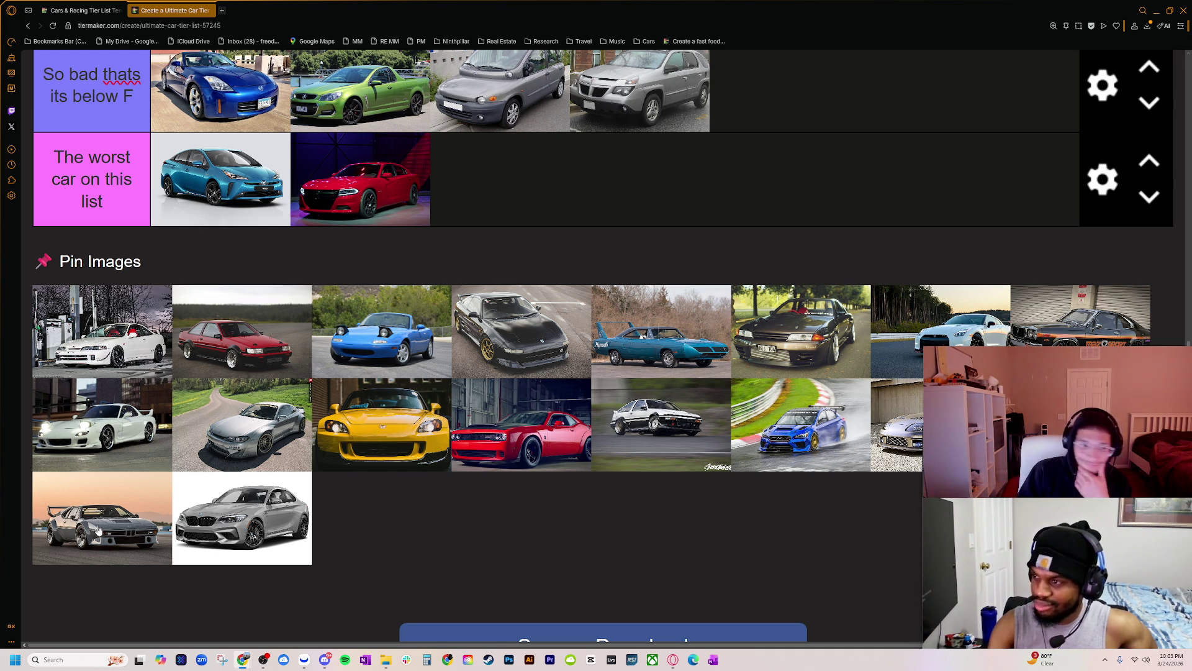
- Zoom the page out and drag the white gas-station car from the pinned images into the C tier
scroll(99, 528, up, 2)
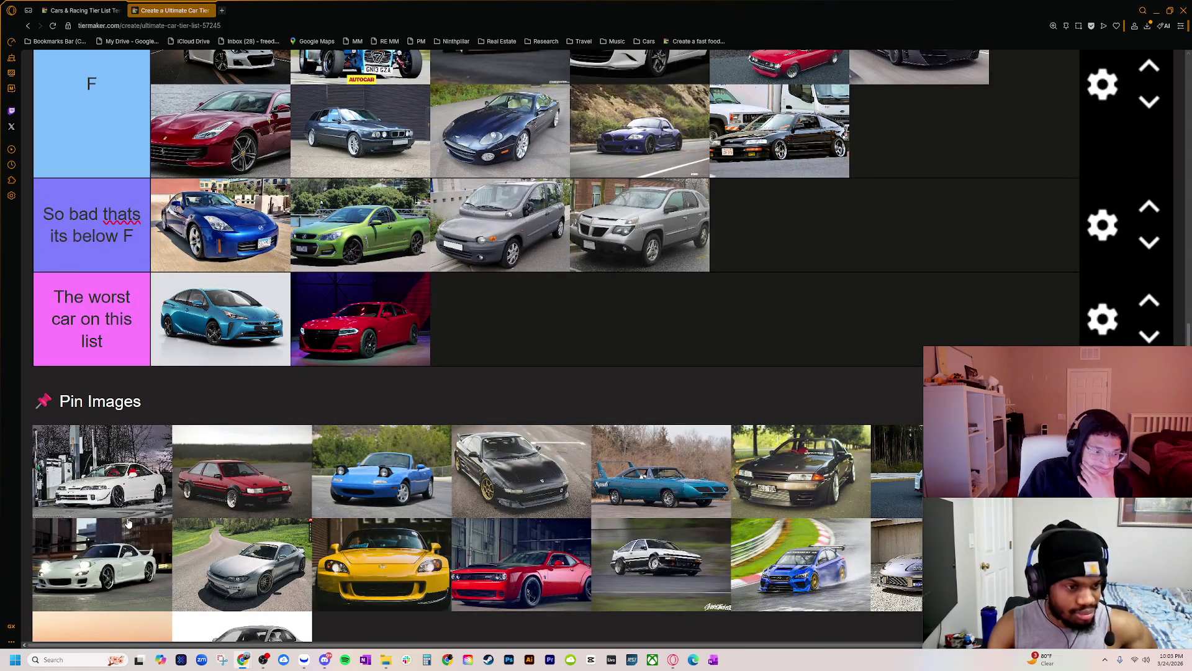
scroll(129, 523, up, 3)
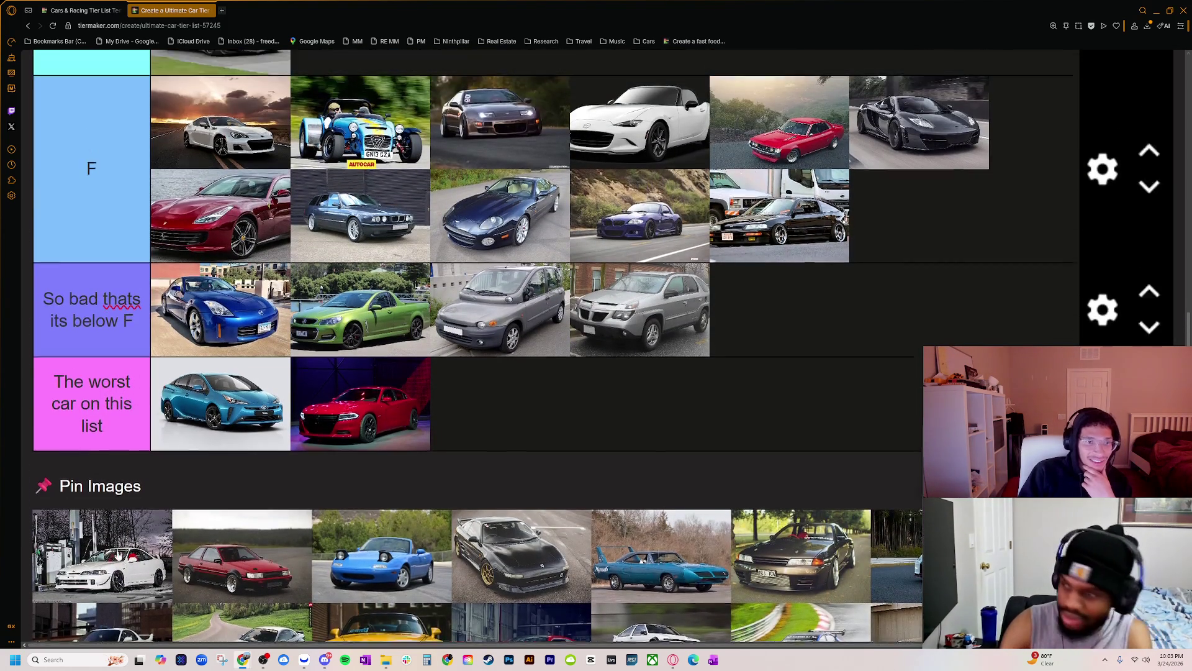
key(ctrl+minus)
scroll(229, 607, up, 5)
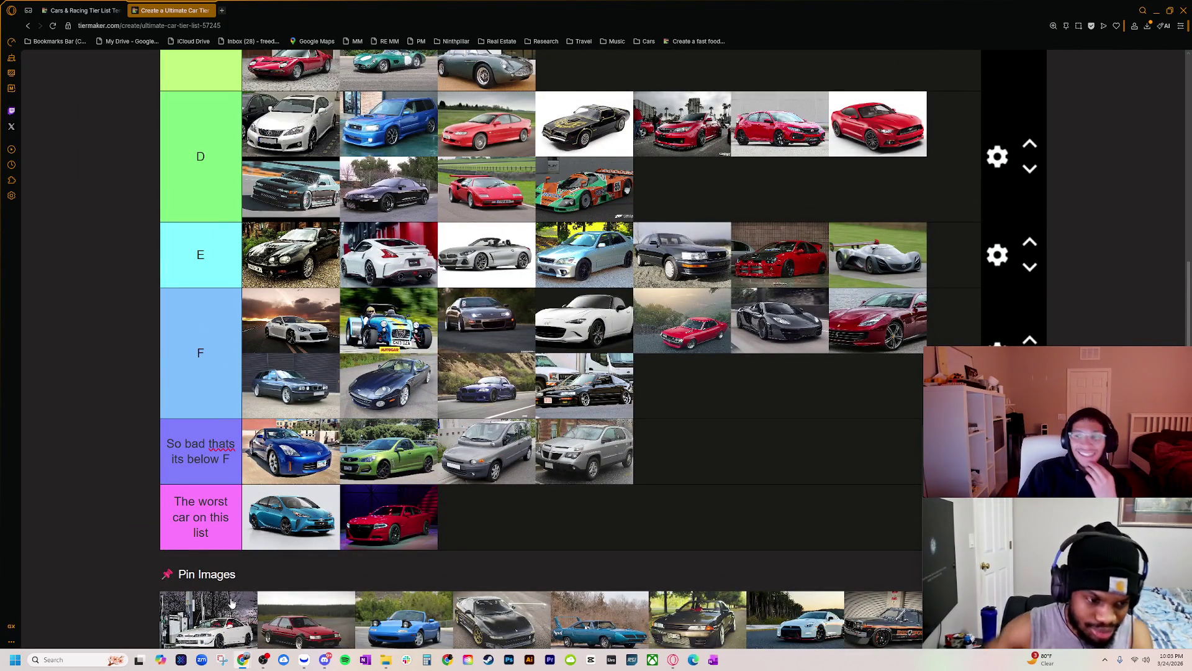
scroll(236, 596, up, 2)
scroll(286, 559, down, 4)
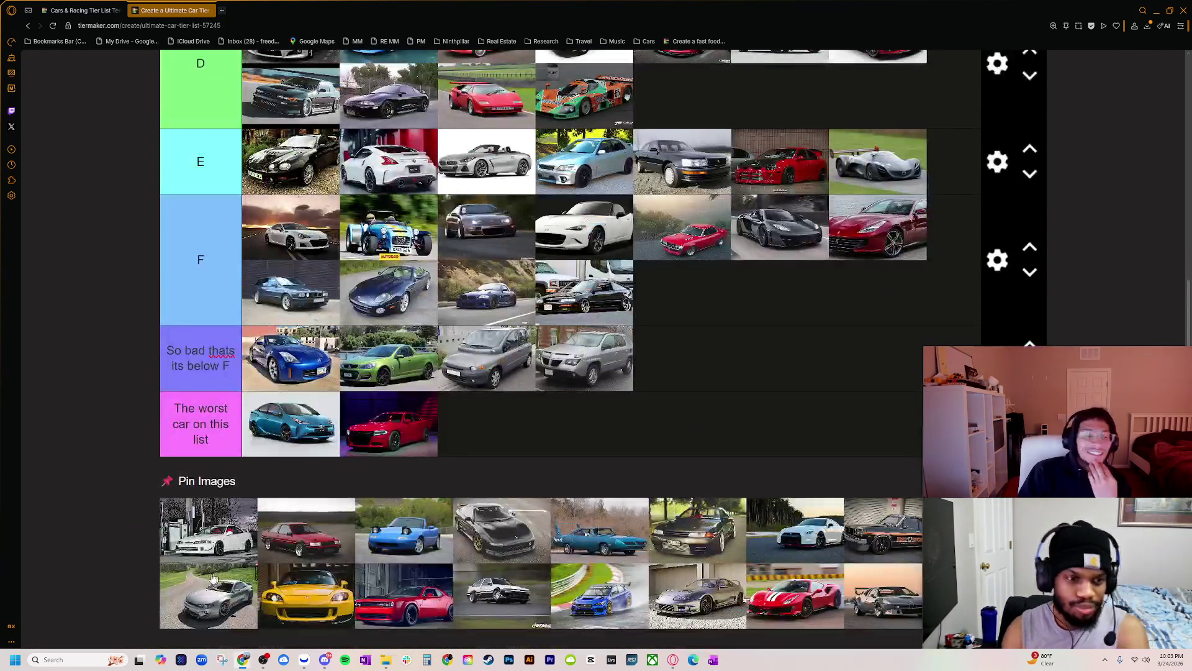
scroll(221, 548, up, 3)
scroll(211, 578, down, 2)
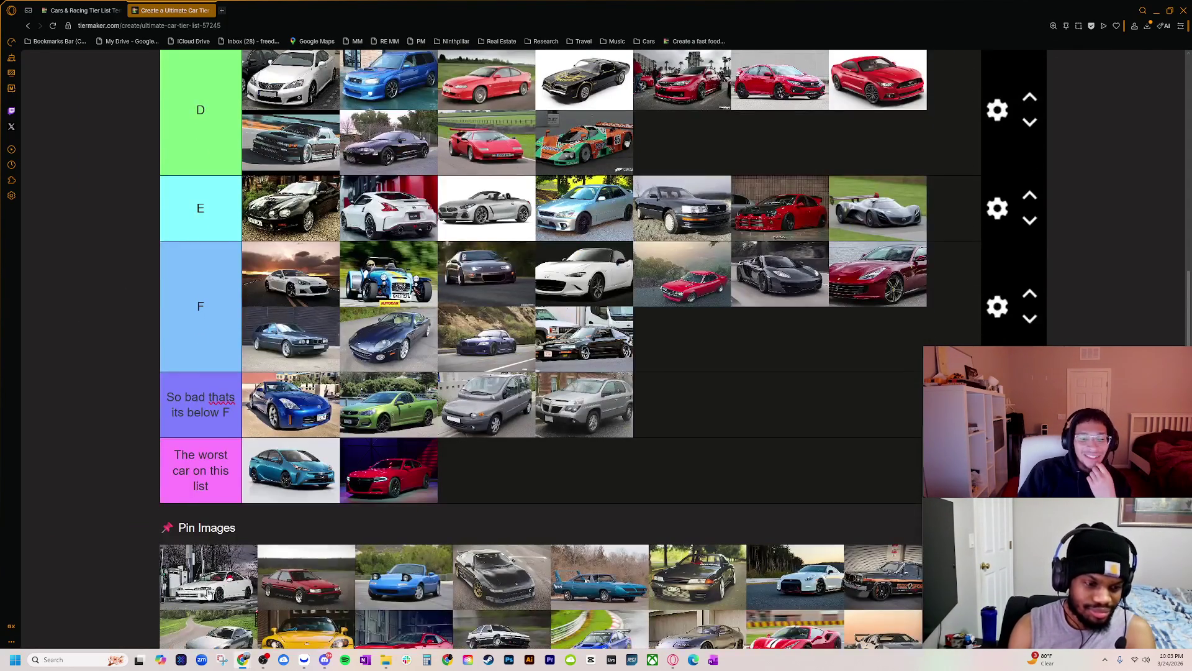
mouse_move(208, 594)
mouse_down()
mouse_move(695, 94)
mouse_move(696, 124)
mouse_move(683, 130)
mouse_up()
- Adjust the white car's position in the C tier's second row and review the tiers
scroll(668, 185, up, 4)
mouse_move(585, 372)
mouse_down()
mouse_move(585, 249)
mouse_move(441, 248)
mouse_move(547, 252)
mouse_move(472, 261)
mouse_up()
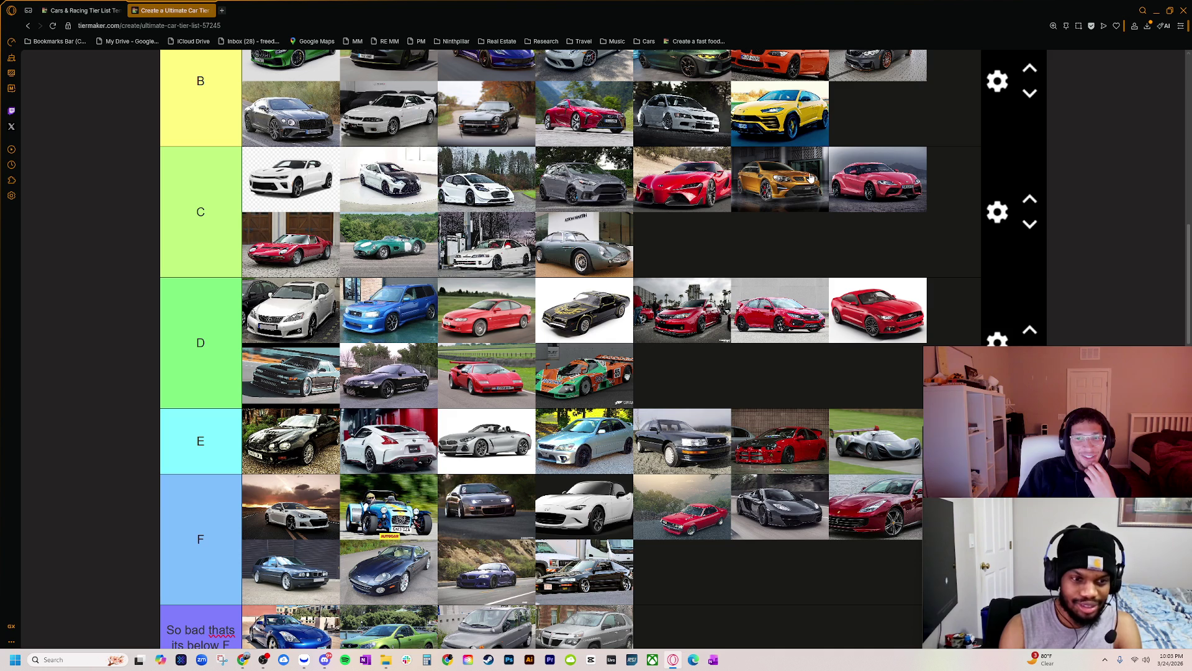
scroll(510, 345, down, 1)
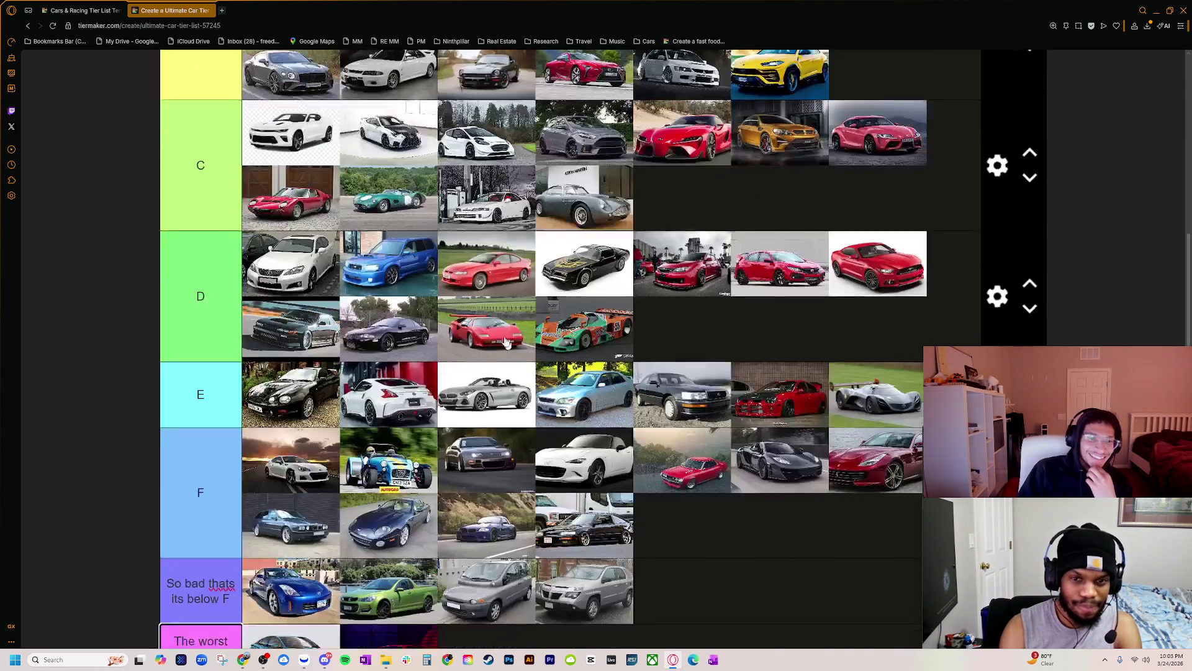
scroll(437, 332, down, 4)
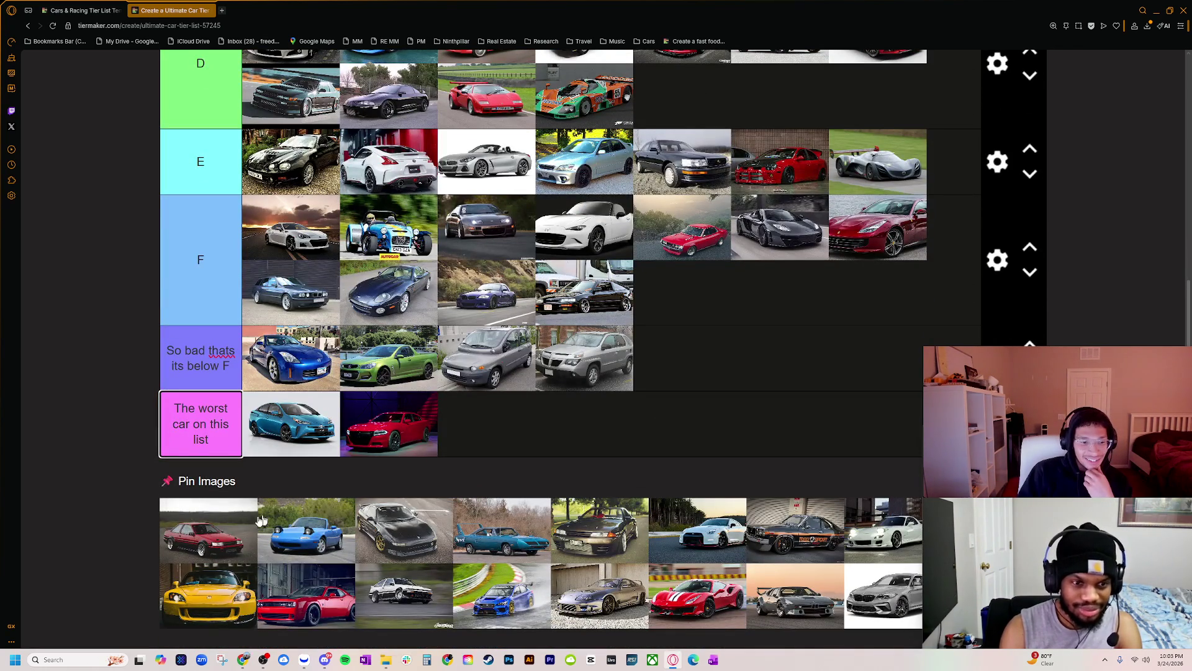
scroll(226, 534, down, 2)
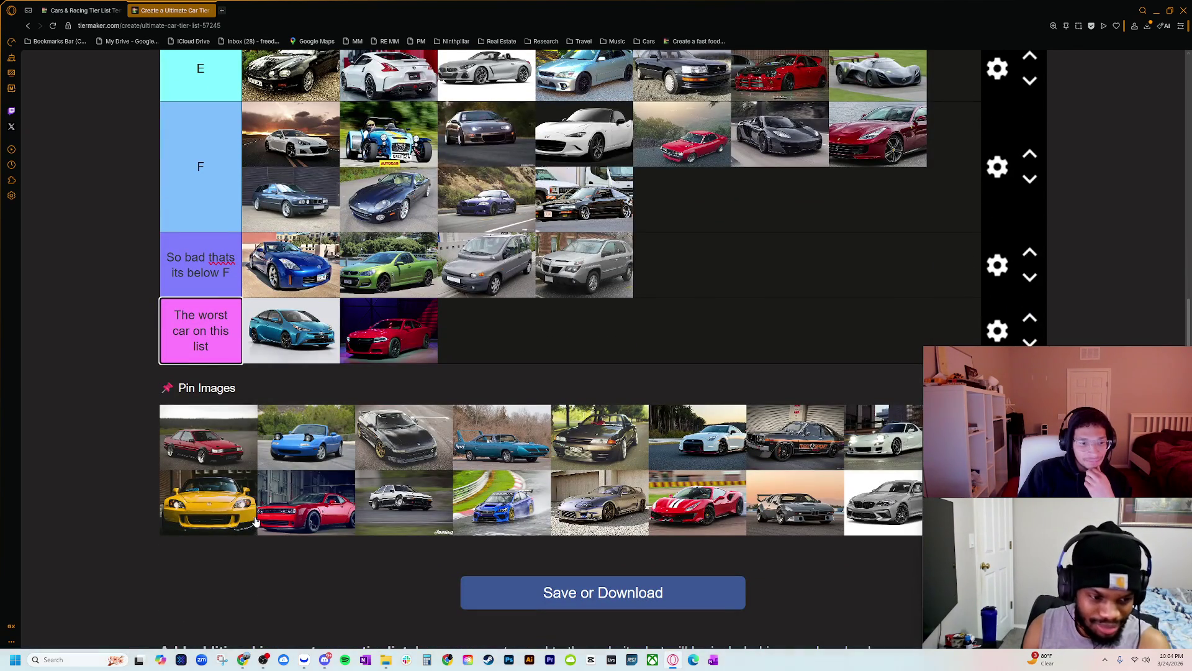
scroll(210, 510, up, 9)
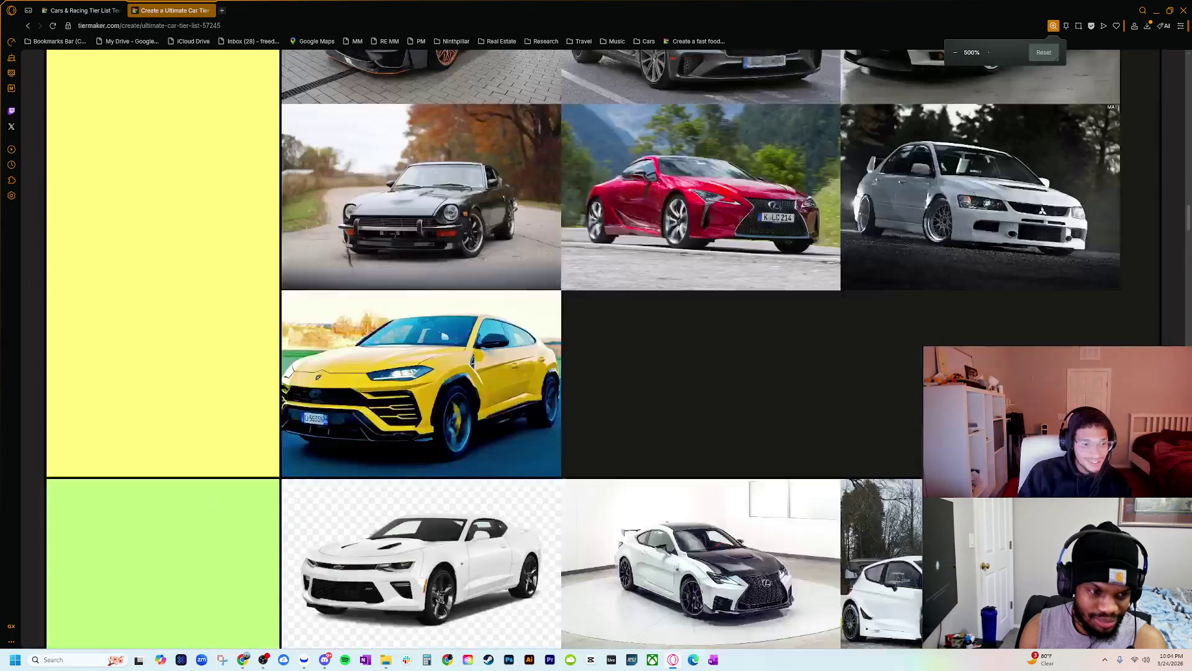
scroll(238, 506, down, 5)
scroll(237, 512, down, 5)
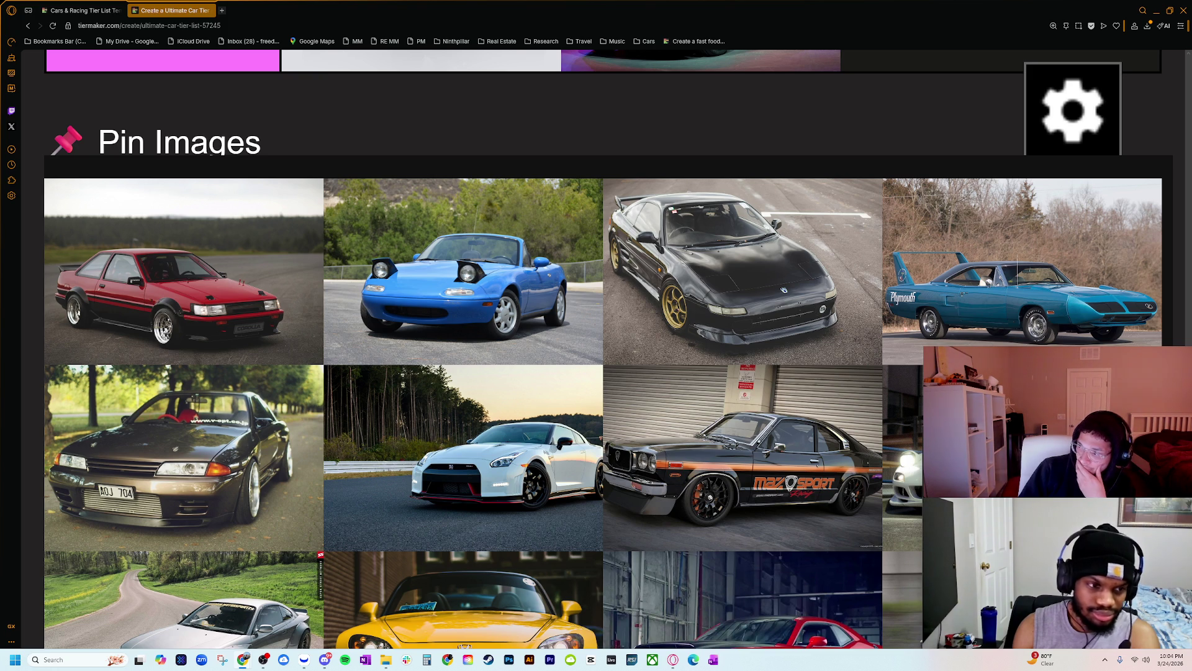
- Preview the first AE86 Corolla image result, then close the AE86 image search
drag(1191, 147, 497, 147)
click(419, 377)
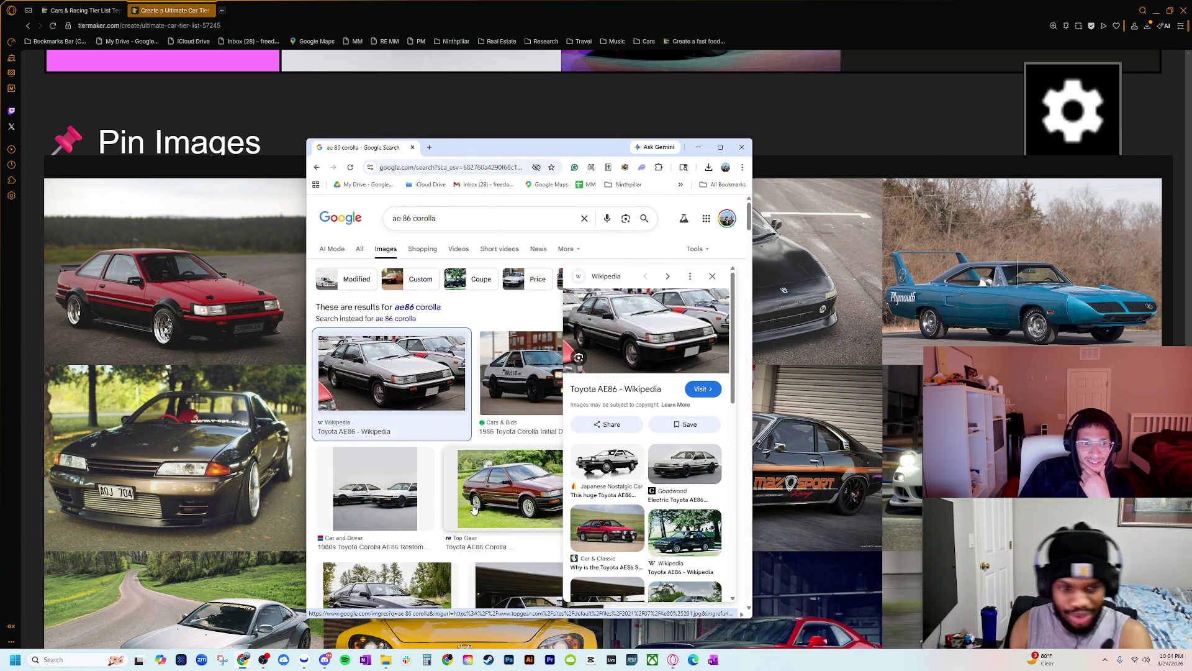
scroll(475, 509, down, 2)
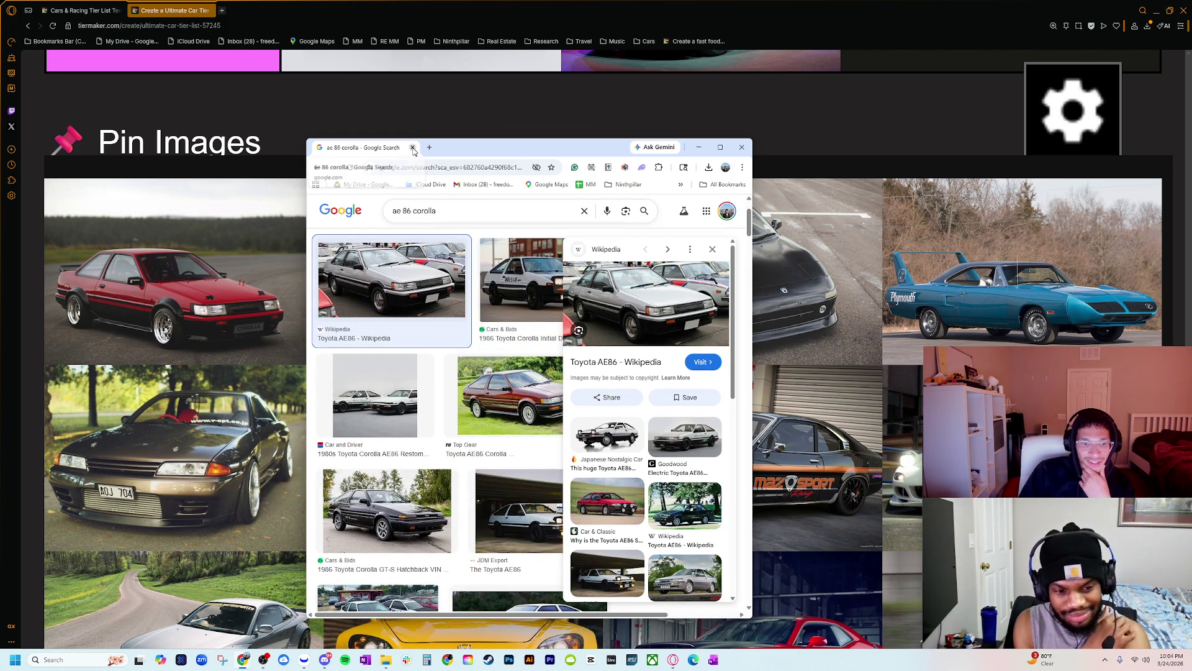
click(412, 147)
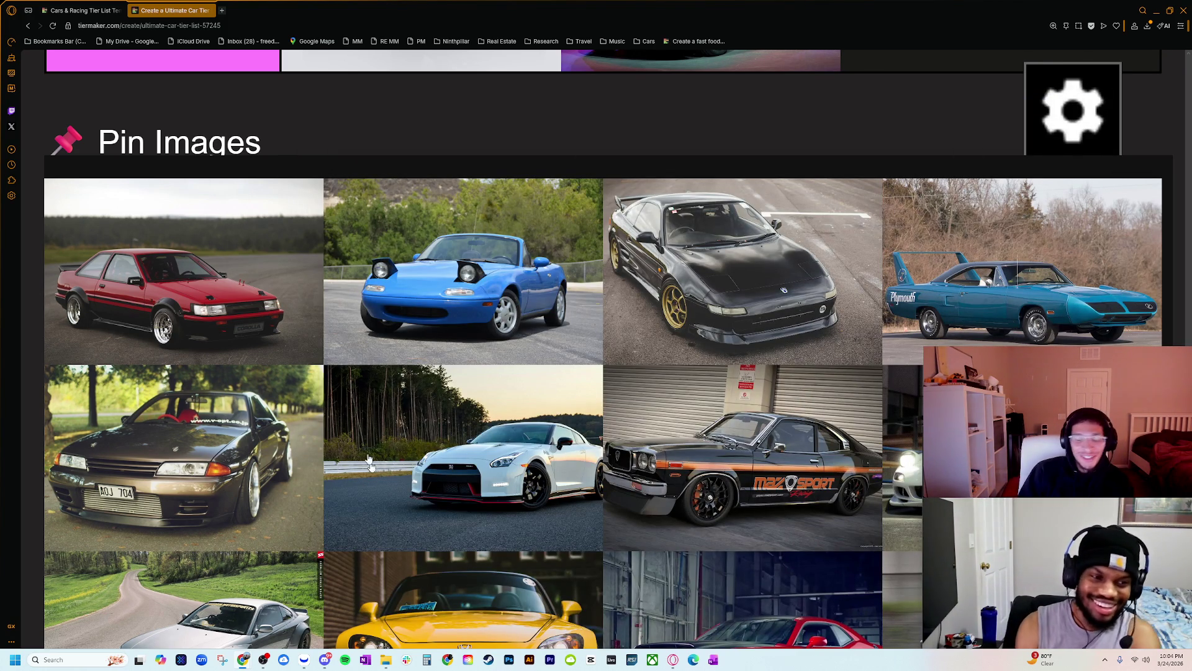
- Place the red AE86 at the end of F and the blue Miata in 'So bad thats its below F'
key(ctrl+minus)
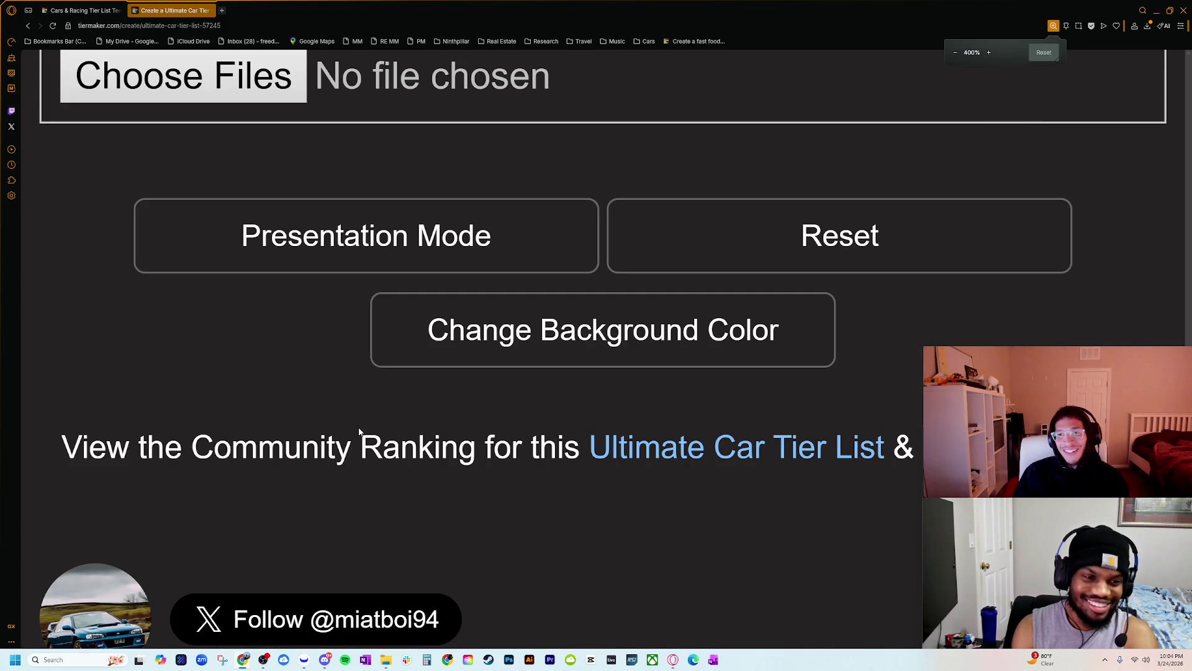
scroll(360, 442, down, 5)
key(ctrl+plus)
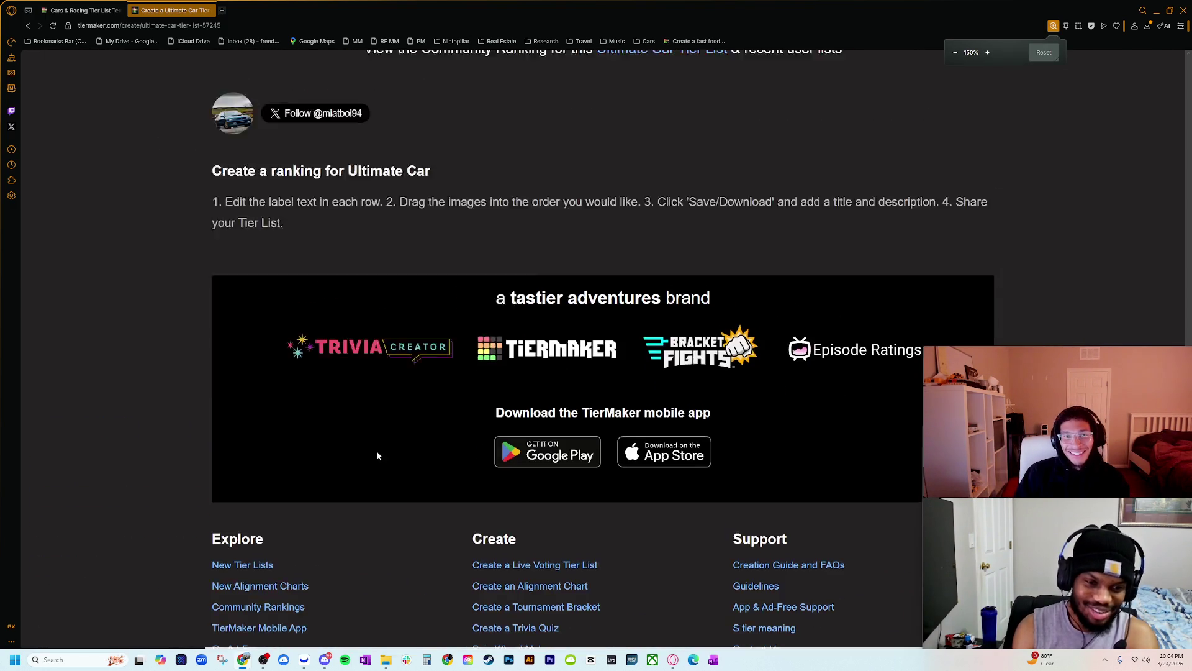
scroll(364, 499, up, 4)
scroll(276, 523, down, 2)
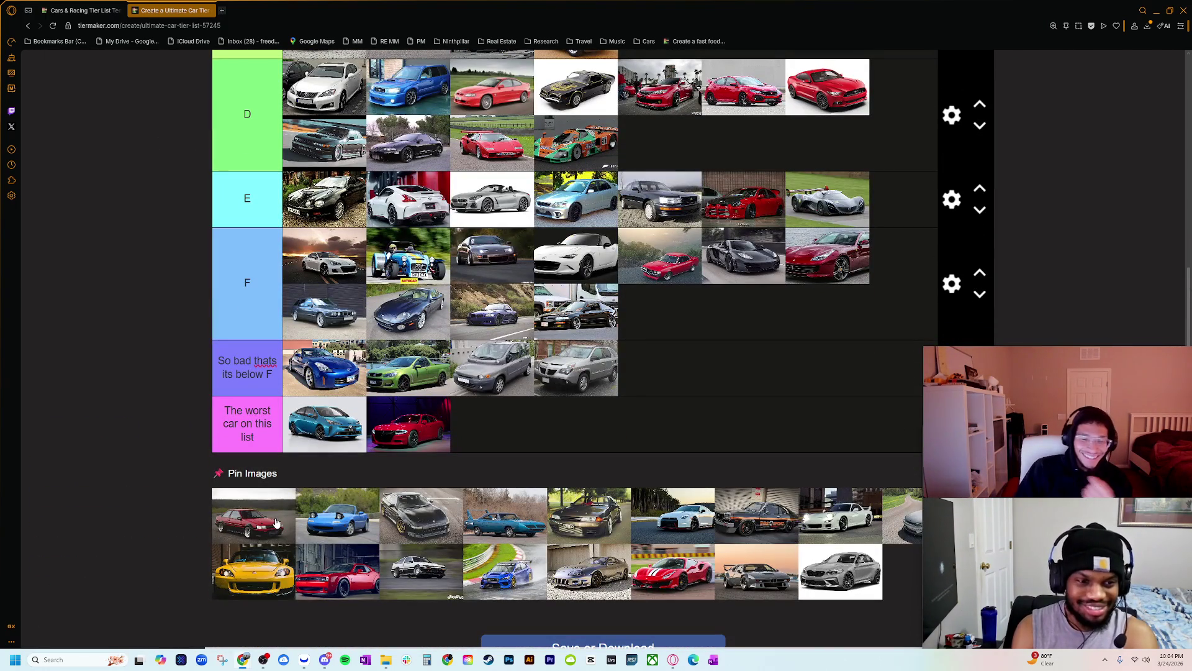
drag(261, 520, 743, 302)
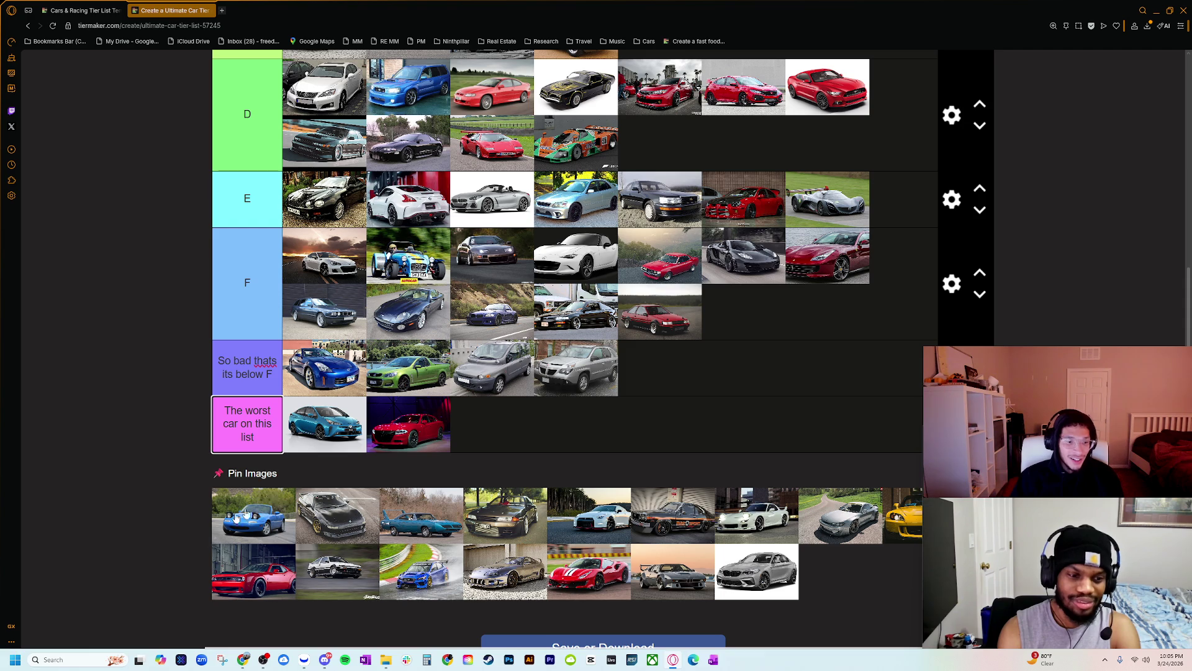
mouse_move(265, 525)
mouse_down()
mouse_move(680, 363)
mouse_move(576, 367)
mouse_up()
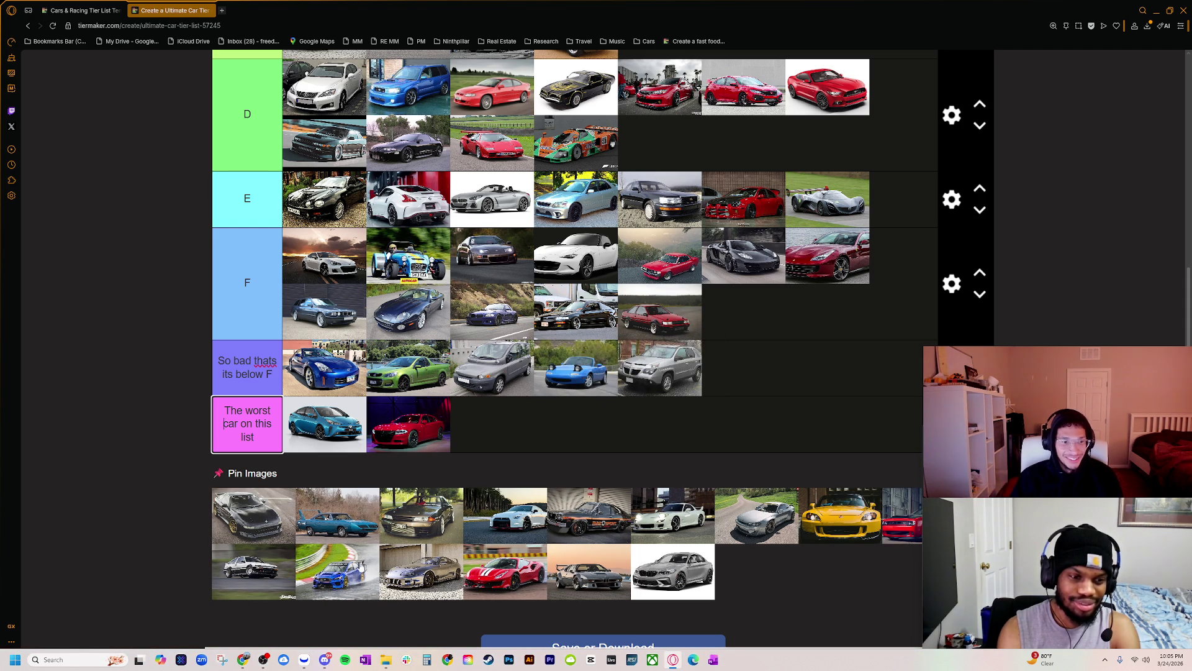
scroll(323, 590, up, 1)
scroll(258, 596, down, 3)
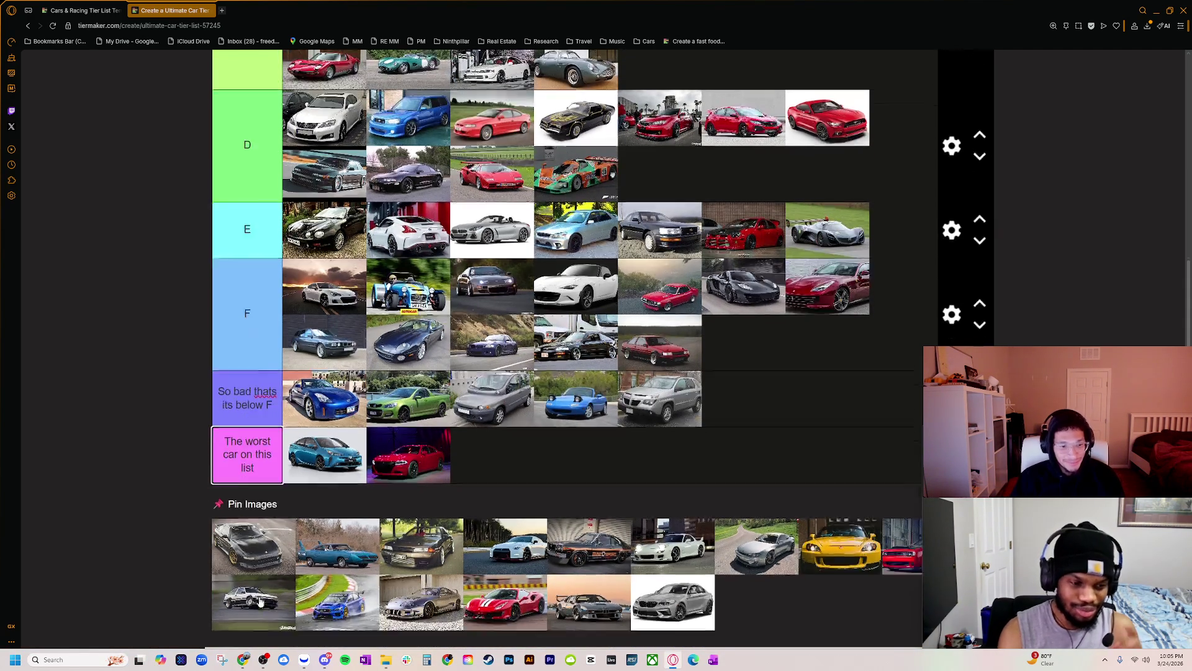
scroll(261, 491, up, 8)
scroll(248, 515, down, 6)
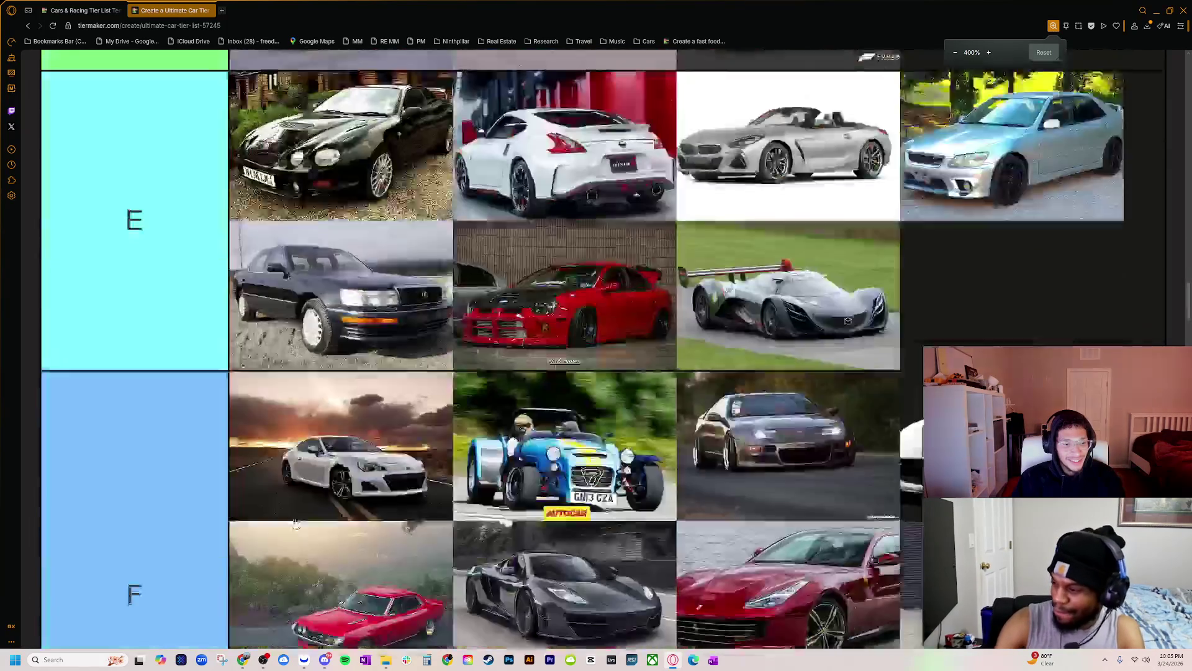
scroll(245, 534, down, 3)
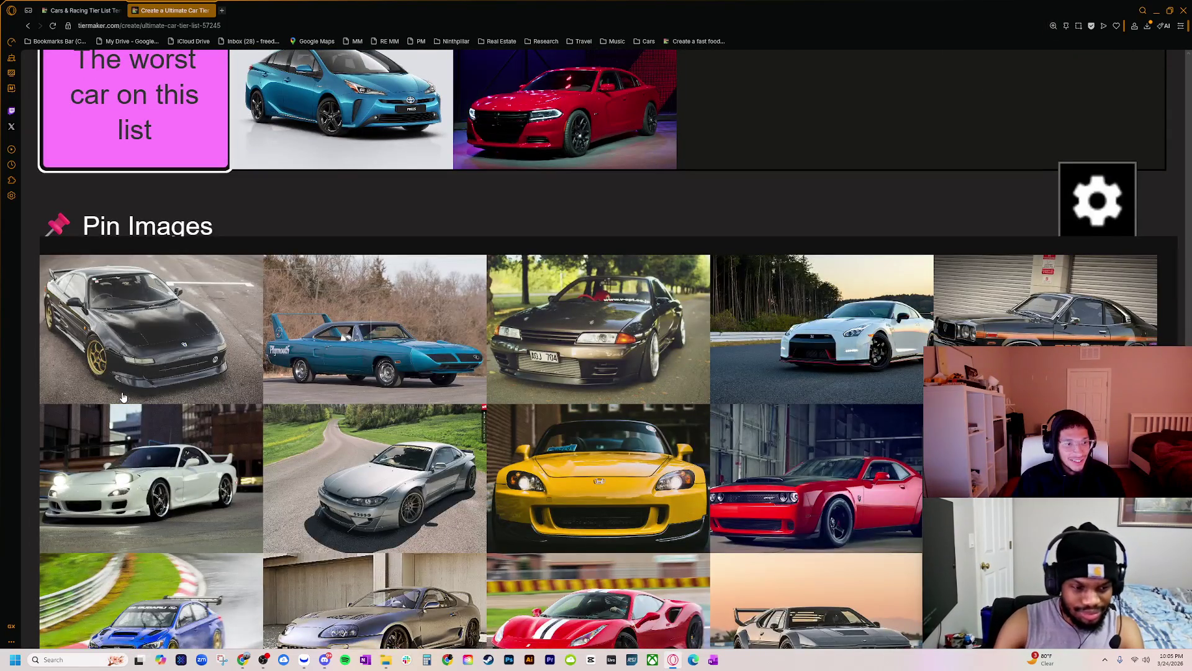
scroll(147, 398, up, 1)
scroll(146, 398, down, 10)
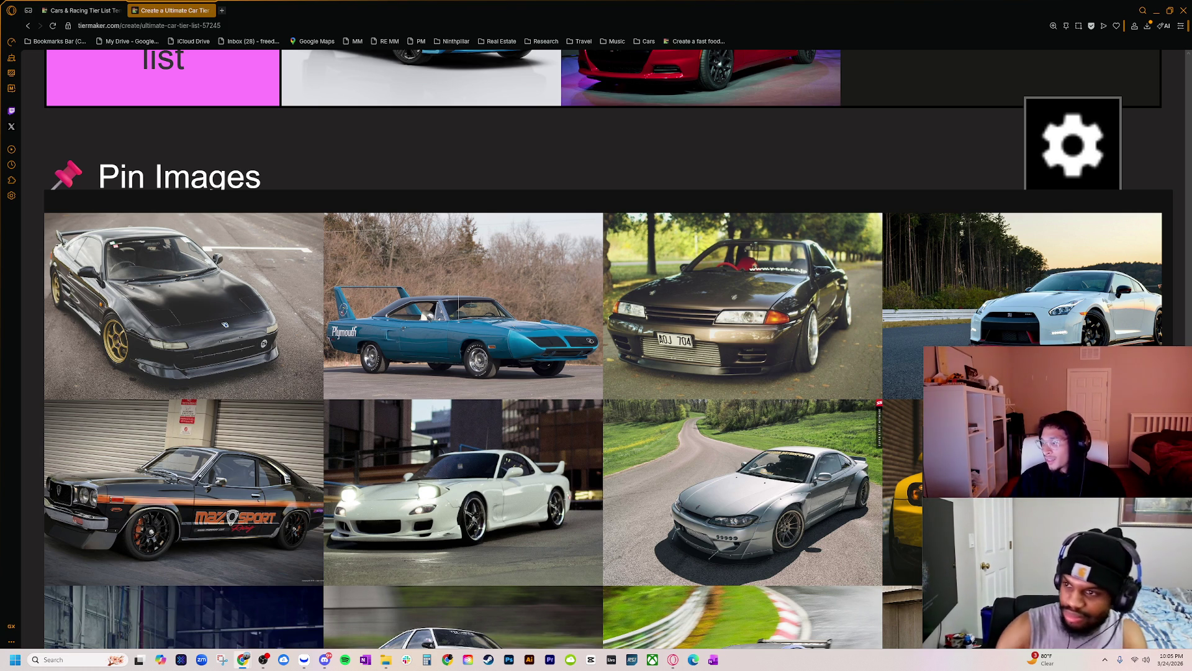
key(alt+Tab)
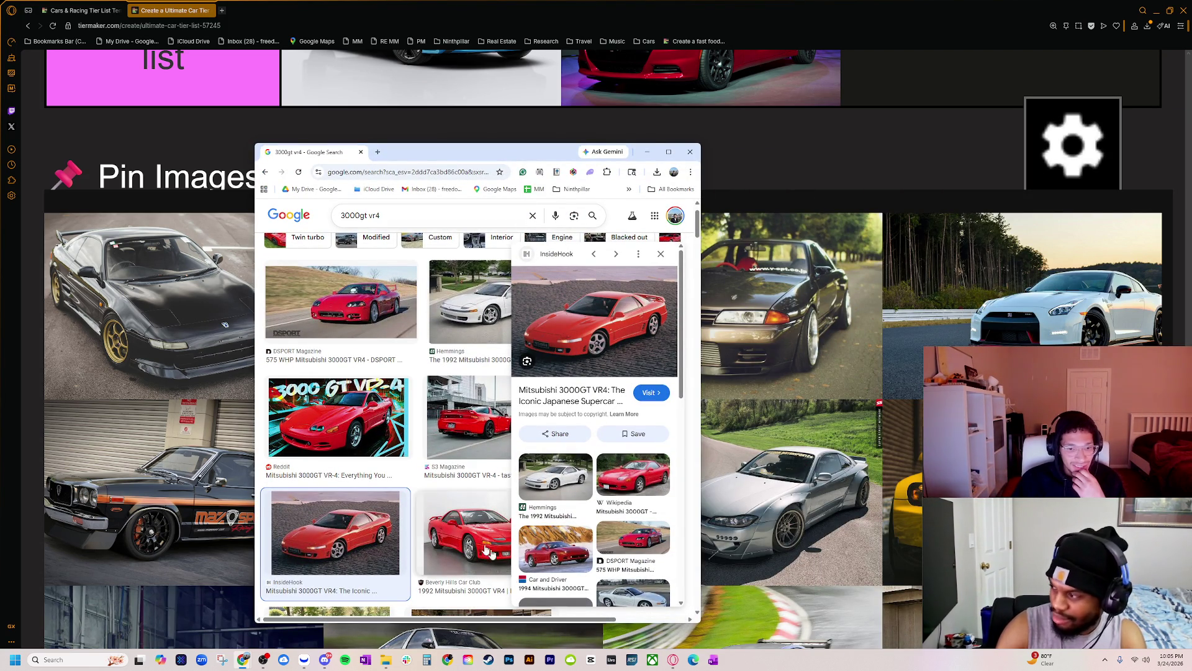
scroll(420, 500, down, 3)
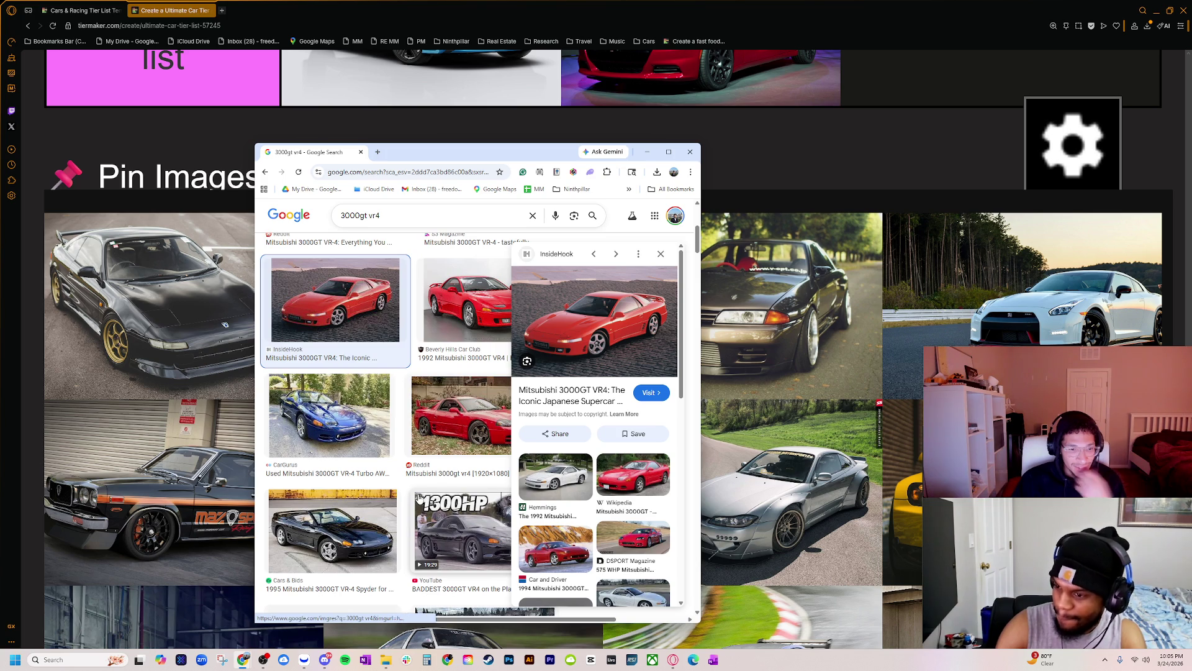
click(211, 186)
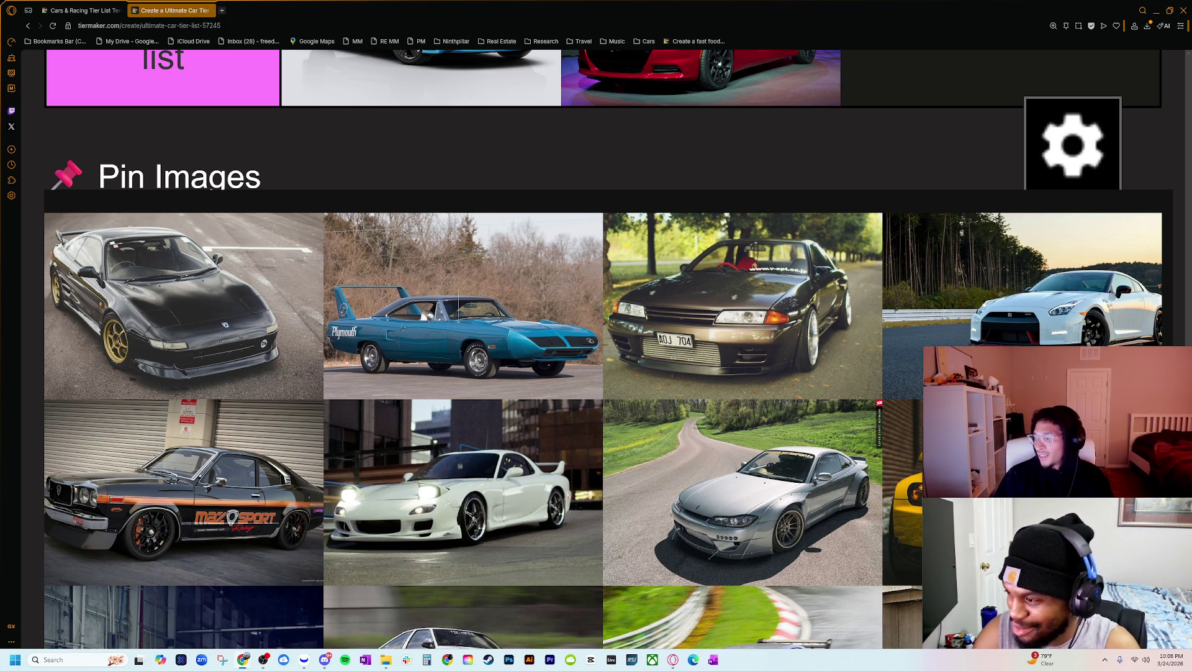
key(alt+Tab)
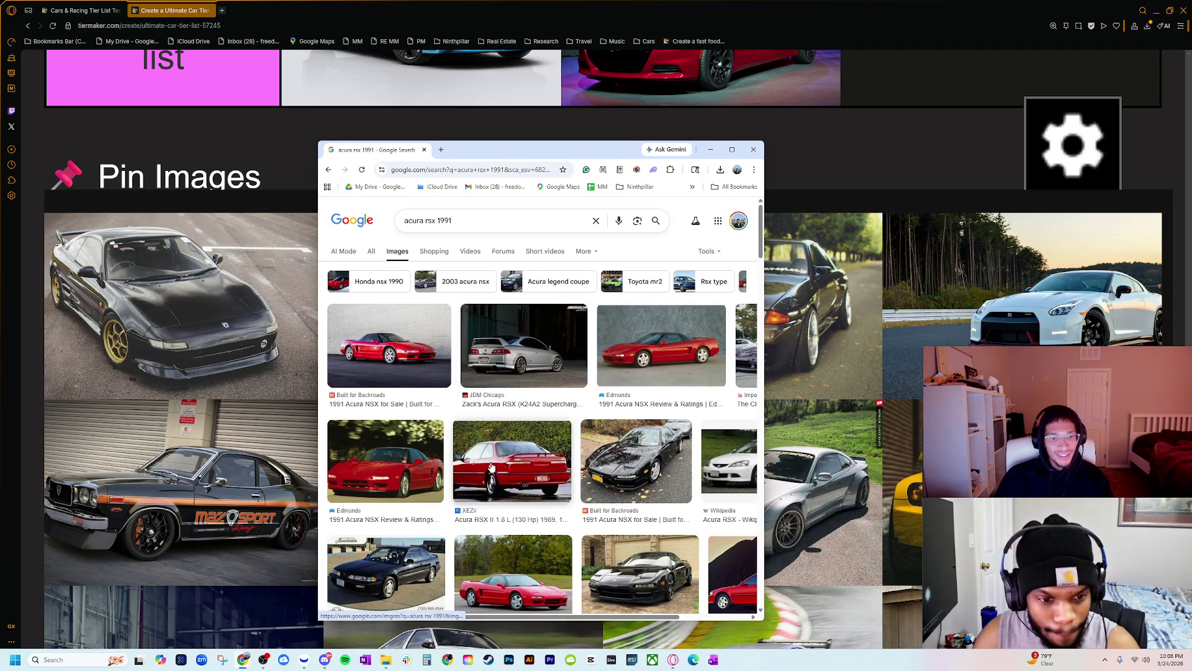
- Browse the 'acura rsx 1991' result photos, including the red 1991 Acura NSX and Integra RS
click(462, 457)
scroll(462, 456, down, 1)
click(425, 351)
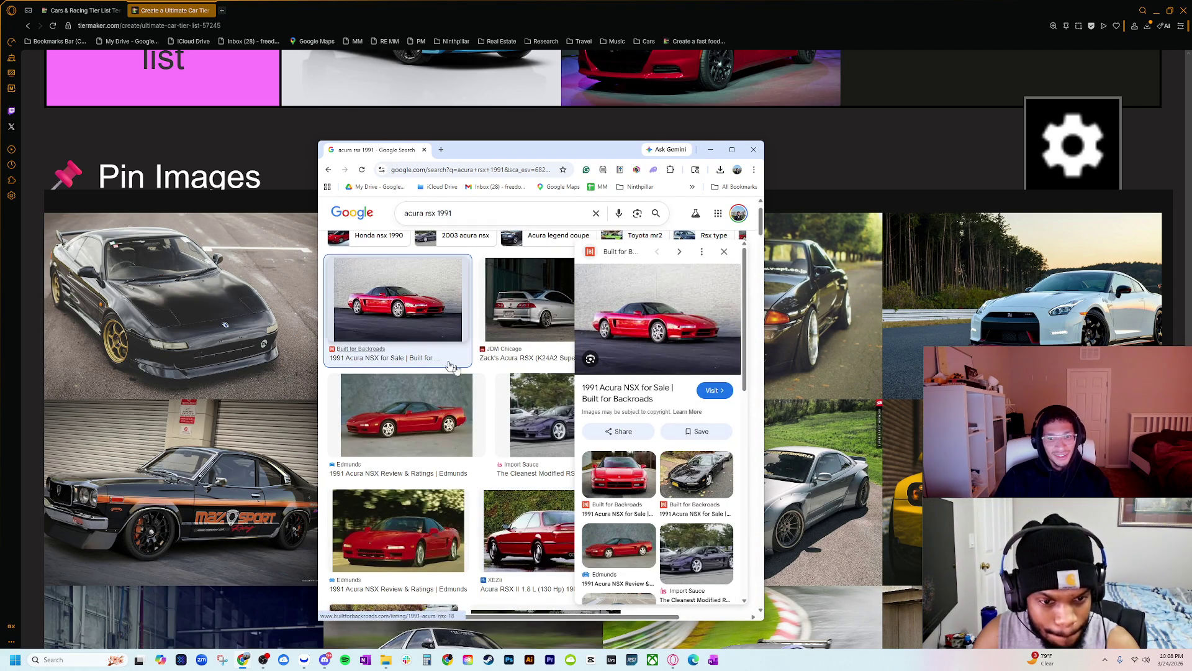
click(463, 537)
scroll(491, 491, down, 2)
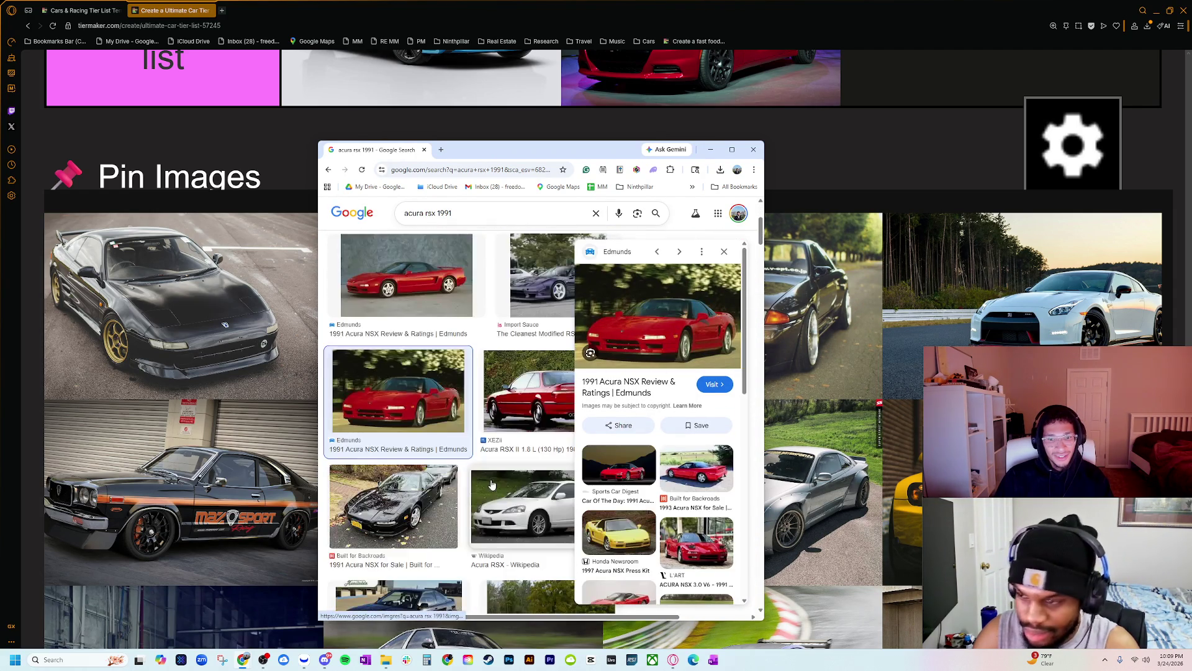
click(501, 458)
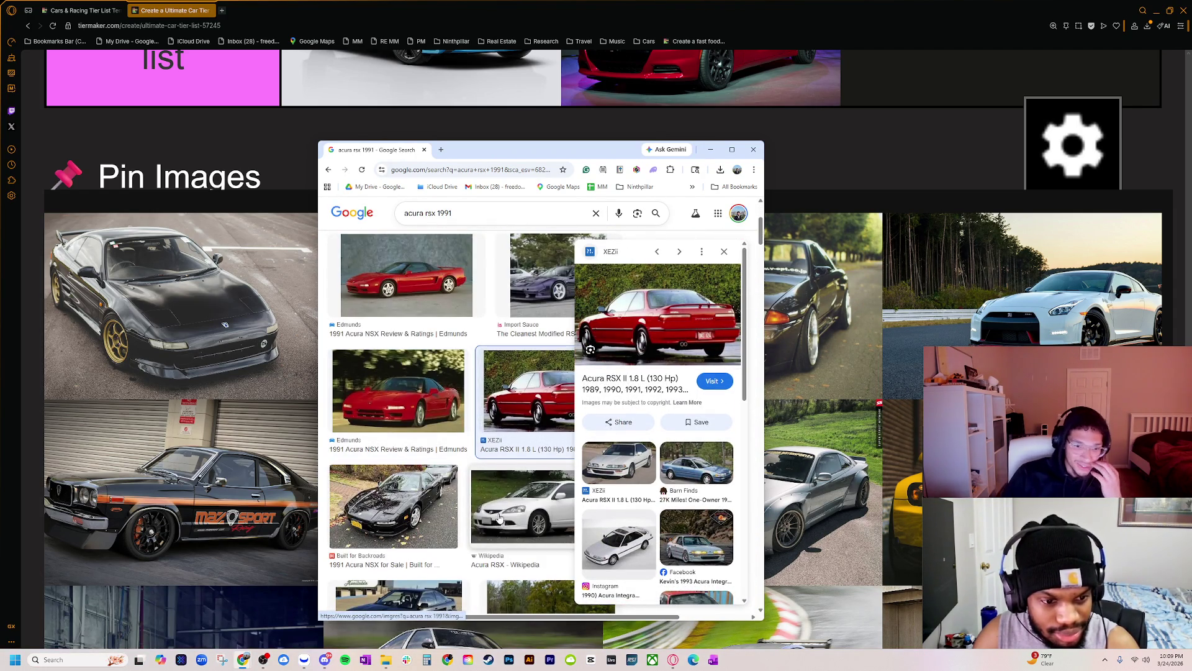
scroll(472, 505, down, 3)
click(426, 429)
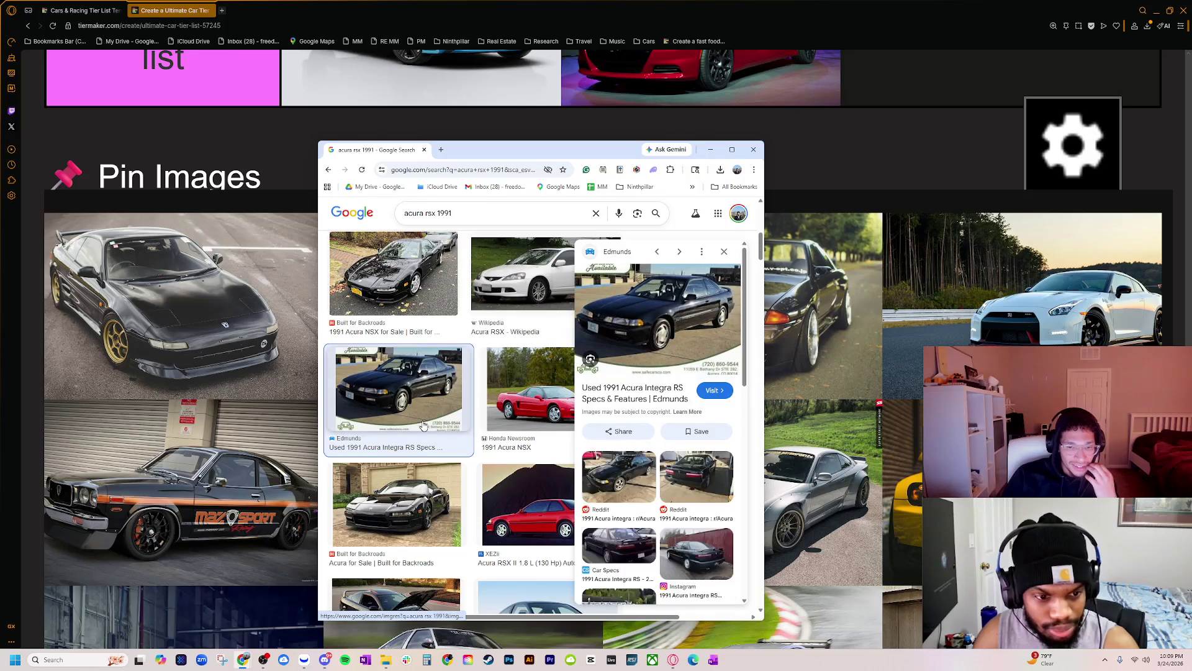
click(533, 410)
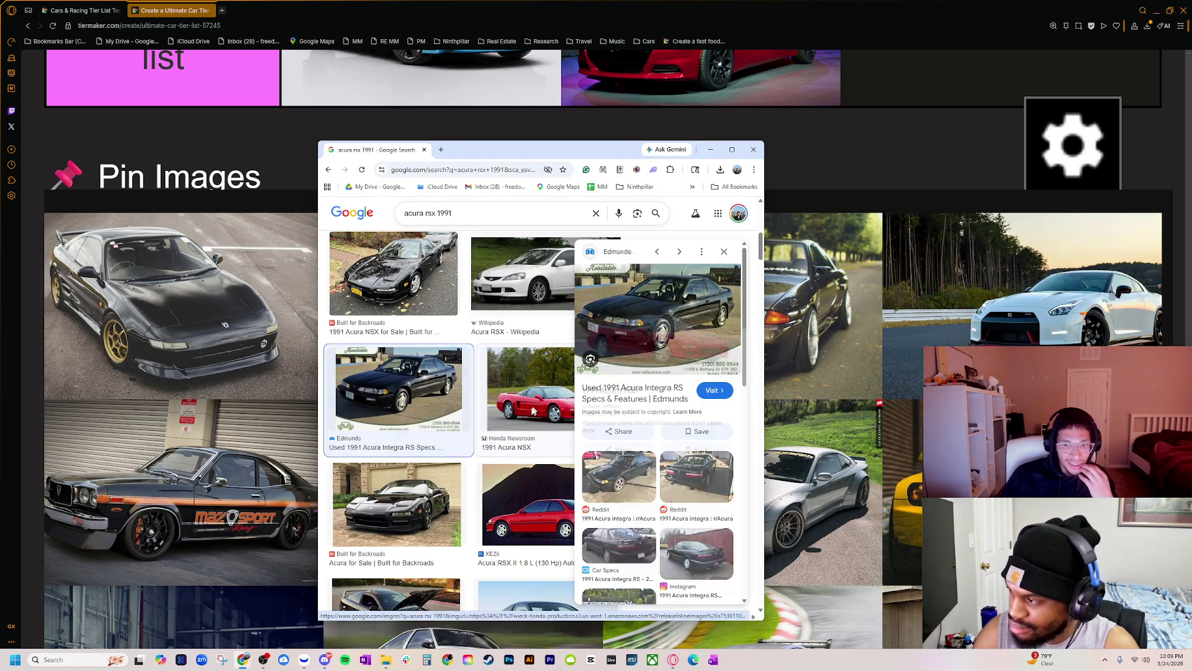
click(425, 479)
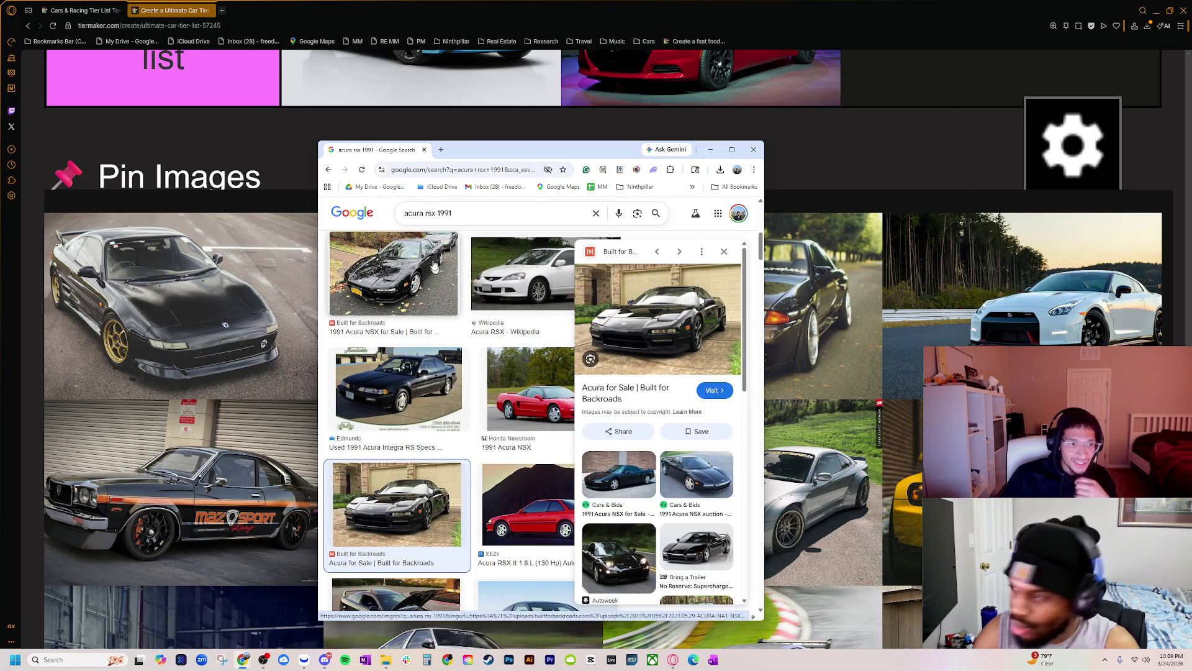
- Move the image search window aside to the right of the tier list
drag(447, 149, 476, 141)
key(super+Down)
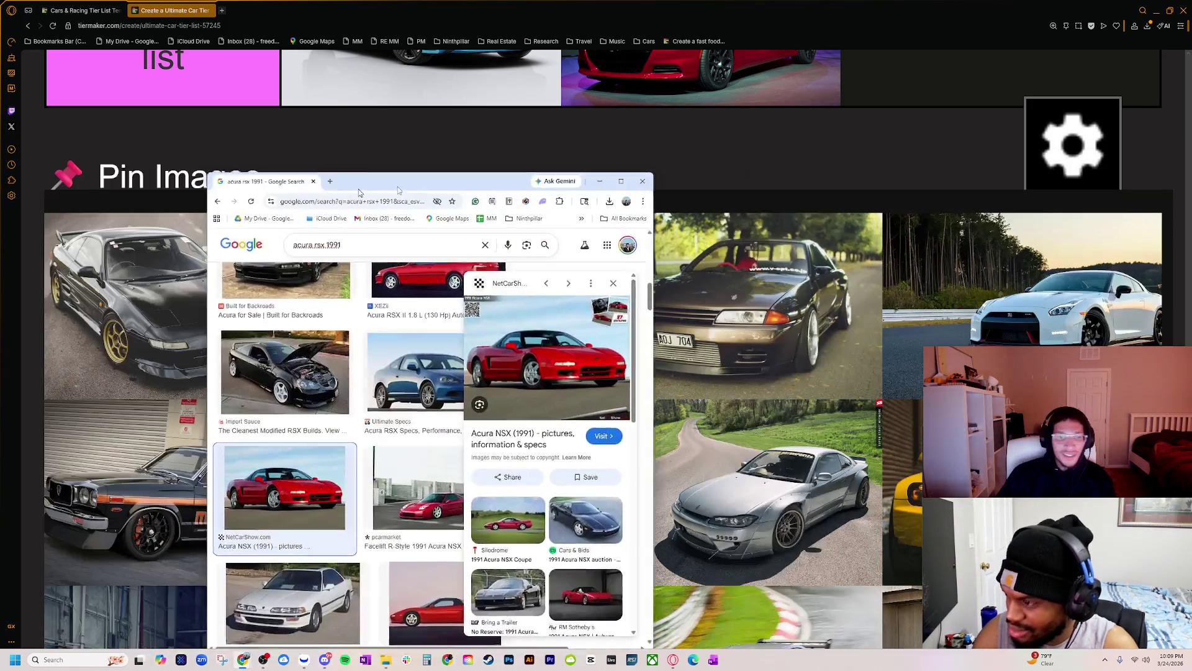
mouse_move(399, 181)
mouse_down()
mouse_move(686, 124)
mouse_move(620, 124)
mouse_up()
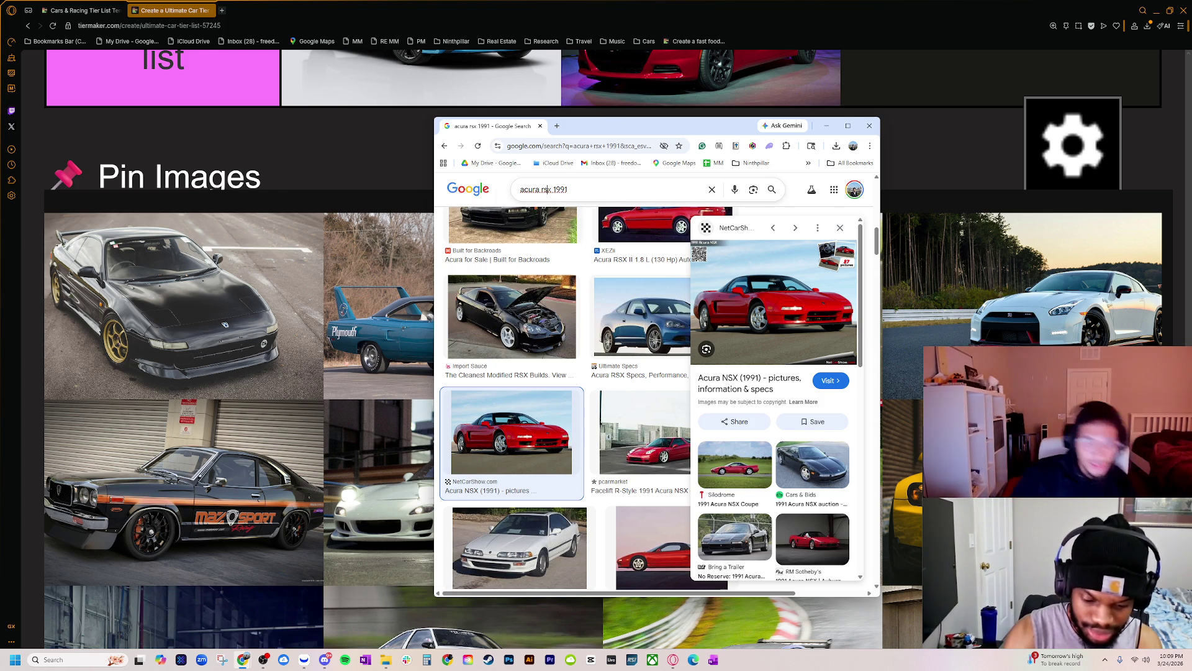
- Replace the search query with the '3000gt vr4' suggestion and run the image search
triple_click(545, 189)
text(300)
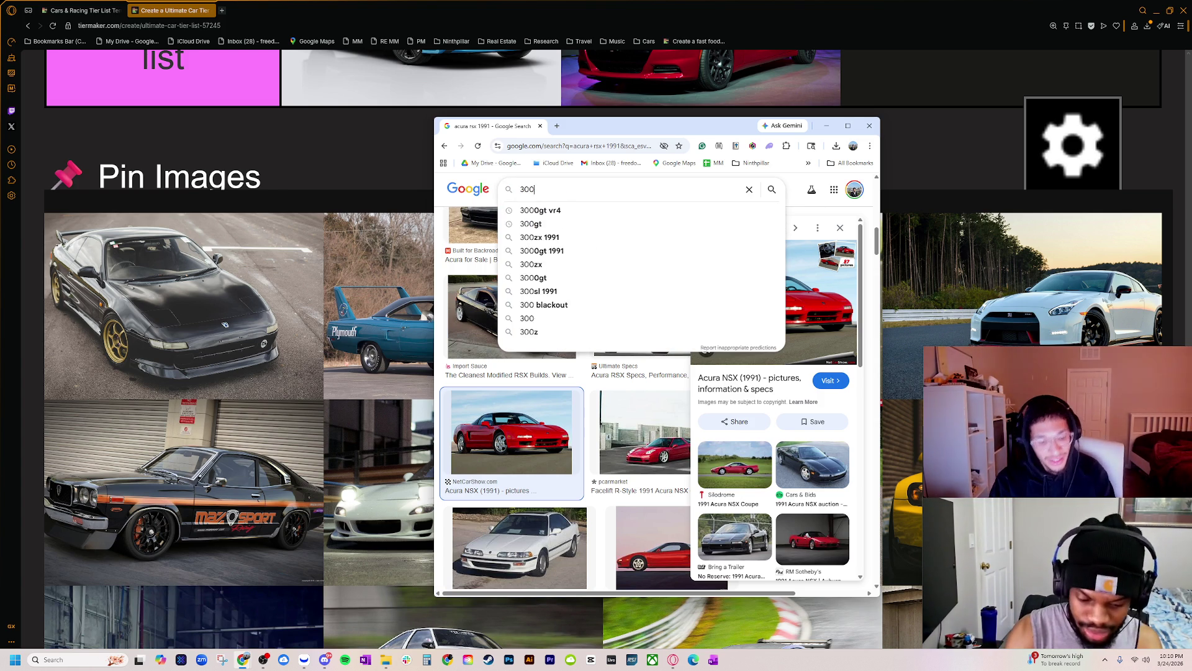
key(Down)
key(Return)
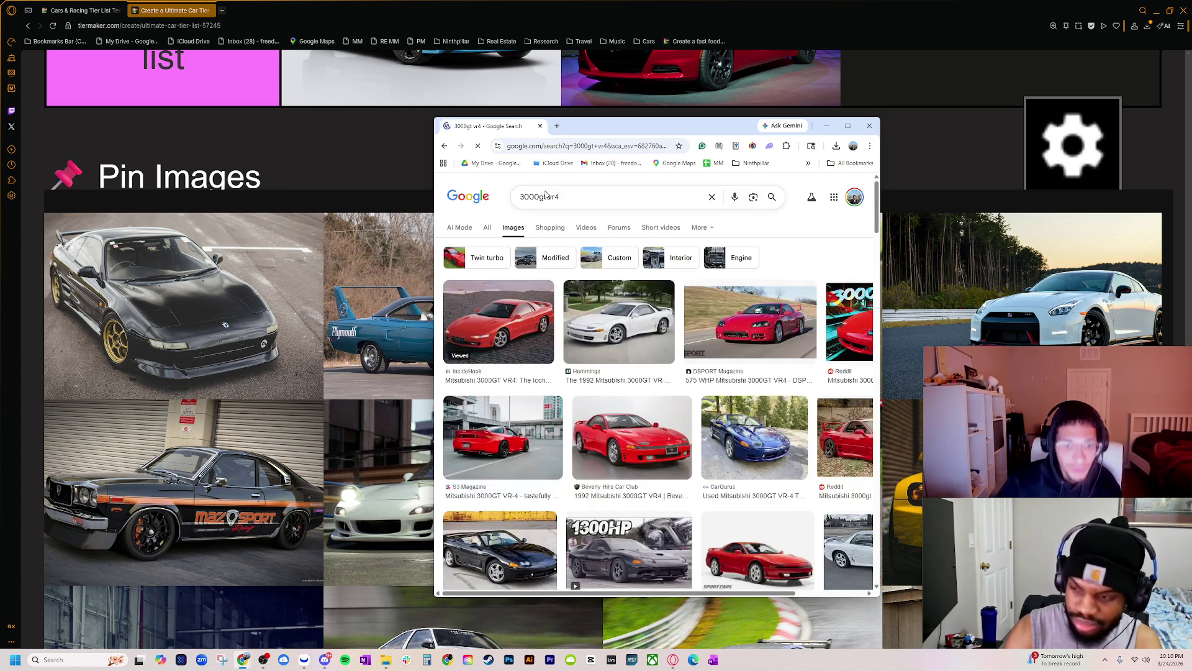
- Preview several red and white 3000GT VR-4 result photos
click(500, 326)
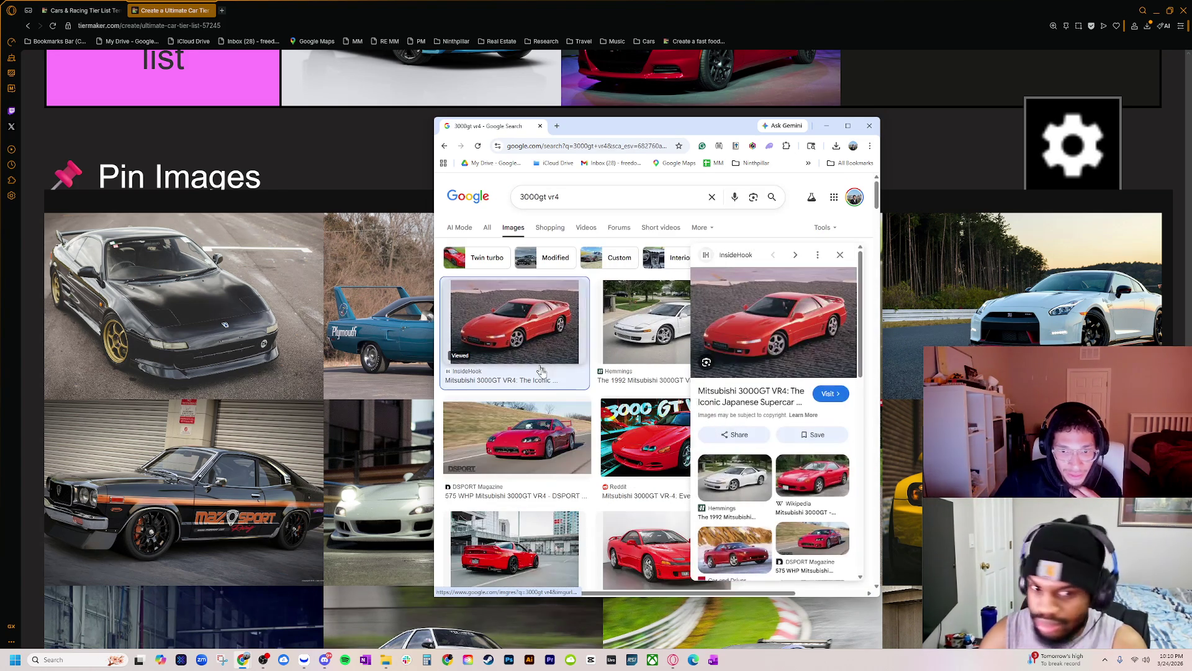
click(659, 444)
scroll(539, 555, down, 1)
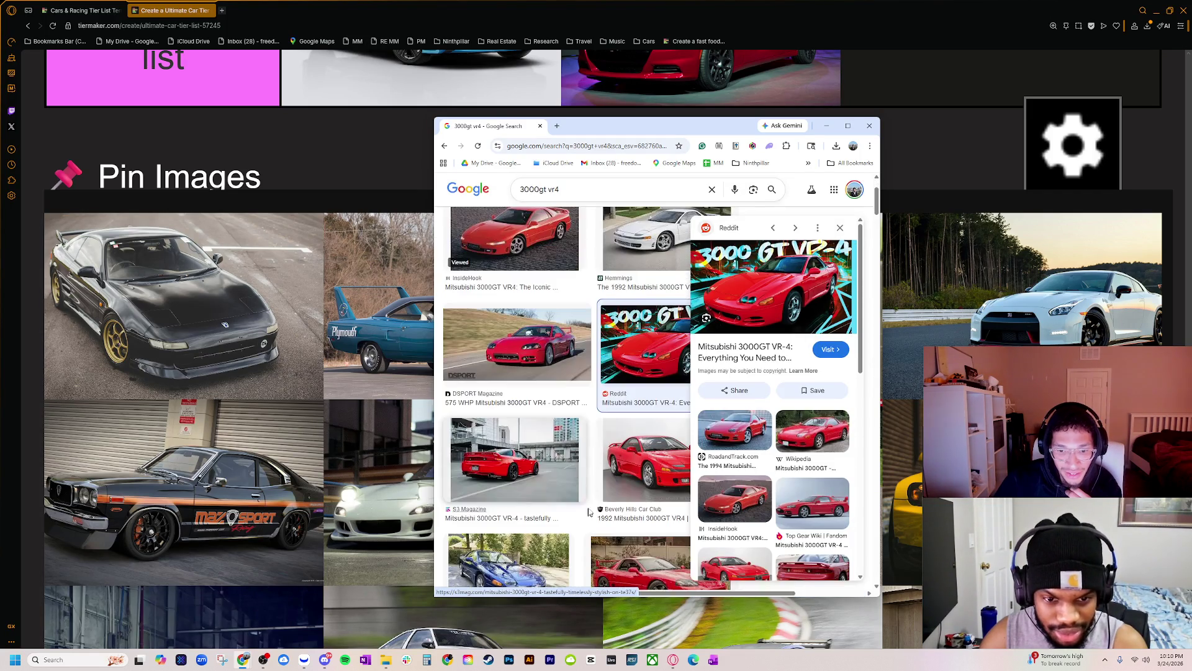
click(545, 471)
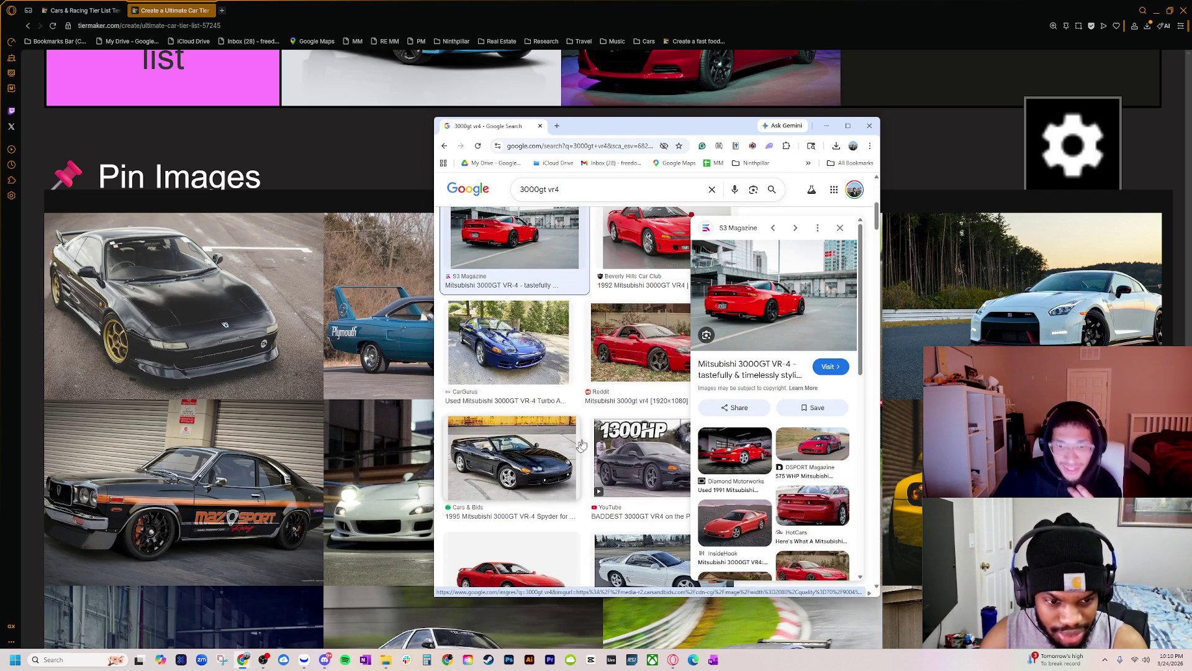
click(646, 342)
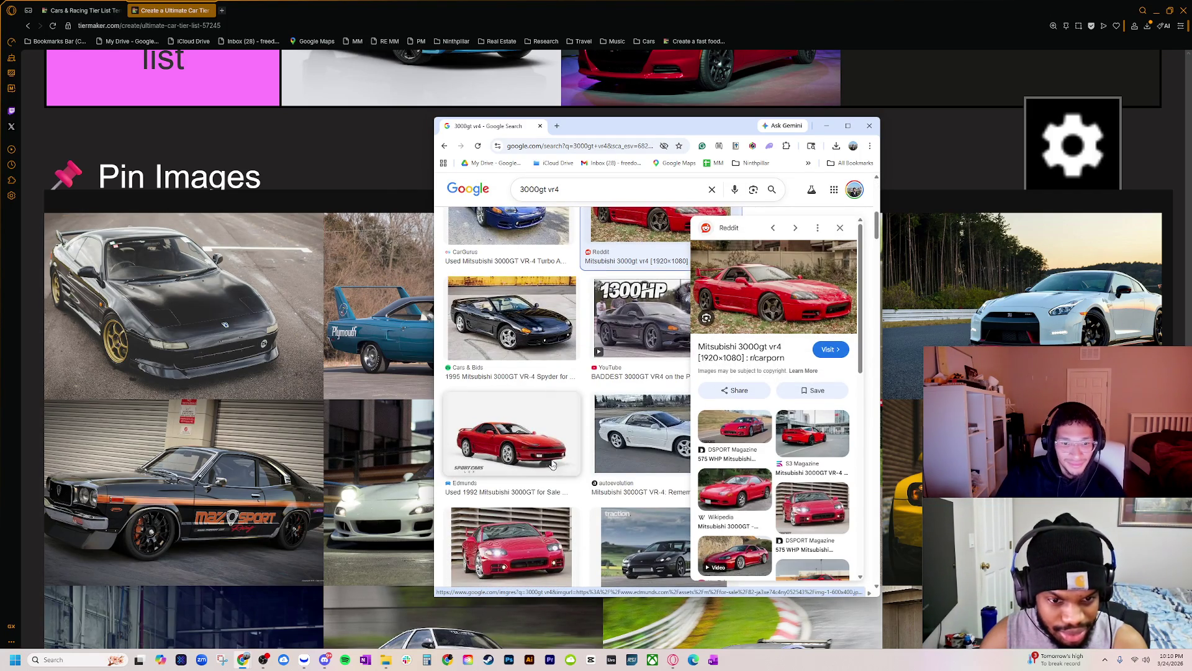
click(554, 472)
click(555, 467)
key(Left)
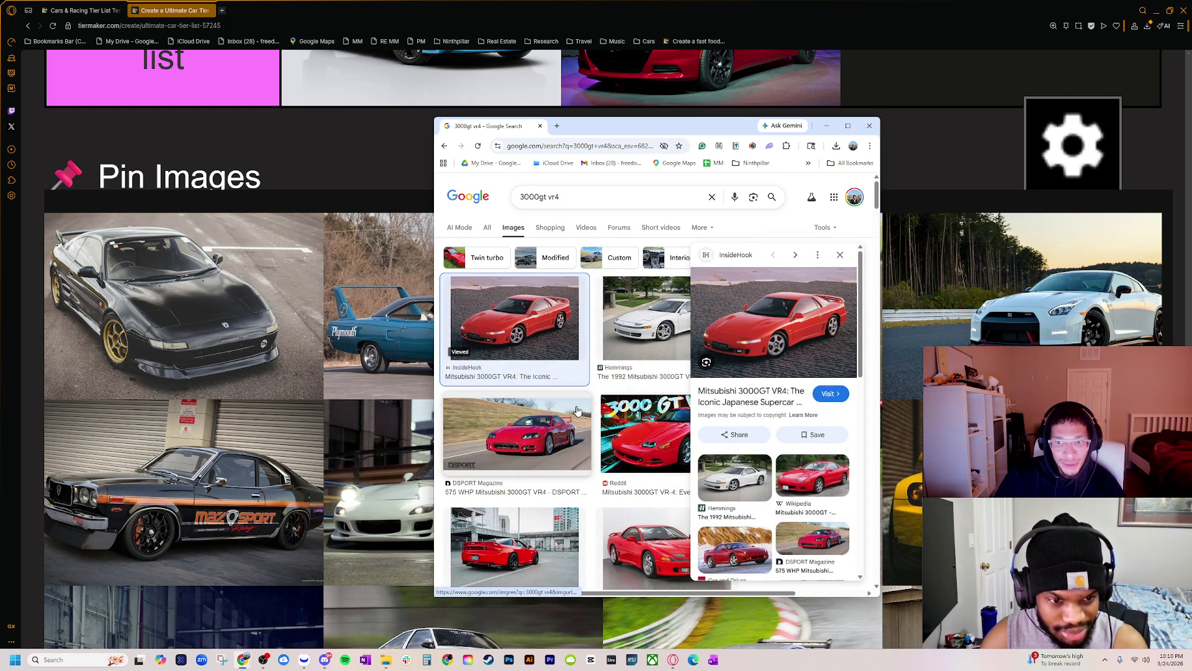
click(665, 347)
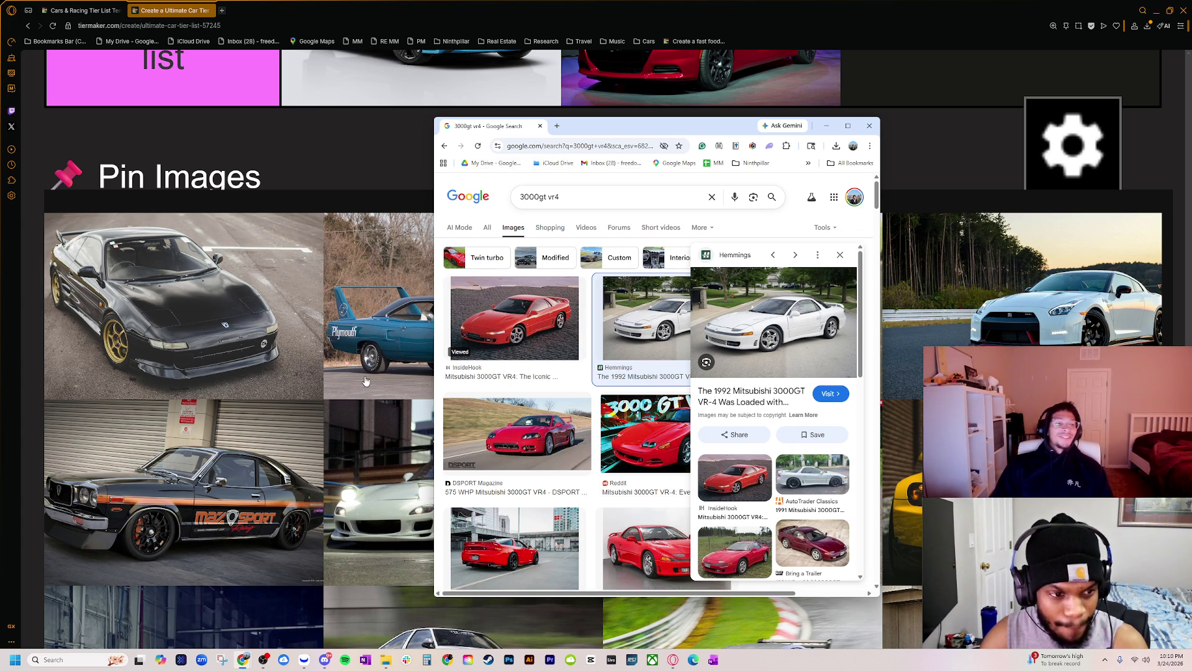
- Search images for 'nissan skyline' and minimize the search window to reveal the tier list
click(558, 199)
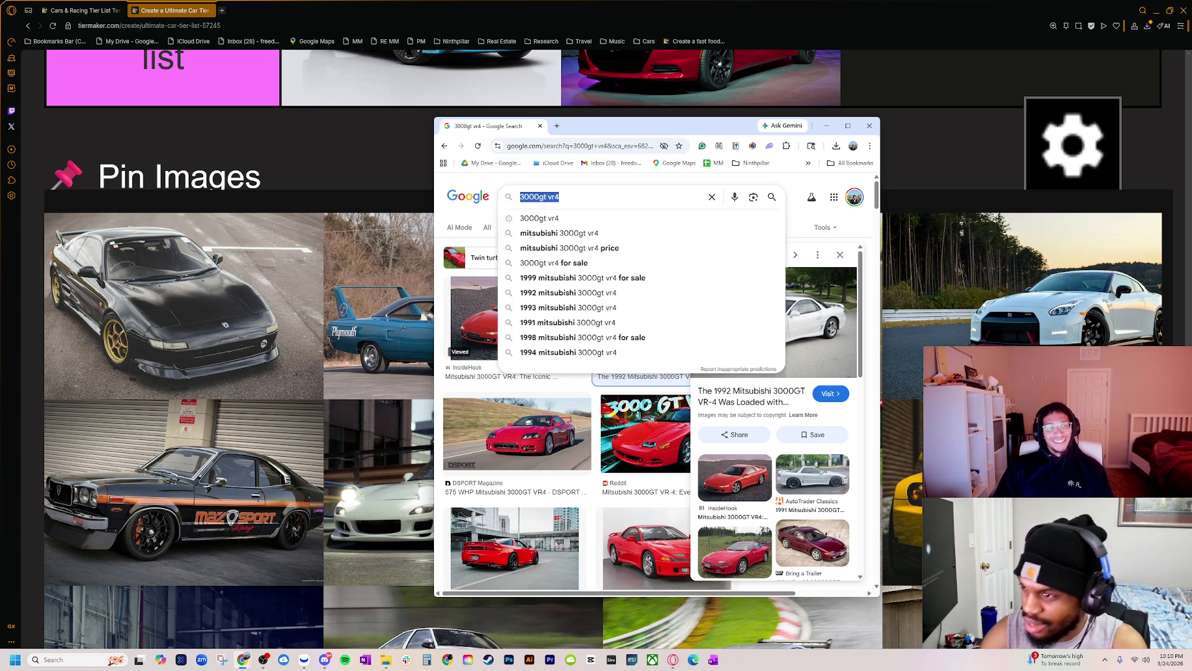
text(niss)
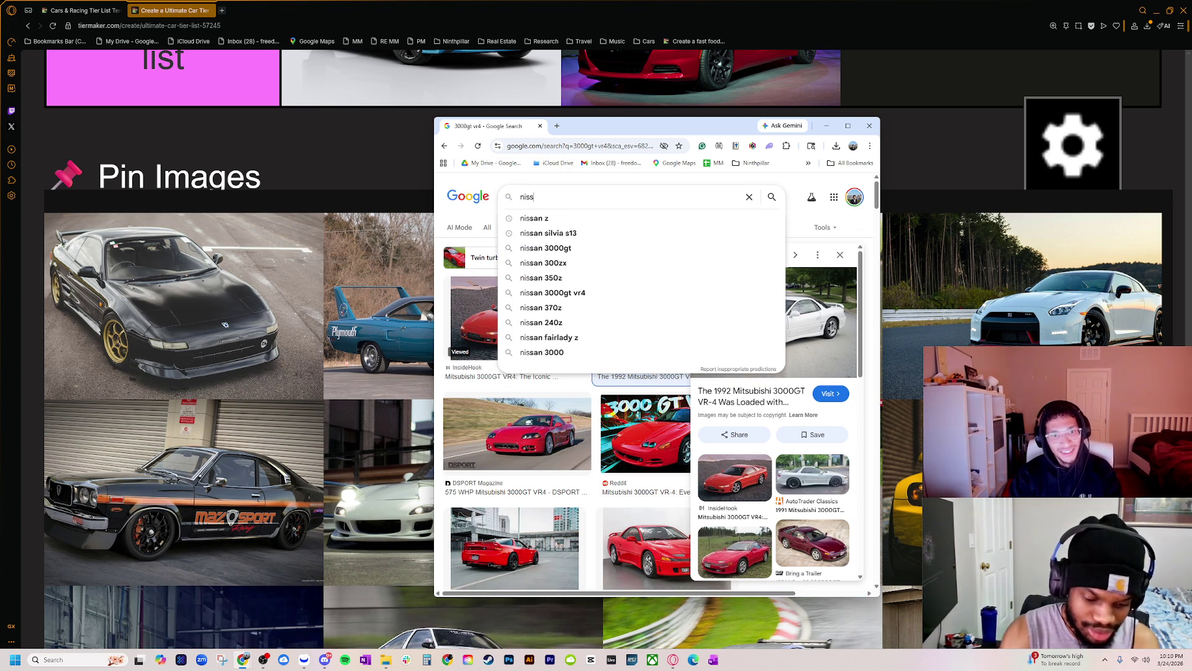
text(an sk)
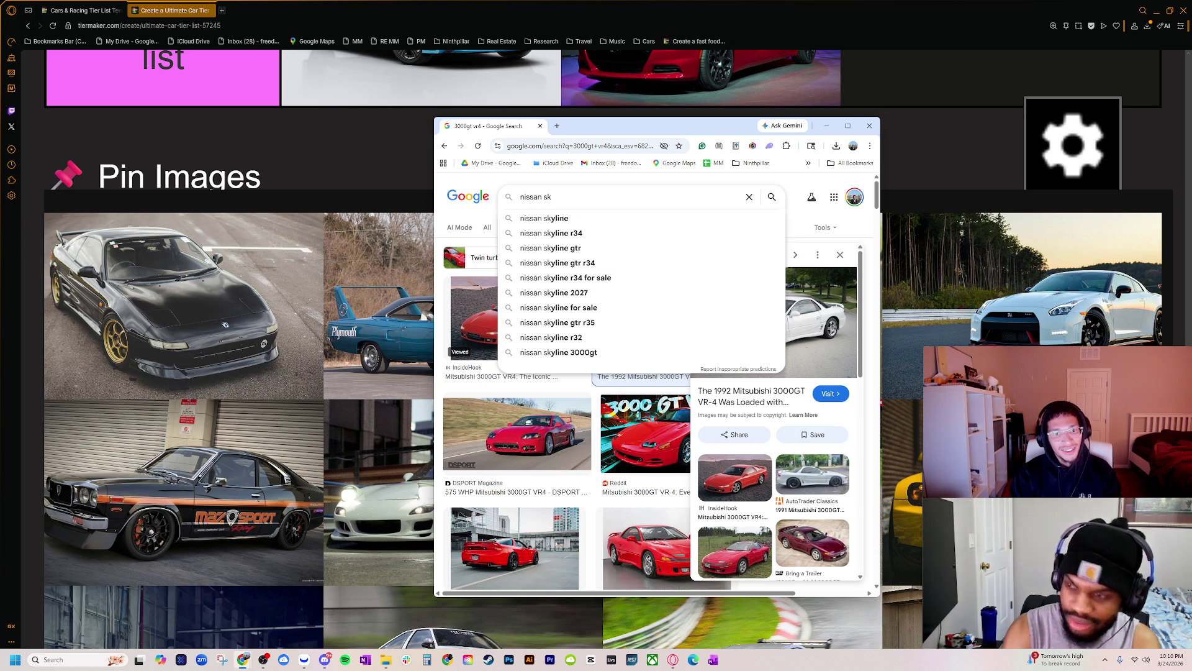
text(yline)
key(Return)
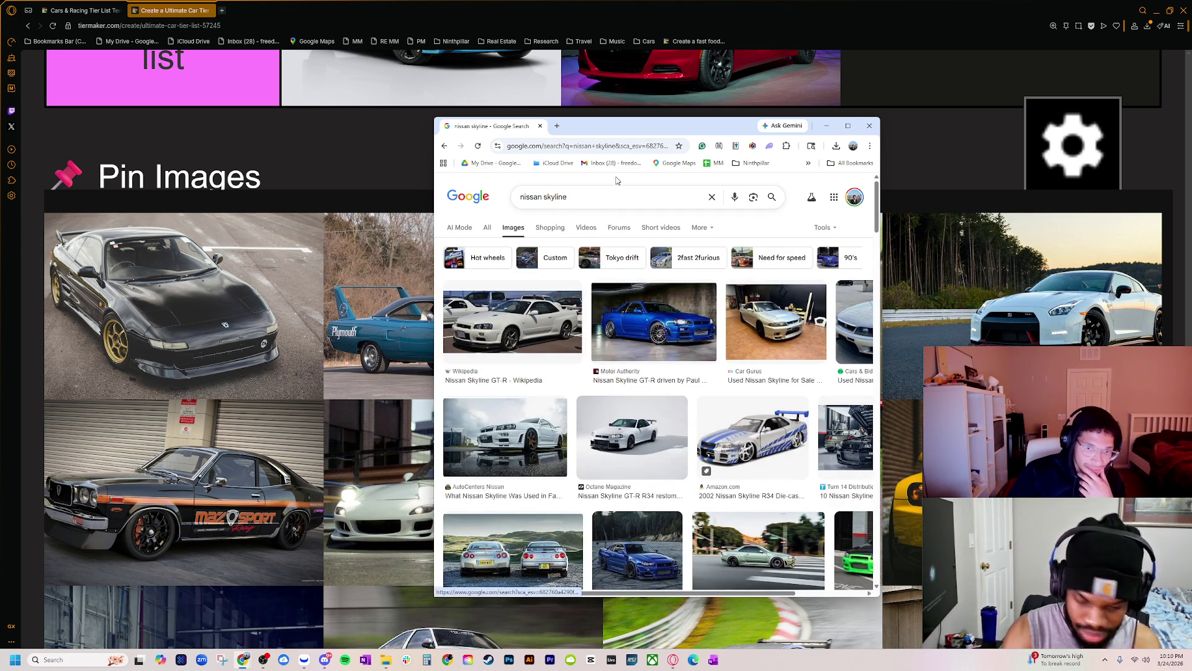
triple_click(552, 196)
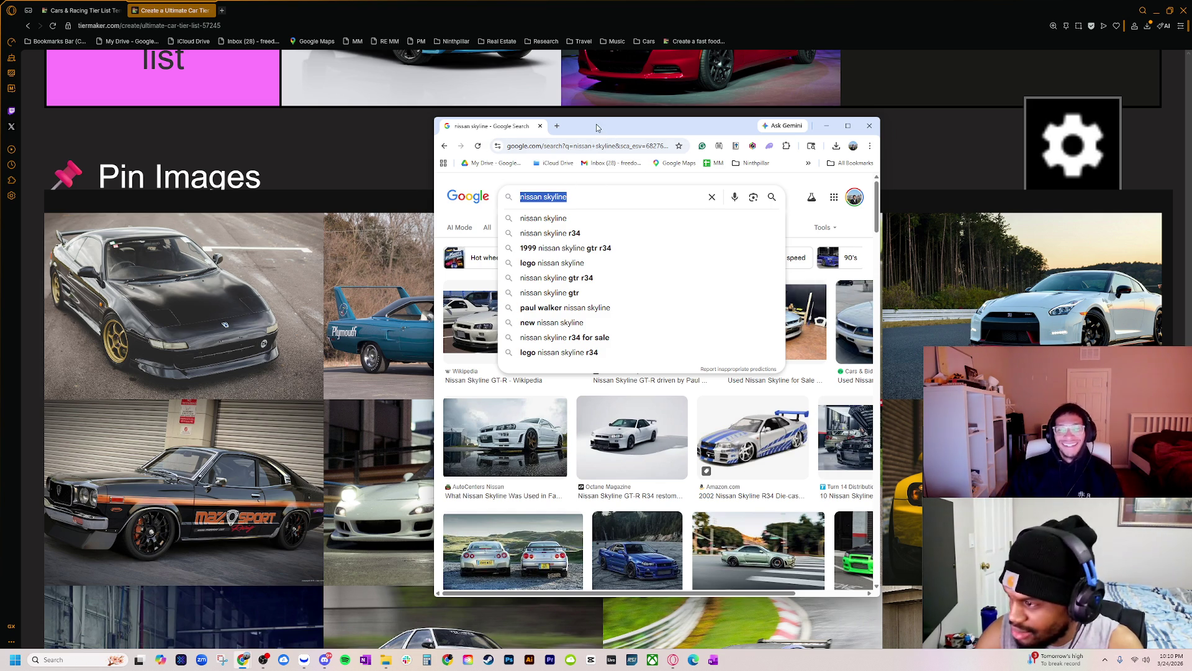
click(212, 190)
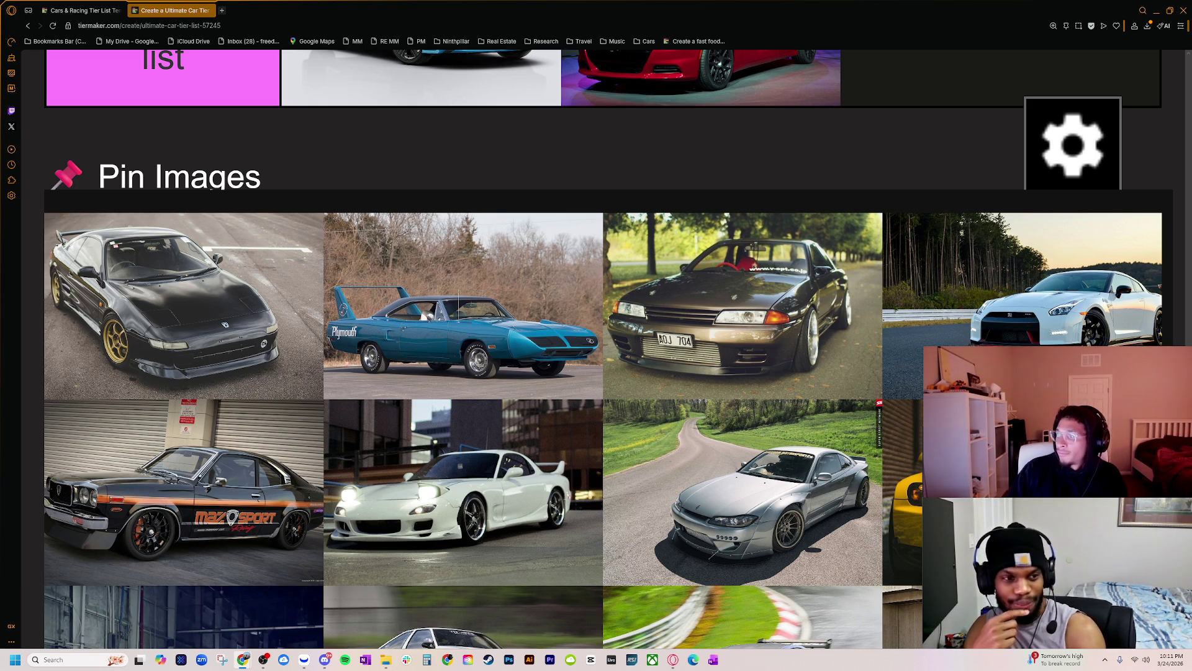
- Zoom the page out, rank the black MR2 in tier C and the blue Superbird in tier F
key(ctrl+minus)
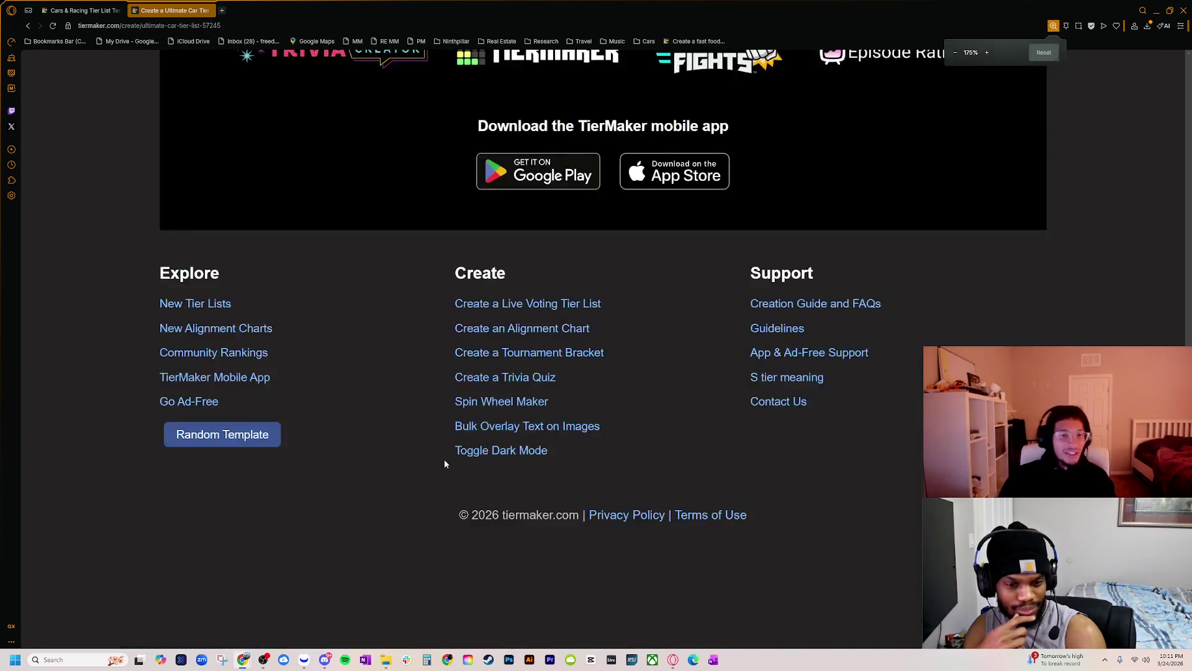
scroll(456, 453, up, 8)
key(ctrl+minus)
scroll(497, 479, up, 4)
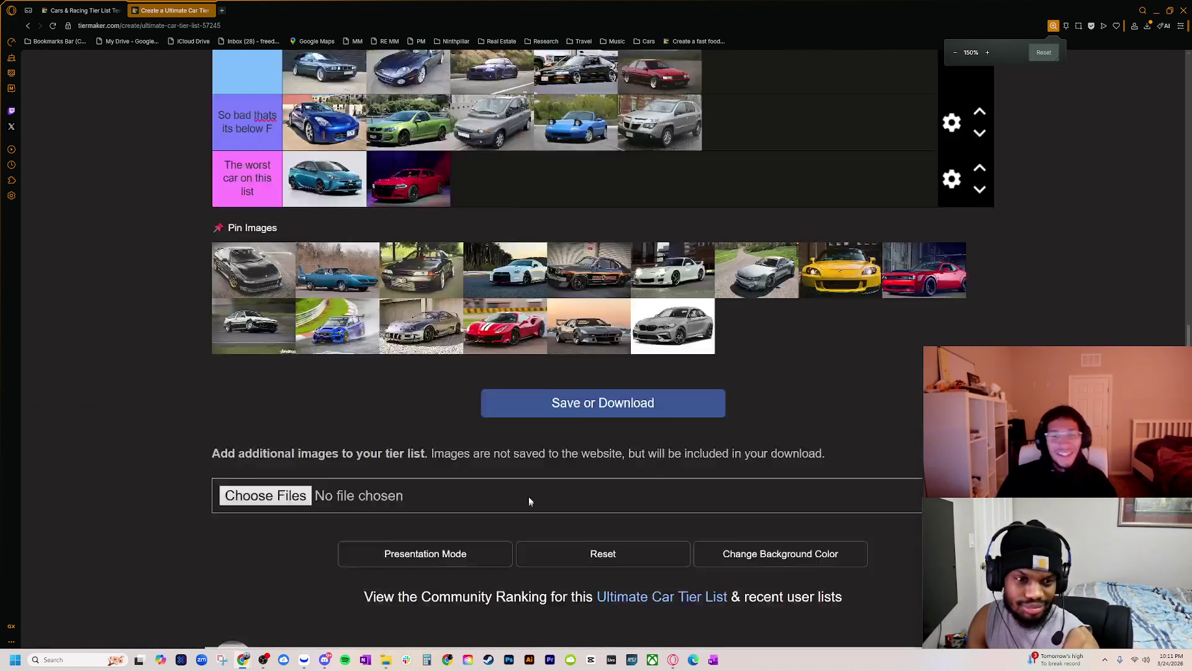
scroll(523, 505, up, 5)
mouse_move(414, 365)
mouse_down()
mouse_move(559, 112)
mouse_move(491, 112)
mouse_up()
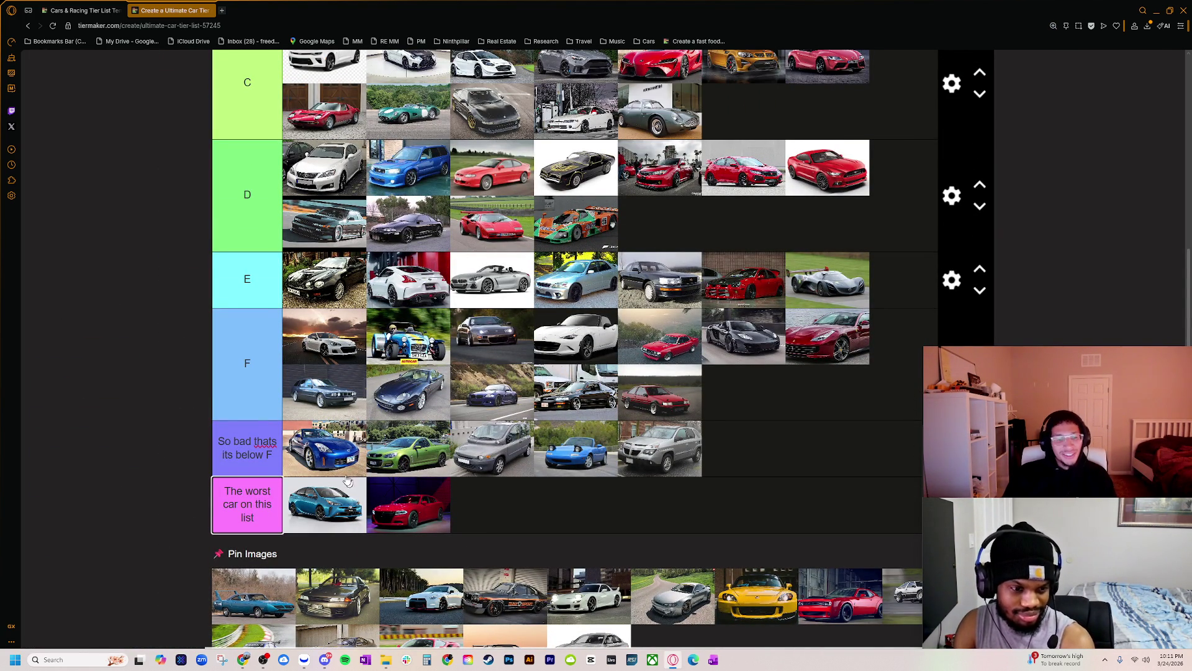
scroll(351, 484, down, 1)
mouse_move(239, 570)
mouse_down()
mouse_move(254, 550)
mouse_move(659, 373)
mouse_move(629, 320)
mouse_move(671, 308)
mouse_move(714, 326)
mouse_up()
- Drag the blue Plymouth Superbird up into the A tier's second row
scroll(714, 341, up, 3)
scroll(713, 355, up, 2)
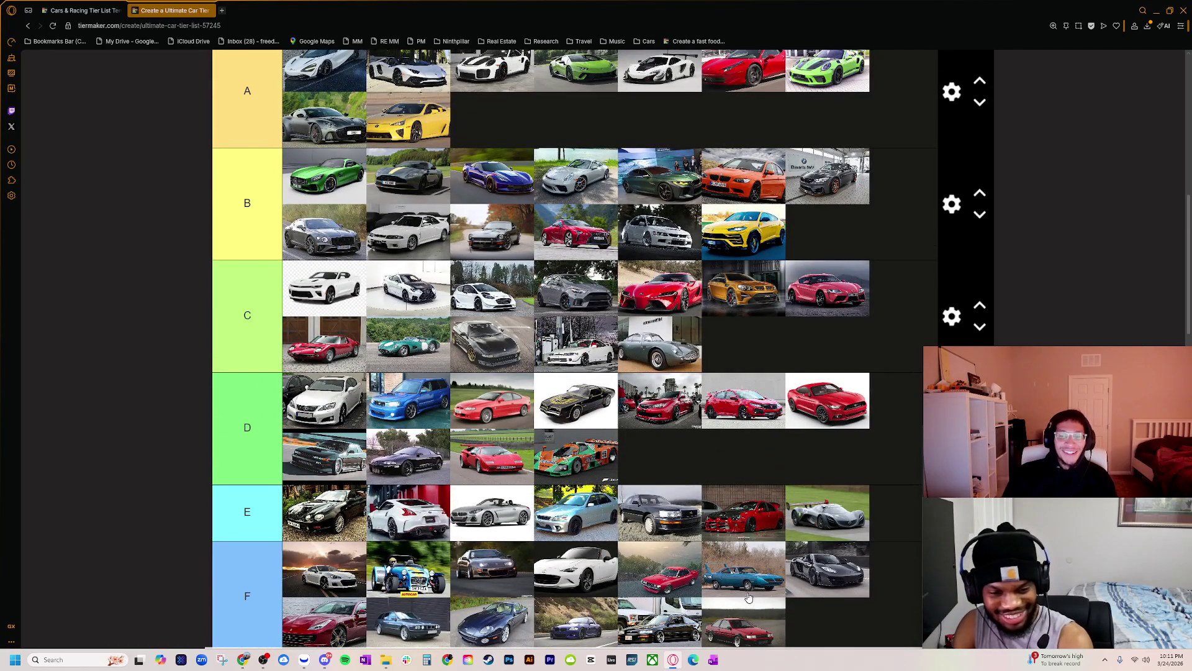
mouse_move(748, 587)
mouse_down()
mouse_move(814, 330)
mouse_move(830, 107)
mouse_move(410, 70)
mouse_up()
scroll(492, 370, up, 3)
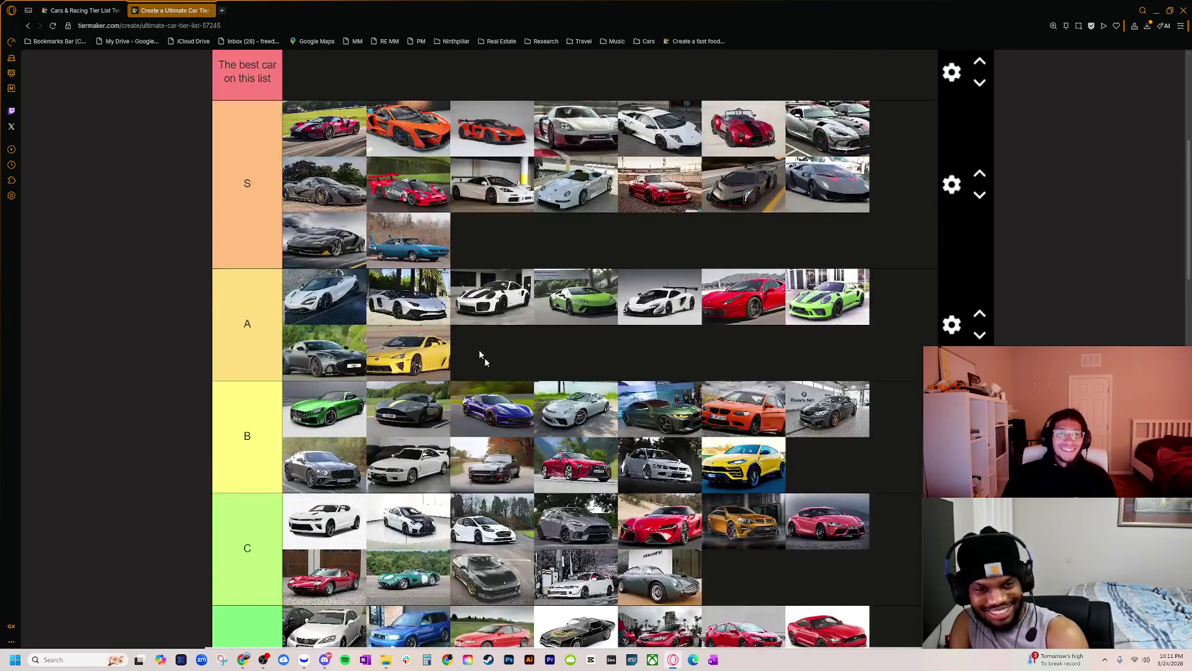
mouse_move(426, 248)
mouse_down()
mouse_move(490, 357)
mouse_move(491, 395)
mouse_up()
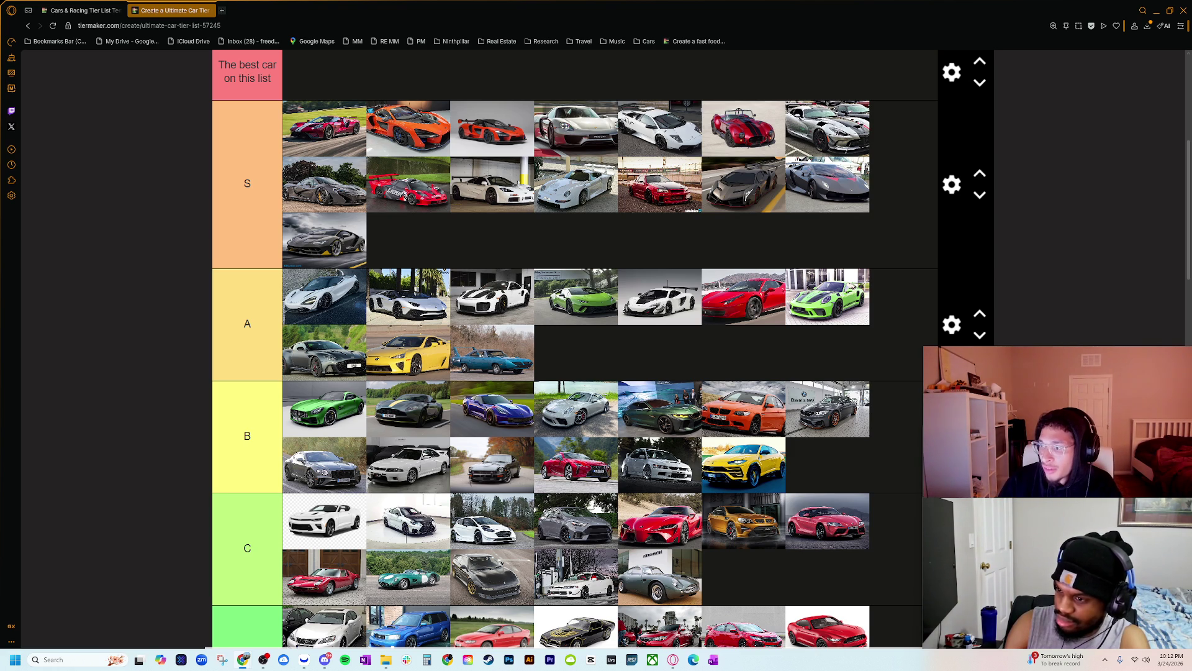
key(alt+Tab)
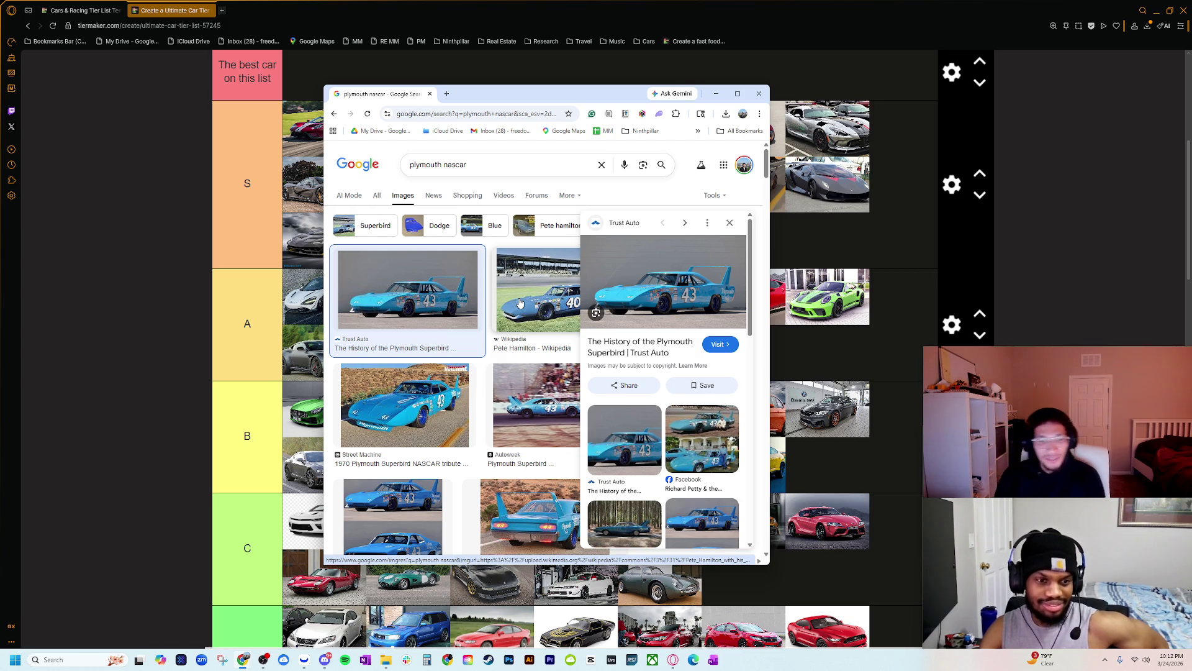
click(447, 164)
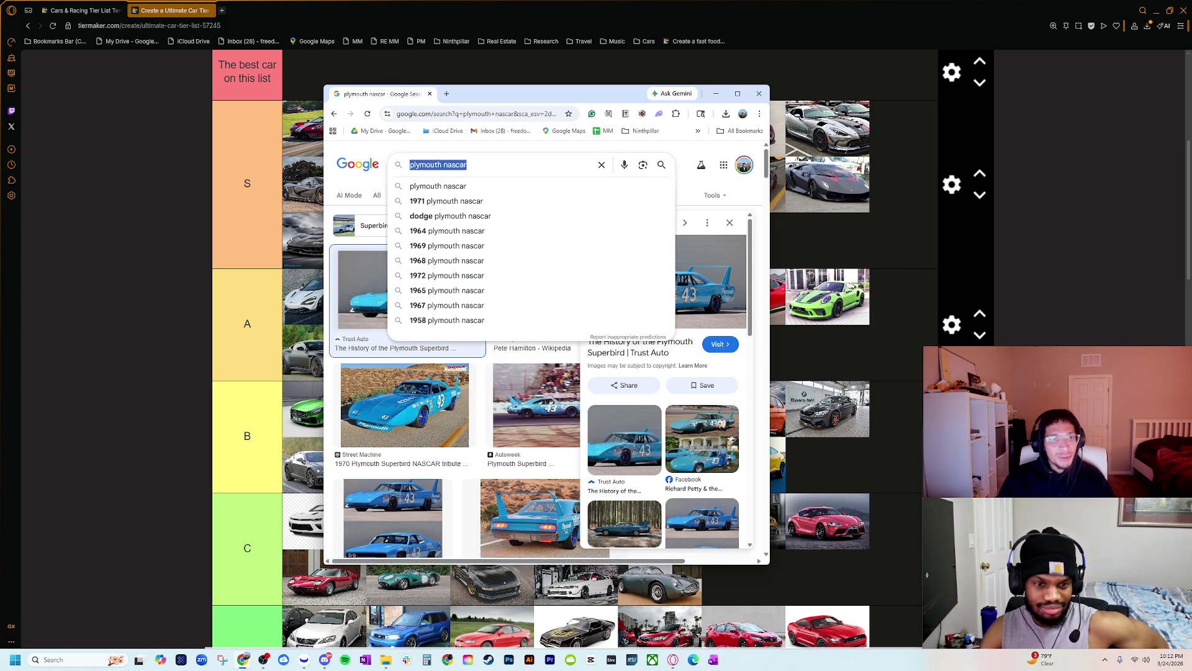
text(richard petty plymouth superbird)
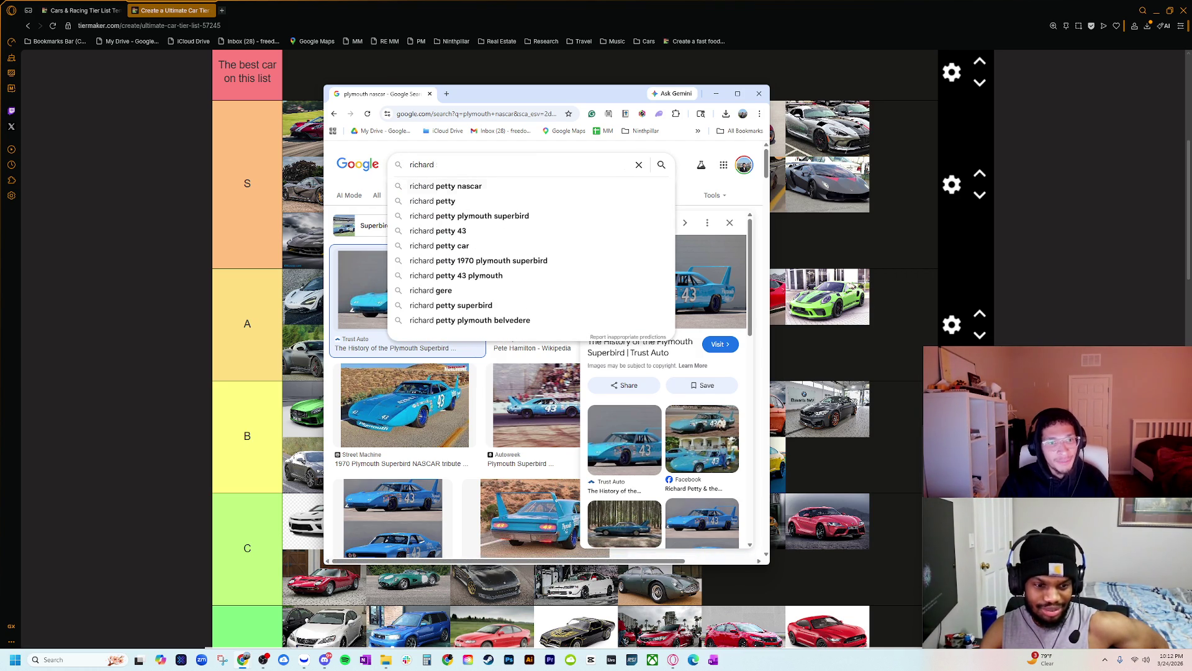
key(BackSpace)
key(BackSpace)
key(BackSpace)
key(Return)
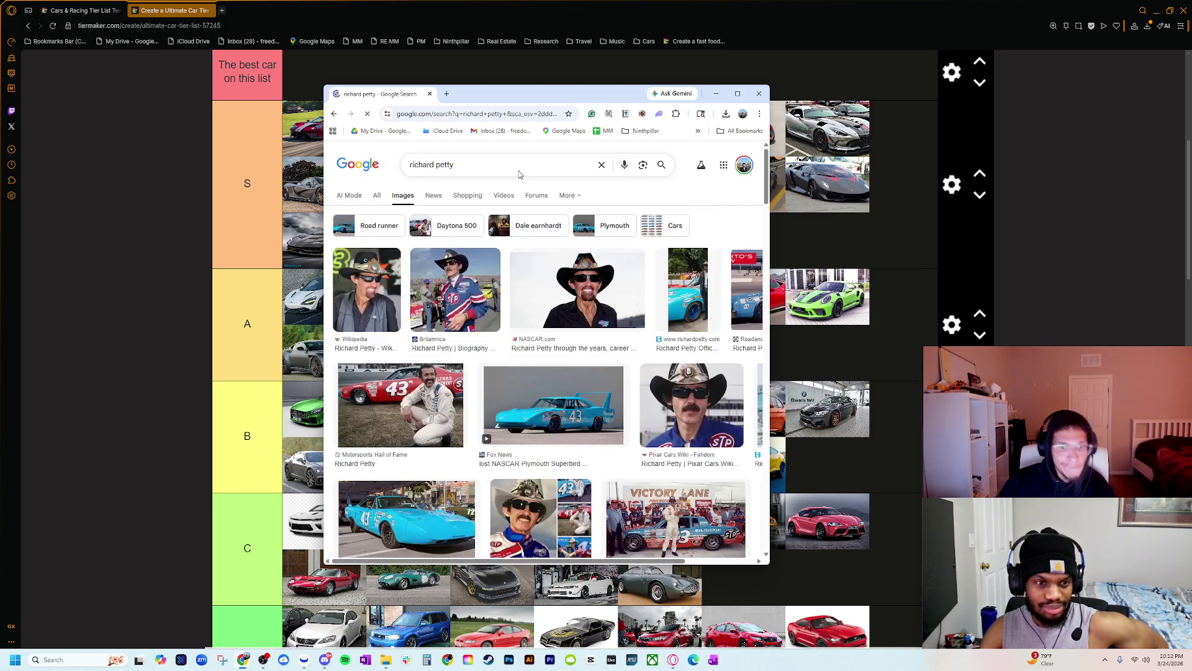
click(377, 195)
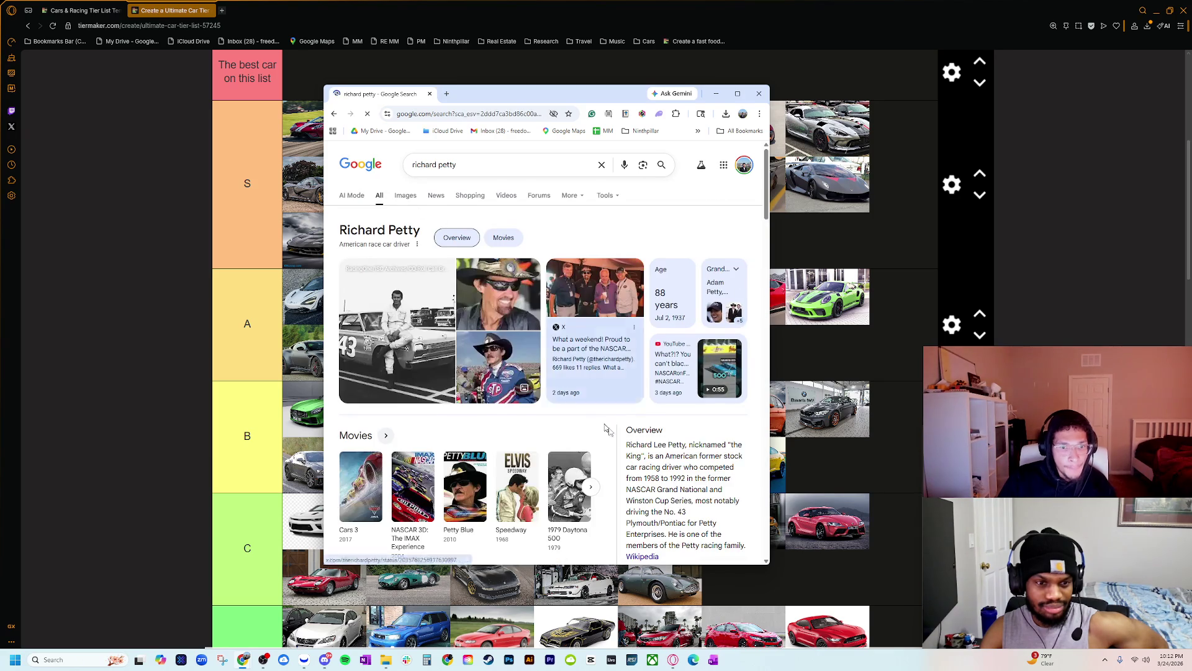
scroll(629, 440, down, 3)
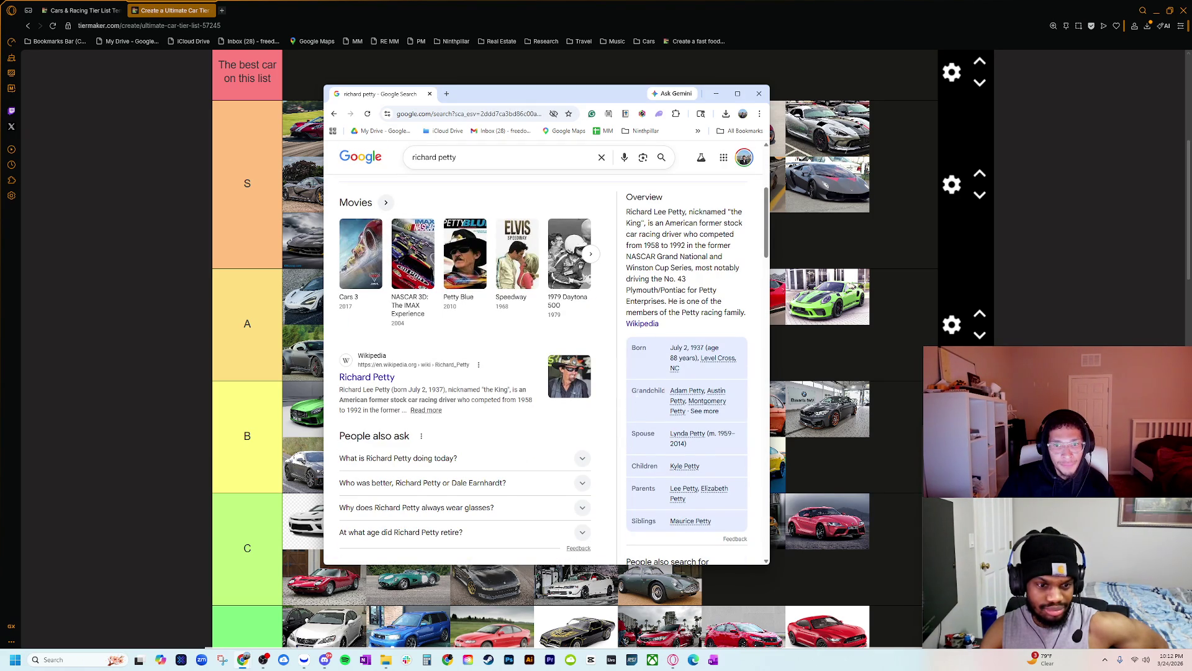
click(463, 157)
text(championships)
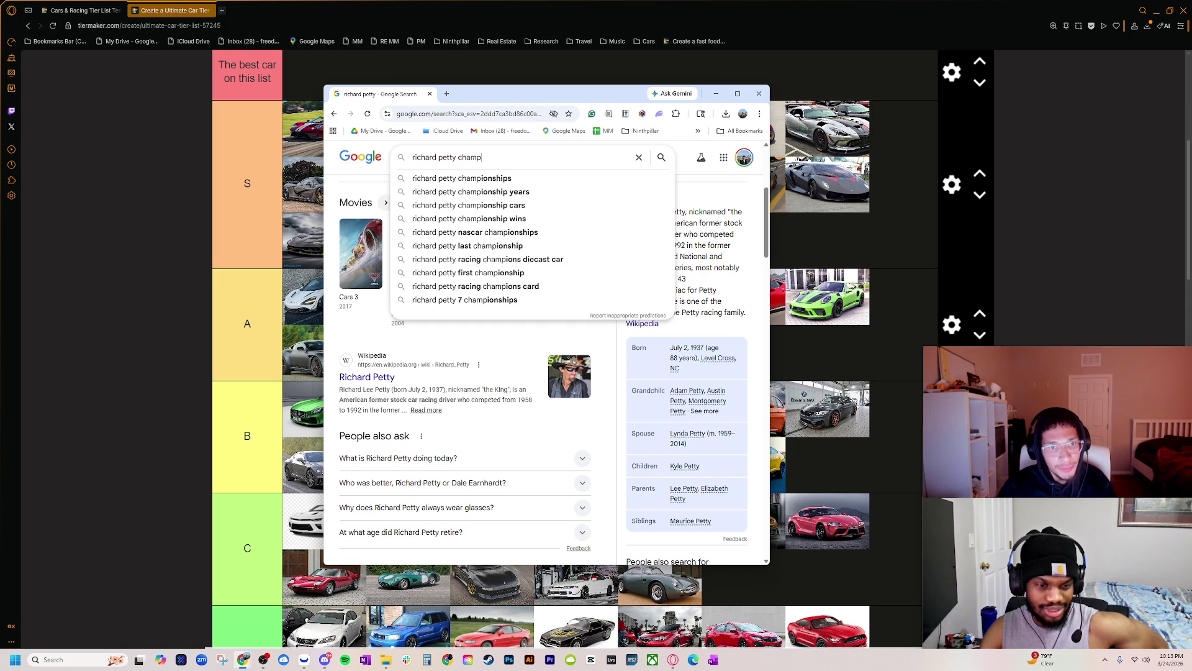
key(Return)
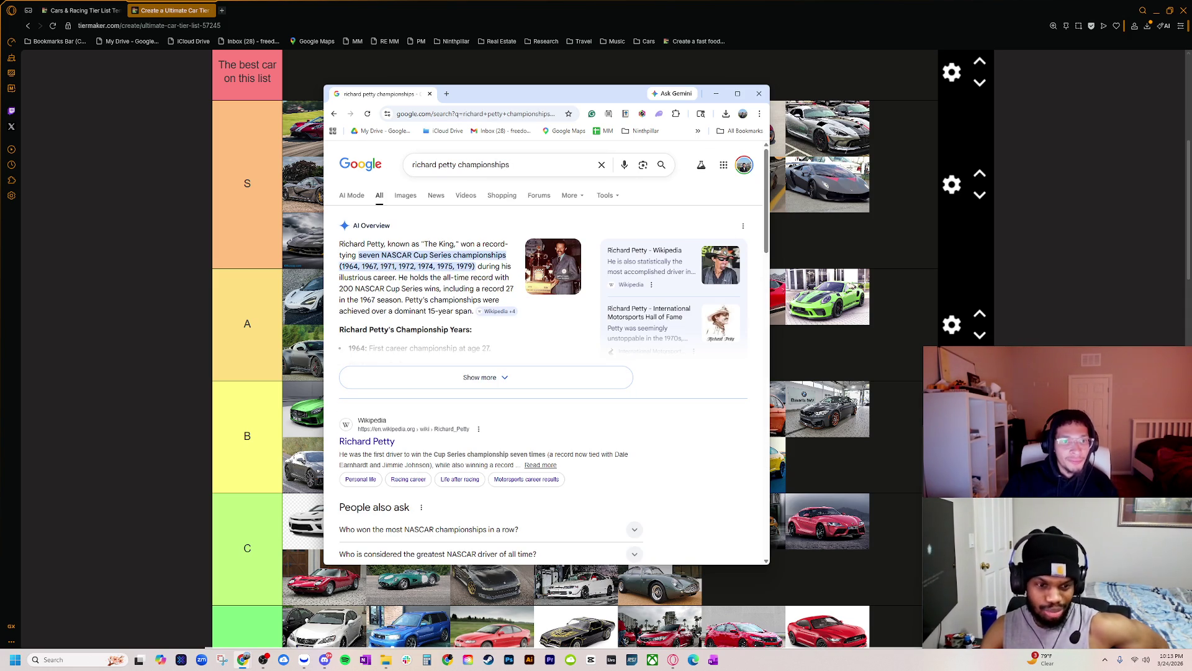
drag(367, 244, 500, 299)
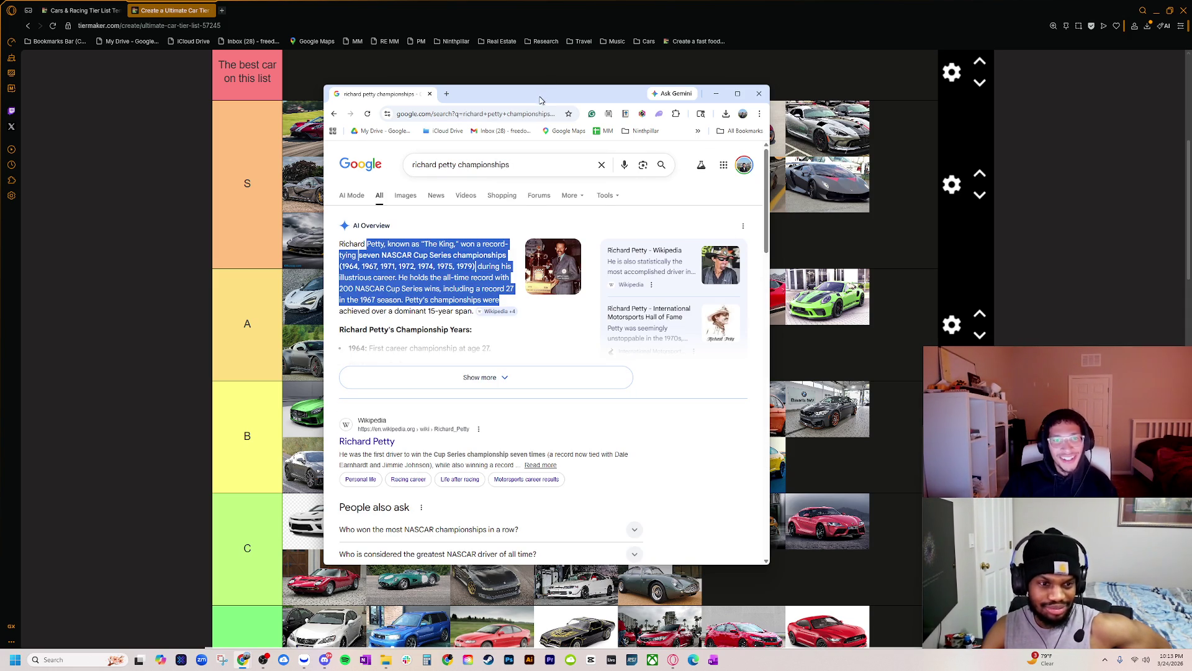
drag(528, 94, 1191, 261)
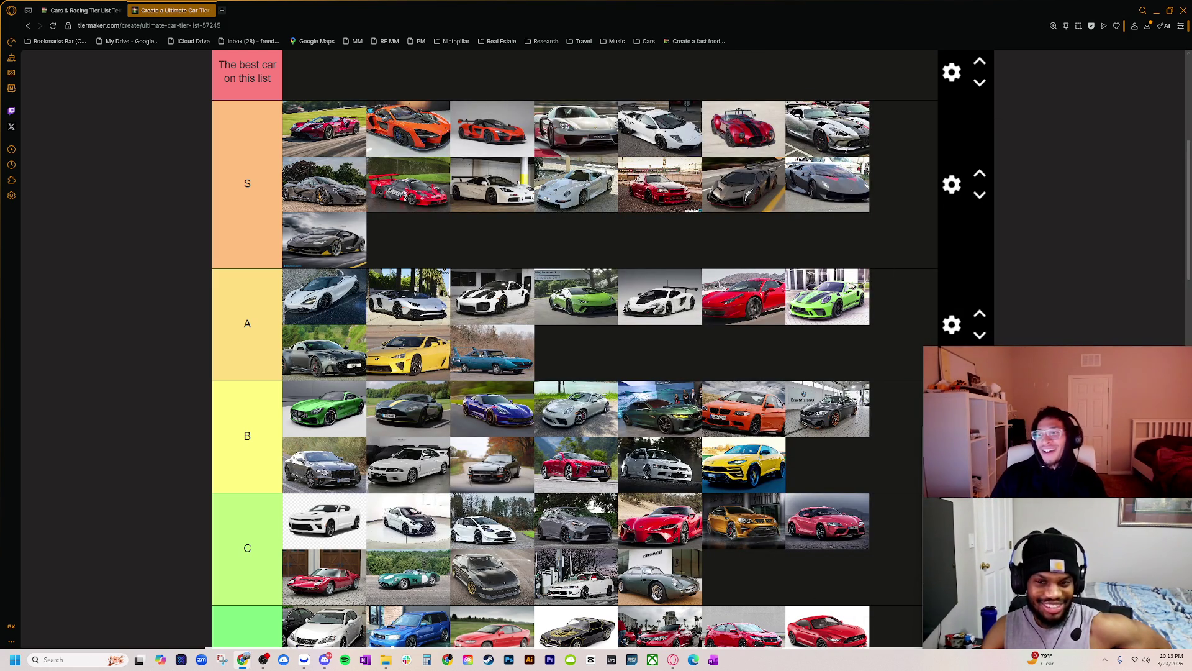
- Move the blue Superbird from the A tier into the S tier's third row and review the list
mouse_move(484, 347)
mouse_down()
mouse_move(437, 231)
mouse_move(428, 239)
mouse_up()
scroll(475, 477, down, 5)
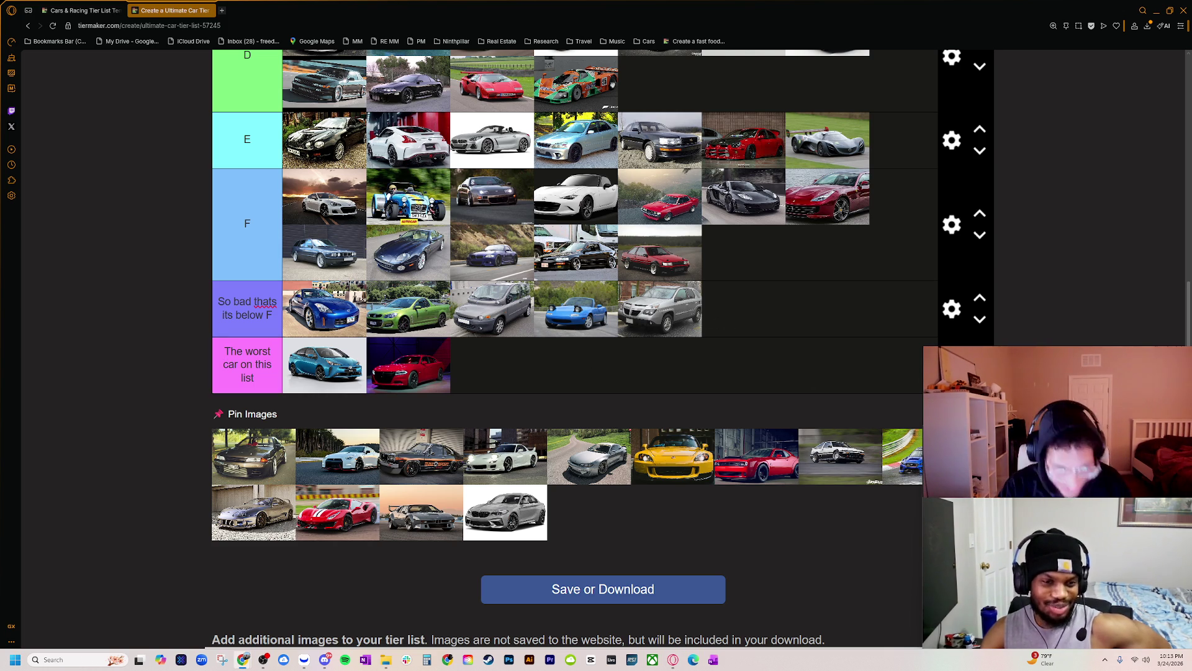
ctrl+scroll(289, 508, up, 8)
scroll(271, 509, down, 20)
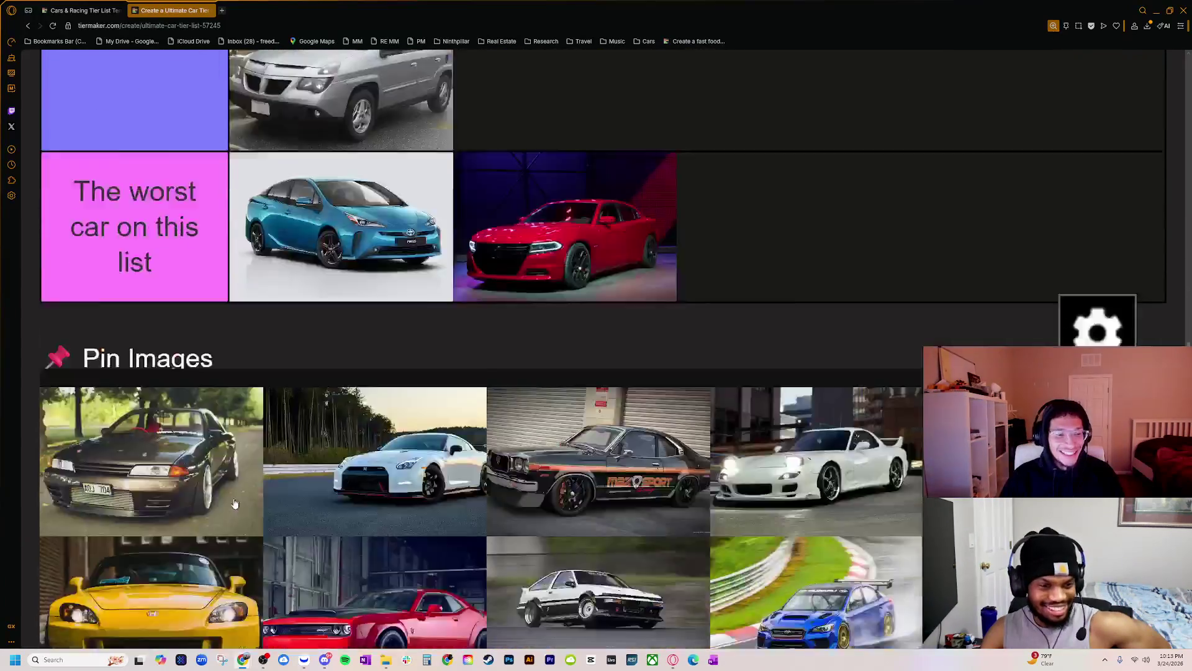
scroll(234, 501, down, 5)
scroll(192, 293, up, 2)
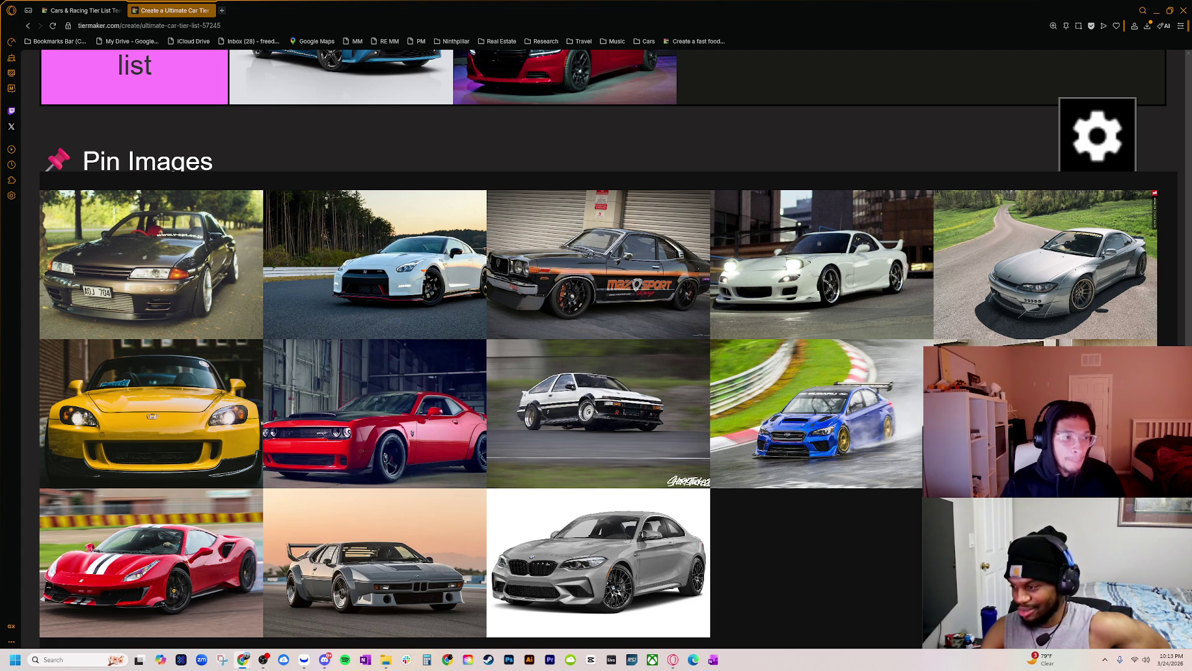
scroll(329, 453, down, 15)
scroll(401, 444, down, 4)
scroll(433, 457, up, 5)
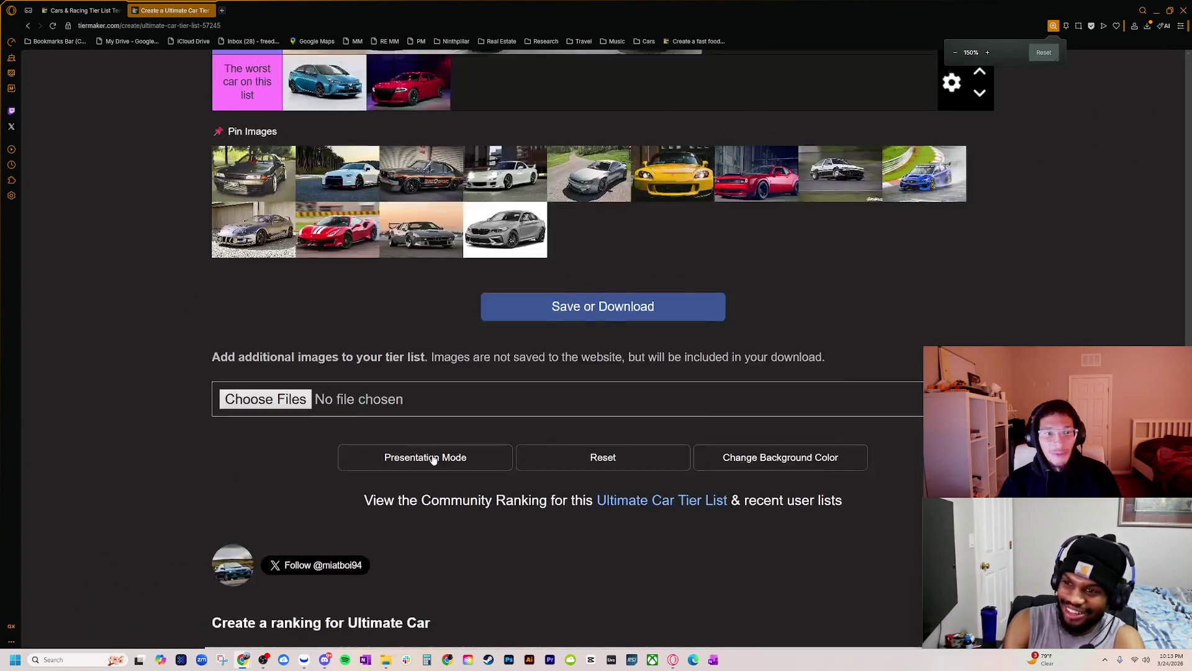
scroll(434, 458, up, 5)
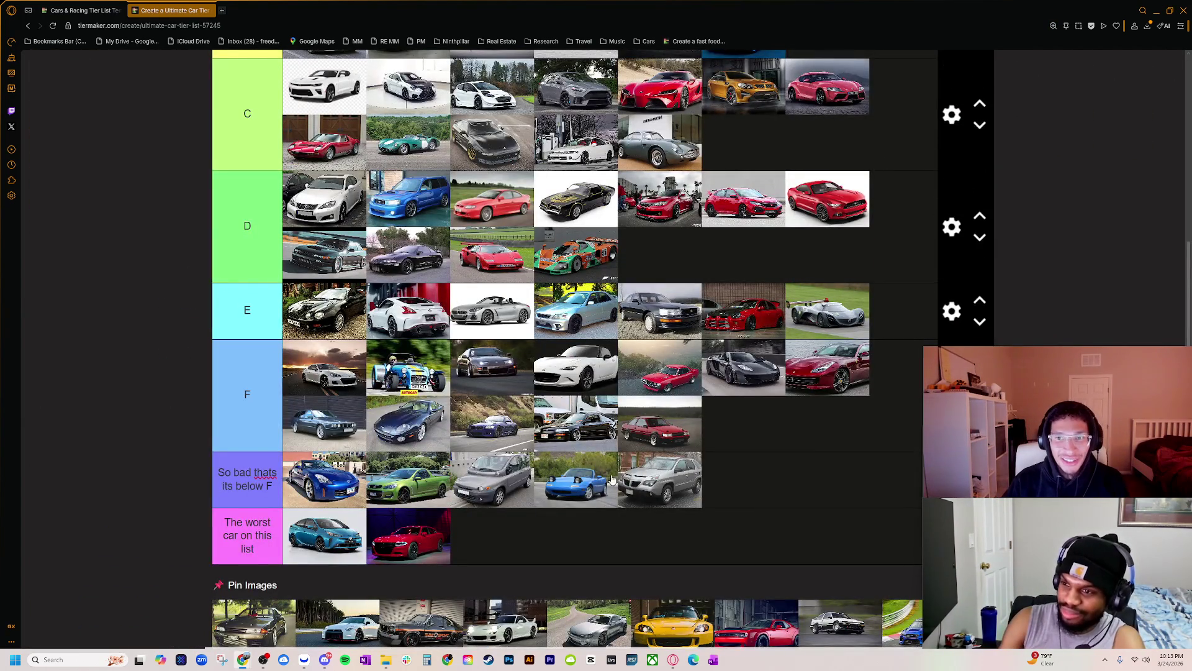
scroll(613, 480, up, 3)
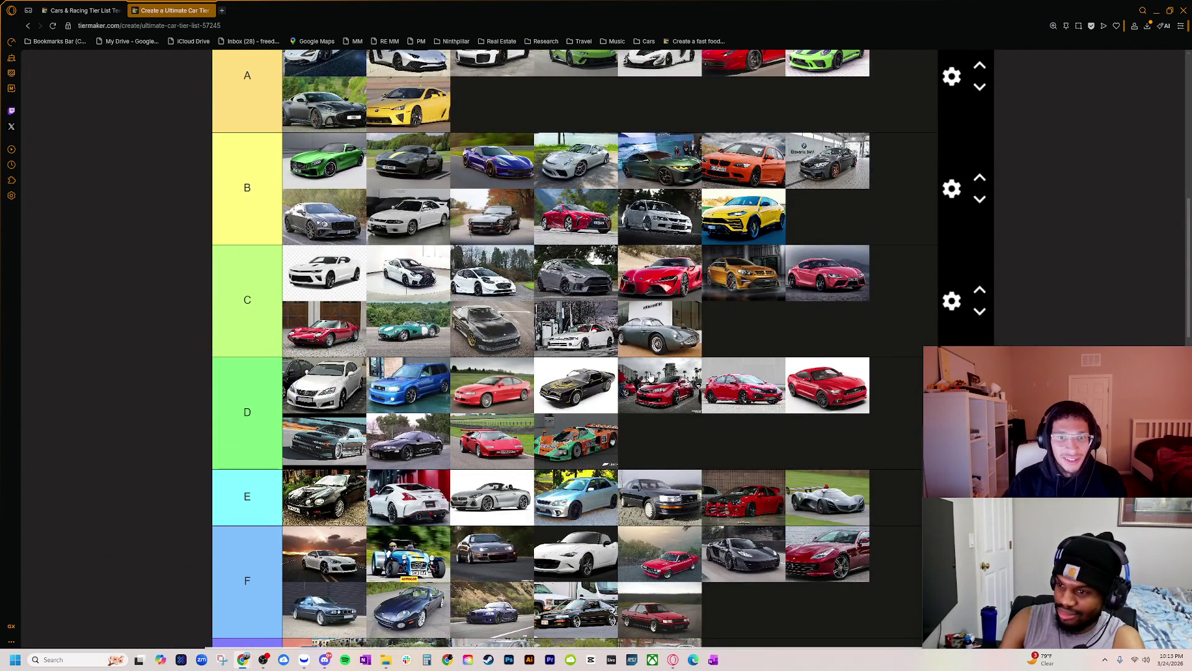
scroll(650, 377, up, 2)
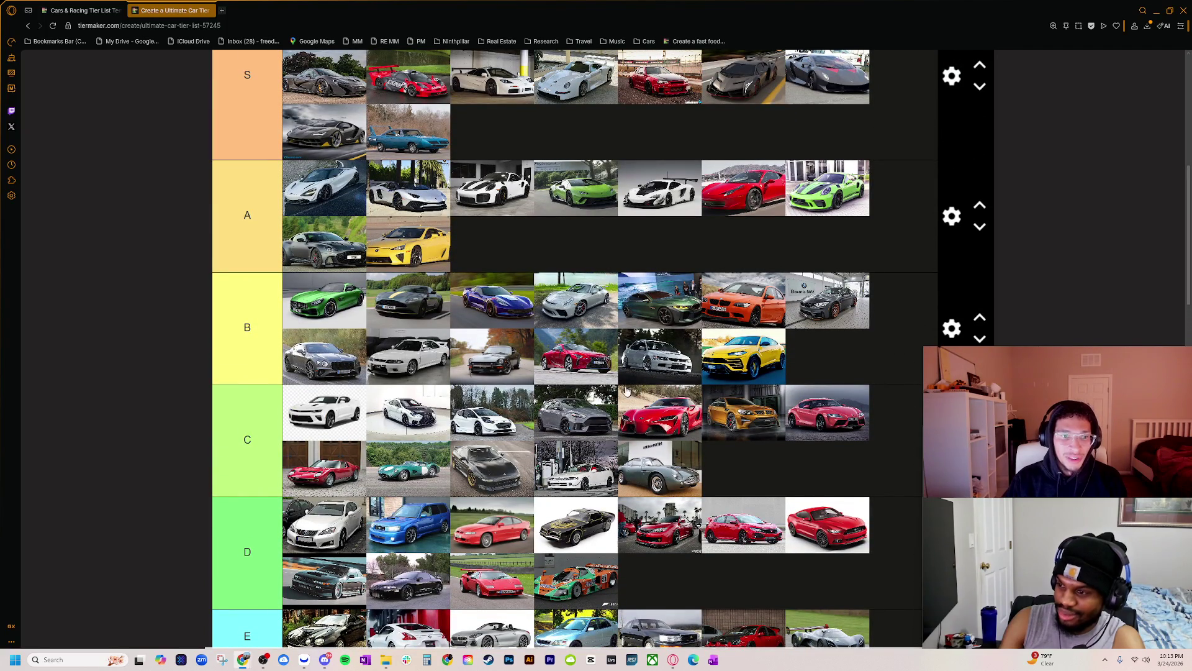
scroll(568, 385, up, 2)
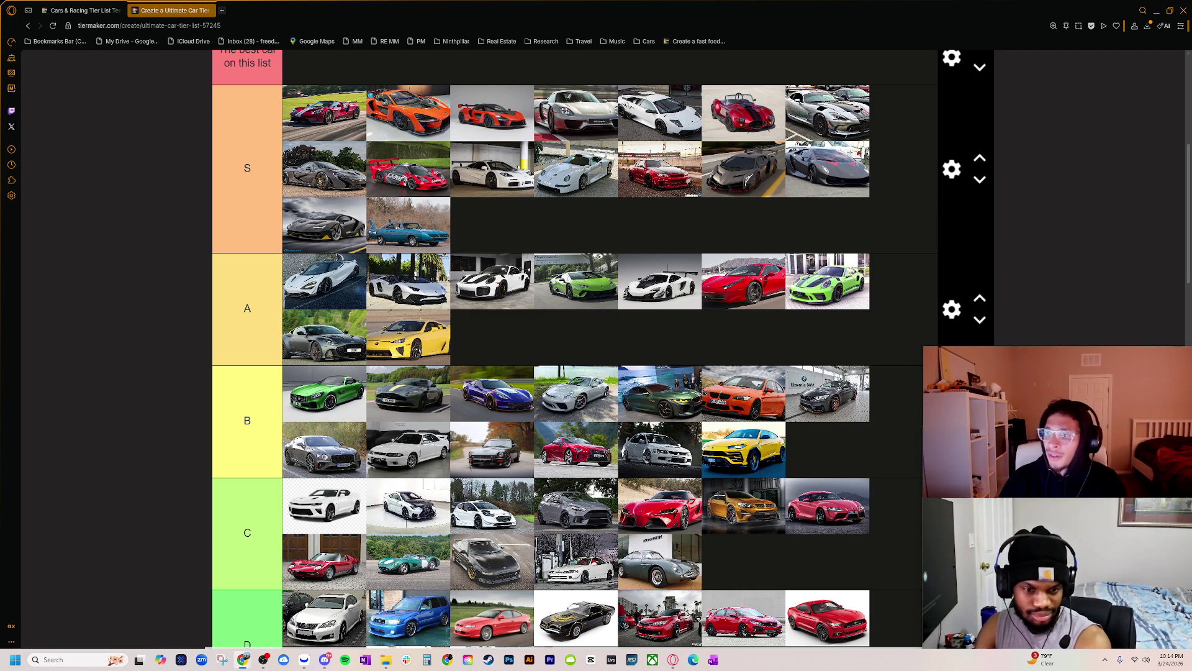
scroll(850, 406, down, 10)
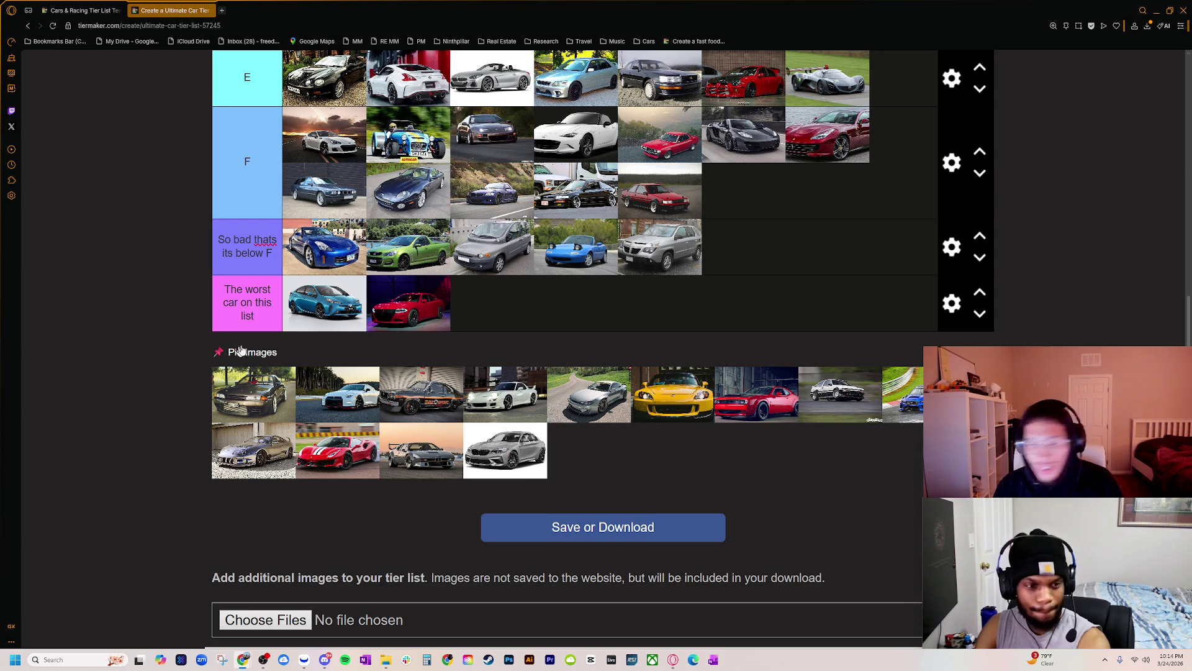
scroll(232, 355, up, 3)
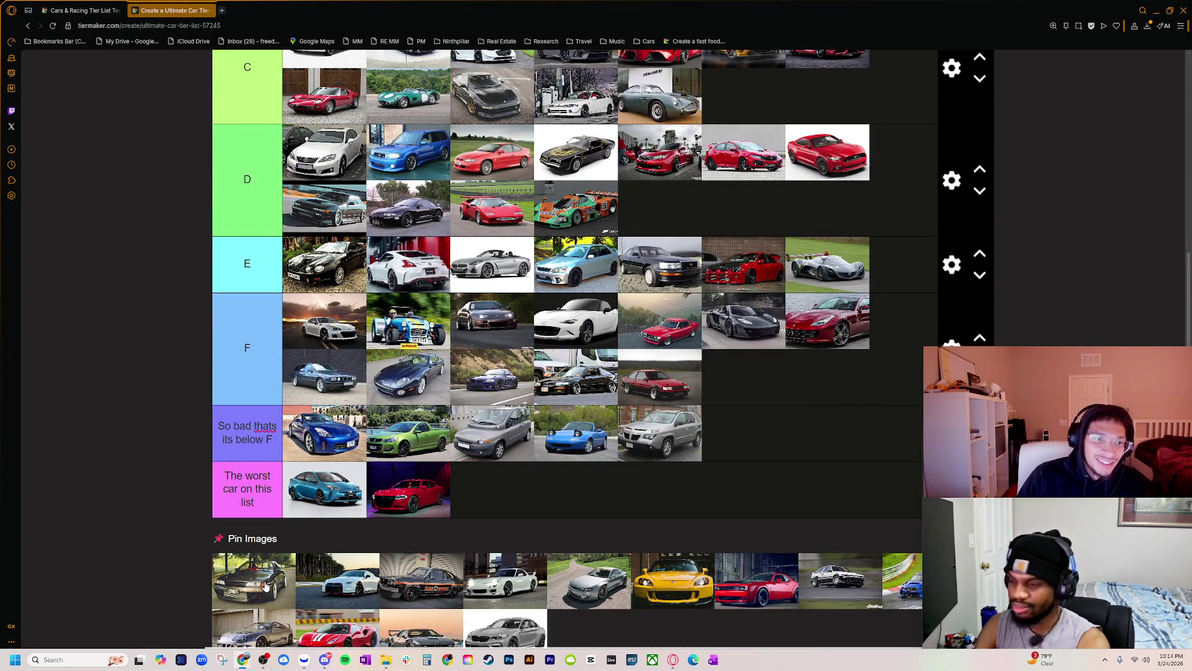
- Drag the black Skyline from the pinned images into the tier list
mouse_move(266, 586)
mouse_down()
mouse_move(646, 189)
mouse_move(489, 121)
mouse_move(490, 152)
mouse_up()
scroll(527, 372, up, 4)
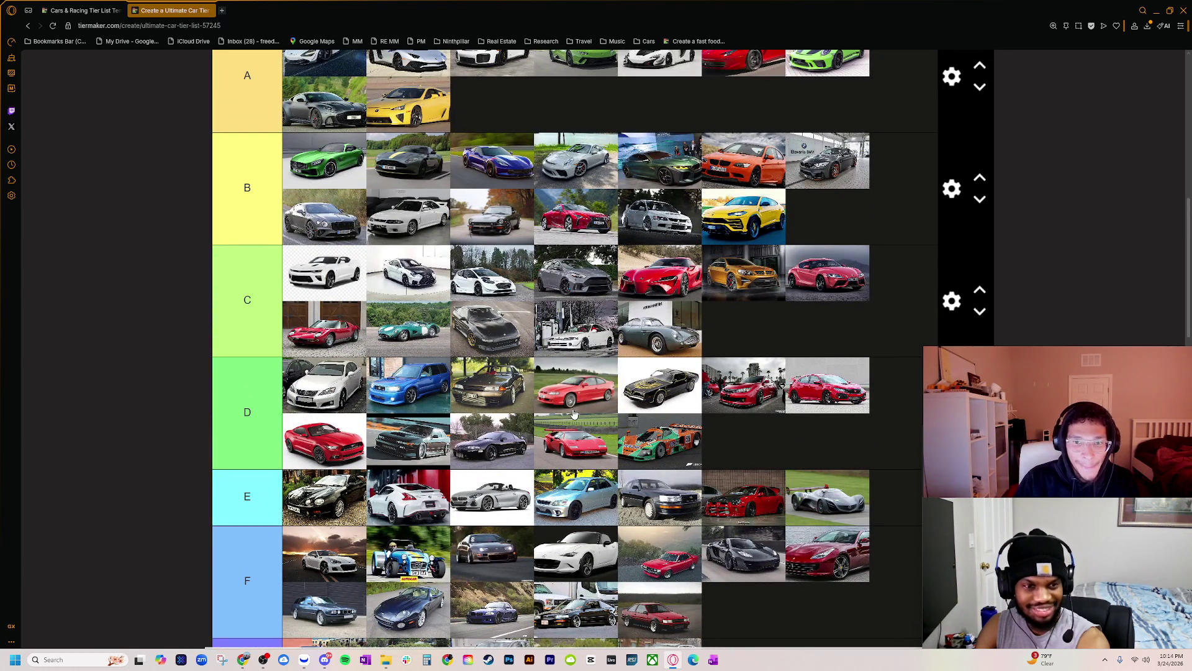
scroll(584, 399, up, 2)
scroll(520, 423, up, 3)
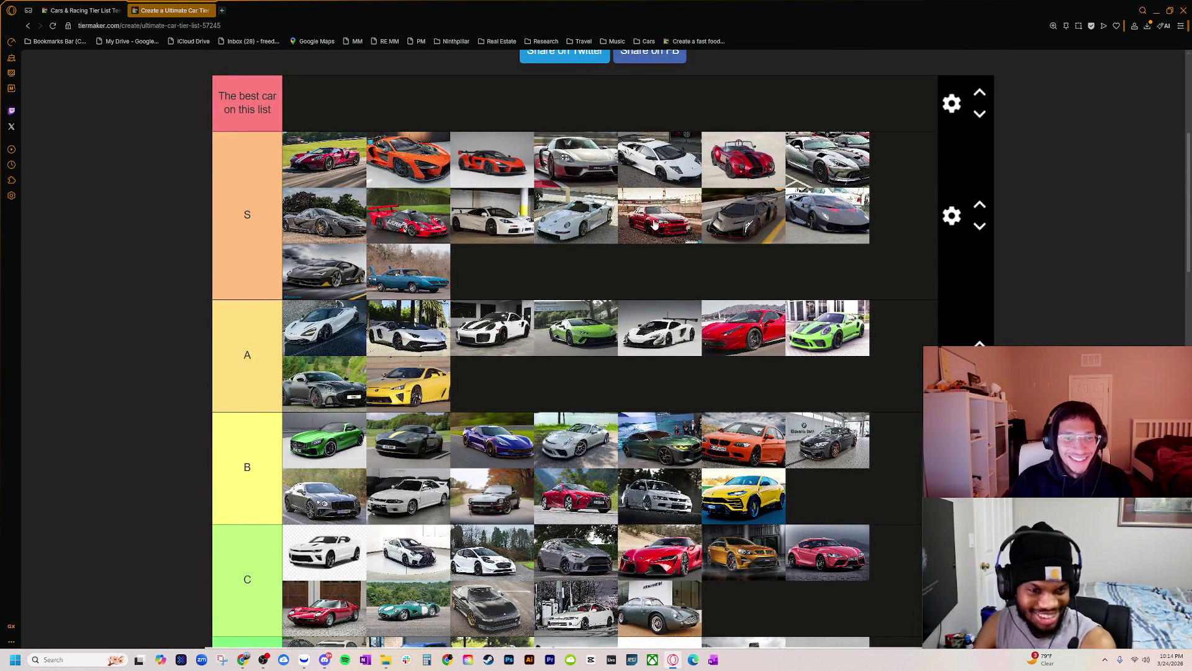
scroll(652, 229, down, 3)
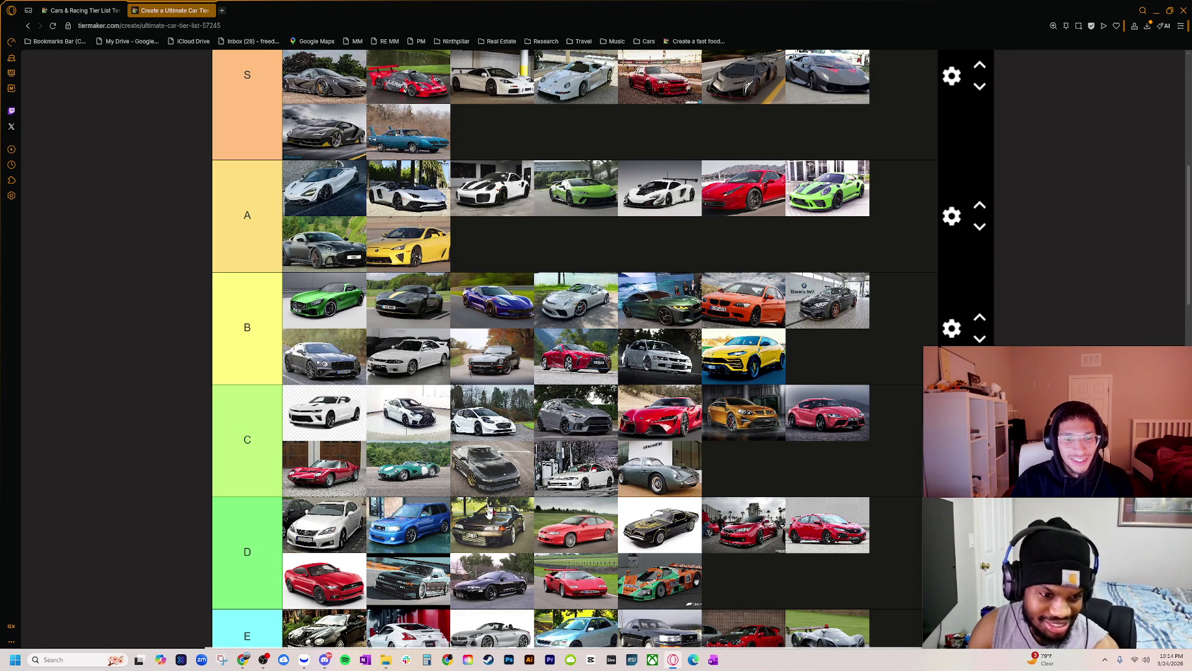
scroll(481, 522, down, 3)
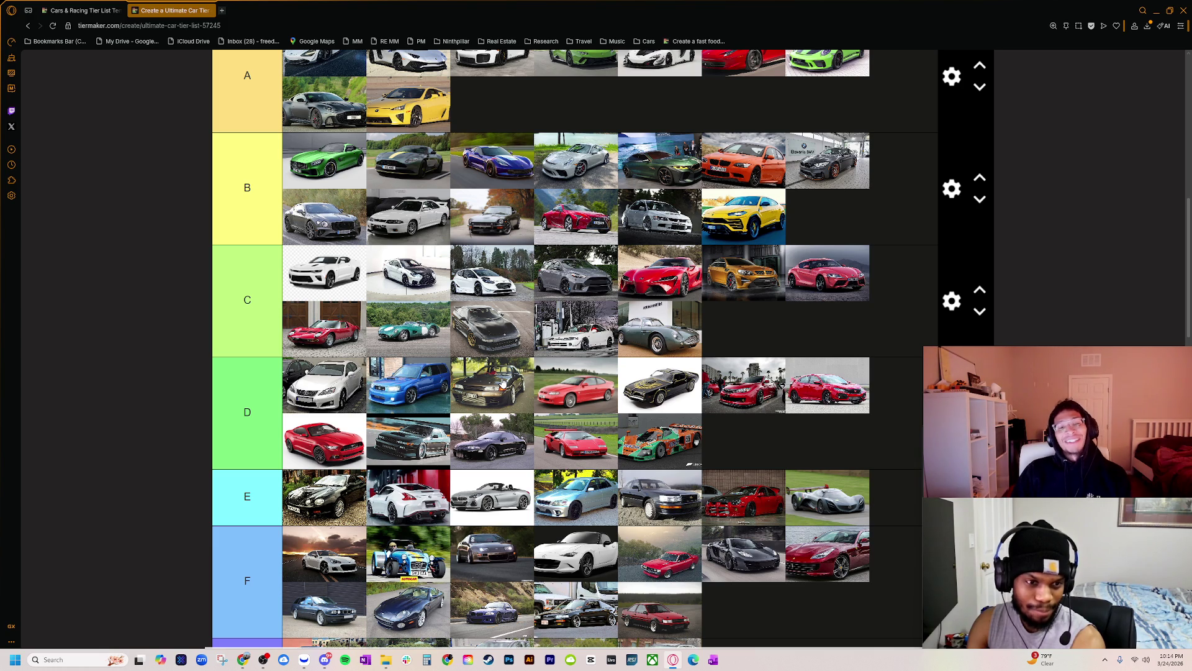
- Put the black Skyline ahead of the blue Subaru in the D tier after briefly trying it in C
mouse_move(503, 382)
mouse_down()
mouse_move(410, 388)
mouse_move(426, 391)
mouse_up()
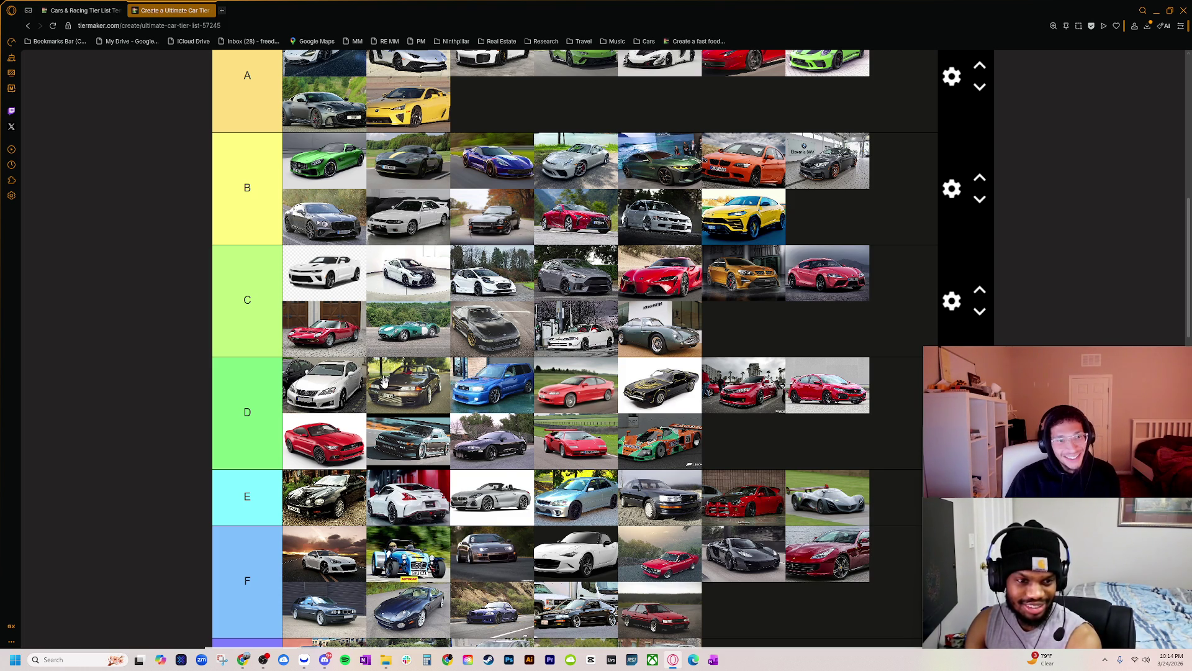
mouse_move(388, 369)
mouse_down()
mouse_move(403, 306)
mouse_move(386, 301)
mouse_up()
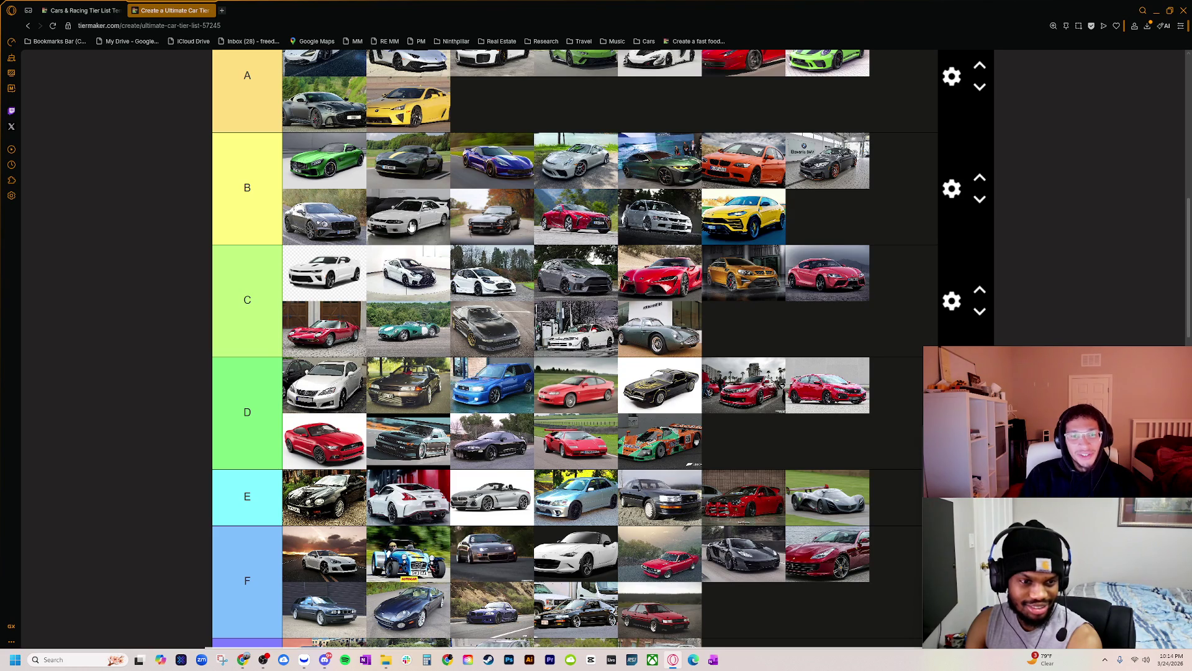
scroll(584, 322, up, 2)
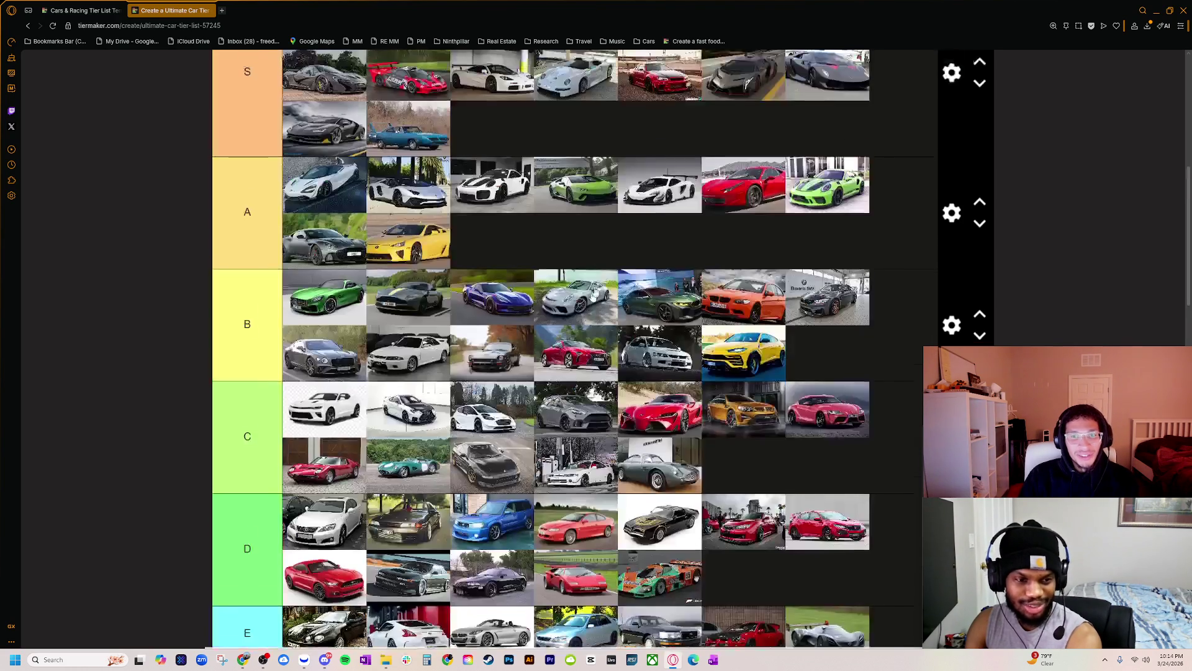
scroll(653, 104, up, 1)
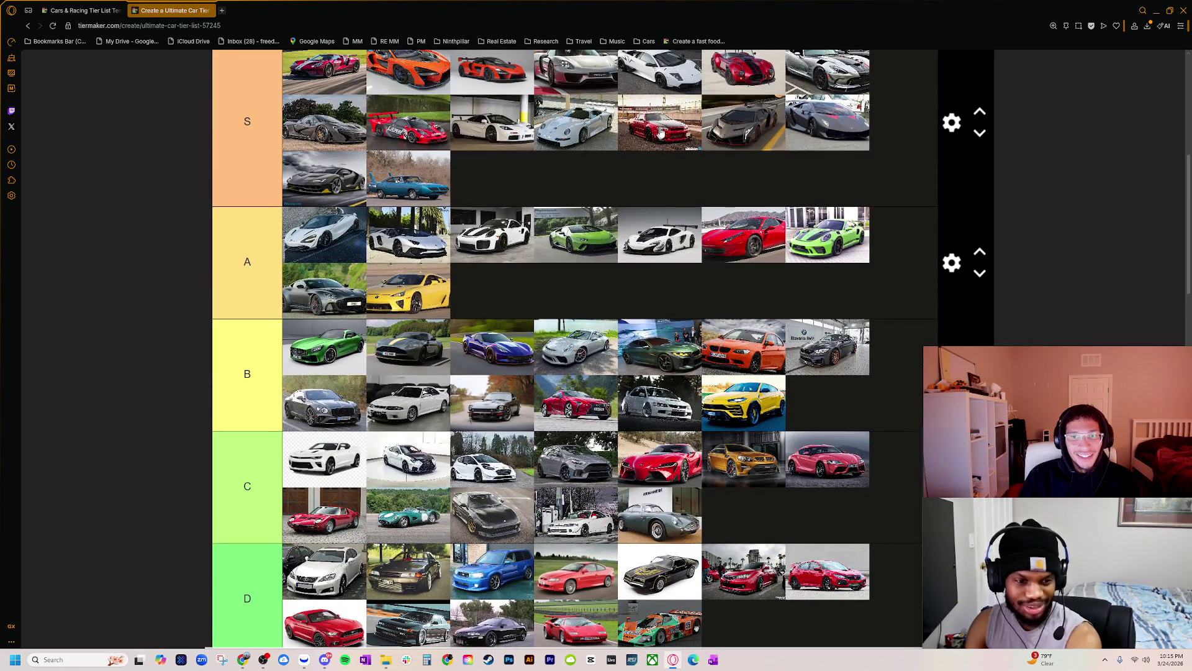
scroll(542, 426, down, 7)
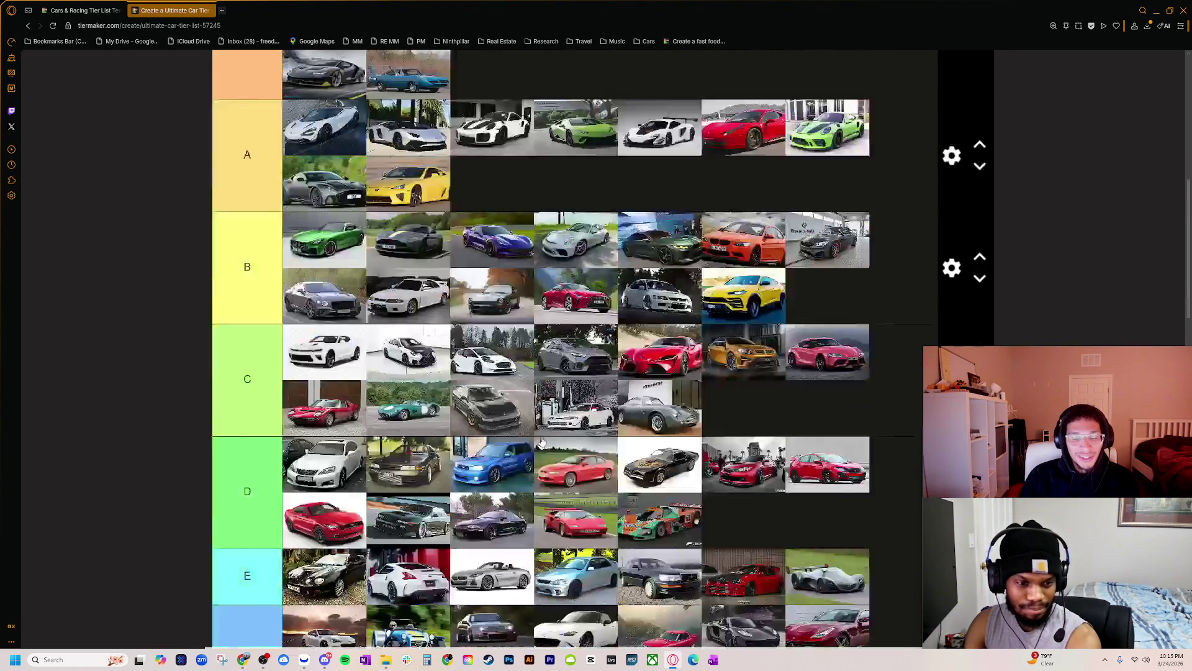
scroll(541, 426, up, 3)
scroll(526, 420, down, 3)
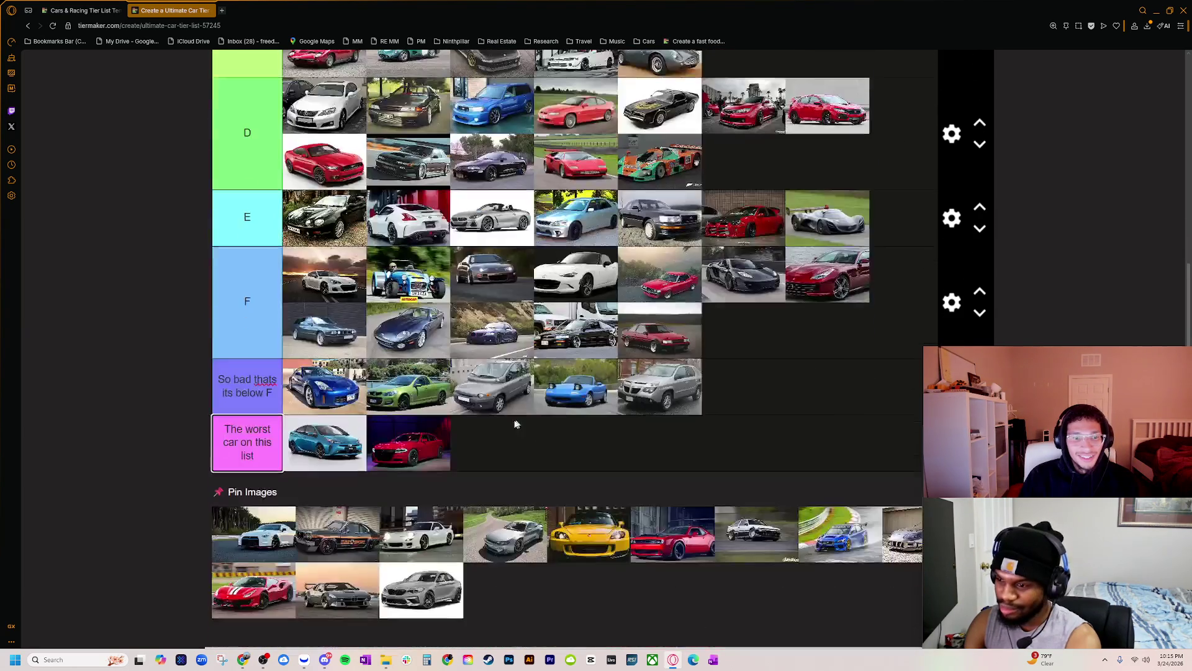
scroll(478, 362, up, 3)
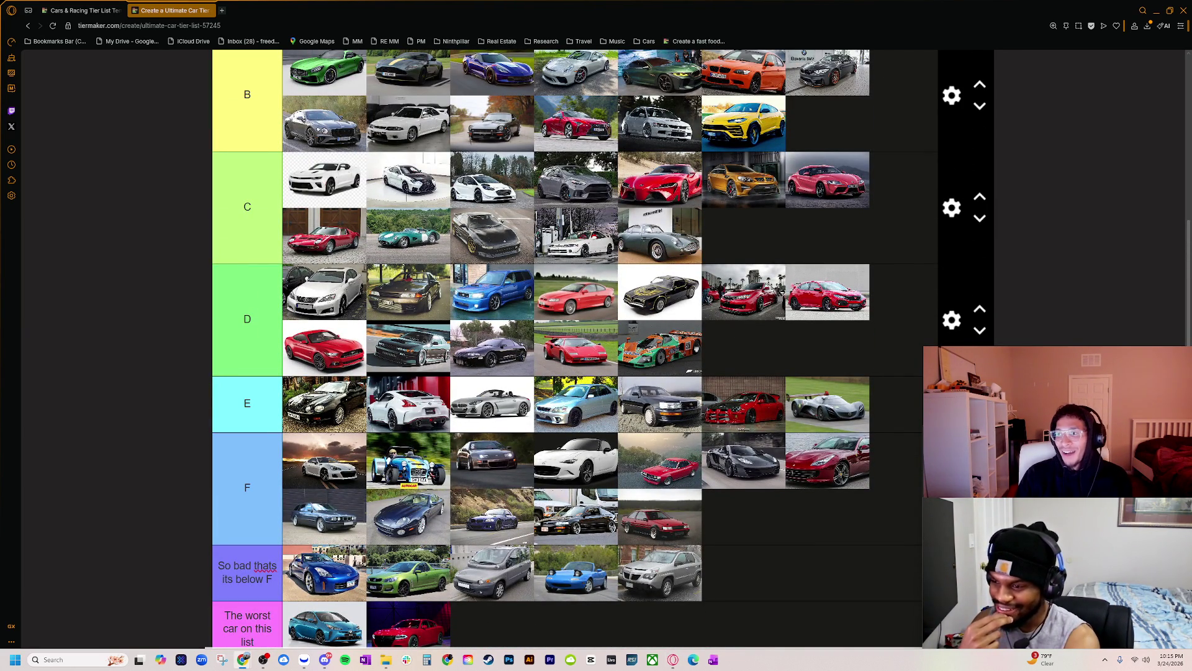
key(alt+Tab)
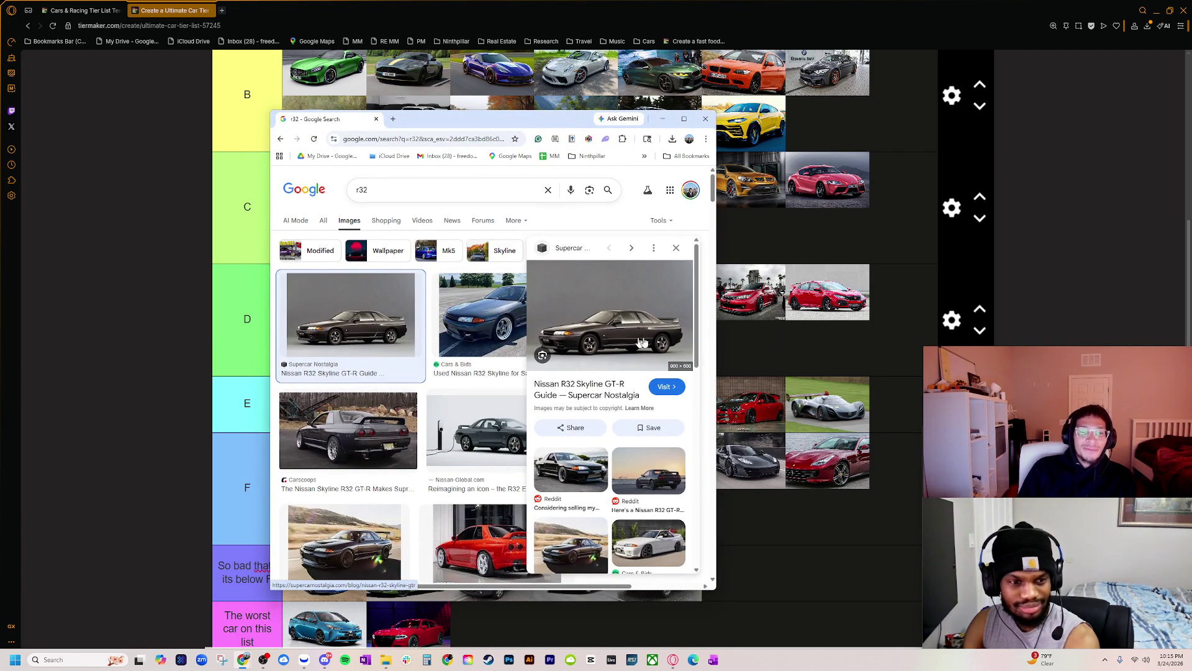
- Widen the 'r32' results, preview the Car Chase Heroes R32 GTR photo, and shift the window left
drag(718, 375, 1108, 376)
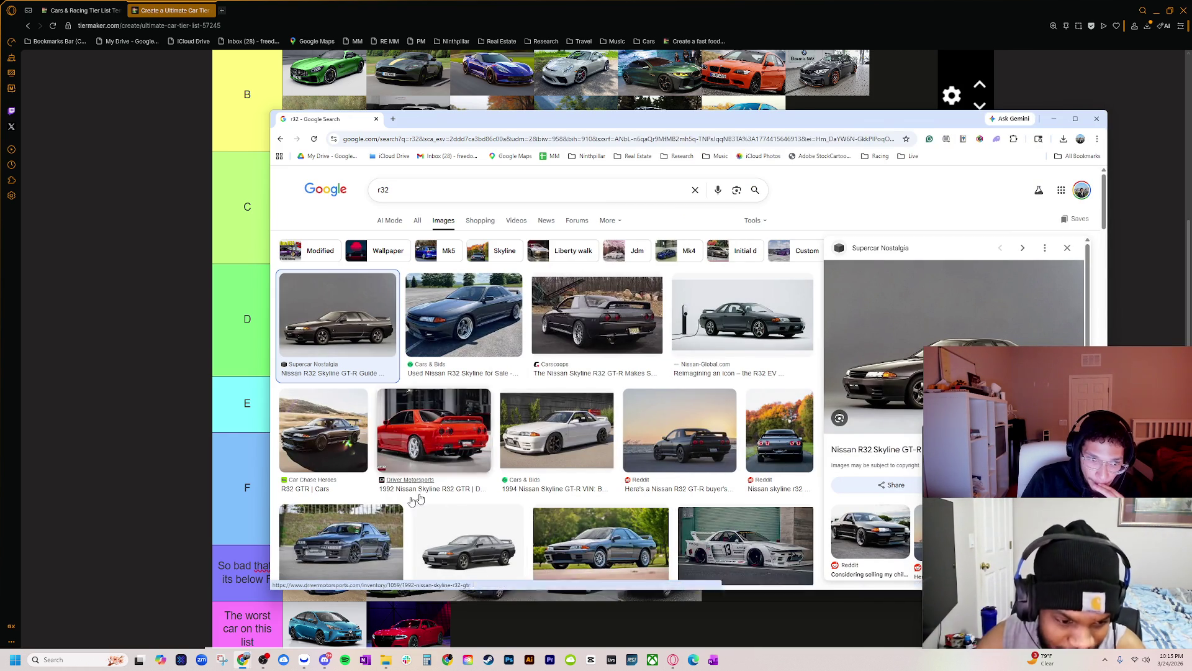
click(326, 435)
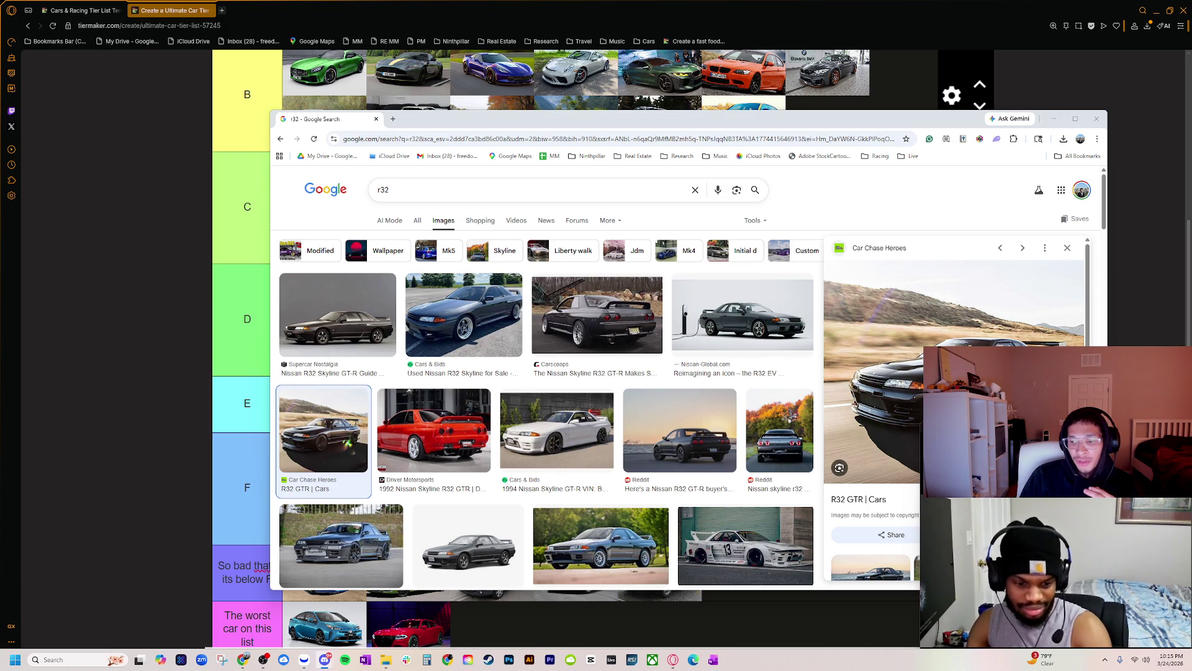
scroll(849, 430, down, 3)
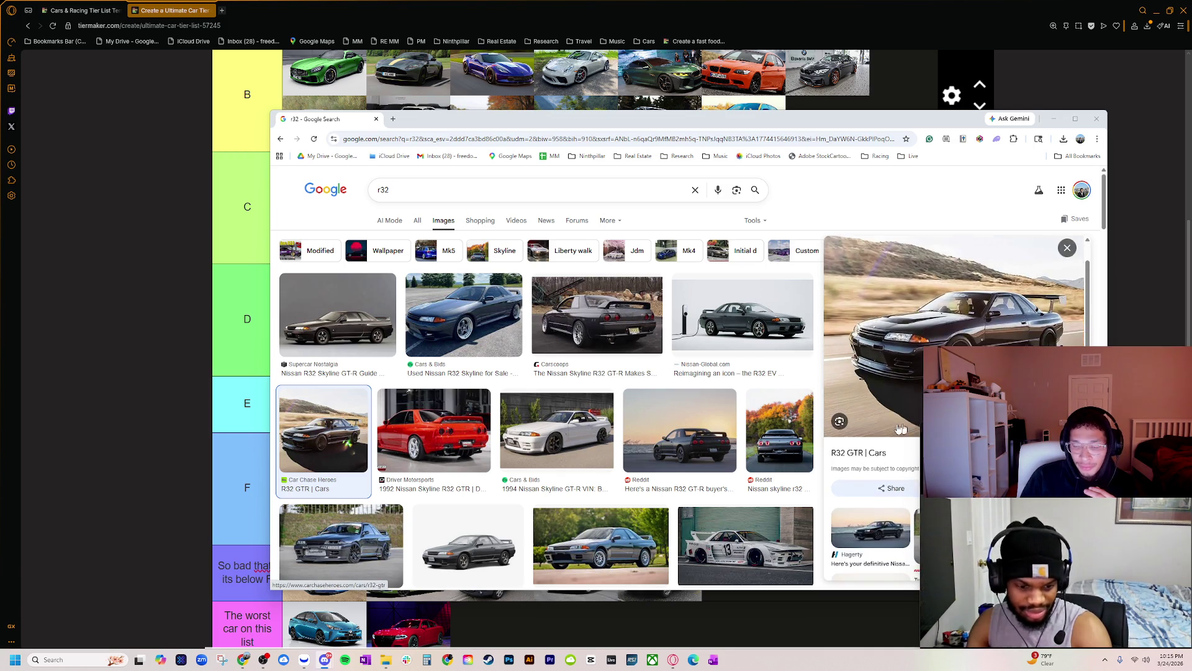
scroll(844, 428, down, 3)
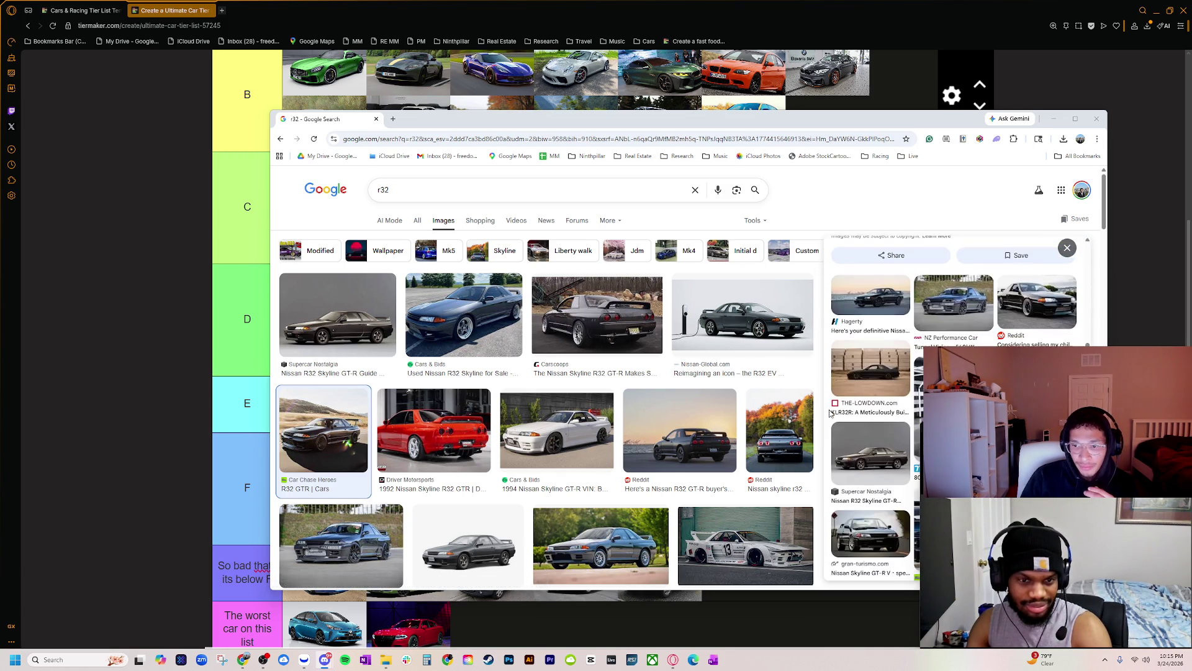
scroll(835, 410, up, 3)
scroll(857, 404, up, 3)
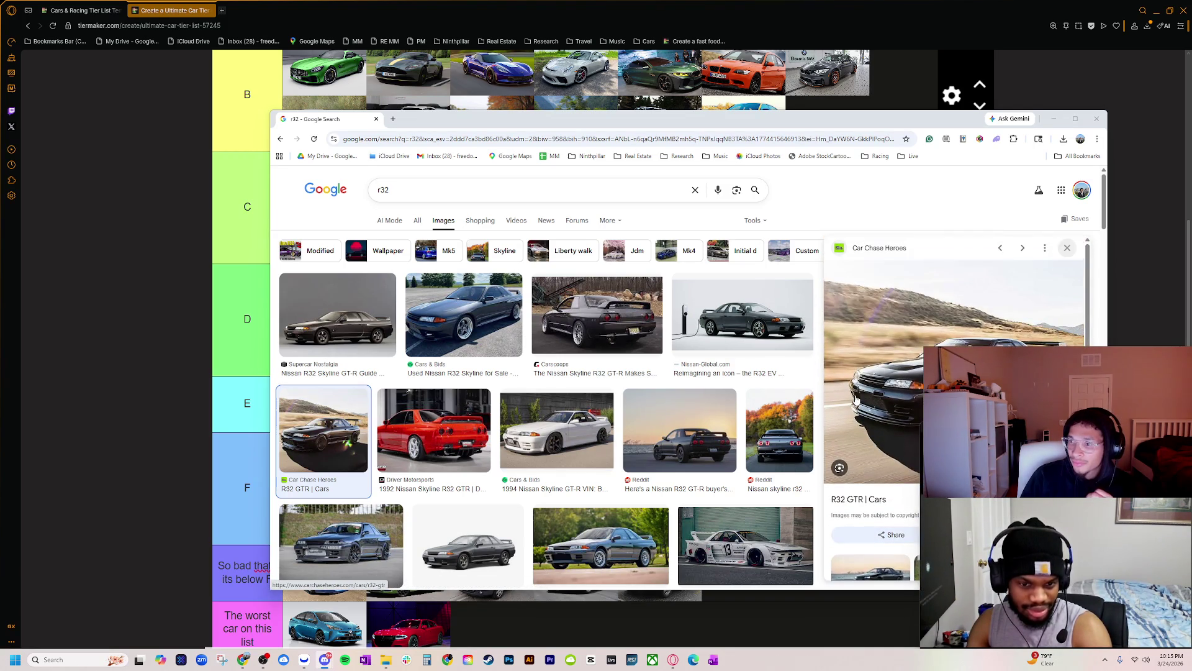
scroll(860, 398, down, 1)
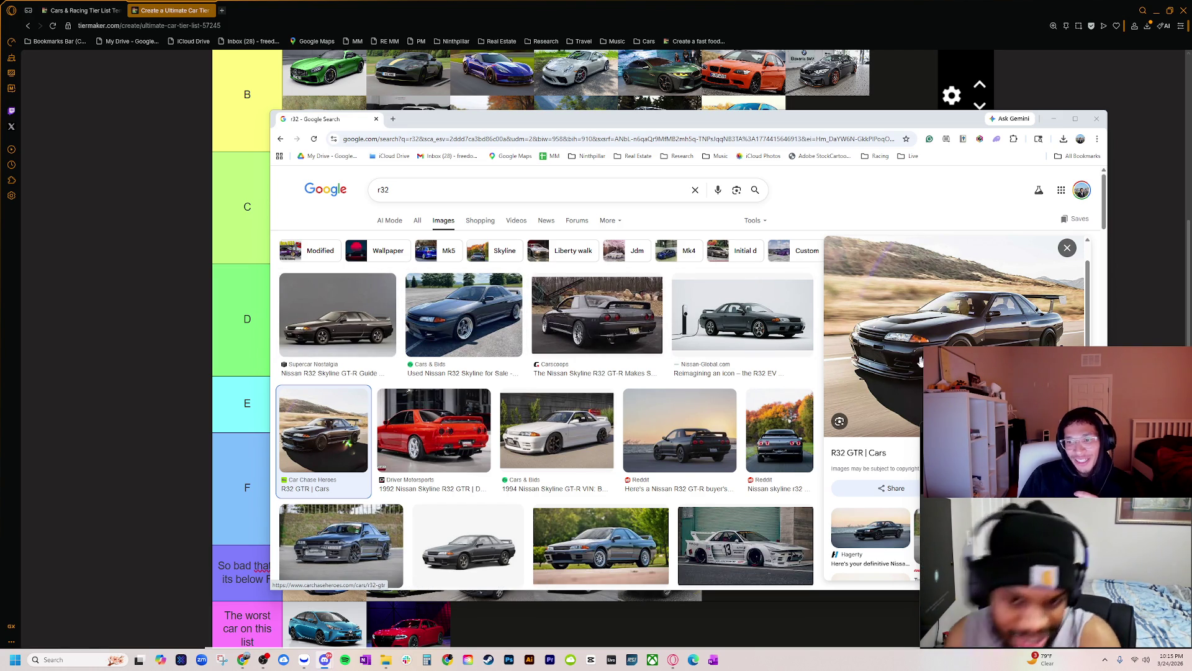
drag(621, 118, 320, 115)
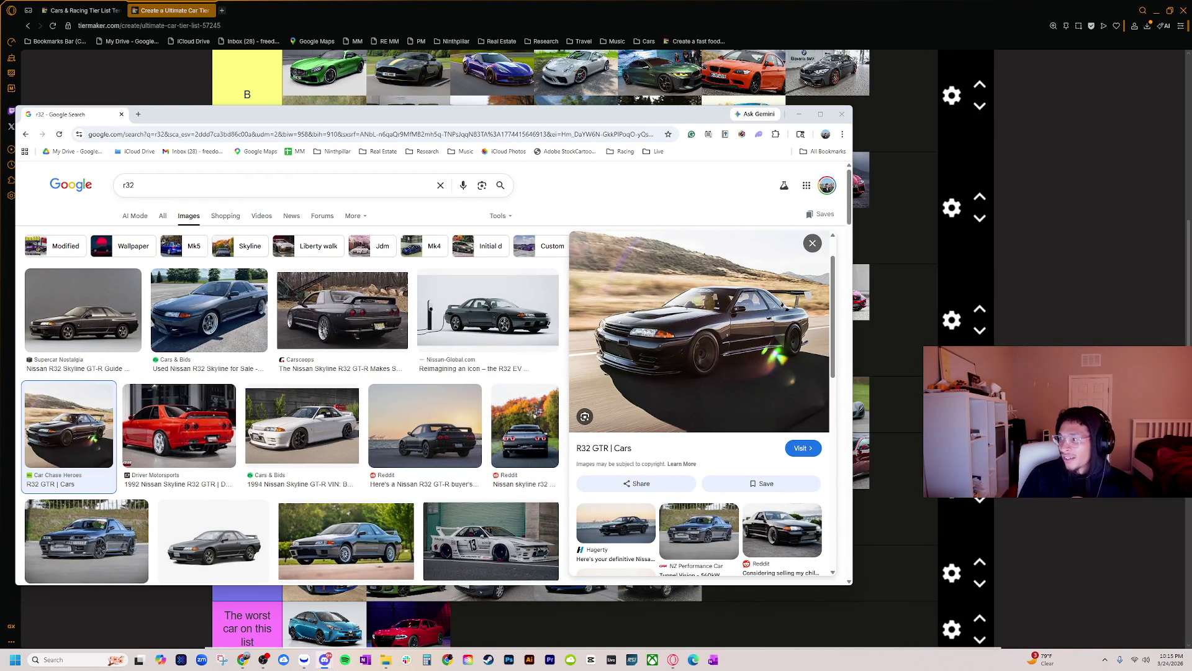
mouse_move(1084, 79)
mouse_down()
mouse_move(511, 120)
mouse_move(523, 150)
mouse_up()
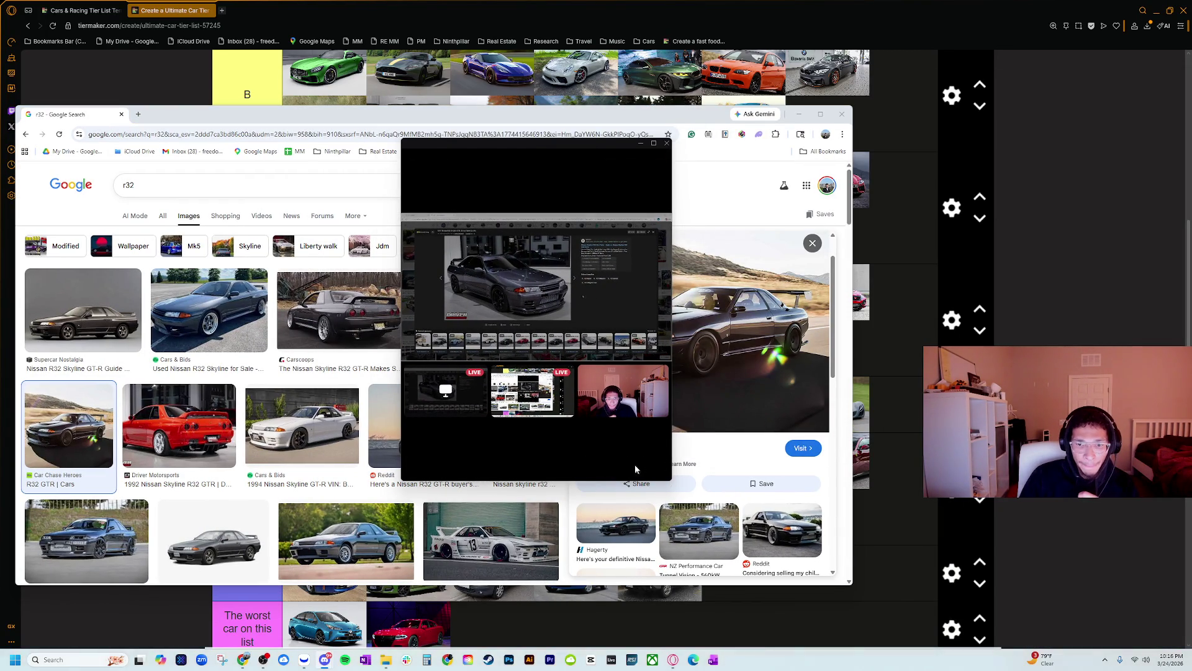
- Enlarge the Discord stream viewer to watch the grey R32, show the participant's camera, then park the viewer bottom-right
mouse_move(671, 480)
mouse_down()
mouse_move(912, 584)
mouse_move(1065, 612)
mouse_move(1070, 629)
mouse_up()
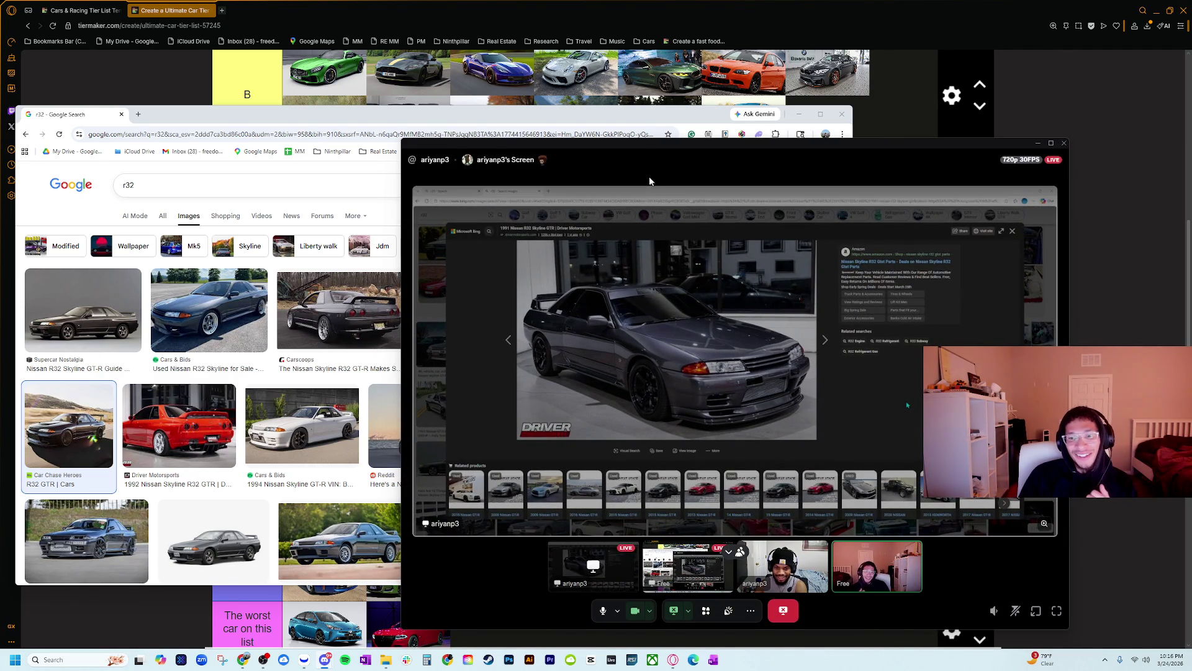
mouse_move(647, 151)
mouse_down()
mouse_move(931, 118)
mouse_move(757, 129)
mouse_up()
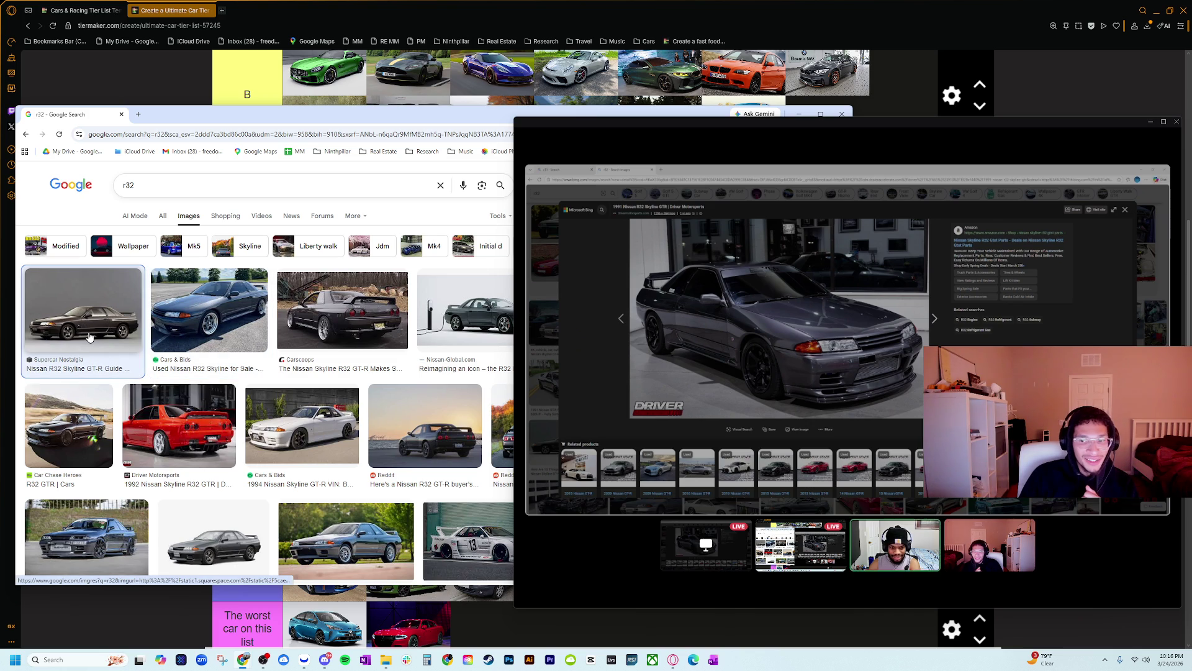
mouse_move(885, 558)
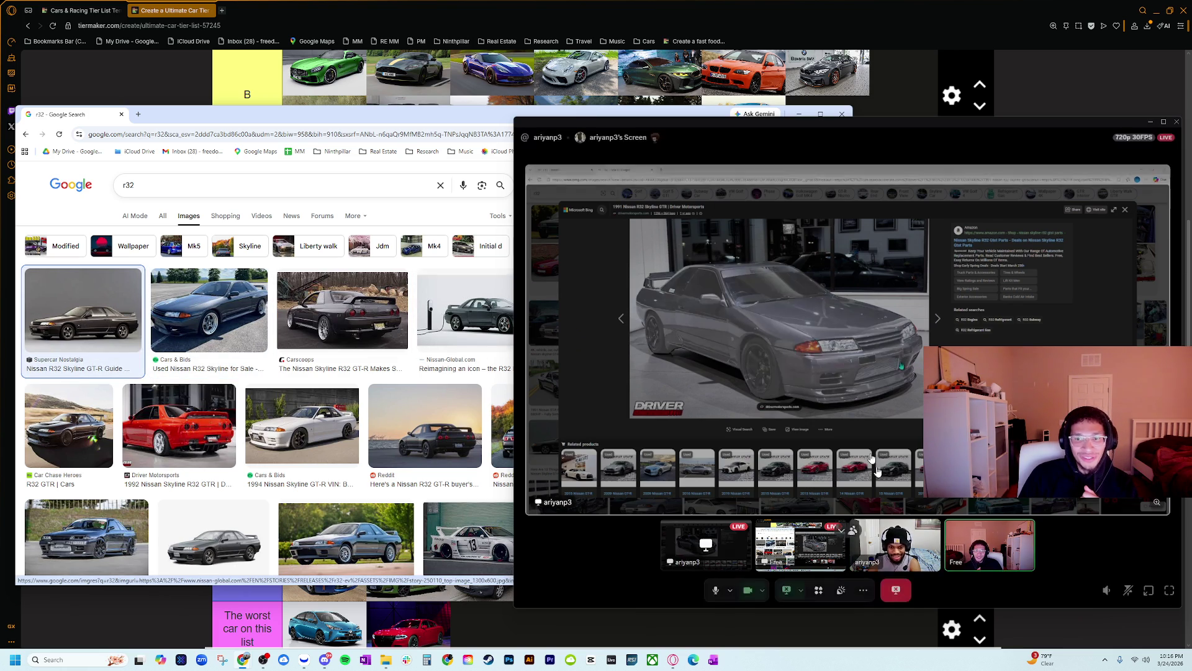
click(896, 545)
drag(518, 126, 853, 267)
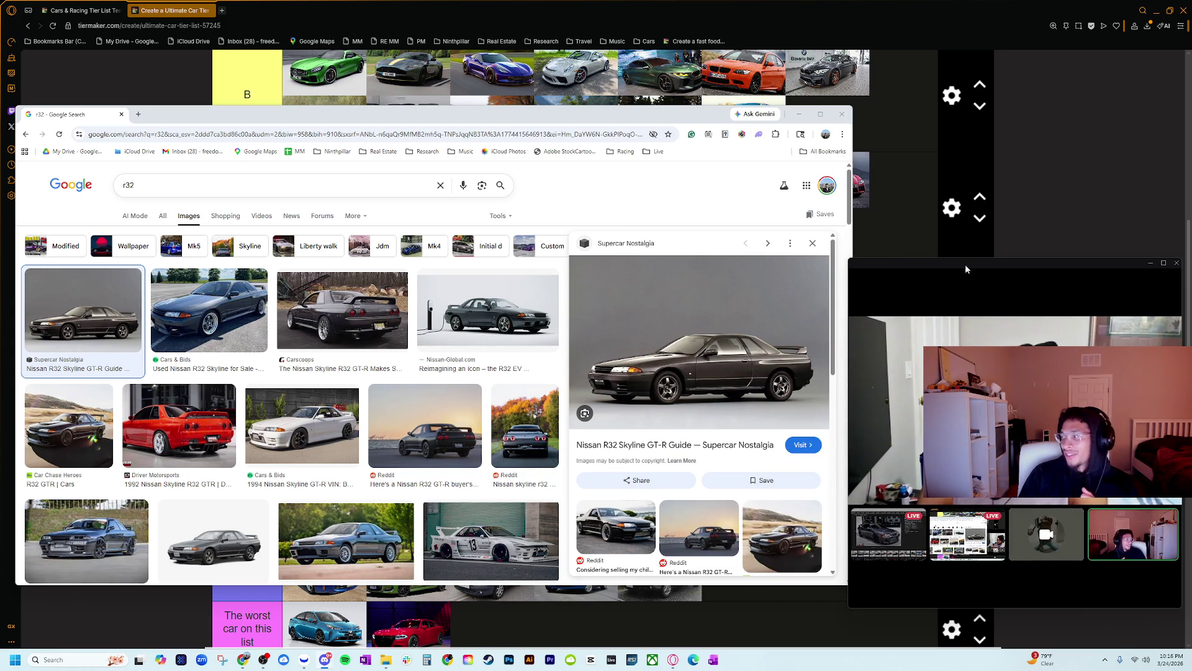
drag(943, 264, 943, 439)
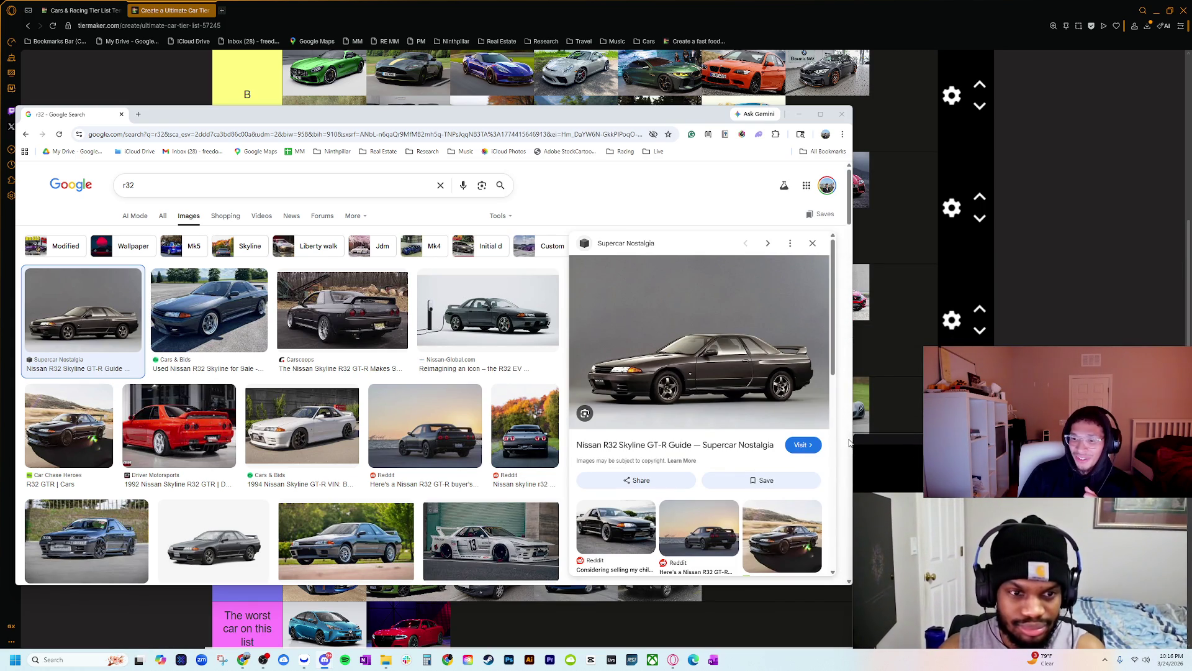
- Shrink the webcam window and preview the white 1994 Skyline GT-R photo from Cars & Bids
mouse_move(855, 436)
mouse_down()
mouse_move(926, 513)
mouse_move(925, 500)
mouse_up()
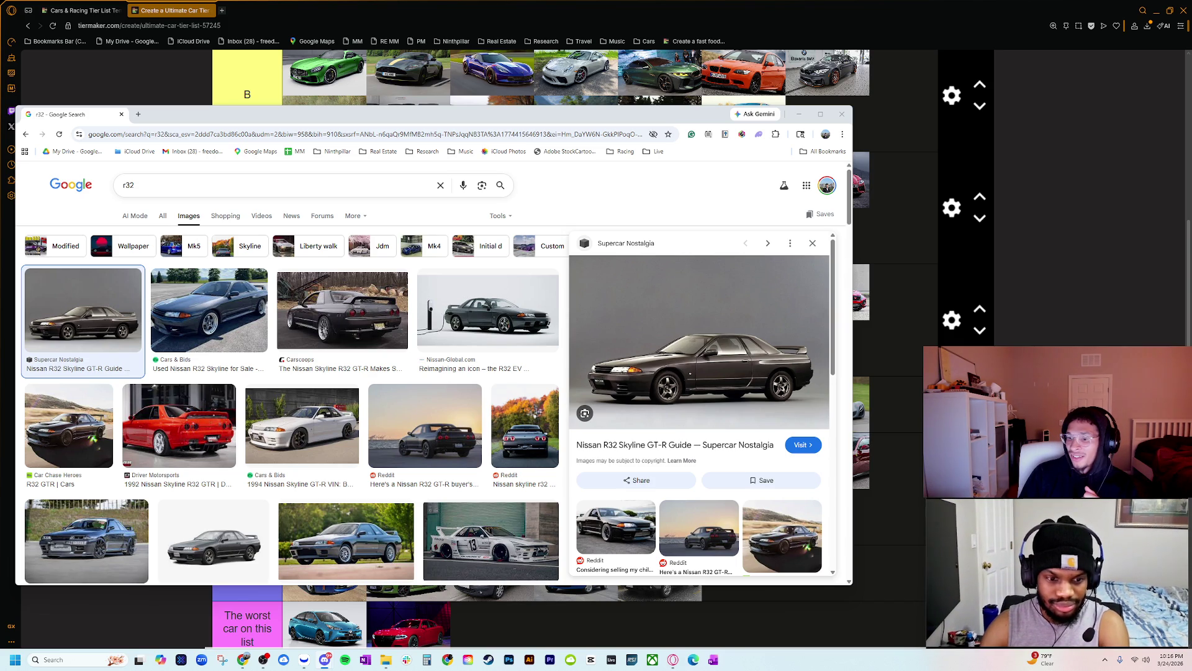
scroll(373, 429, down, 2)
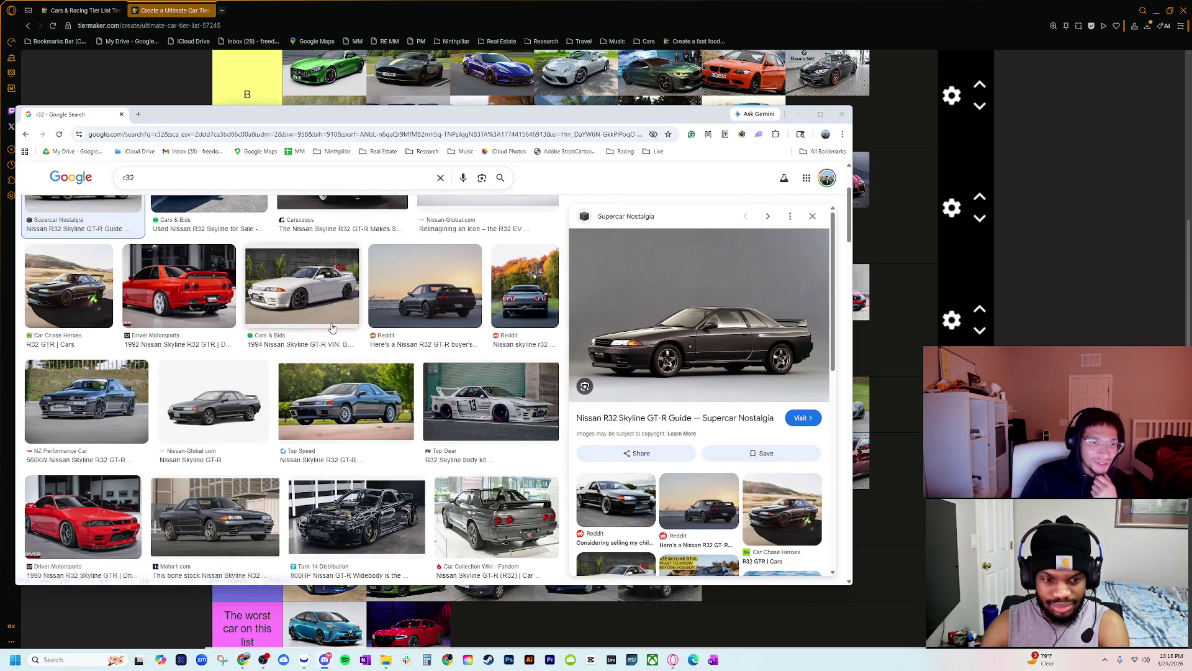
click(302, 287)
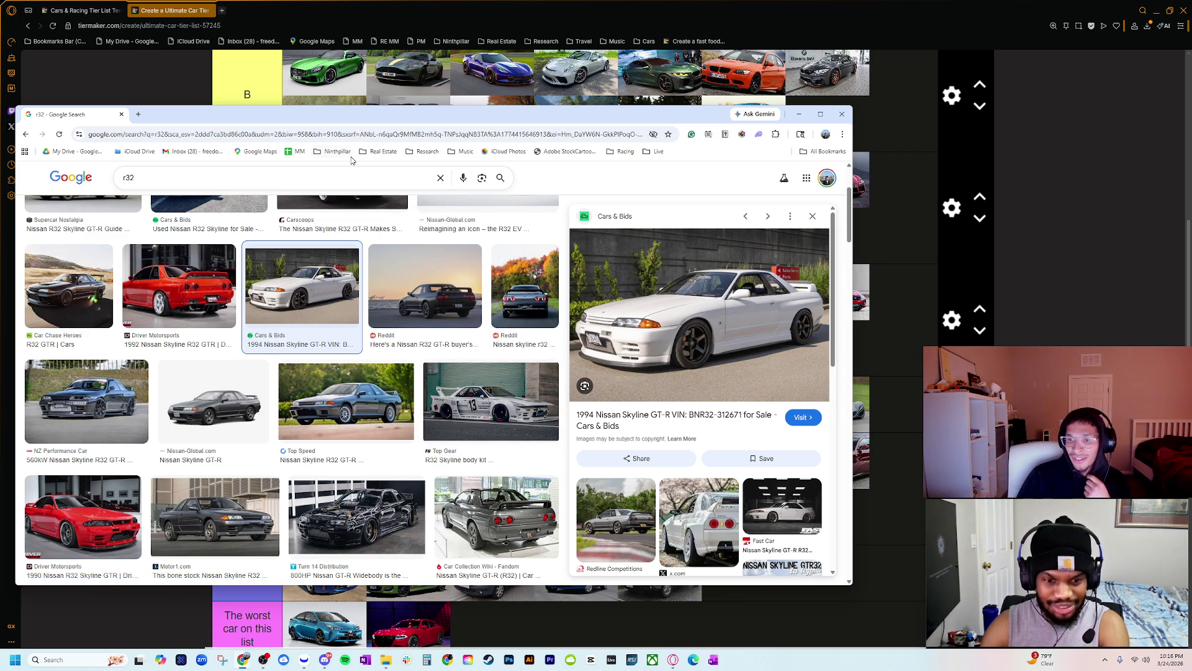
- Close the 'r32' image search window so the TierMaker list shows tiers A through F again
scroll(477, 354, down, 2)
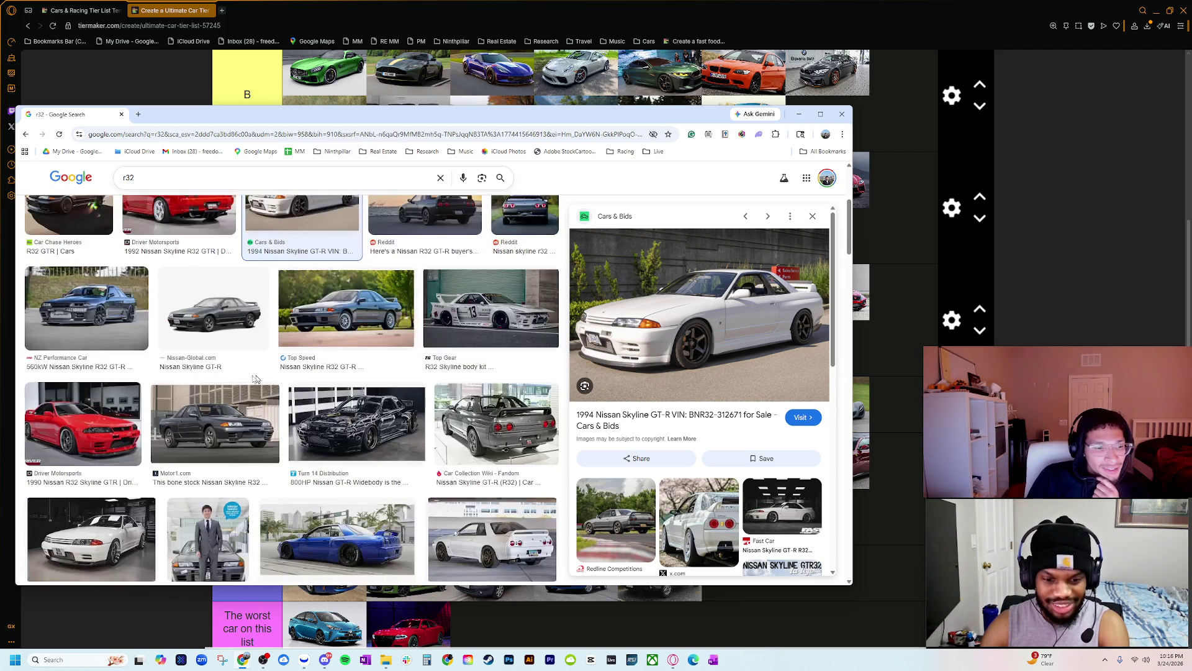
click(120, 113)
scroll(438, 483, up, 2)
scroll(438, 483, up, 2)
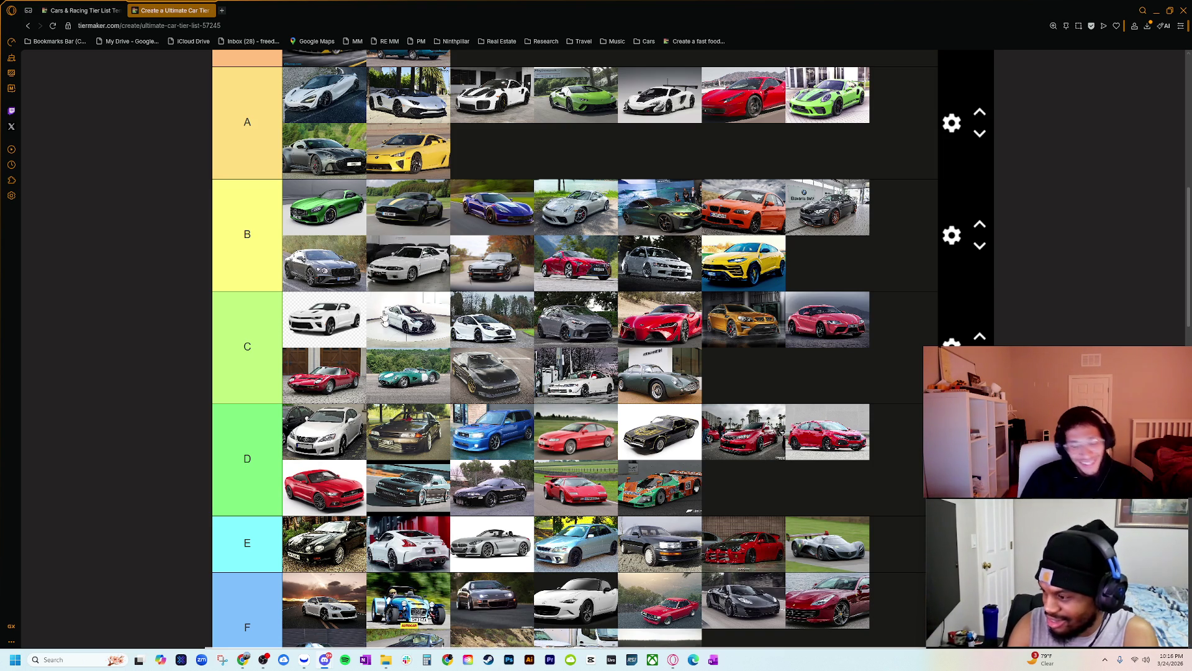
- Drag the black R32 Skyline out of the D tier up toward the B tier row
mouse_move(408, 442)
mouse_down()
mouse_move(497, 323)
mouse_move(447, 323)
mouse_move(582, 327)
mouse_move(434, 267)
mouse_move(472, 270)
mouse_move(509, 317)
mouse_move(565, 335)
mouse_move(591, 403)
mouse_move(581, 336)
mouse_move(627, 323)
mouse_up()
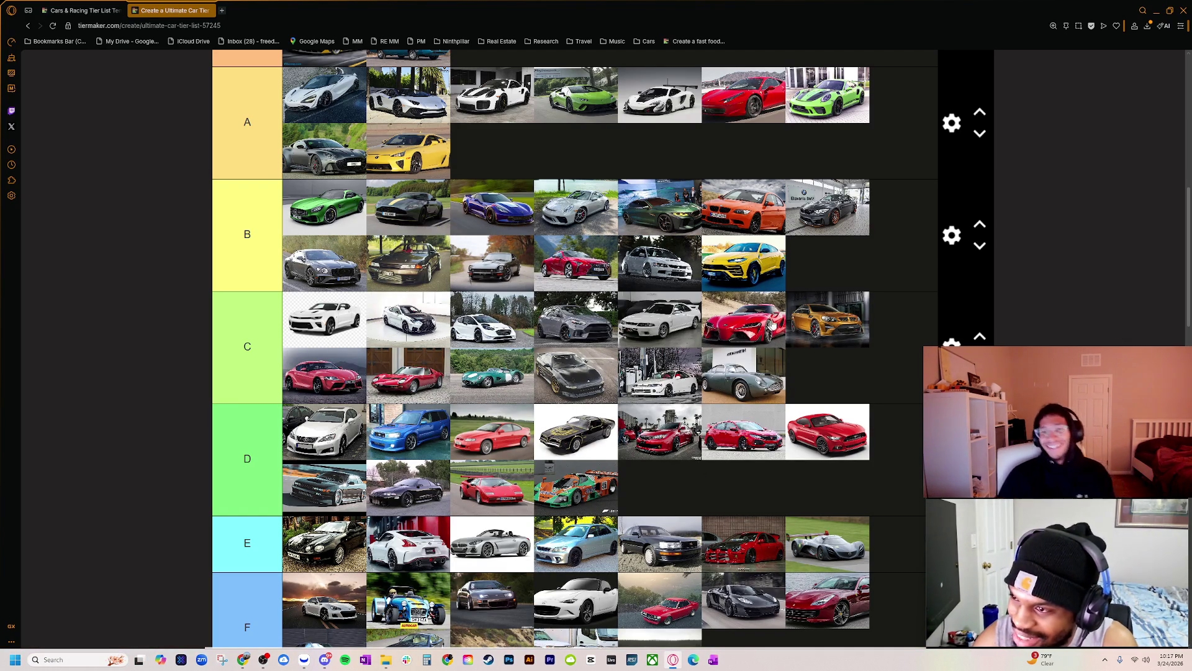
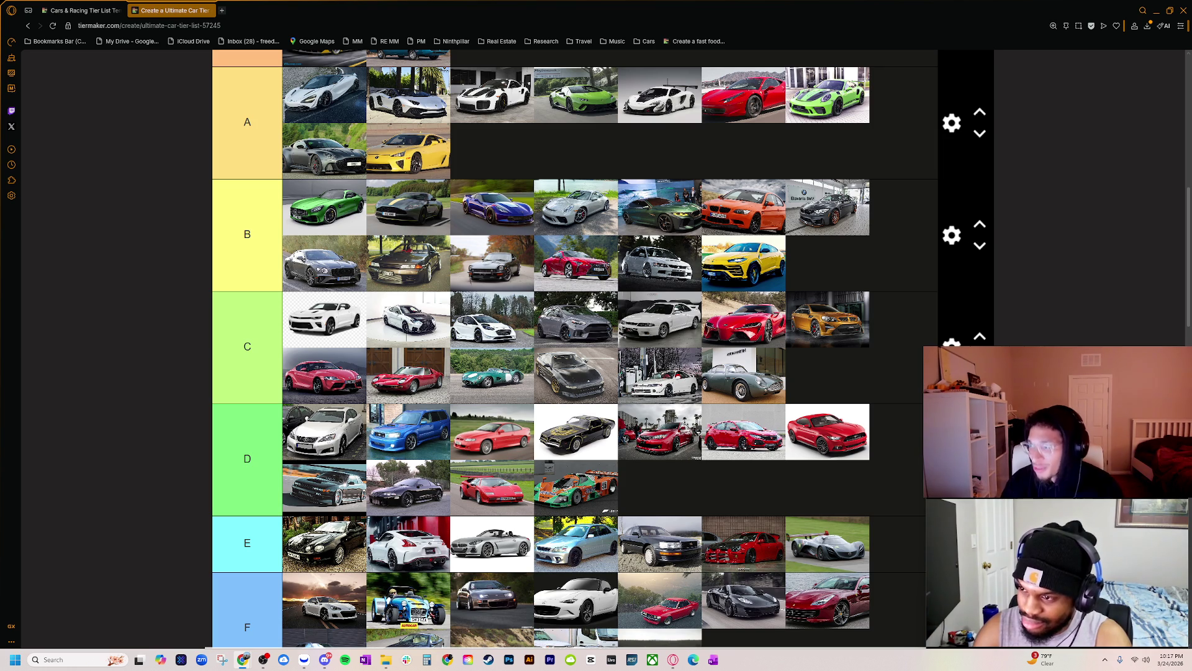
- Check the R33 vs R32 GT-R comparison results, then close them
key(alt+Tab)
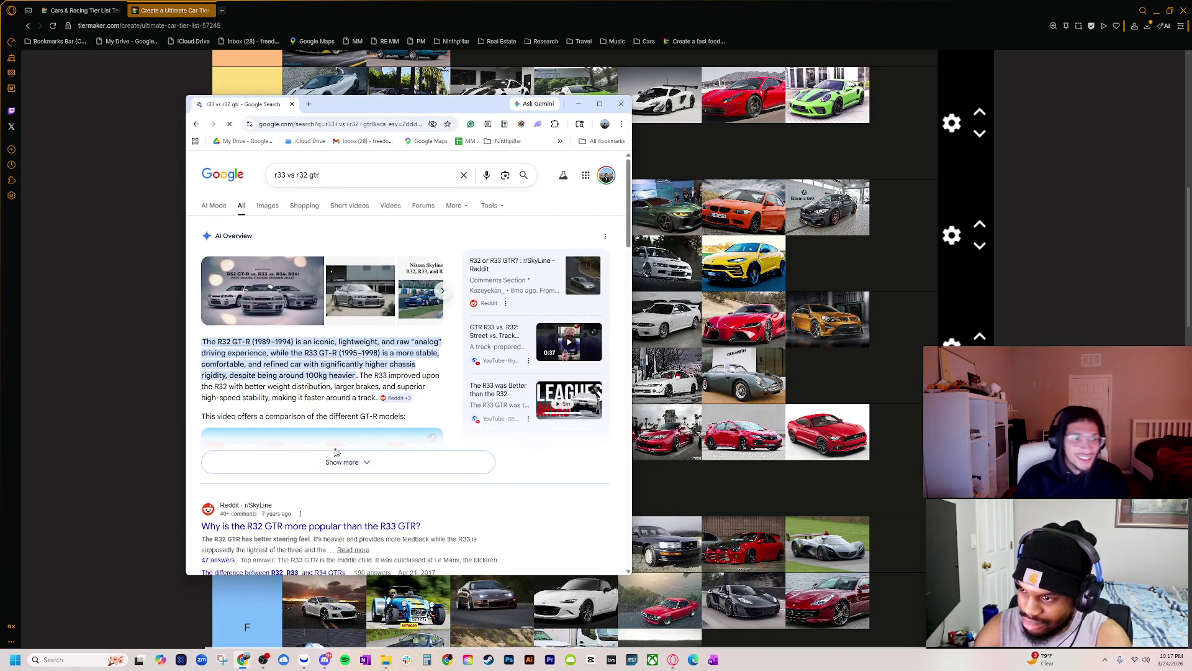
scroll(296, 385, down, 2)
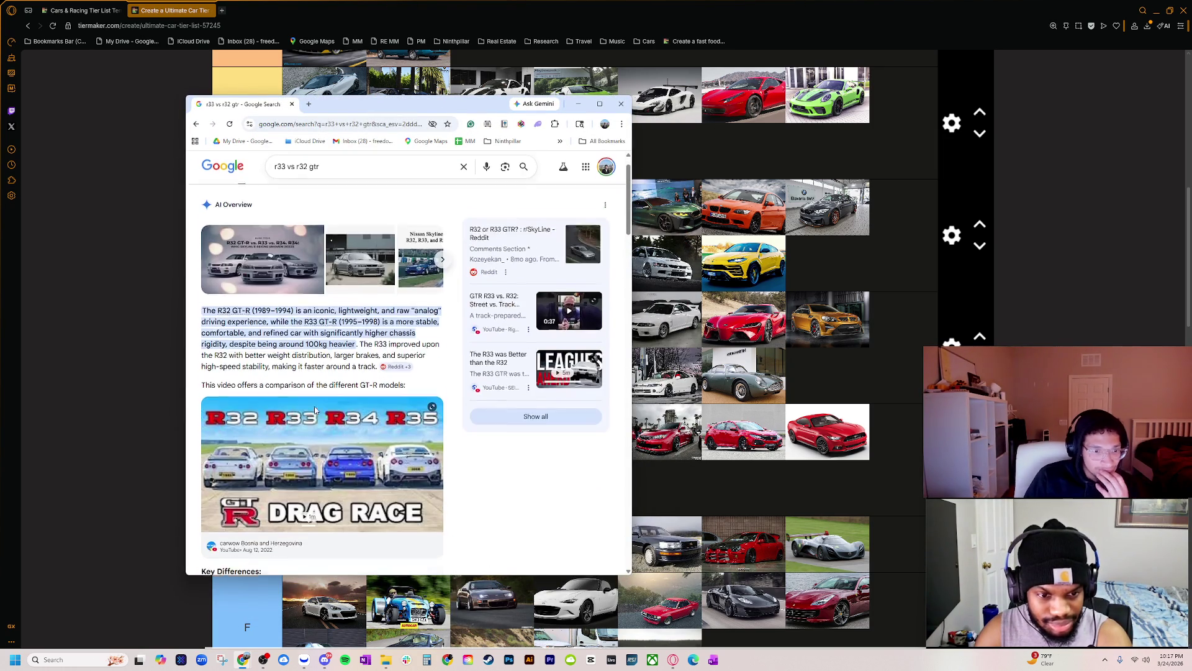
scroll(332, 422, down, 1)
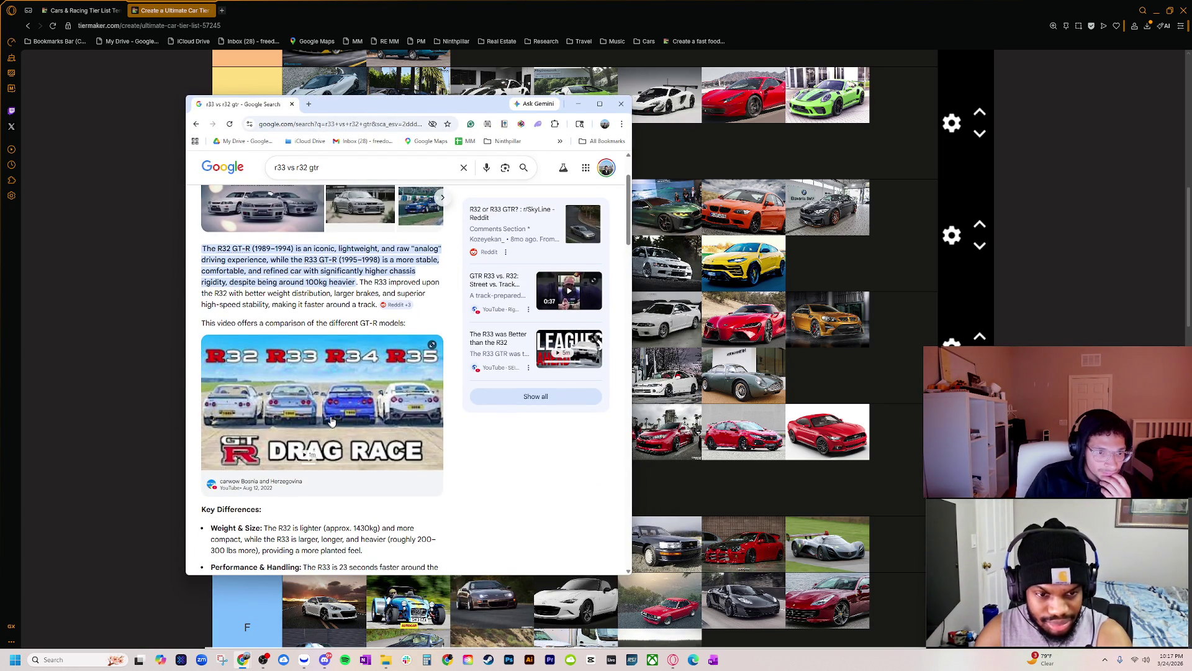
scroll(334, 413, down, 1)
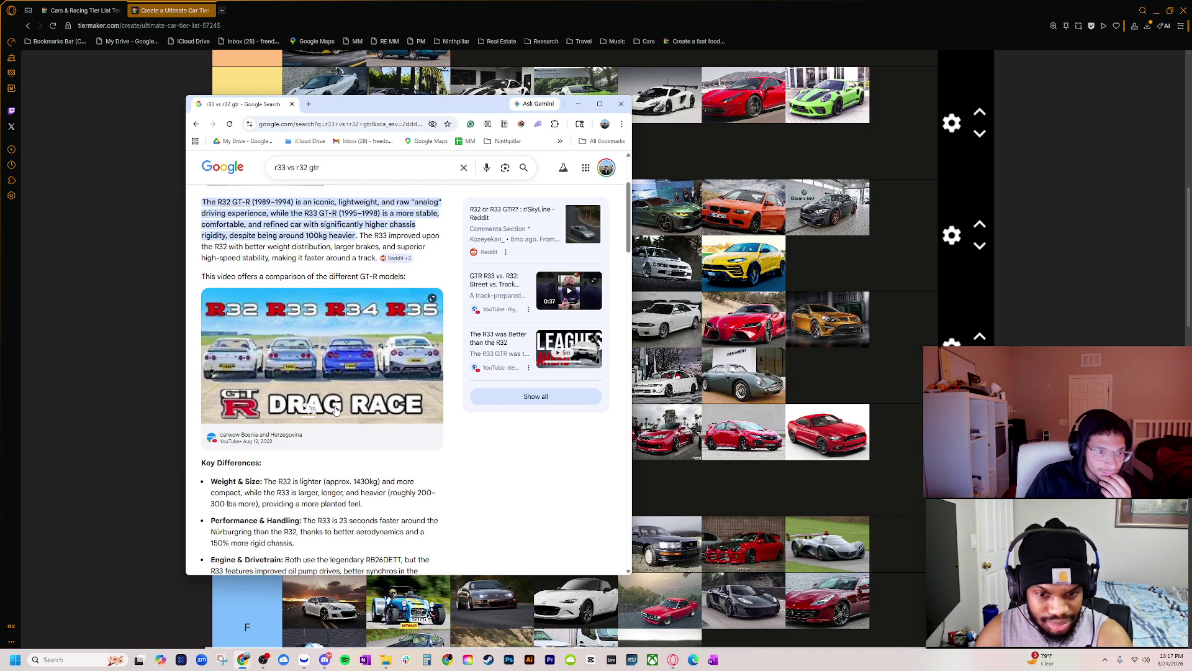
scroll(335, 409, down, 3)
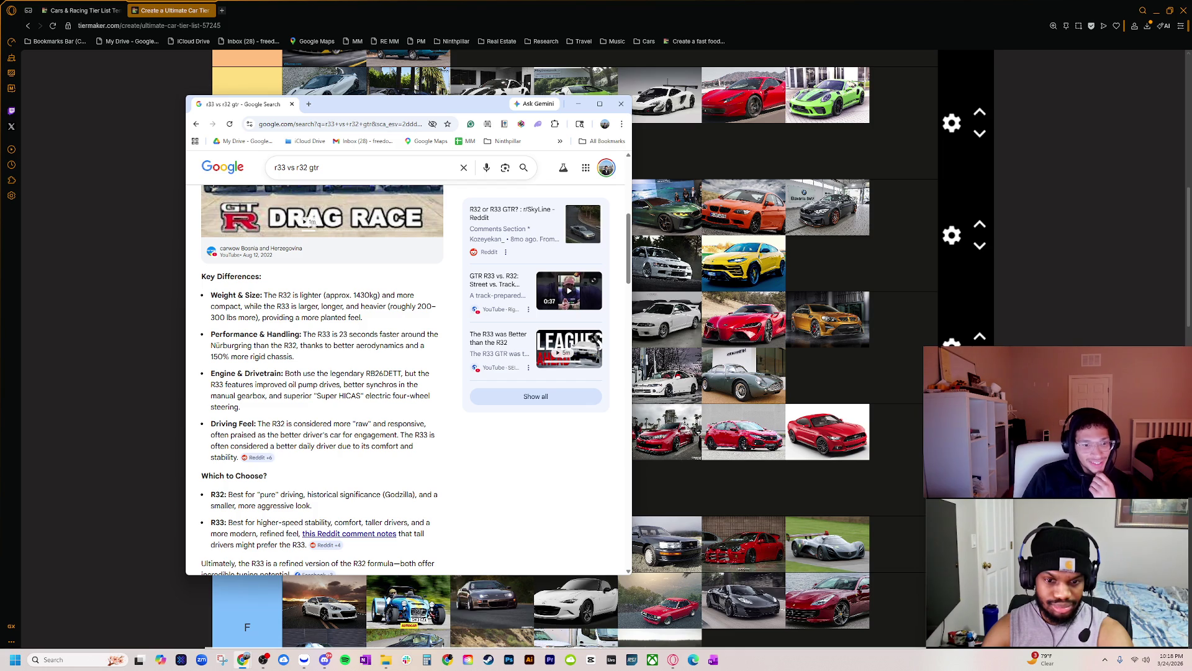
scroll(335, 447, down, 3)
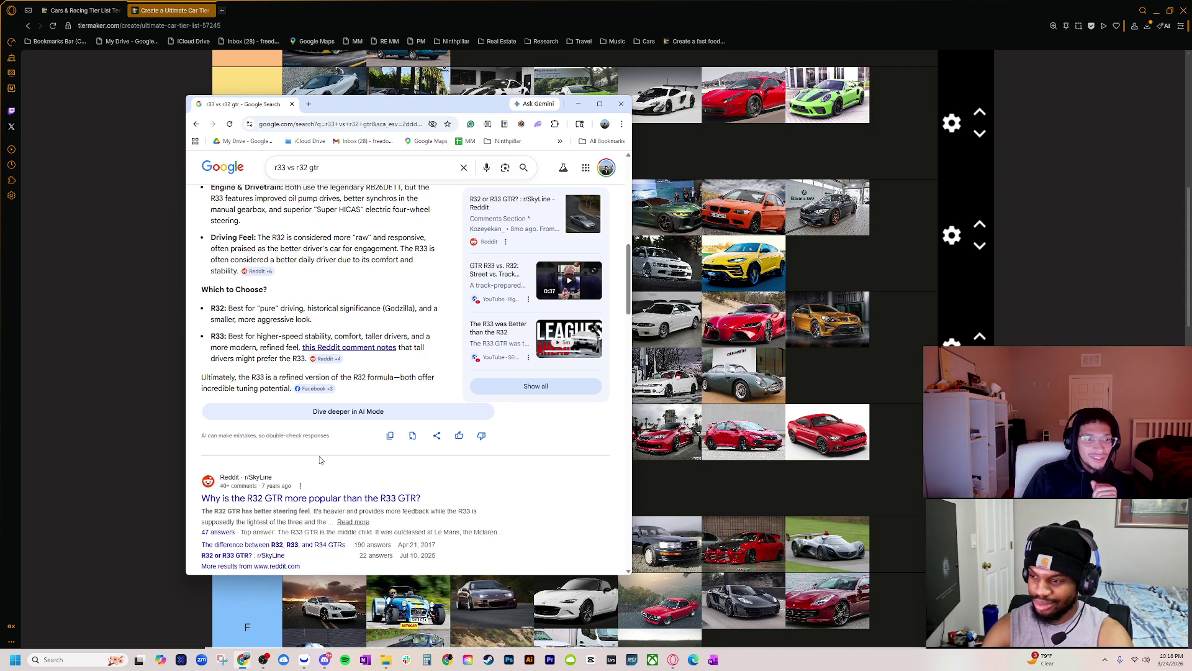
click(292, 105)
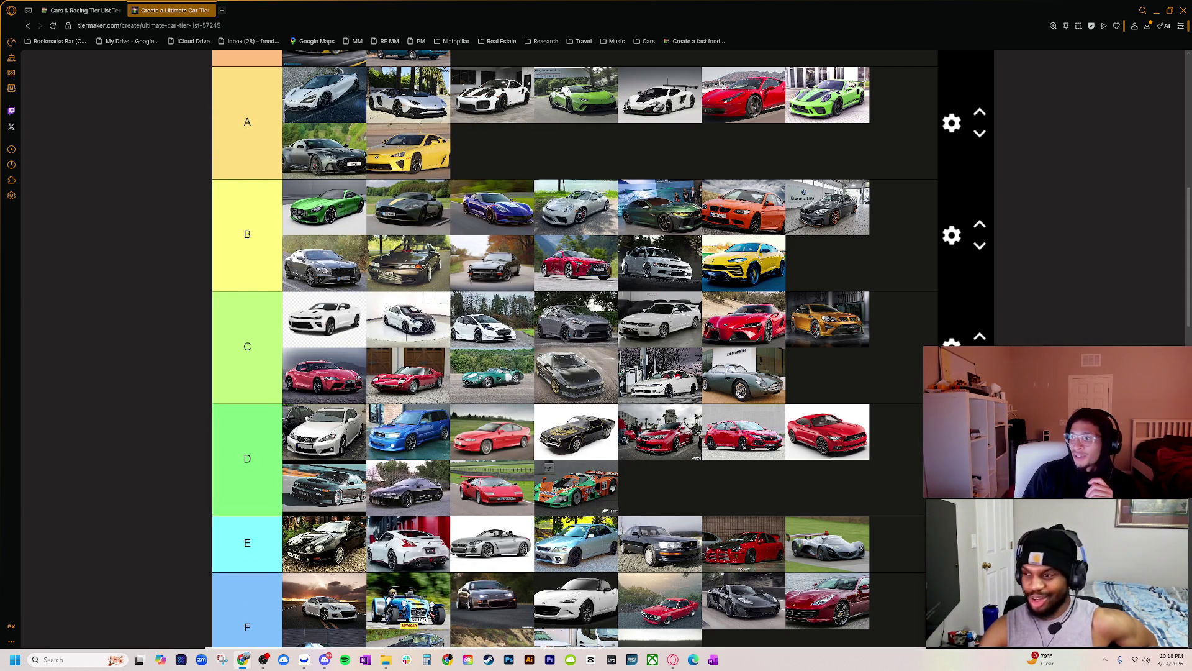
- Place the white GT-R in the A tier's second row
scroll(405, 488, up, 2)
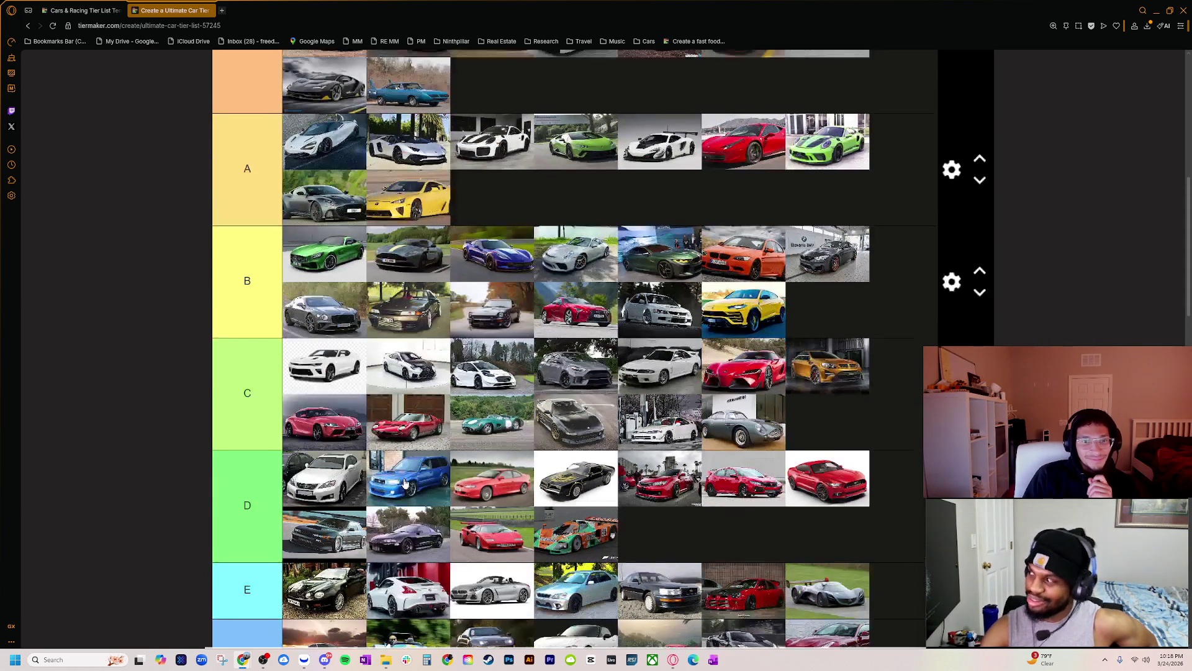
scroll(404, 477, up, 1)
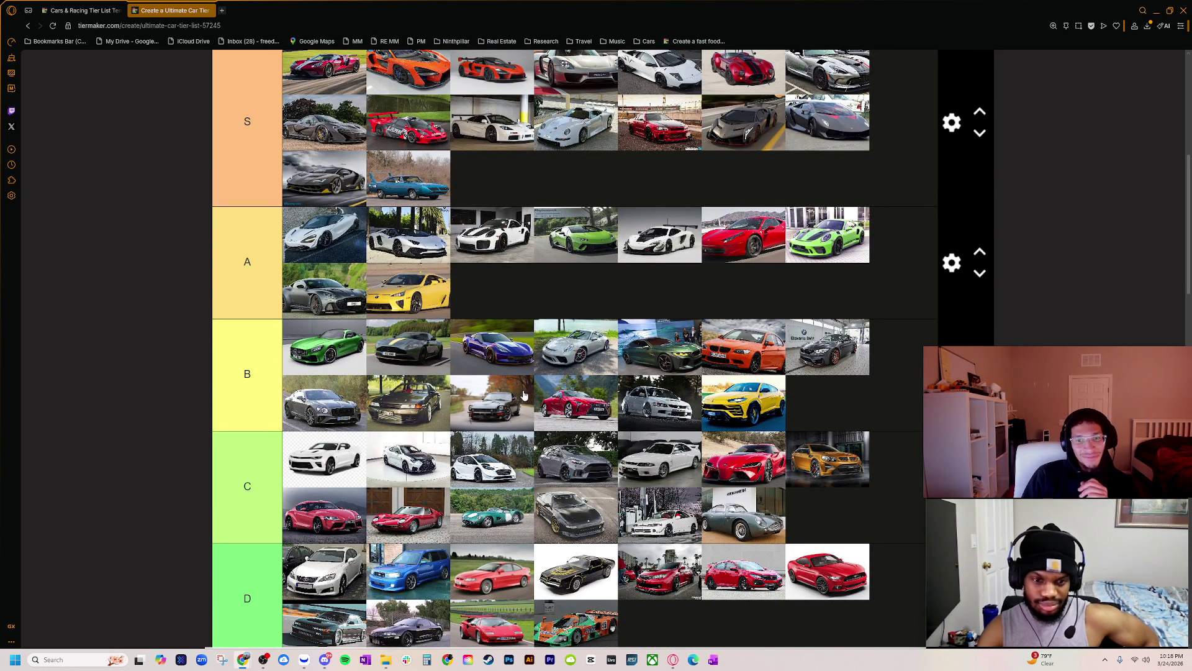
scroll(528, 394, down, 2)
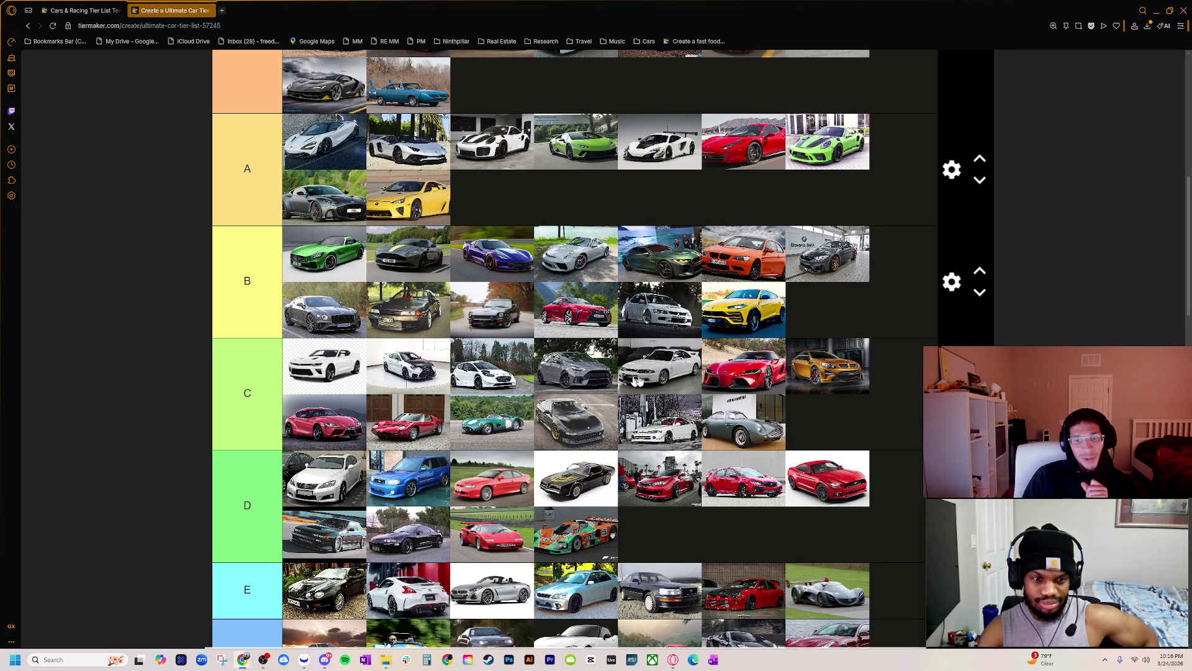
scroll(657, 382, up, 3)
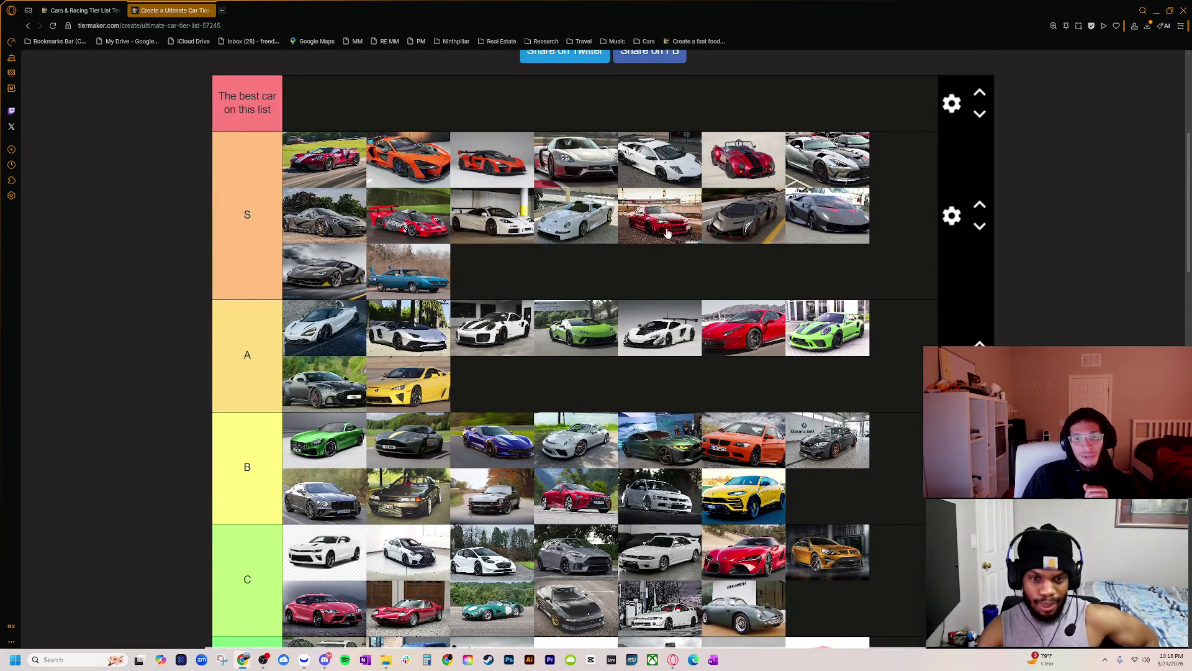
scroll(657, 329, down, 5)
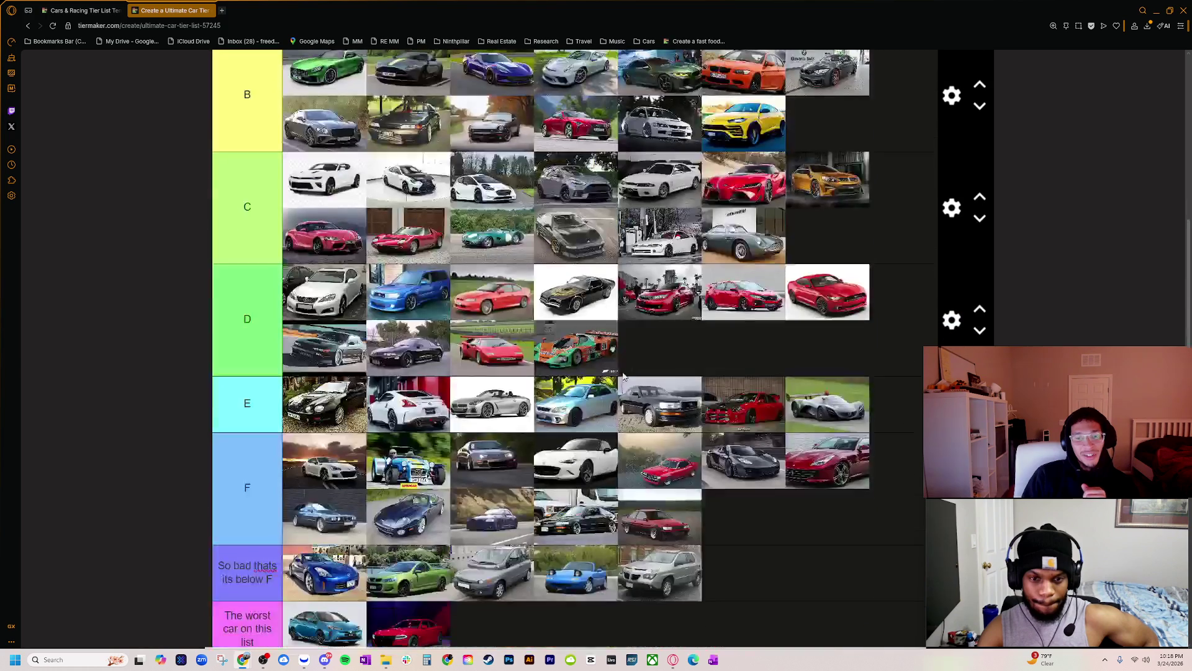
scroll(496, 436, down, 3)
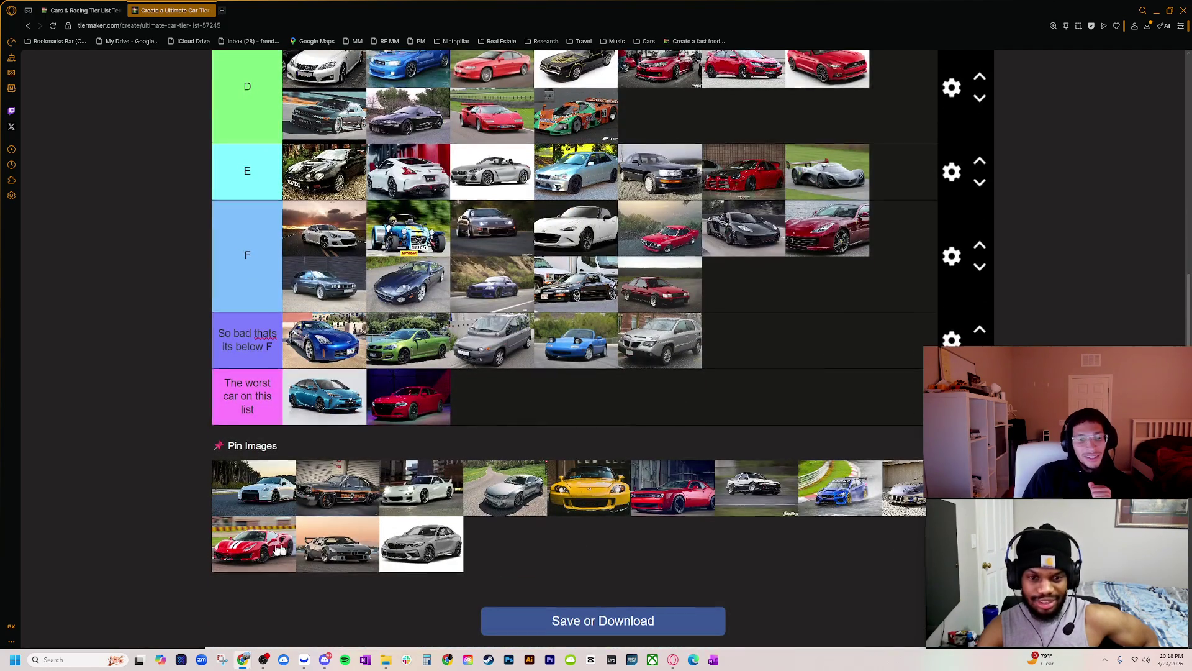
scroll(496, 436, up, 3)
scroll(347, 475, down, 4)
scroll(348, 475, up, 6)
scroll(420, 441, up, 1)
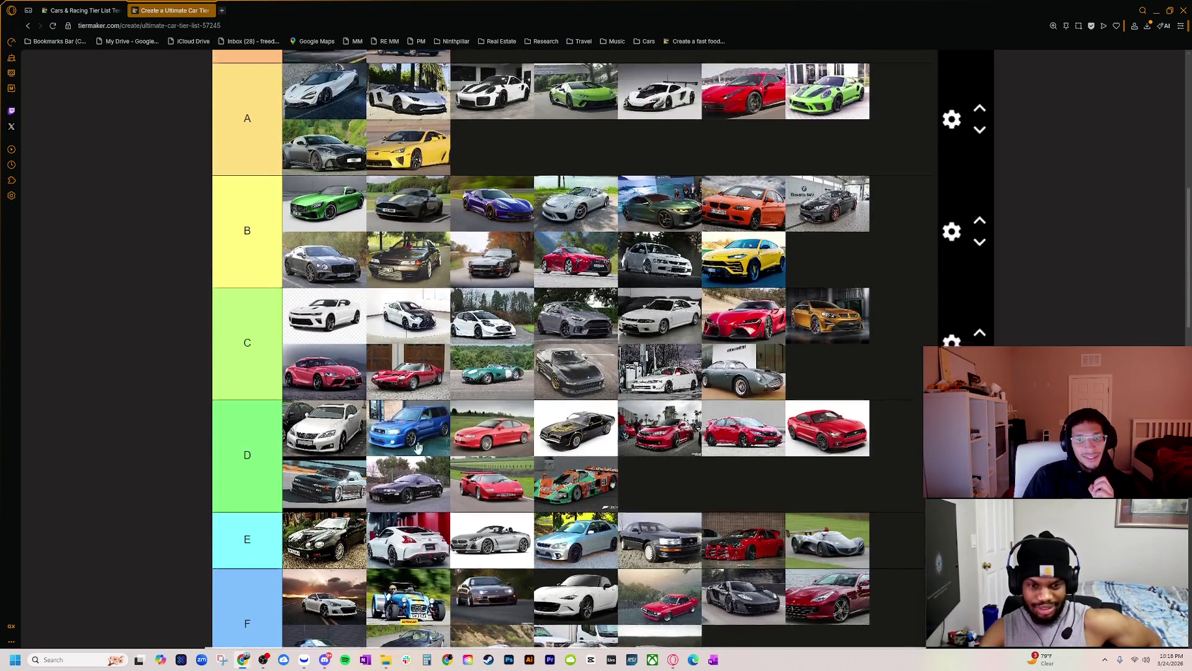
scroll(348, 444, down, 6)
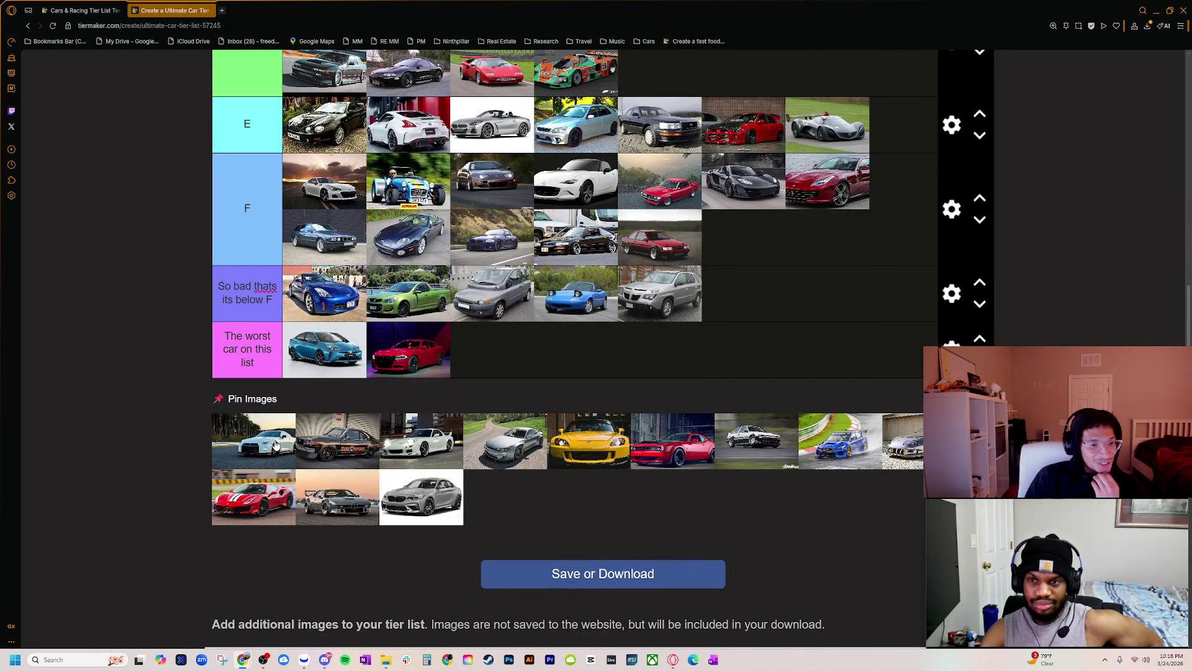
scroll(287, 559, up, 4)
scroll(287, 554, up, 3)
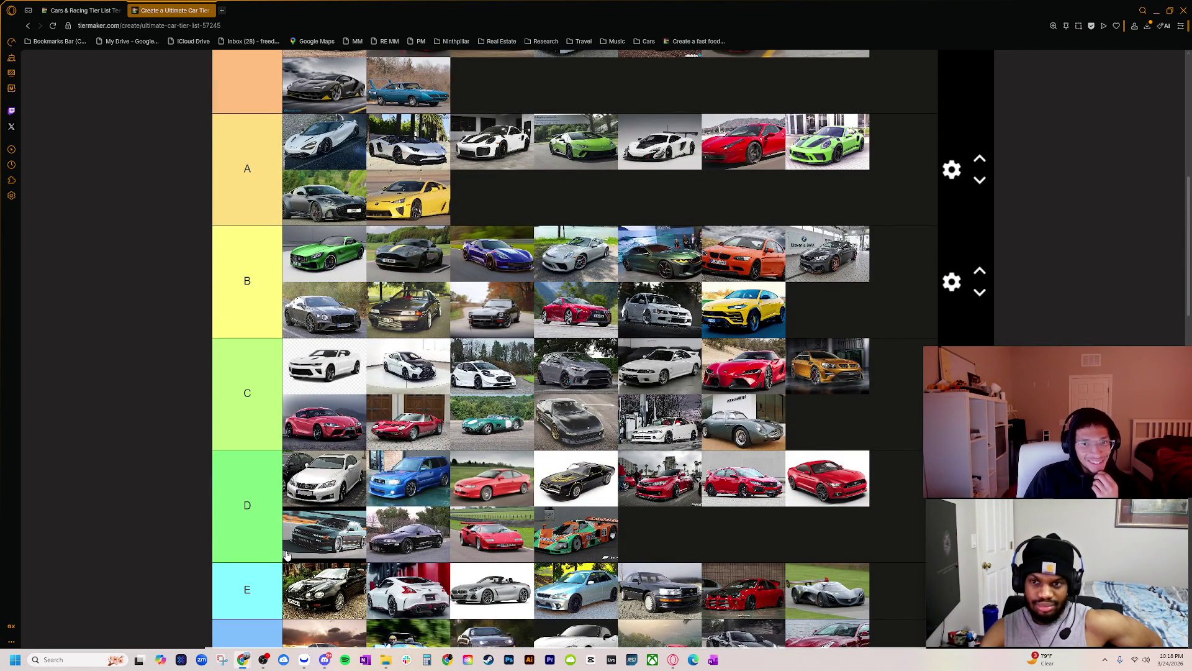
scroll(286, 555, down, 1)
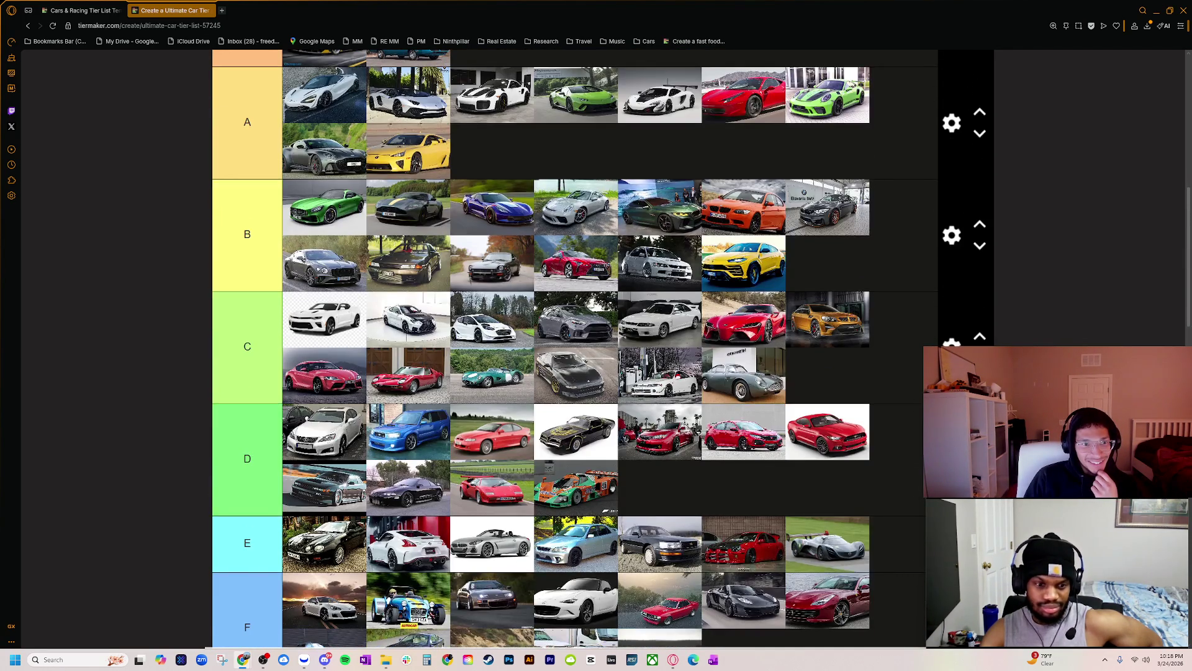
scroll(287, 554, down, 5)
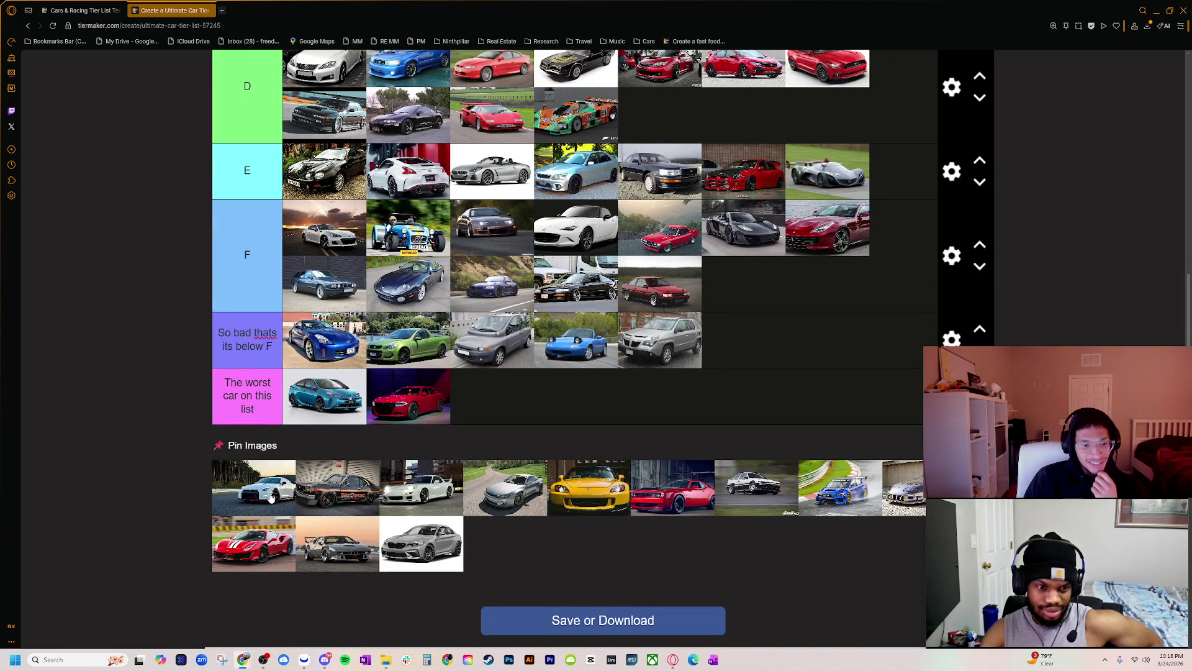
mouse_move(272, 497)
mouse_down()
mouse_move(348, 99)
mouse_move(404, 62)
mouse_move(434, 62)
mouse_move(463, 224)
mouse_move(461, 135)
mouse_move(461, 185)
mouse_move(503, 231)
mouse_up()
mouse_move(499, 187)
mouse_down()
mouse_move(506, 236)
mouse_move(380, 245)
mouse_up()
- Put the black-and-orange pinned car into the F tier
scroll(458, 436, down, 8)
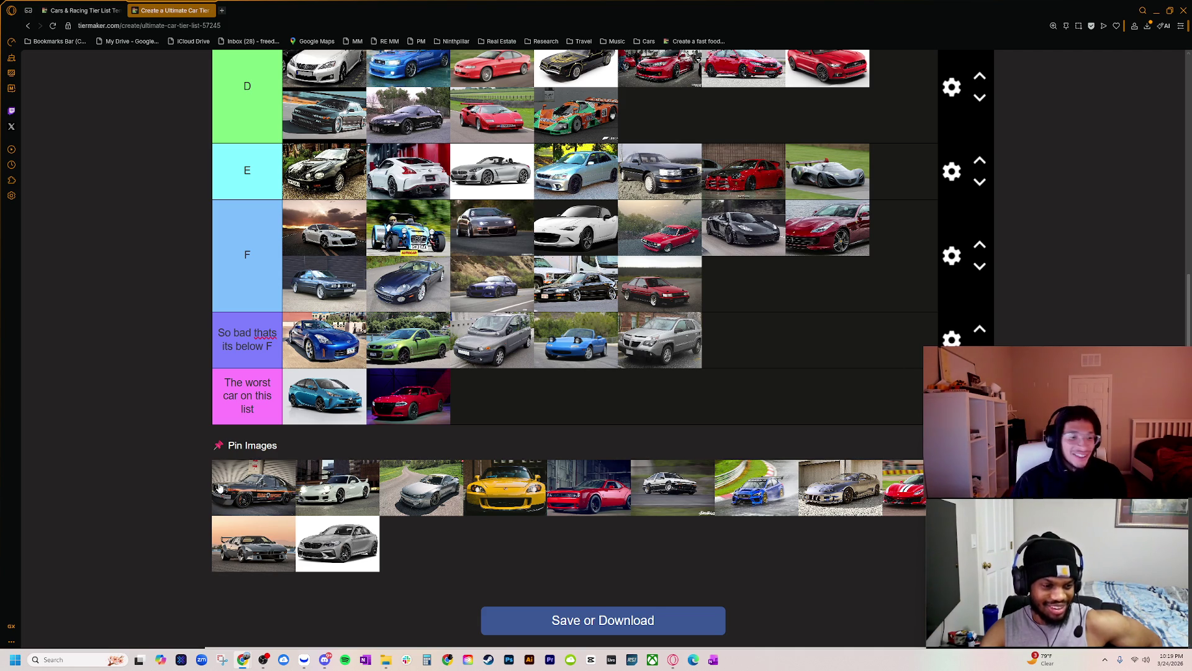
mouse_move(256, 488)
mouse_down()
mouse_move(640, 298)
mouse_move(710, 280)
mouse_up()
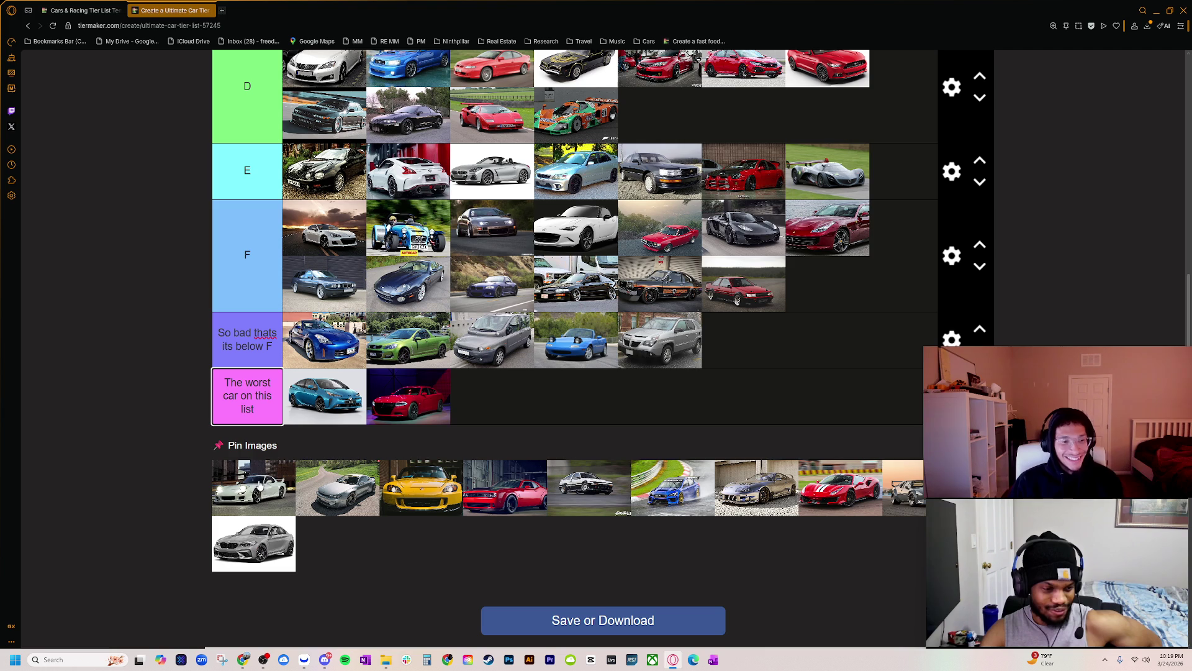
scroll(277, 493, up, 2)
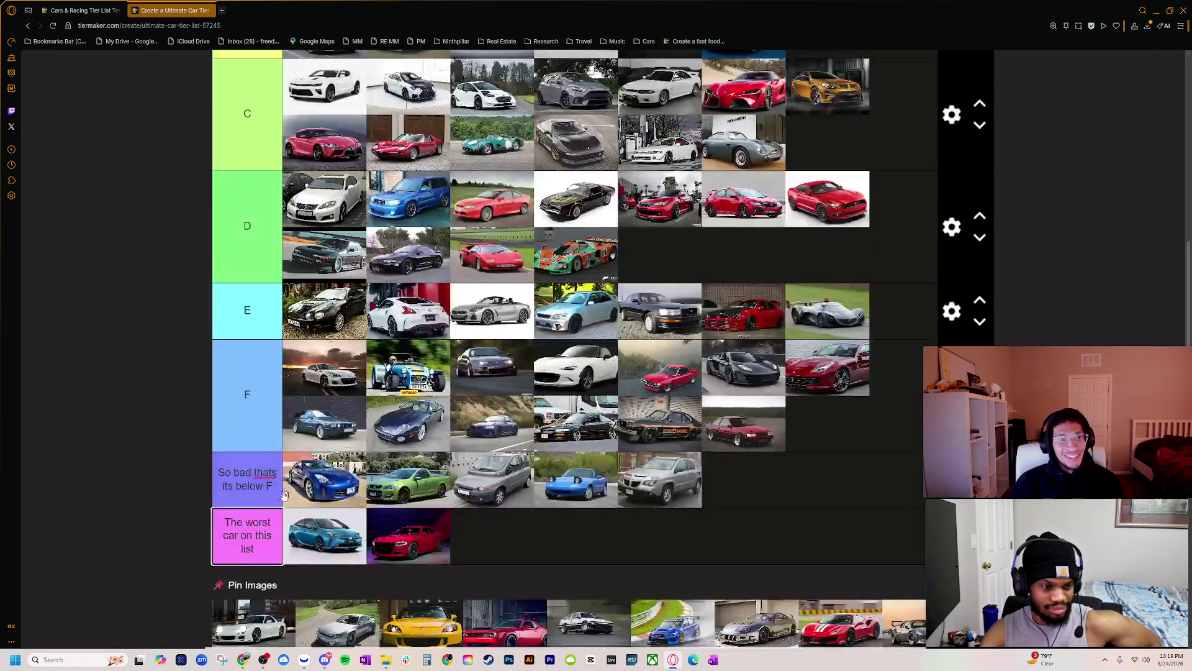
scroll(280, 502, down, 2)
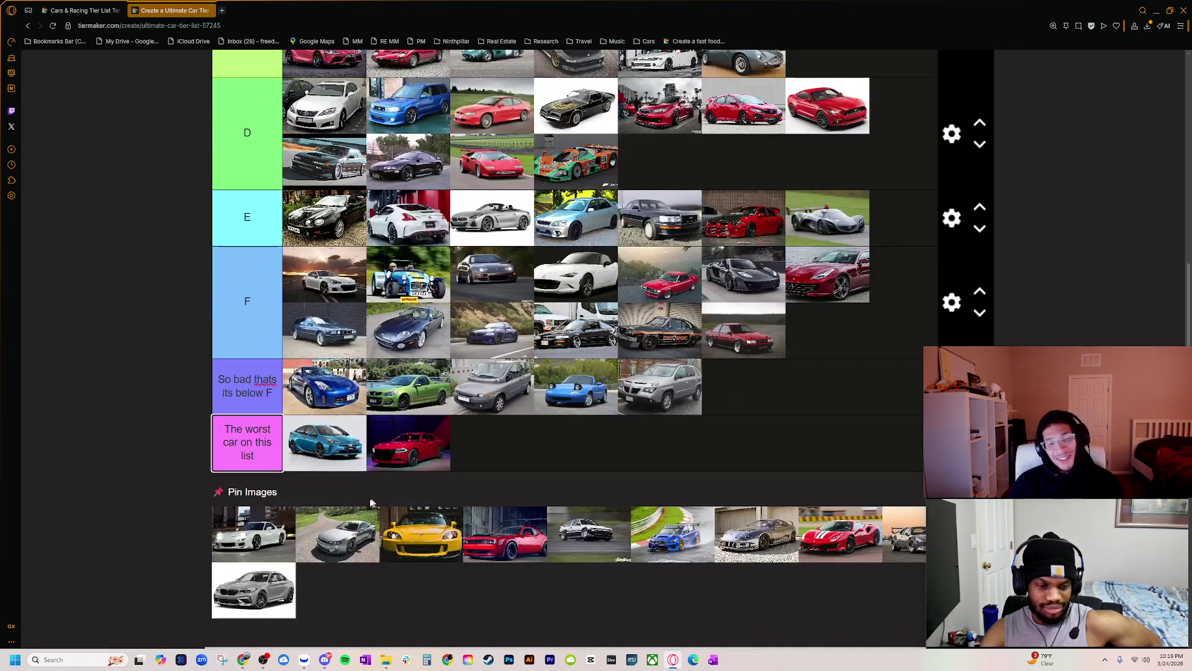
scroll(249, 541, up, 1)
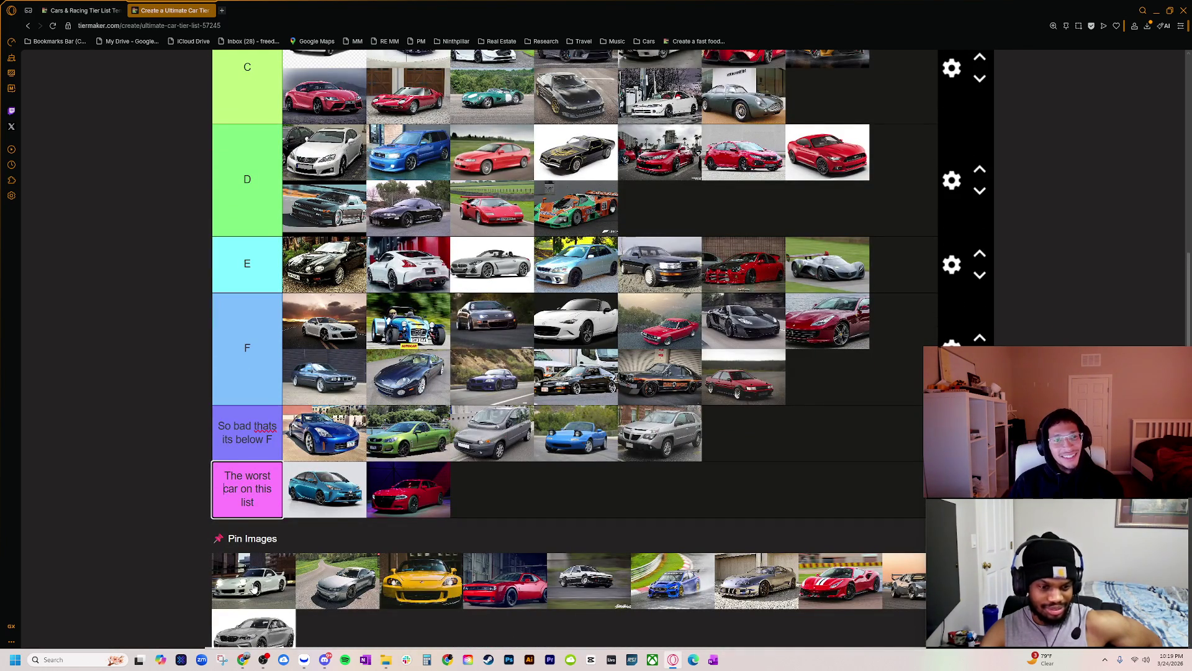
scroll(252, 588, up, 1)
scroll(251, 588, down, 1)
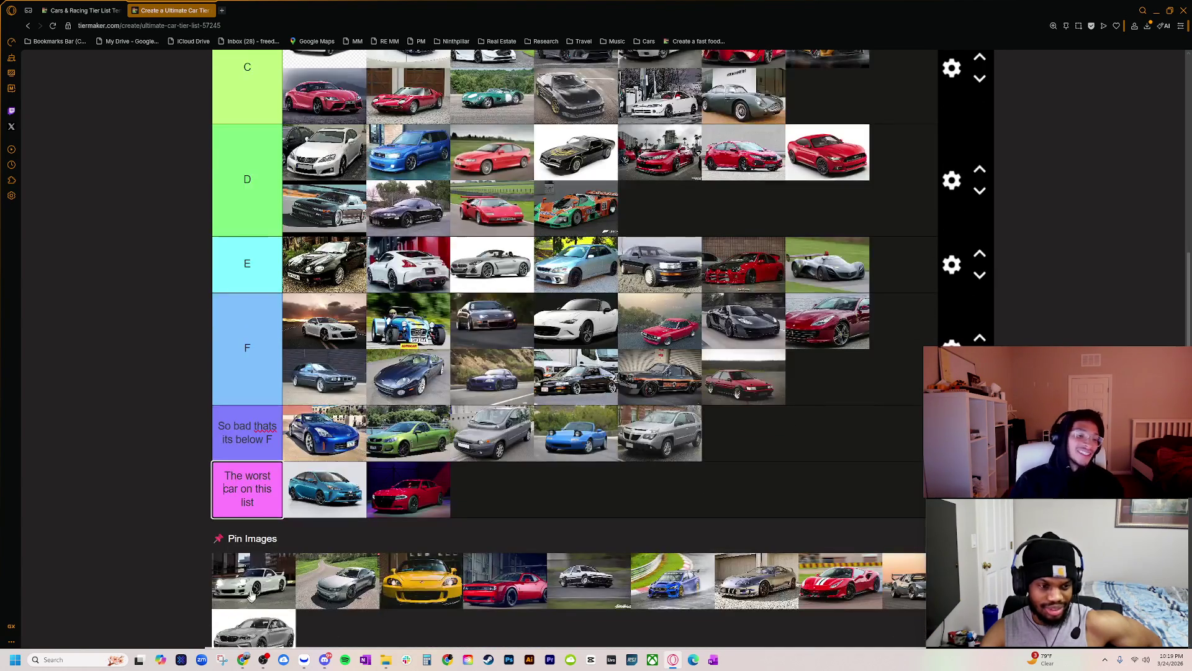
- Move the white RX-7 from the pinned images into the B tier
drag(571, 152, 658, 100)
scroll(654, 299, up, 4)
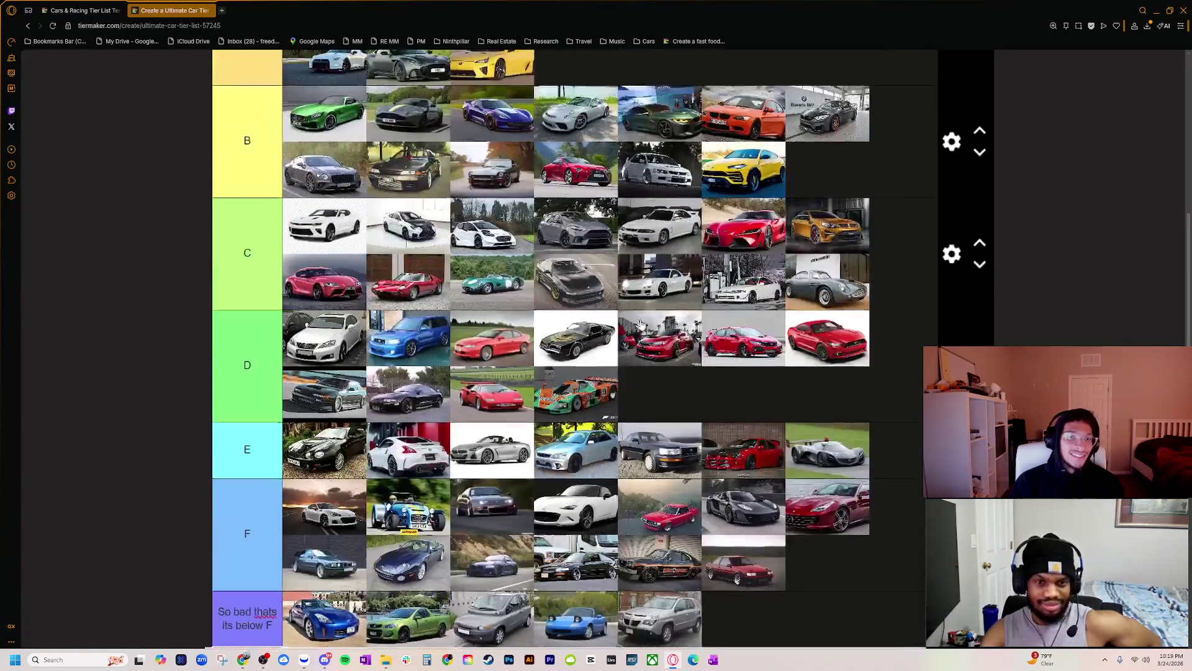
mouse_move(654, 299)
mouse_down()
mouse_move(654, 222)
mouse_move(558, 142)
mouse_move(465, 131)
mouse_up()
scroll(470, 169, up, 2)
scroll(470, 169, up, 3)
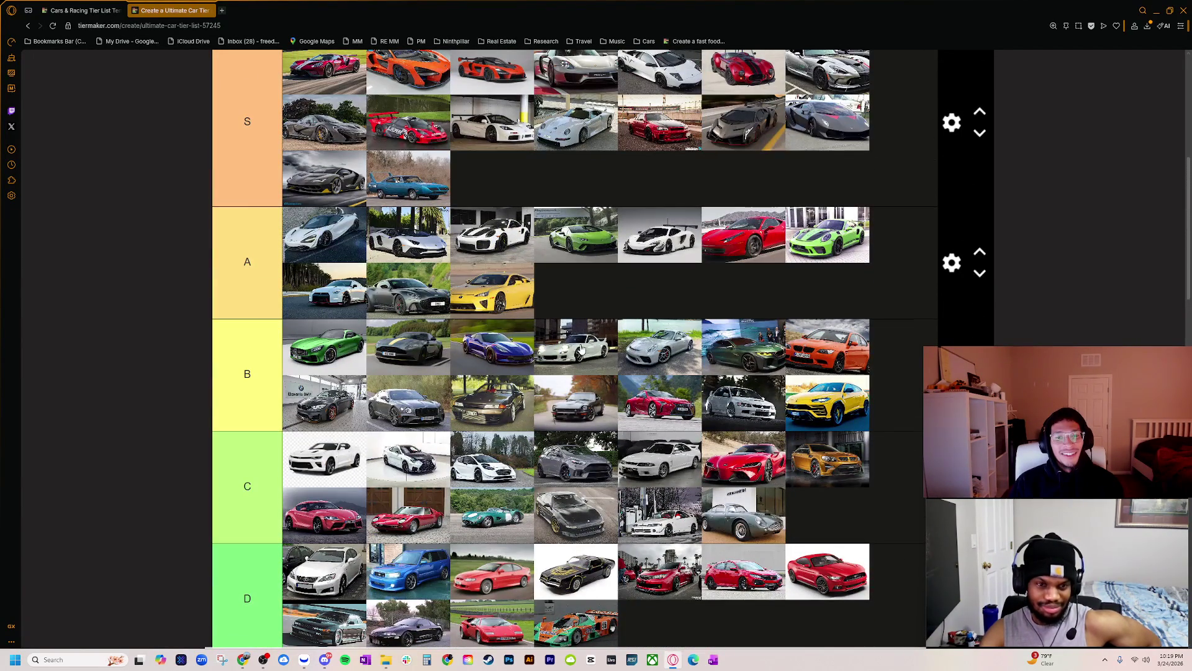
mouse_move(583, 349)
mouse_down()
mouse_move(515, 349)
mouse_move(602, 349)
mouse_move(558, 349)
mouse_up()
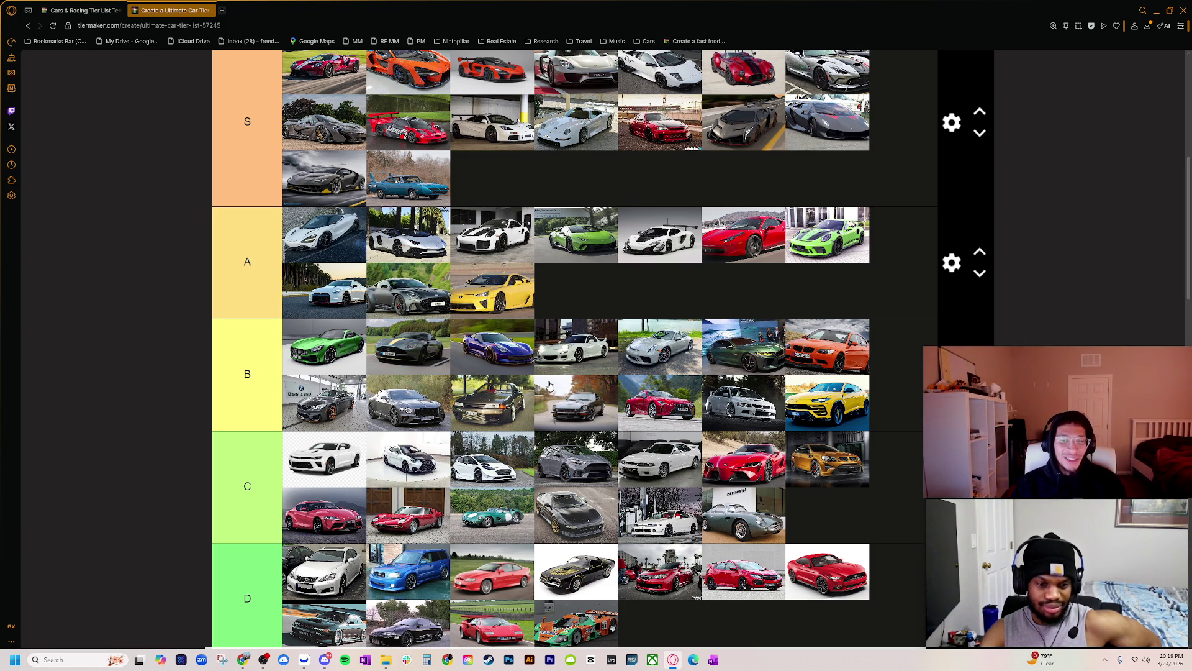
scroll(516, 391, down, 4)
scroll(373, 416, down, 5)
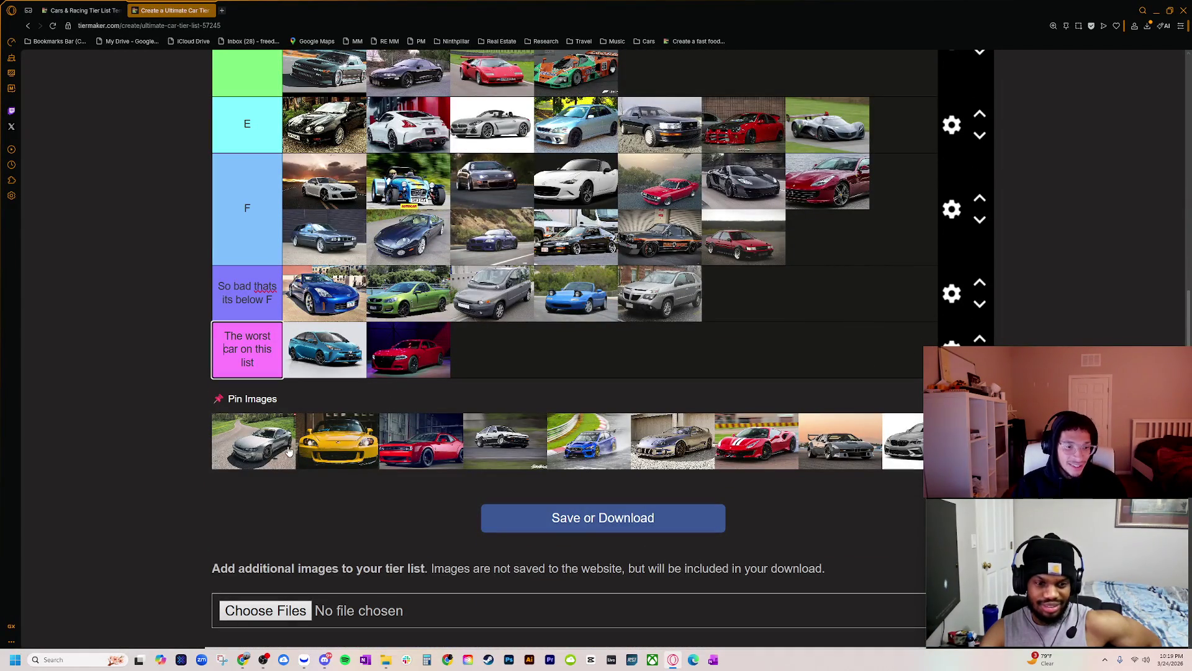
- Look over the silver pinned car, then bring up the 'silvia s14' Google Images results
ctrl+scroll(259, 469, up, 7)
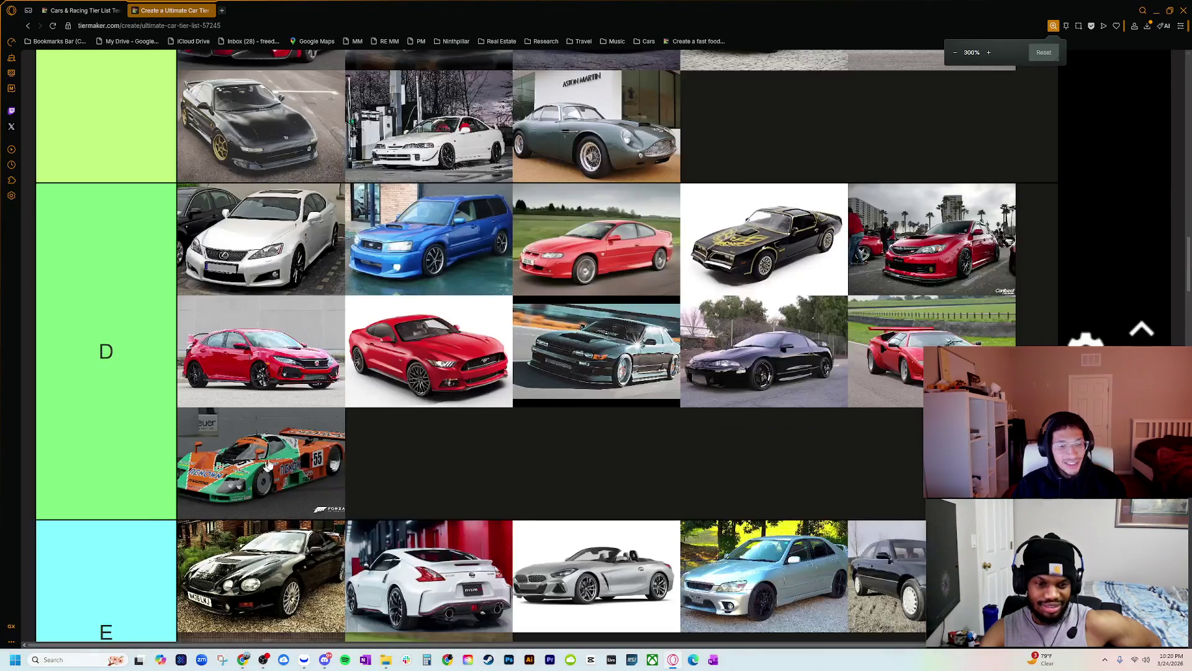
ctrl+scroll(186, 441, up, 2)
scroll(224, 447, down, 10)
scroll(200, 472, down, 10)
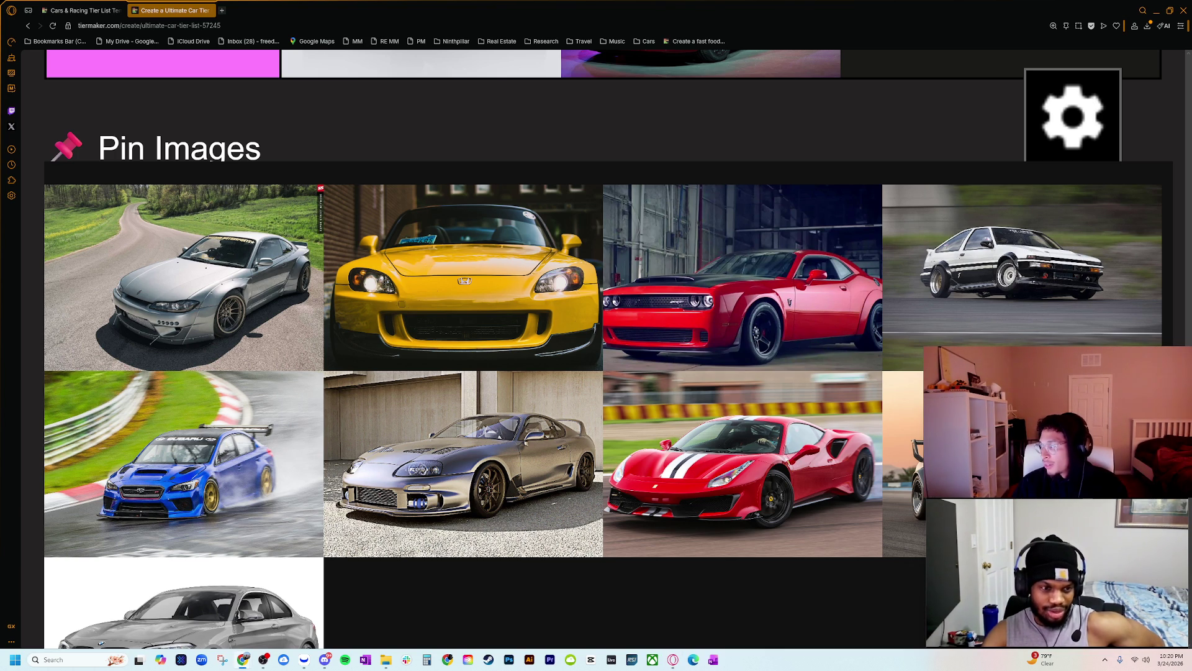
key(alt+Tab)
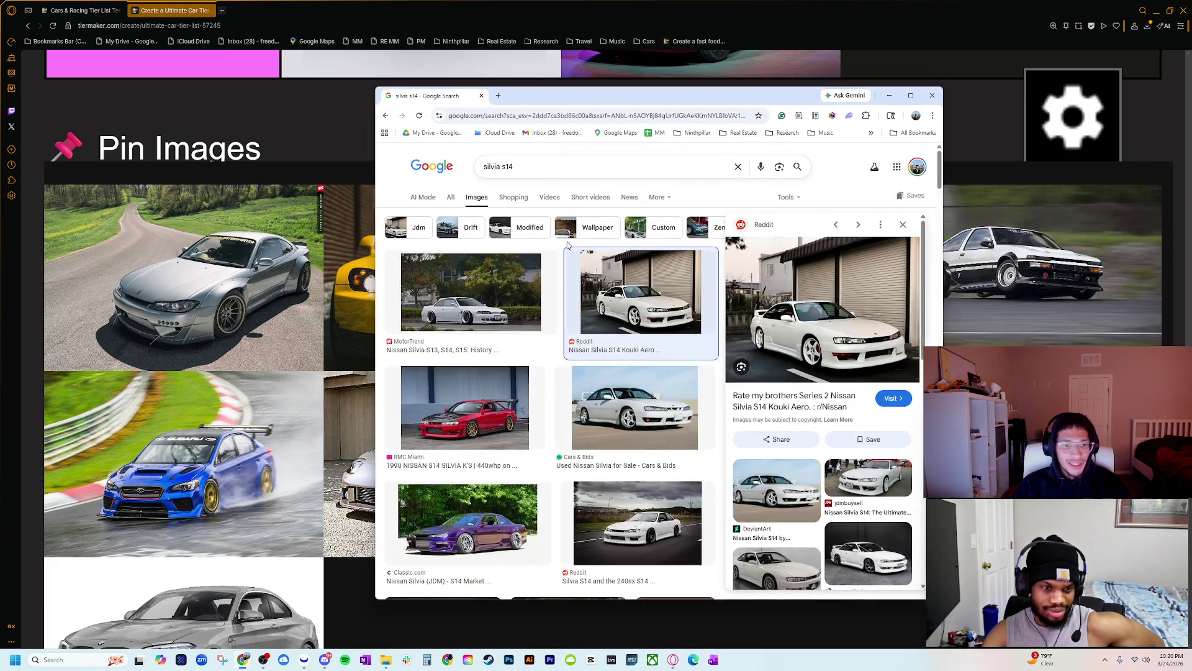
- Search images for 'silvia s15', preview the white Cars & Bids S15, and return to TierMaker
click(516, 167)
key(BackSpace)
text(6)
key(BackSpace)
text(5)
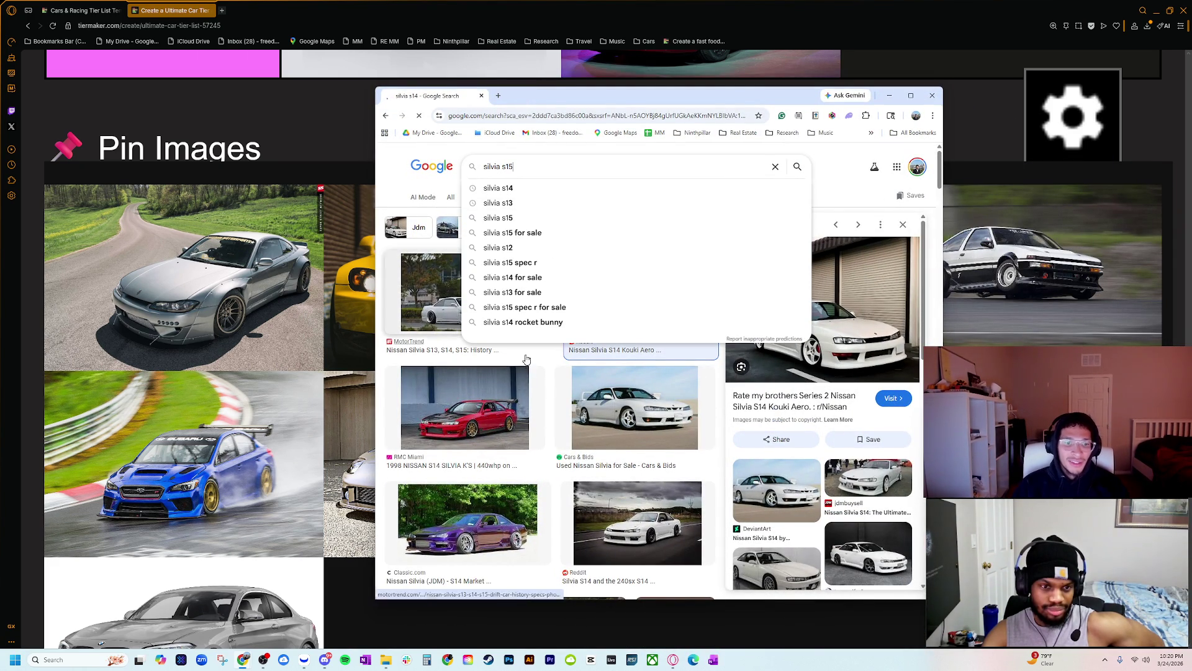
key(Return)
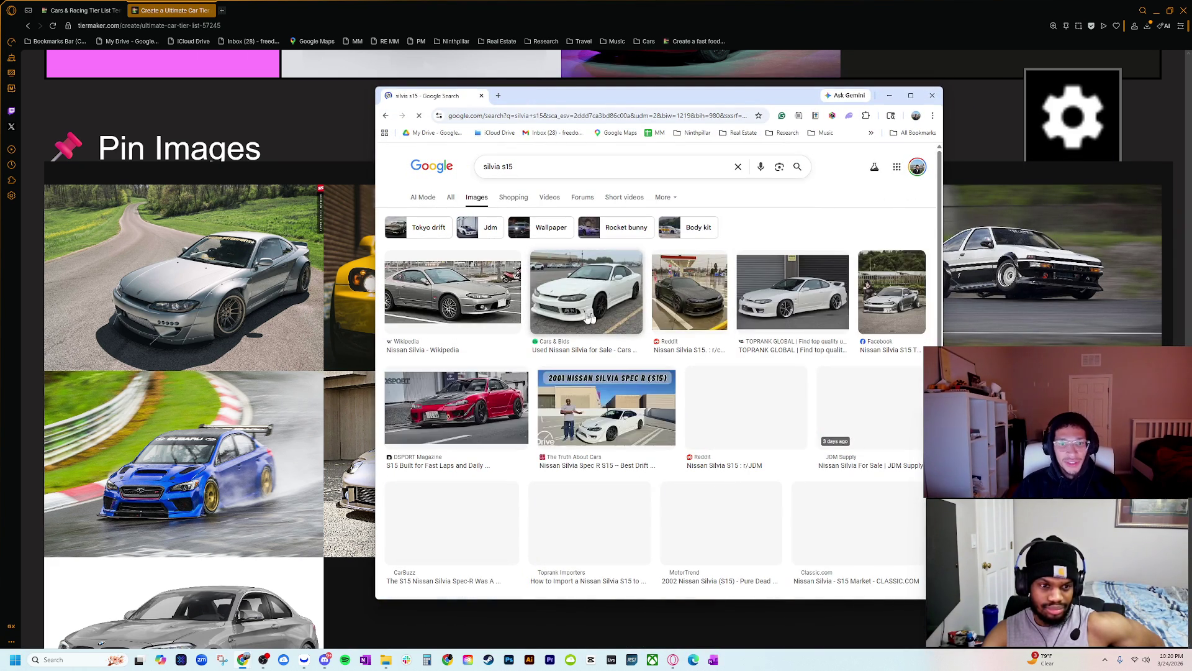
click(586, 292)
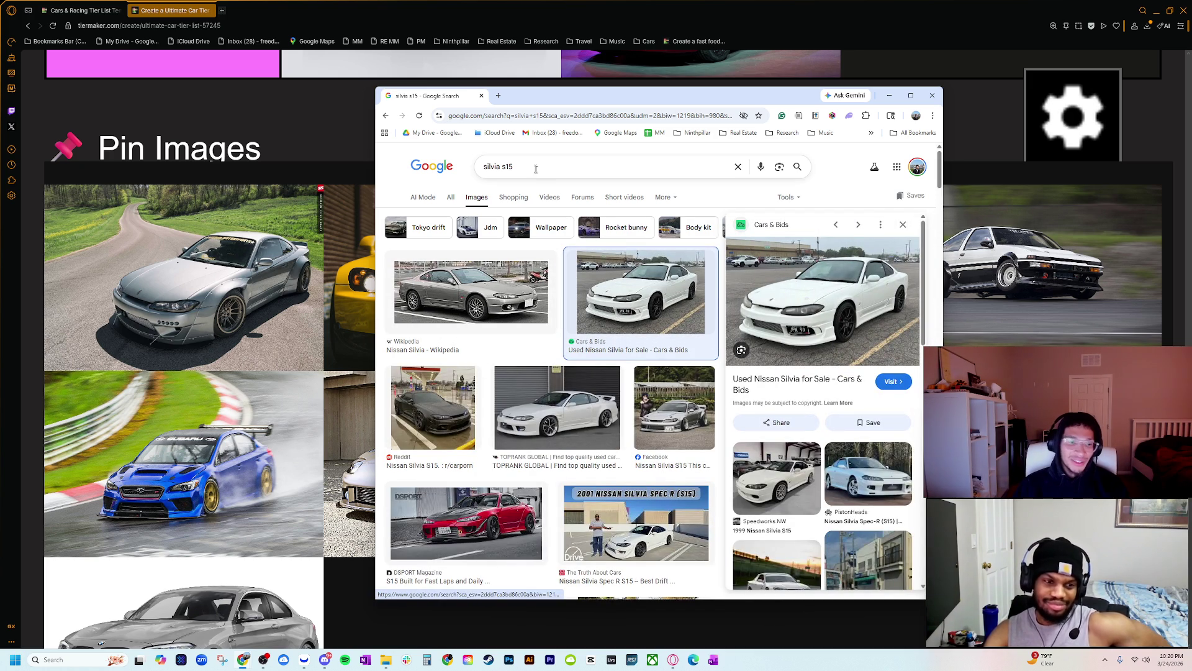
key(alt+Tab)
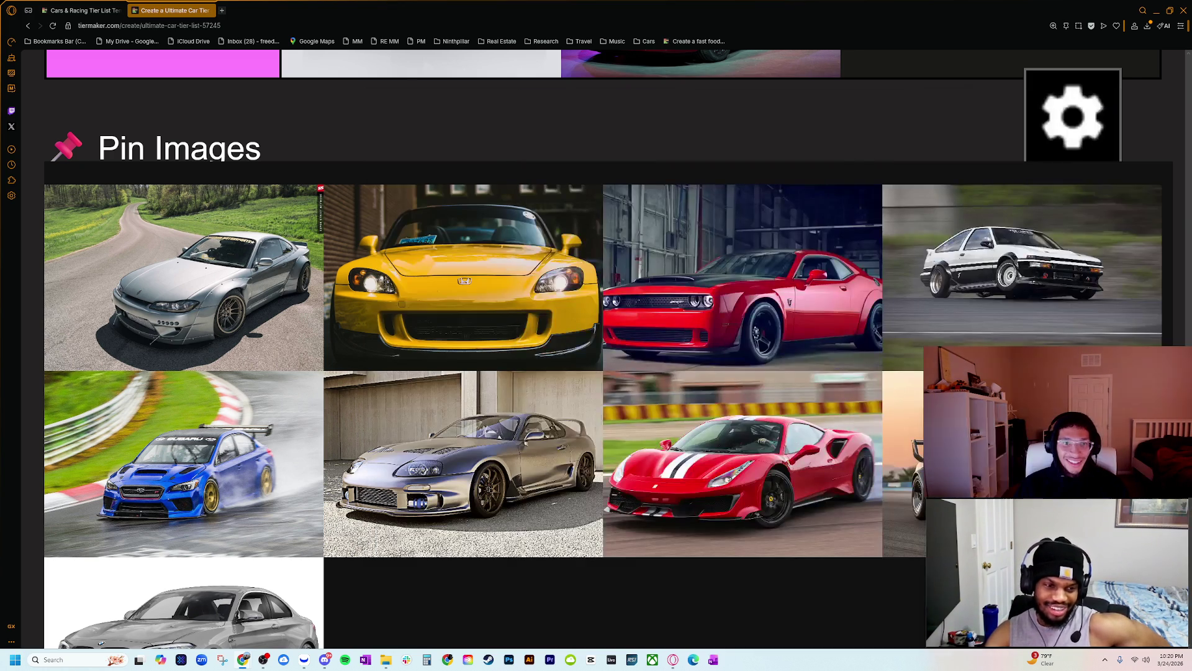
- Drag the silver Silvia from the pinned images into the A tier
scroll(287, 525, down, 5)
scroll(304, 524, down, 5)
scroll(348, 485, up, 8)
scroll(355, 483, up, 3)
scroll(351, 496, up, 5)
scroll(347, 503, up, 2)
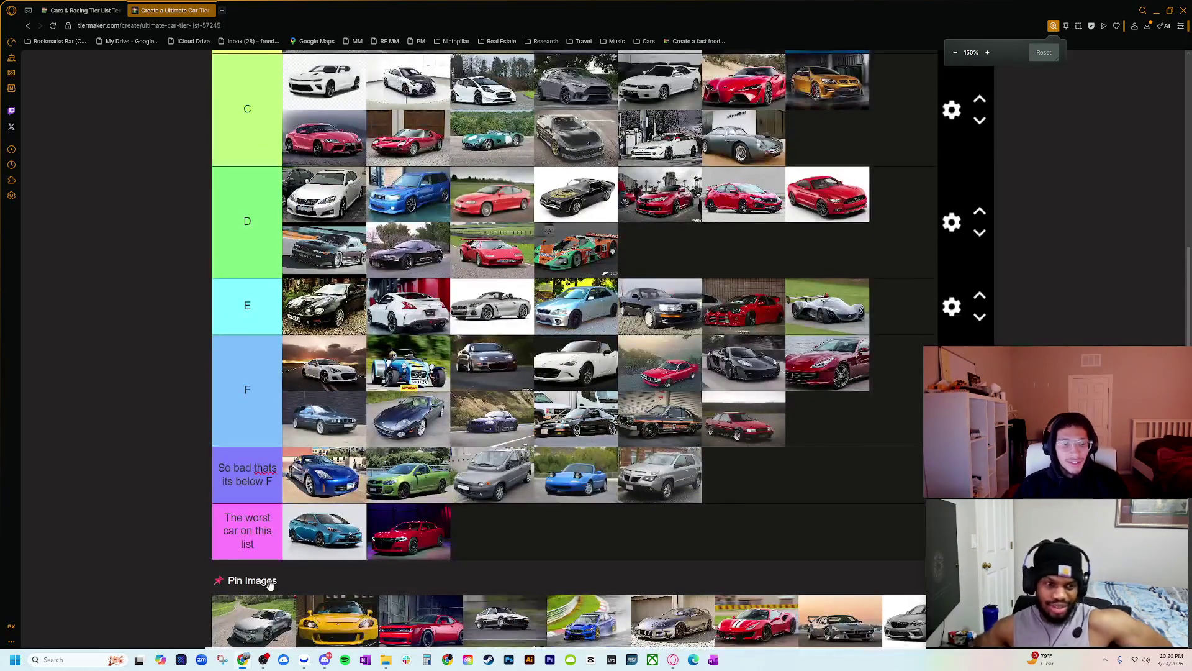
scroll(262, 615, up, 5)
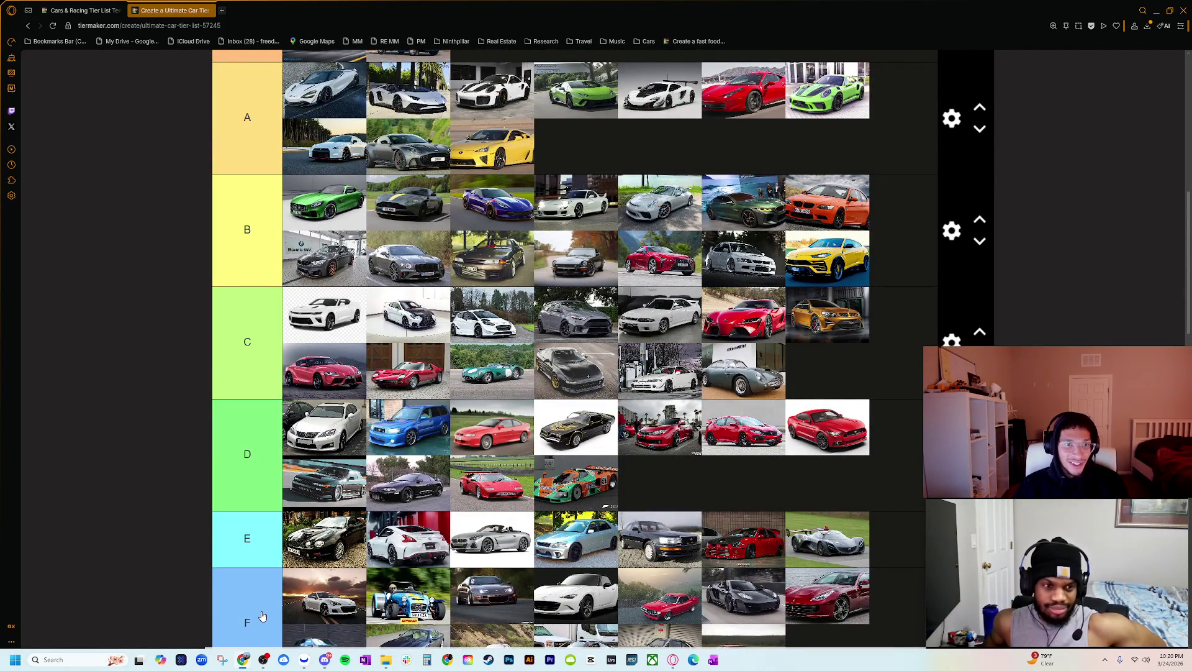
scroll(262, 615, down, 5)
mouse_move(263, 625)
mouse_down()
mouse_move(610, 146)
mouse_move(599, 148)
mouse_up()
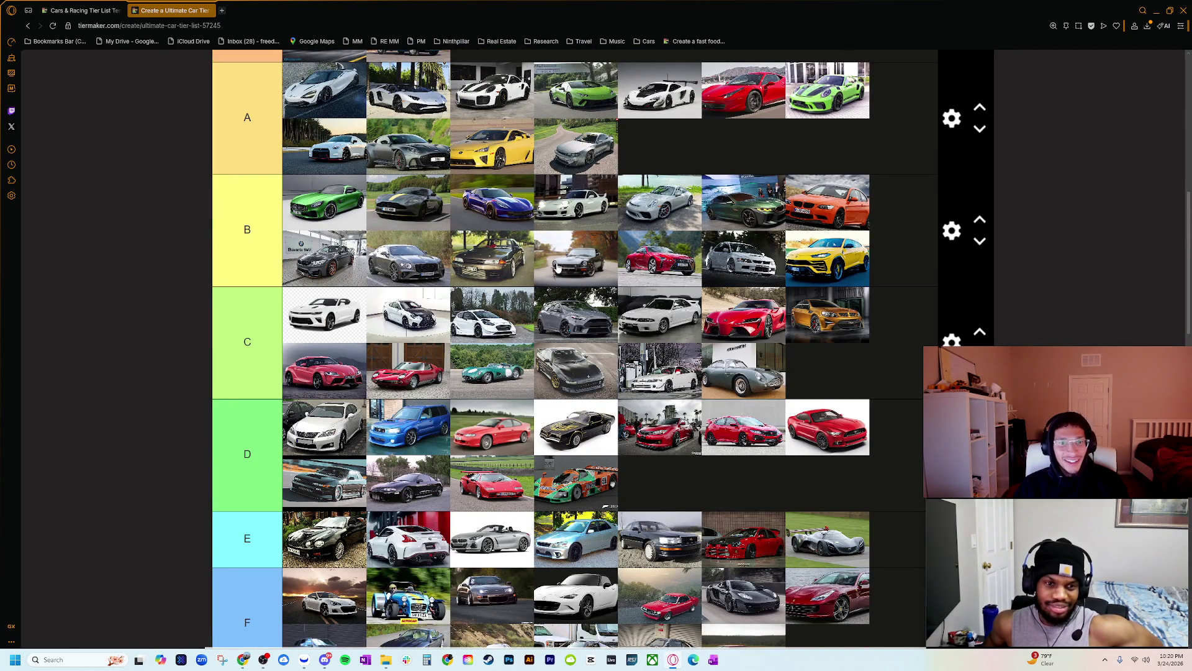
- Place the yellow Honda S2000 in the E tier and bring up its image results
scroll(562, 273, up, 1)
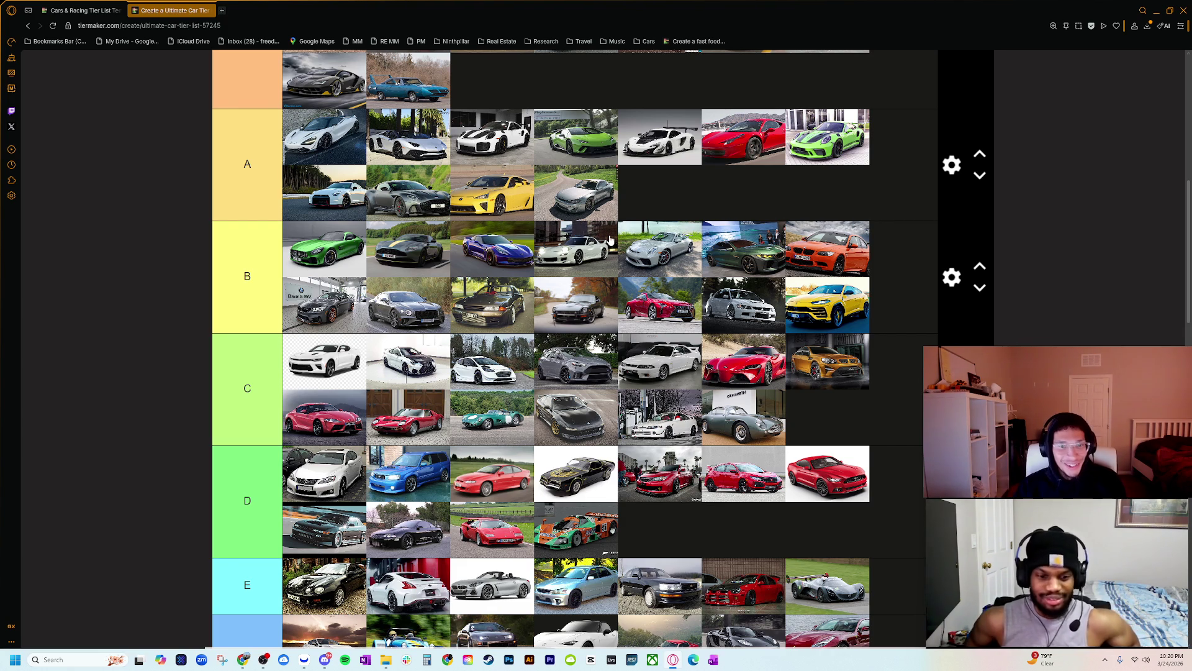
scroll(439, 430, down, 3)
scroll(410, 485, down, 2)
scroll(455, 483, up, 6)
scroll(455, 484, down, 12)
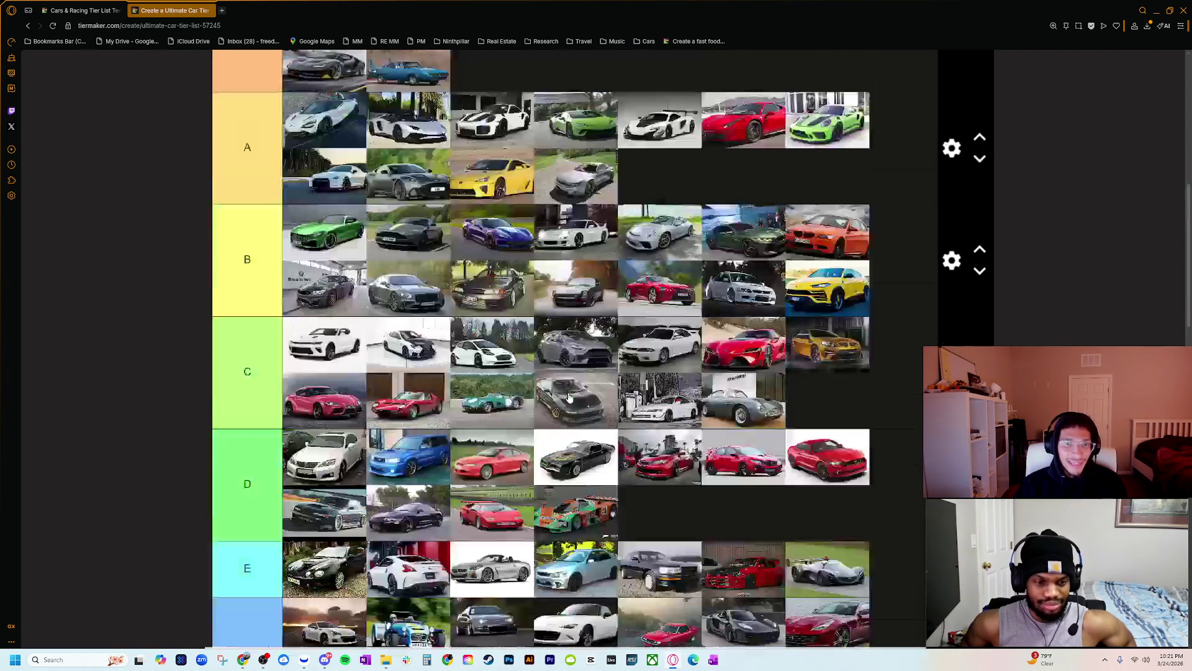
scroll(240, 492, up, 3)
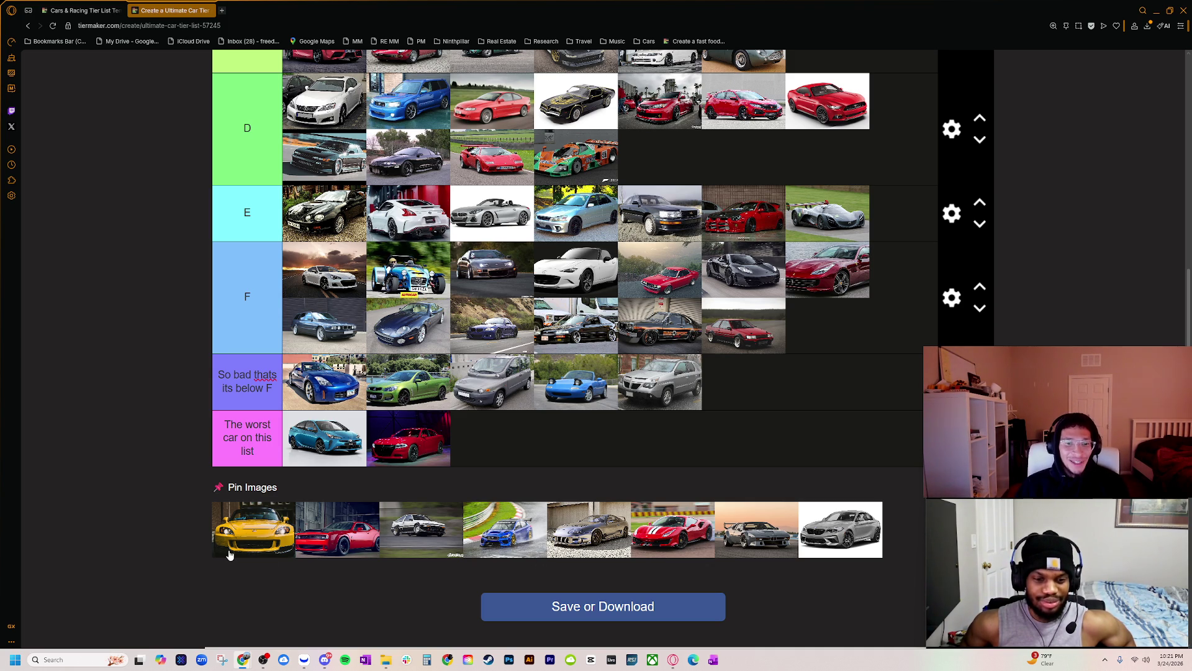
scroll(228, 554, up, 1)
mouse_move(278, 548)
mouse_down()
mouse_move(314, 484)
mouse_move(521, 351)
mouse_move(539, 319)
mouse_move(540, 273)
mouse_up()
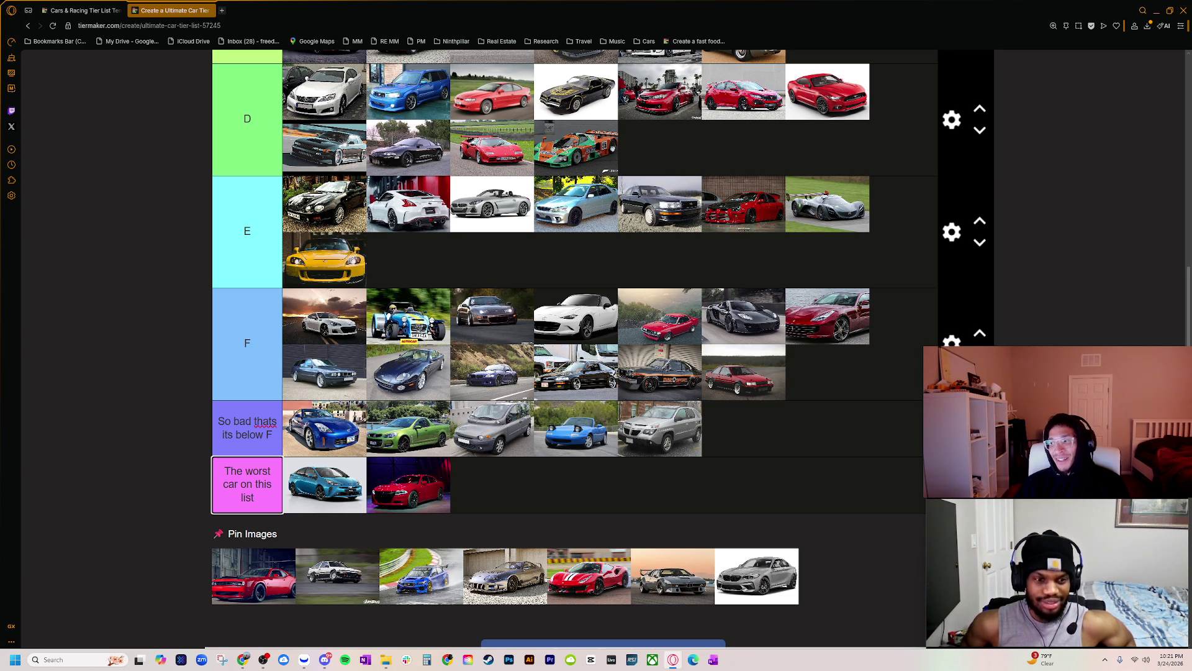
key(alt+Tab)
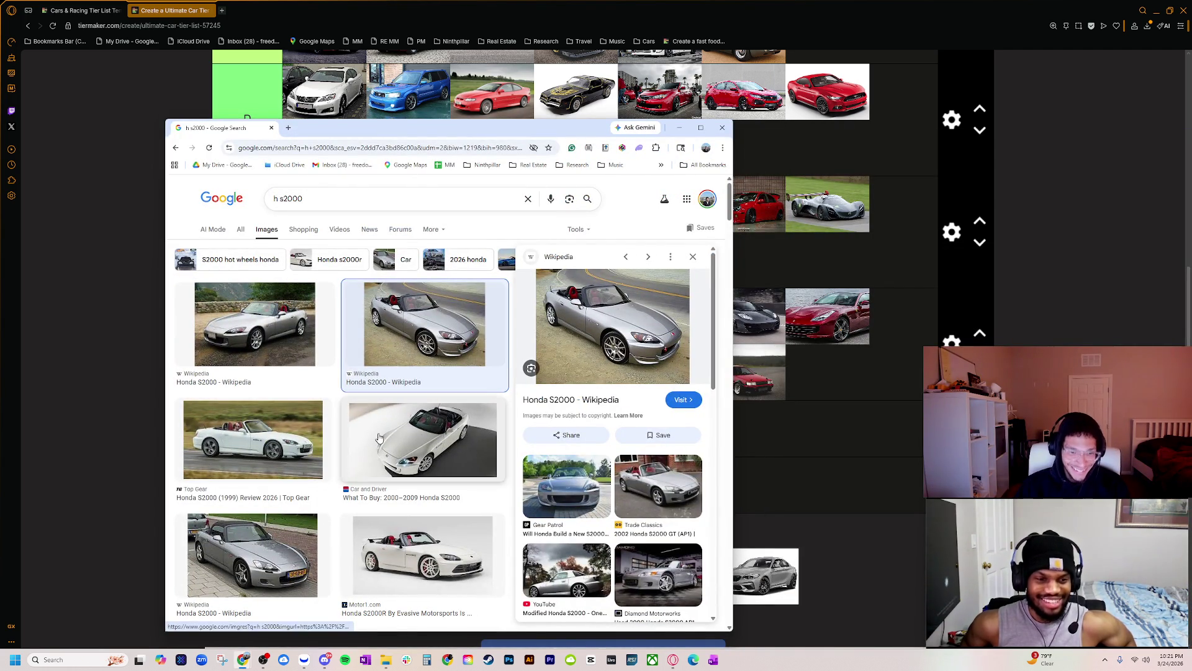
click(380, 439)
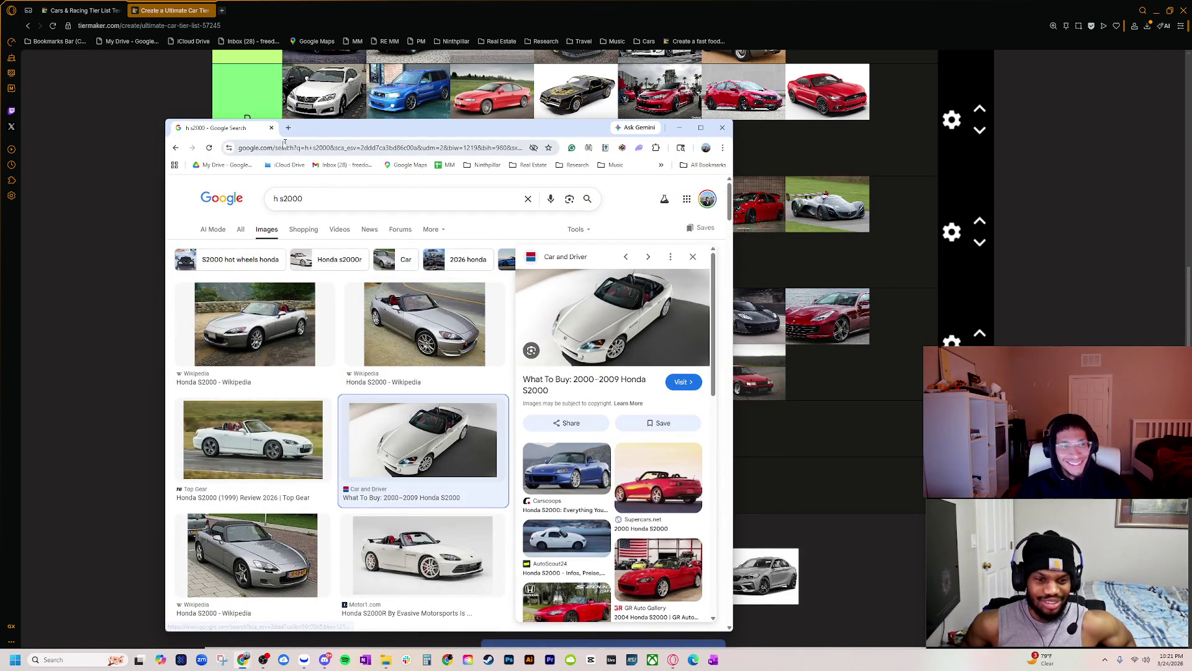
drag(359, 129, 1191, 152)
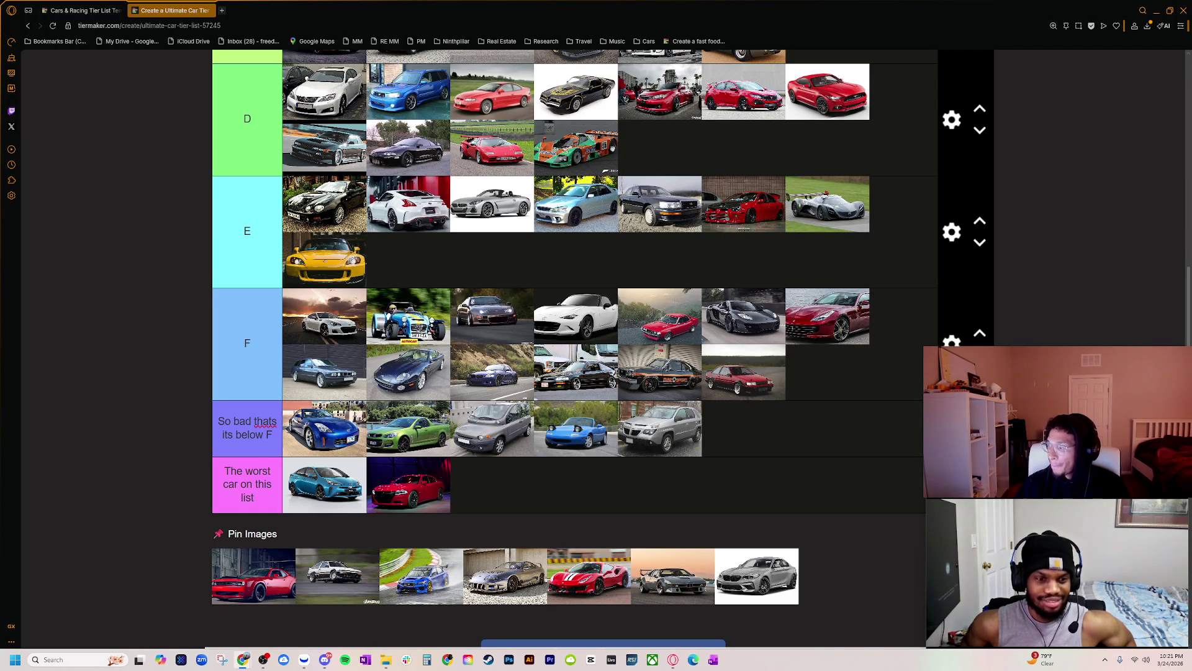
click(247, 485)
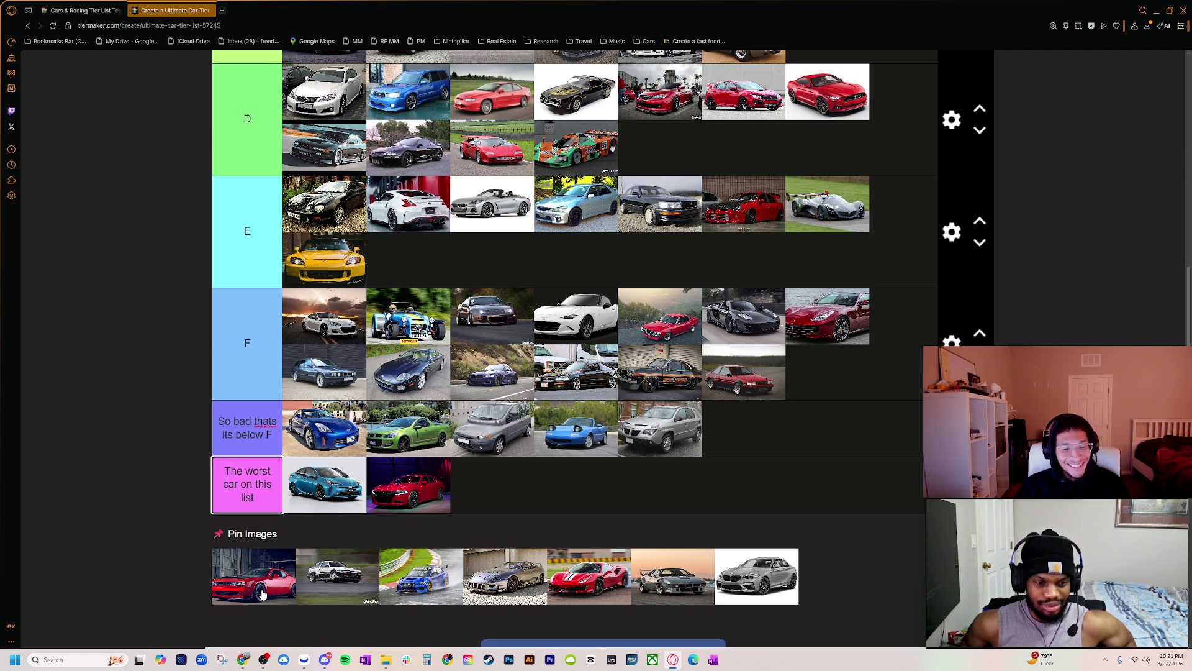
scroll(258, 497, down, 3)
ctrl+scroll(263, 437, up, 9)
scroll(267, 434, down, 15)
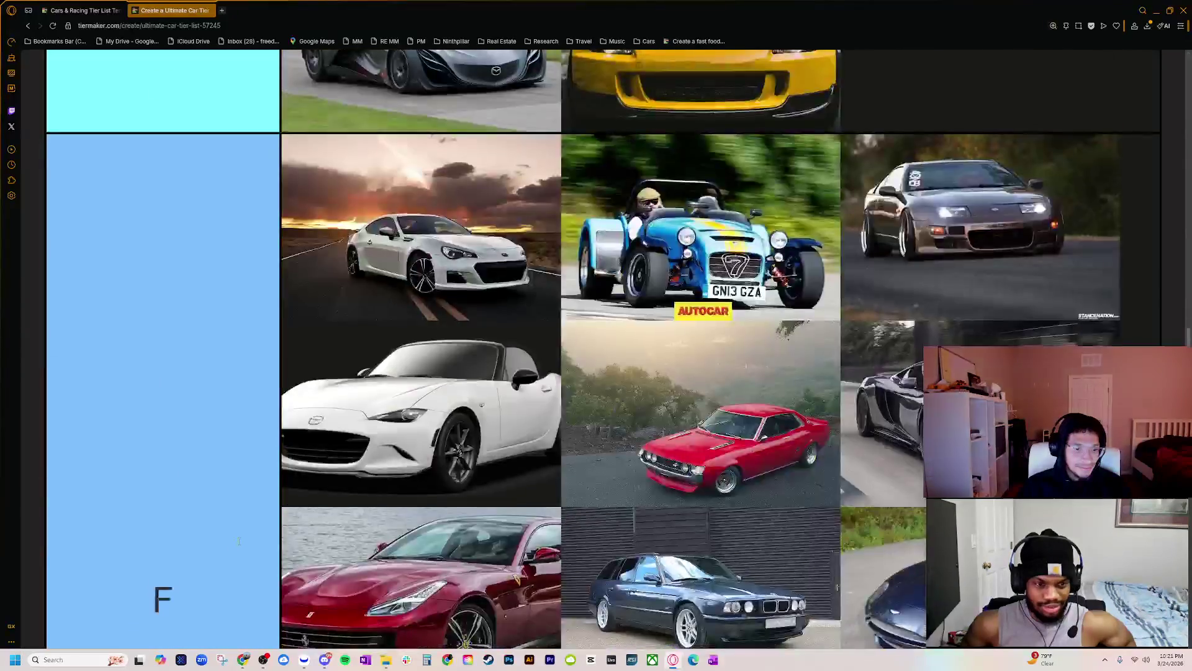
scroll(238, 541, down, 12)
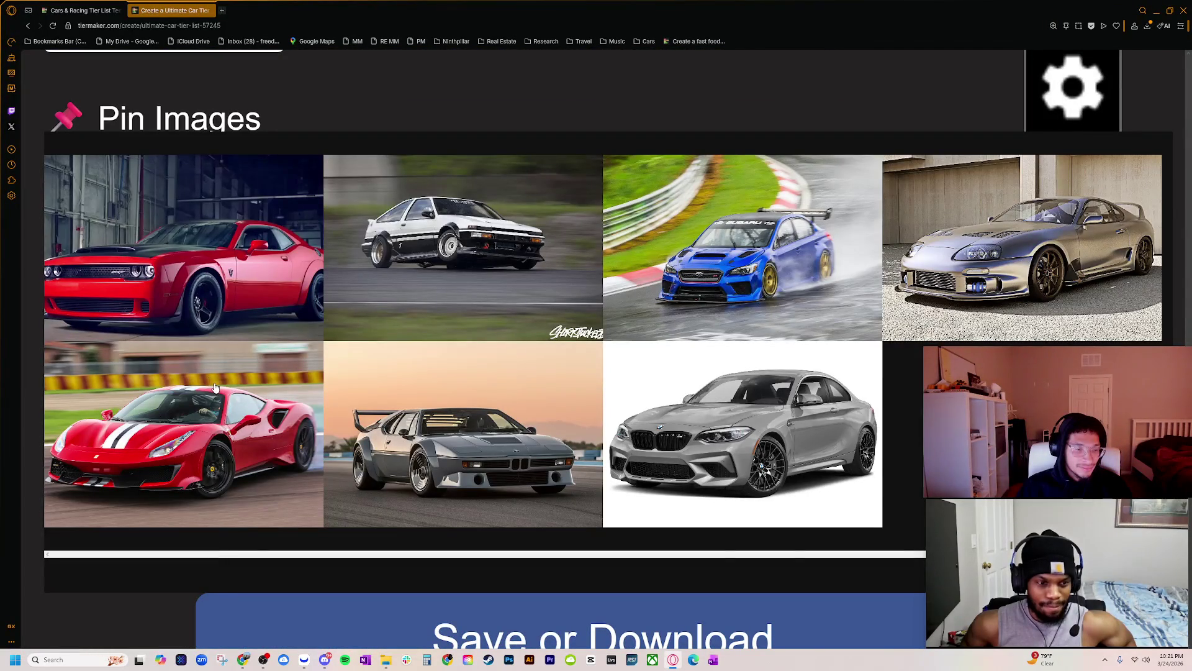
scroll(272, 466, up, 1)
ctrl+scroll(272, 465, down, 6)
scroll(348, 465, up, 8)
scroll(348, 465, up, 7)
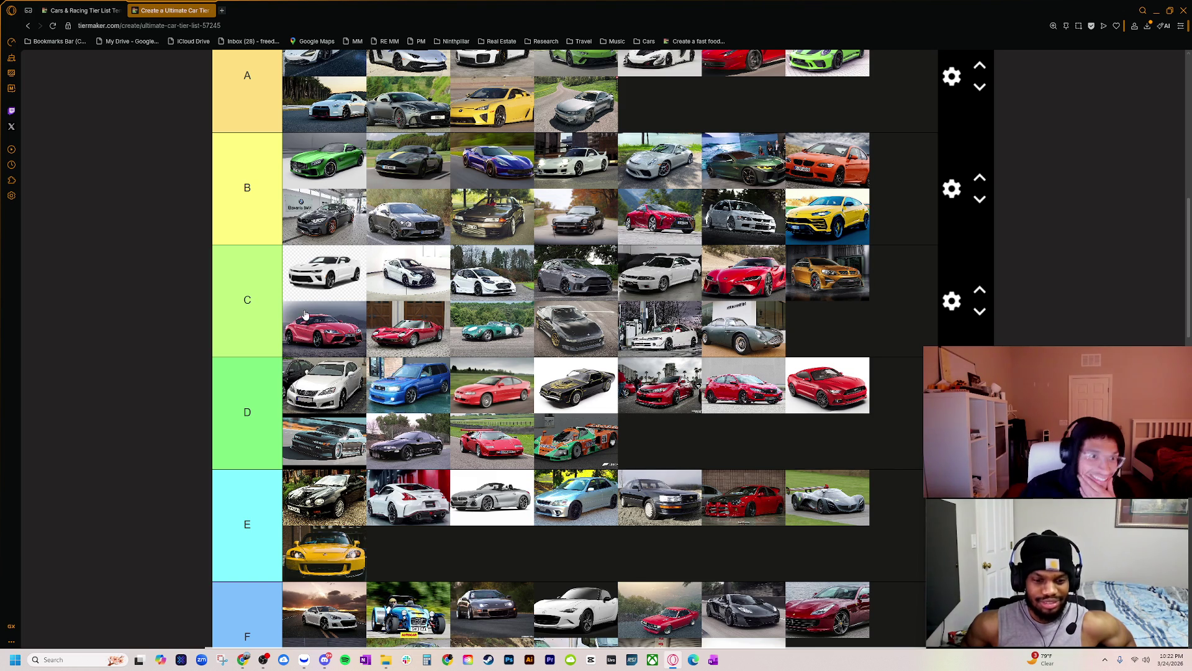
scroll(317, 345, down, 1)
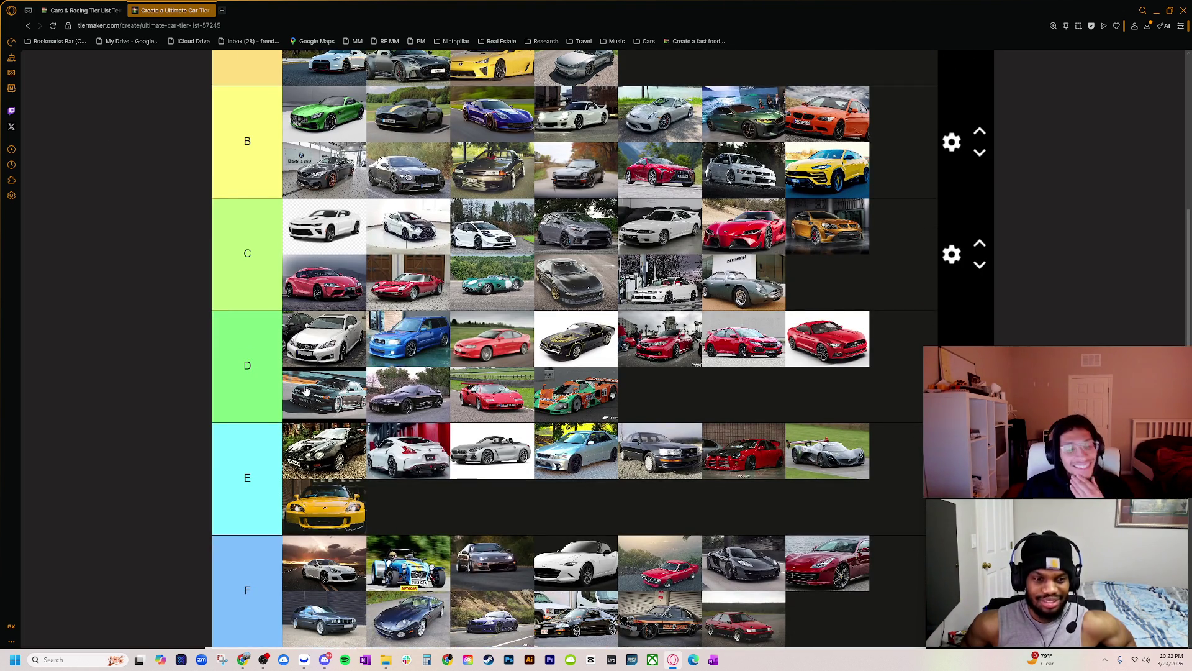
scroll(304, 398, down, 5)
scroll(281, 509, up, 6)
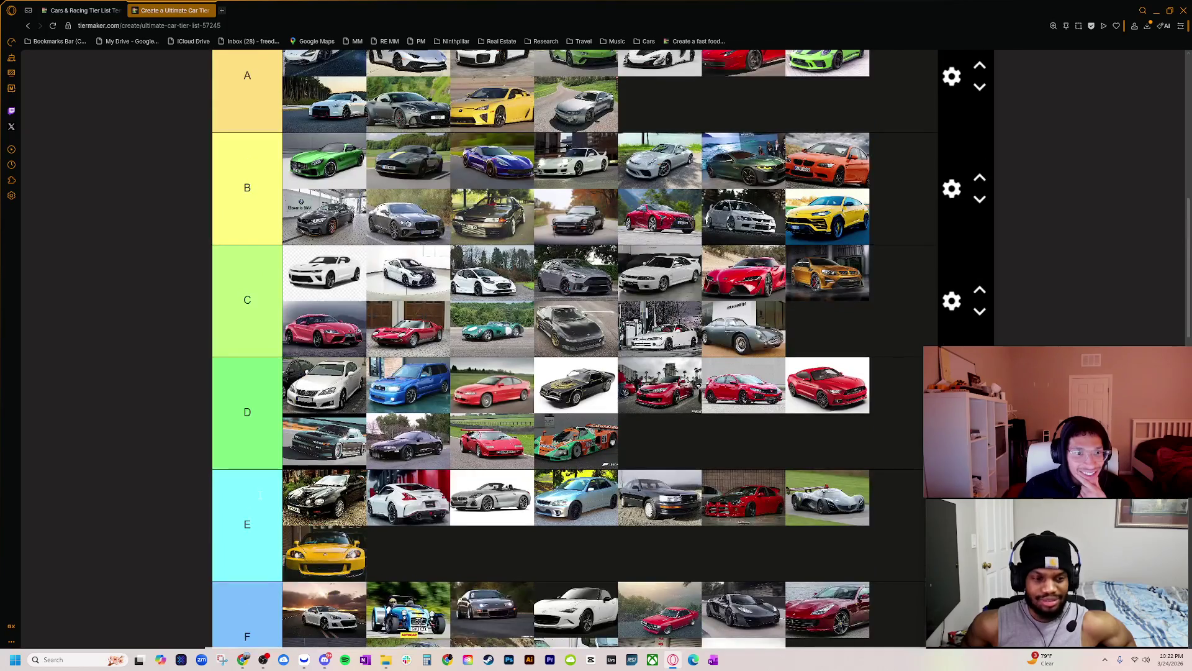
scroll(314, 467, up, 3)
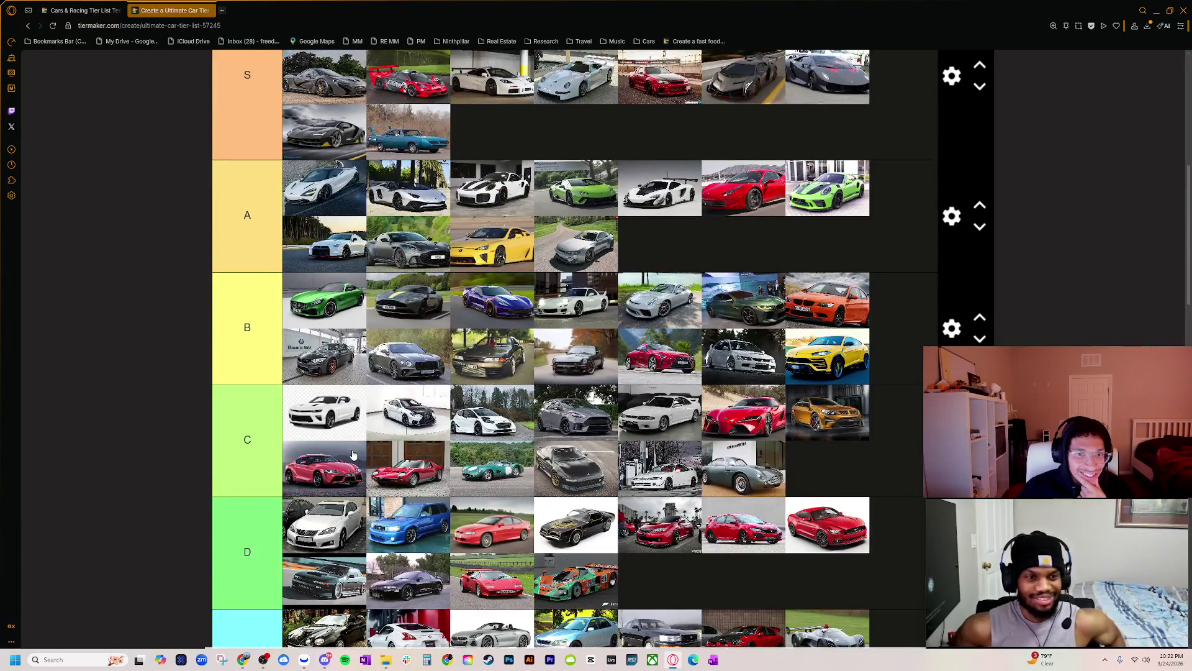
scroll(350, 465, down, 1)
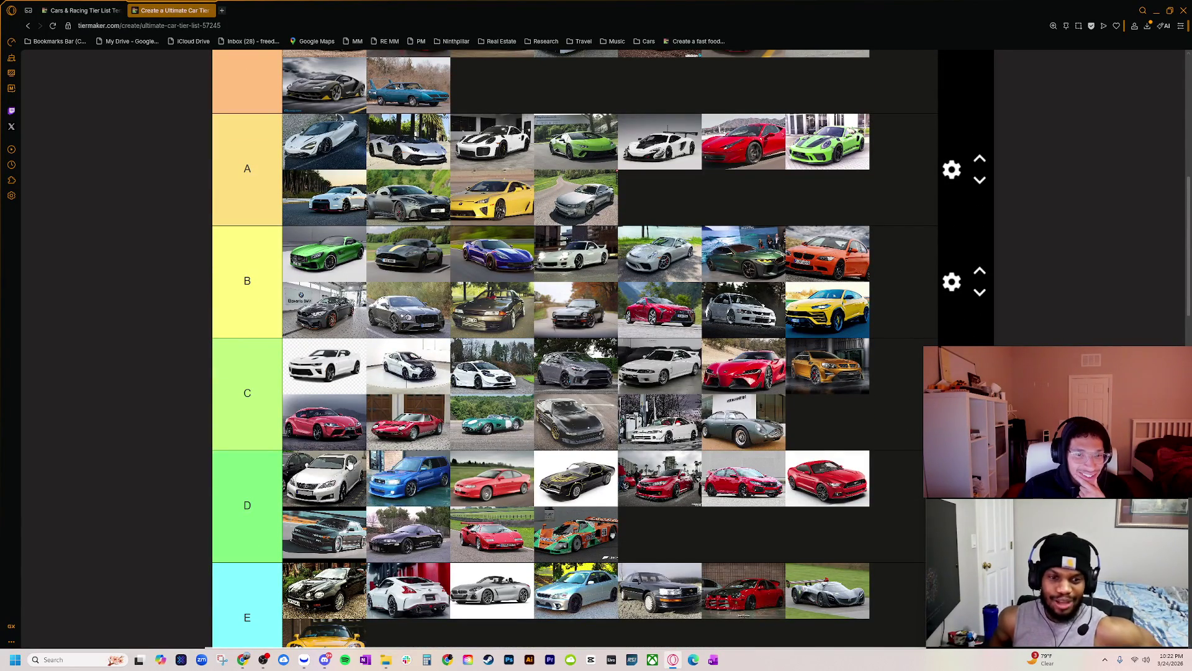
scroll(349, 464, down, 2)
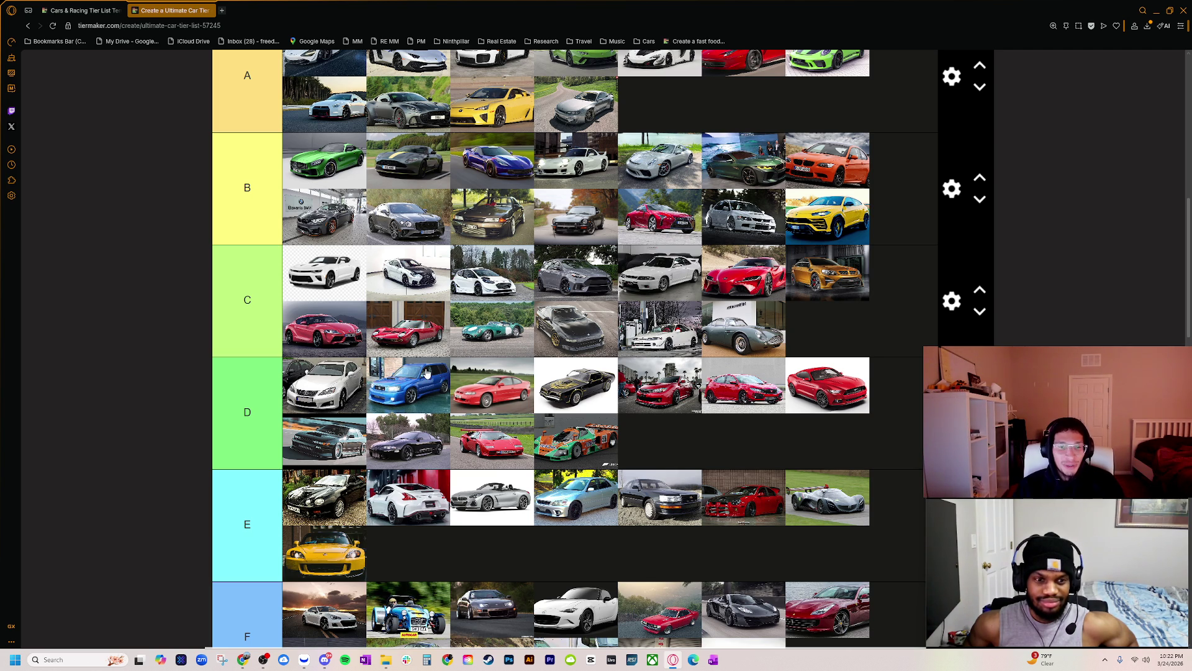
scroll(418, 373, up, 3)
scroll(309, 586, down, 10)
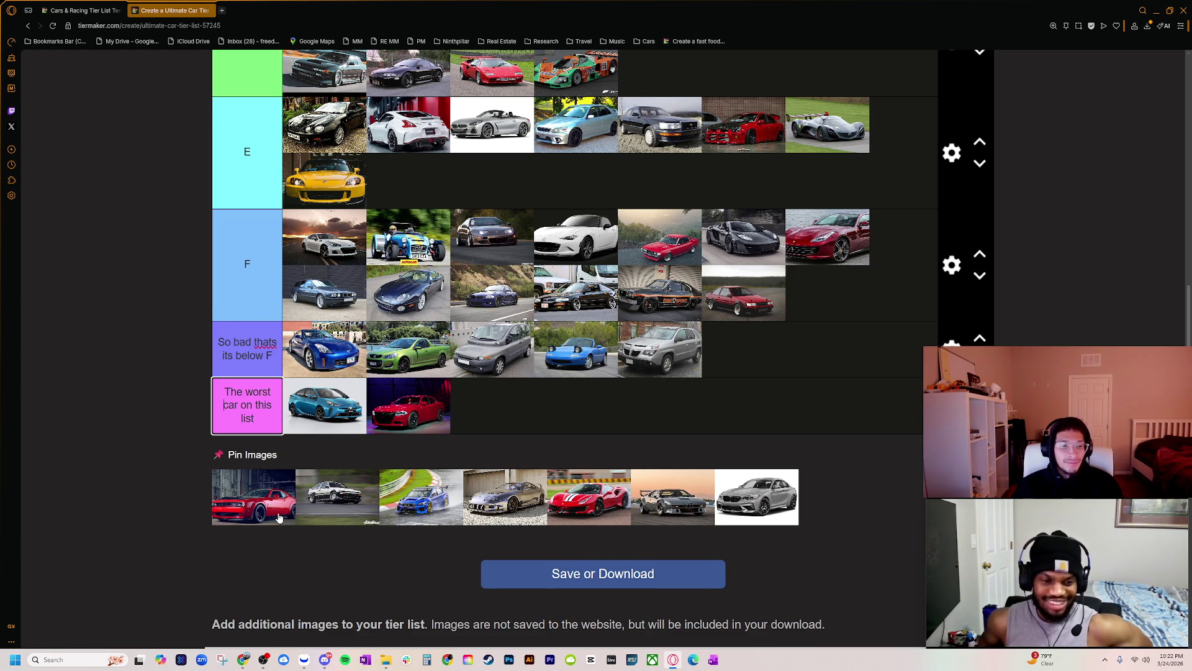
scroll(283, 518, up, 4)
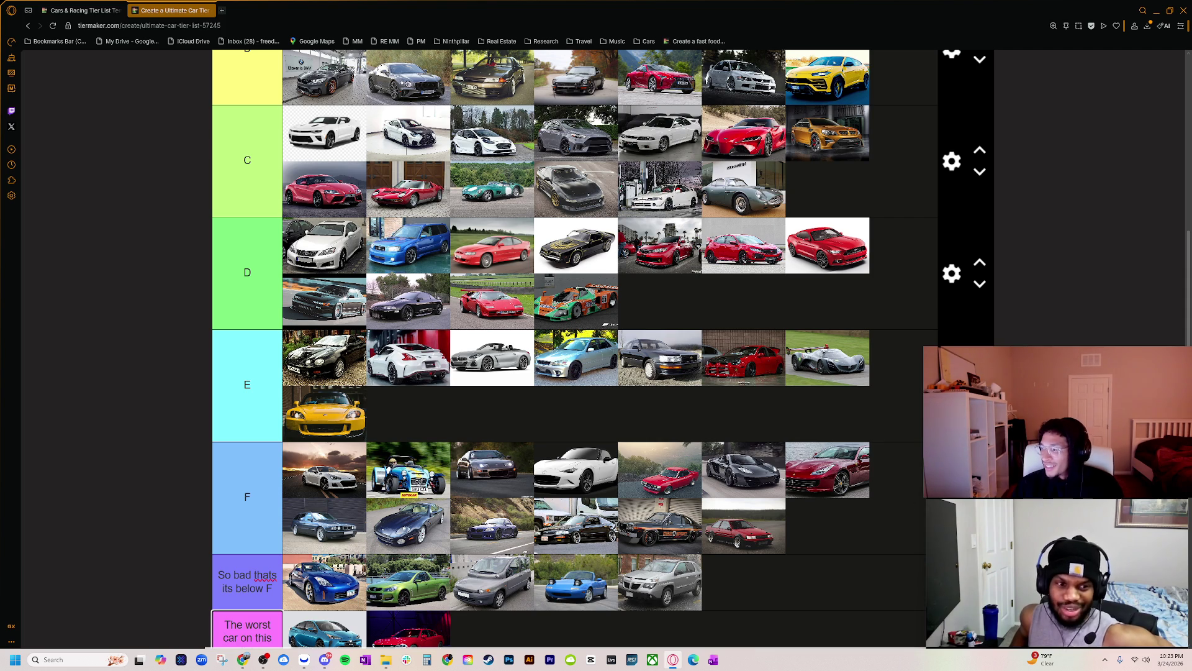
- Drop the red Challenger into the E tier and reposition two ranked cars
scroll(501, 494, down, 2)
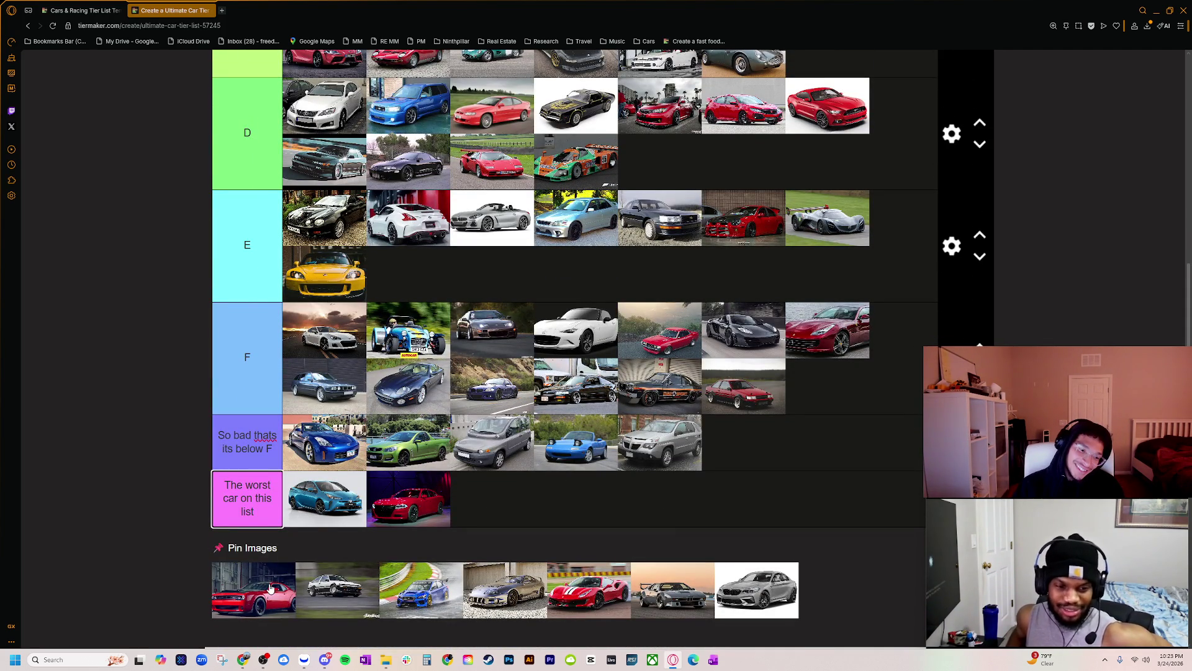
mouse_move(271, 589)
mouse_down()
mouse_move(377, 448)
mouse_move(435, 277)
mouse_move(469, 295)
mouse_up()
scroll(469, 294, up, 2)
mouse_move(435, 395)
mouse_down()
mouse_move(540, 176)
mouse_move(590, 213)
mouse_up()
scroll(540, 385, up, 2)
mouse_move(543, 450)
mouse_down()
mouse_move(533, 253)
mouse_move(508, 182)
mouse_move(500, 323)
mouse_move(514, 434)
mouse_move(683, 534)
mouse_move(717, 537)
mouse_move(649, 525)
mouse_up()
scroll(508, 182, up, 4)
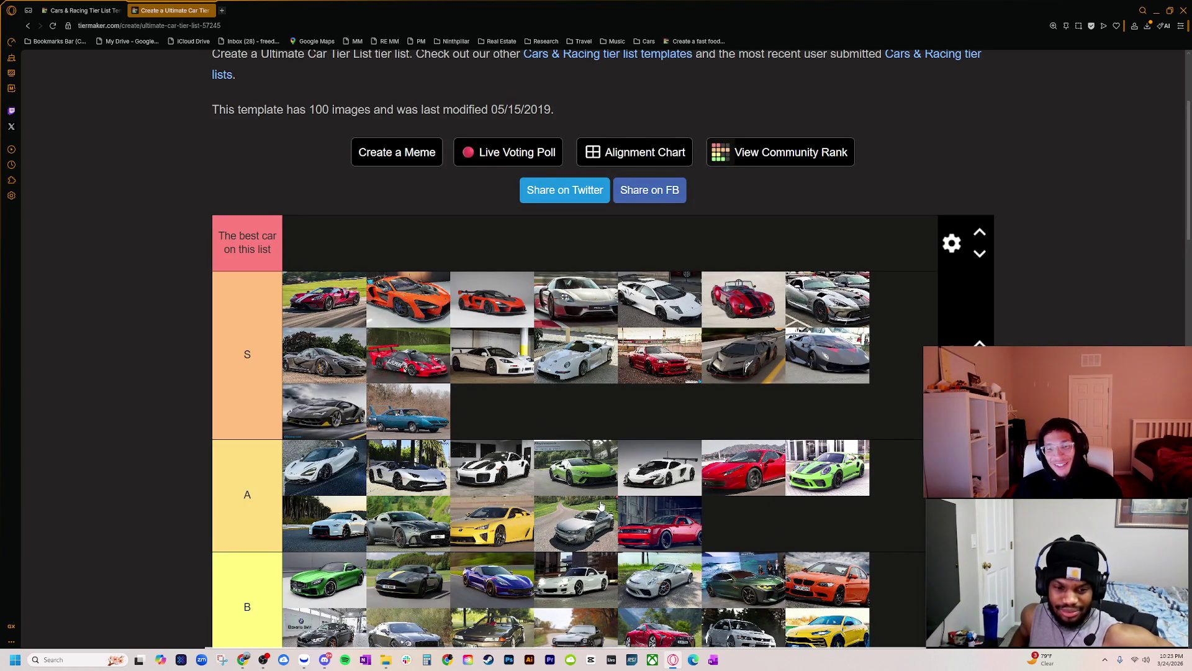
- Place the white AE86 at the end of the F tier
scroll(600, 507, down, 4)
scroll(524, 442, up, 4)
scroll(540, 428, down, 3)
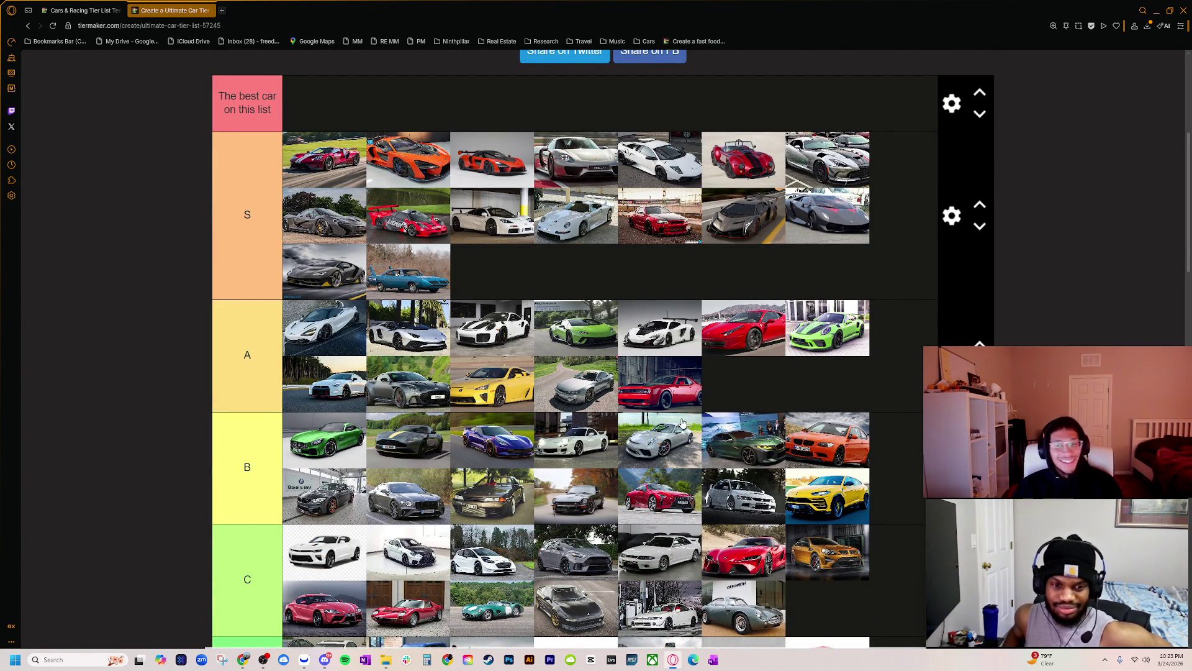
scroll(601, 454, down, 5)
scroll(601, 453, up, 3)
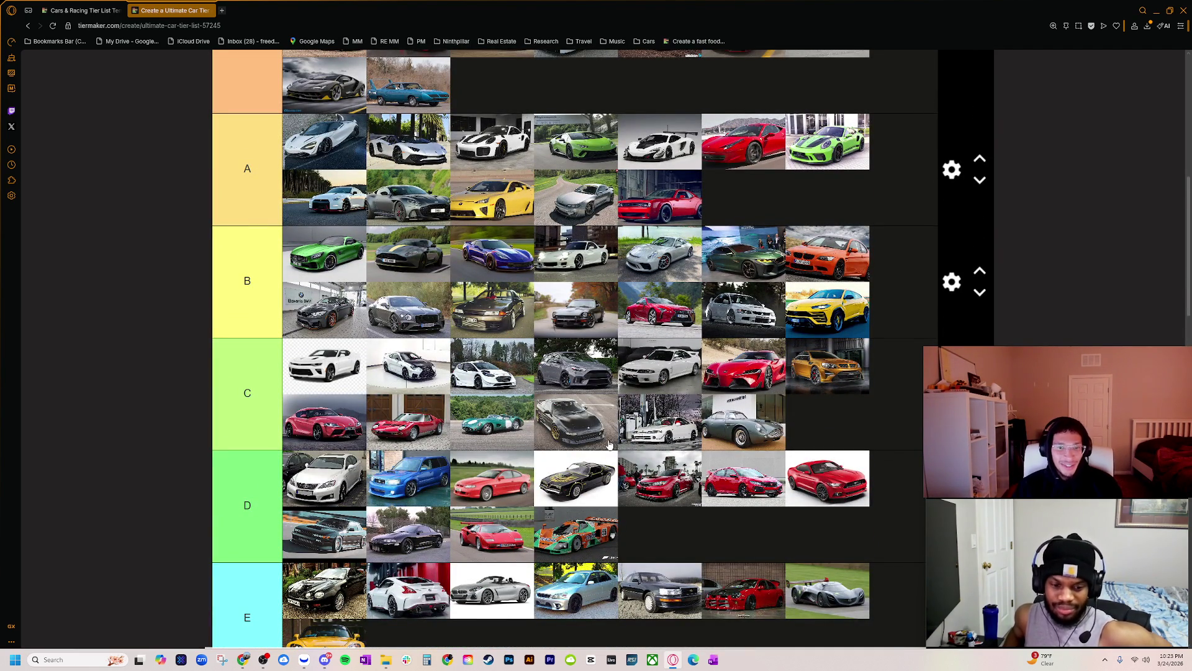
scroll(609, 445, down, 3)
scroll(373, 522, down, 2)
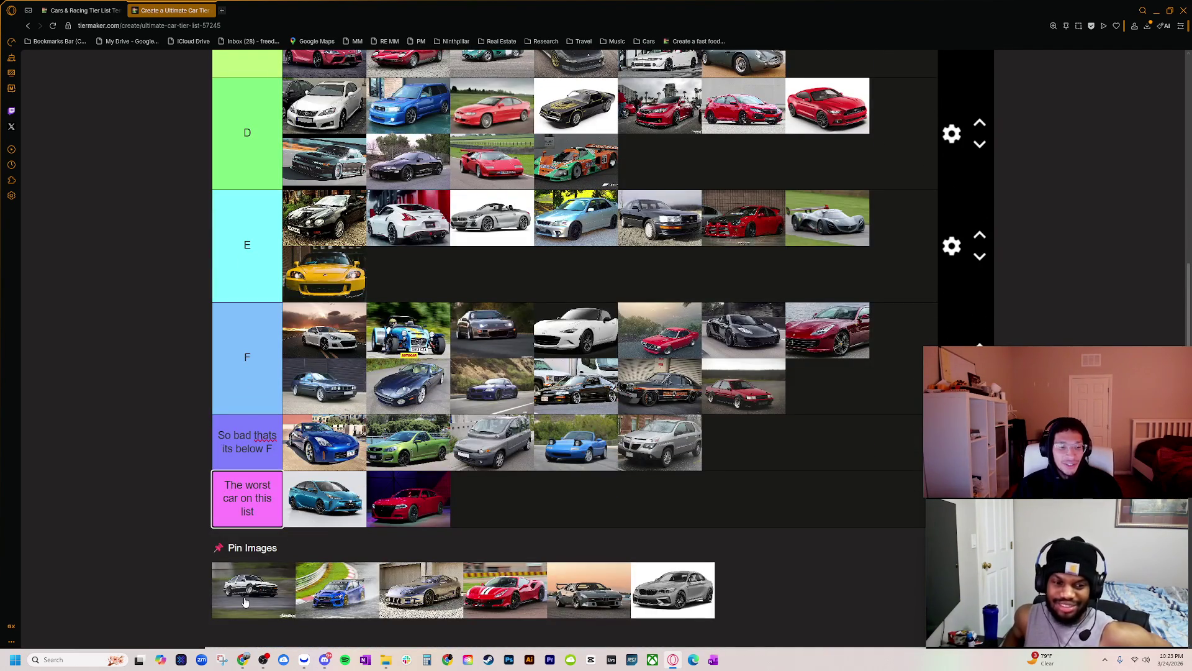
mouse_move(248, 598)
mouse_down()
mouse_move(646, 479)
mouse_move(829, 388)
mouse_up()
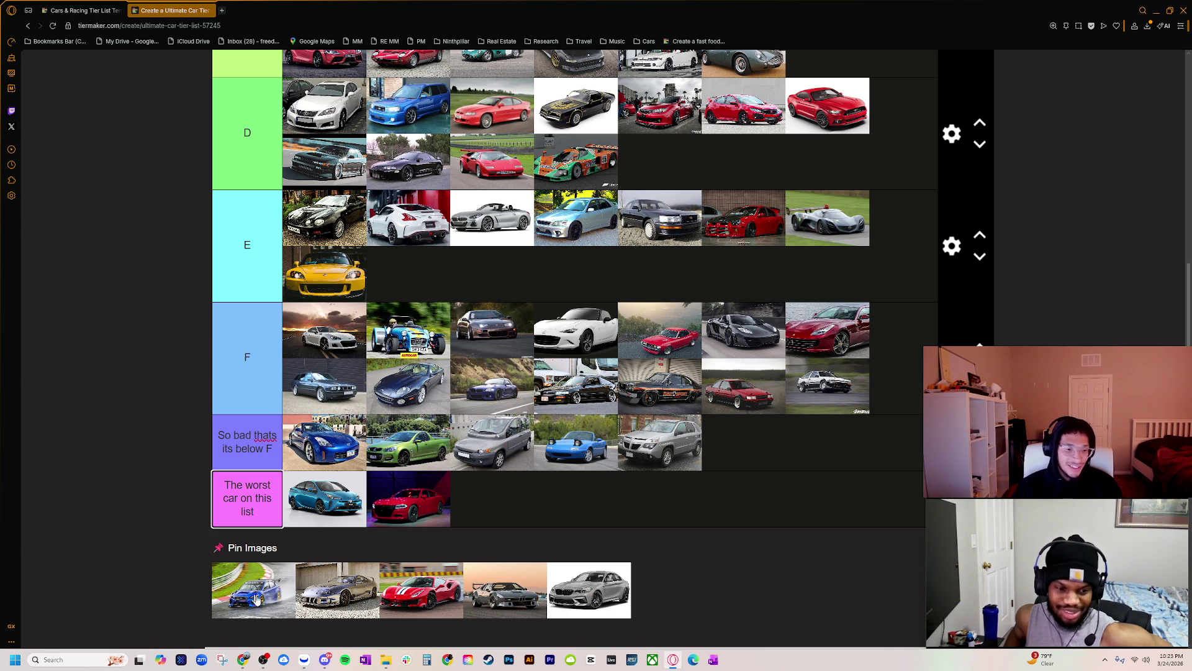
- Move the blue Subaru from the pinned images into the C tier's fourth slot
scroll(270, 573, down, 1)
scroll(264, 596, up, 1)
scroll(262, 613, up, 2)
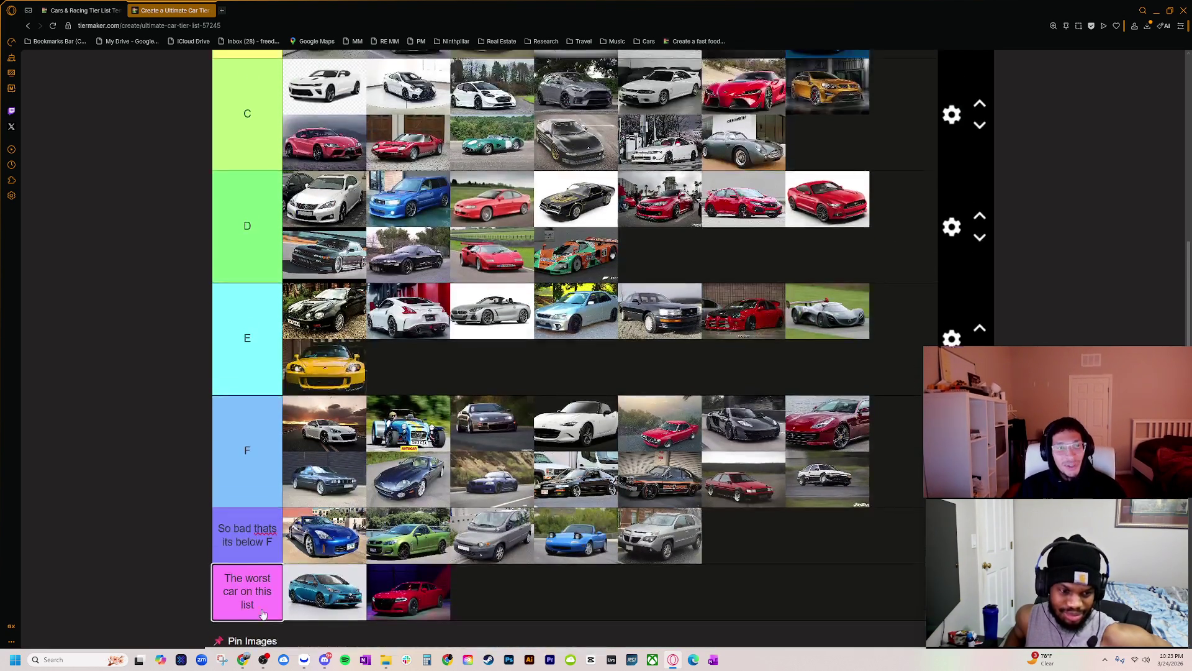
scroll(261, 621, down, 1)
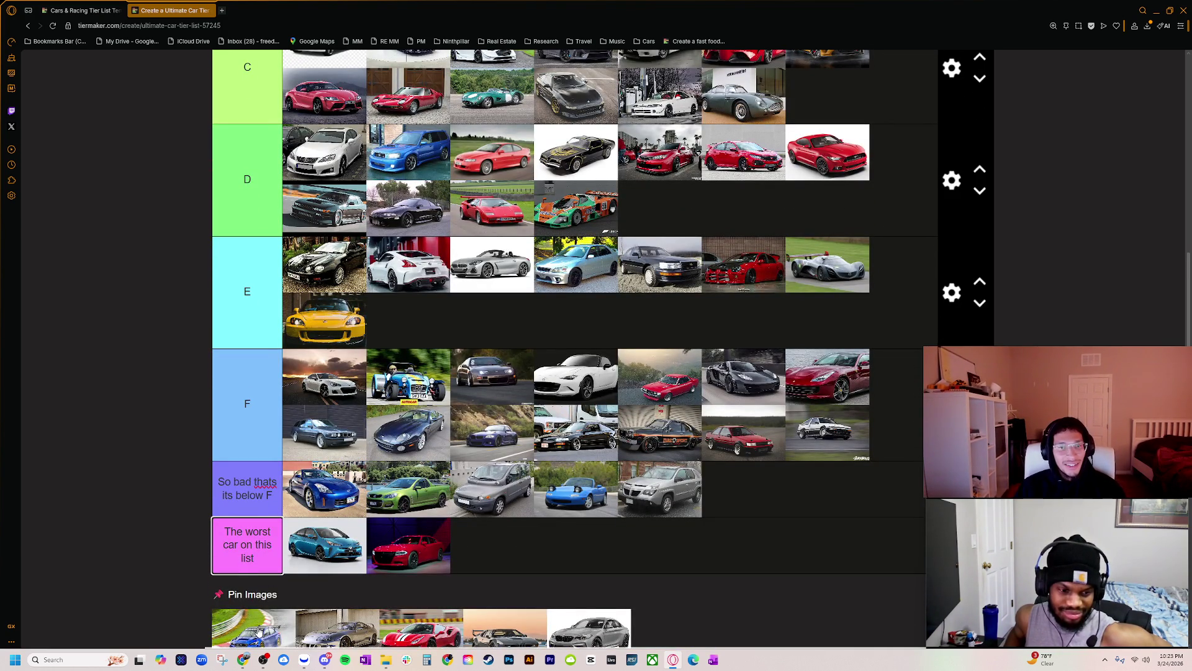
scroll(261, 632, down, 1)
scroll(259, 614, up, 1)
mouse_move(261, 637)
mouse_down()
mouse_move(611, 89)
mouse_move(465, 332)
mouse_move(604, 371)
mouse_up()
scroll(465, 332, up, 6)
scroll(492, 429, down, 7)
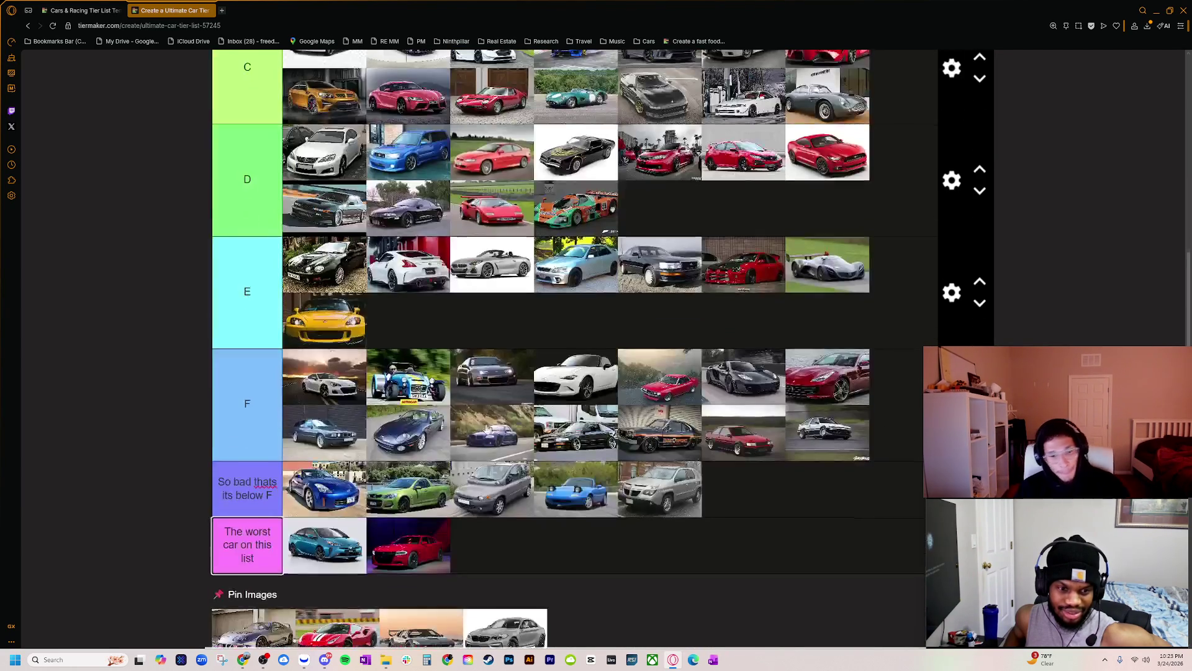
scroll(279, 559, down, 1)
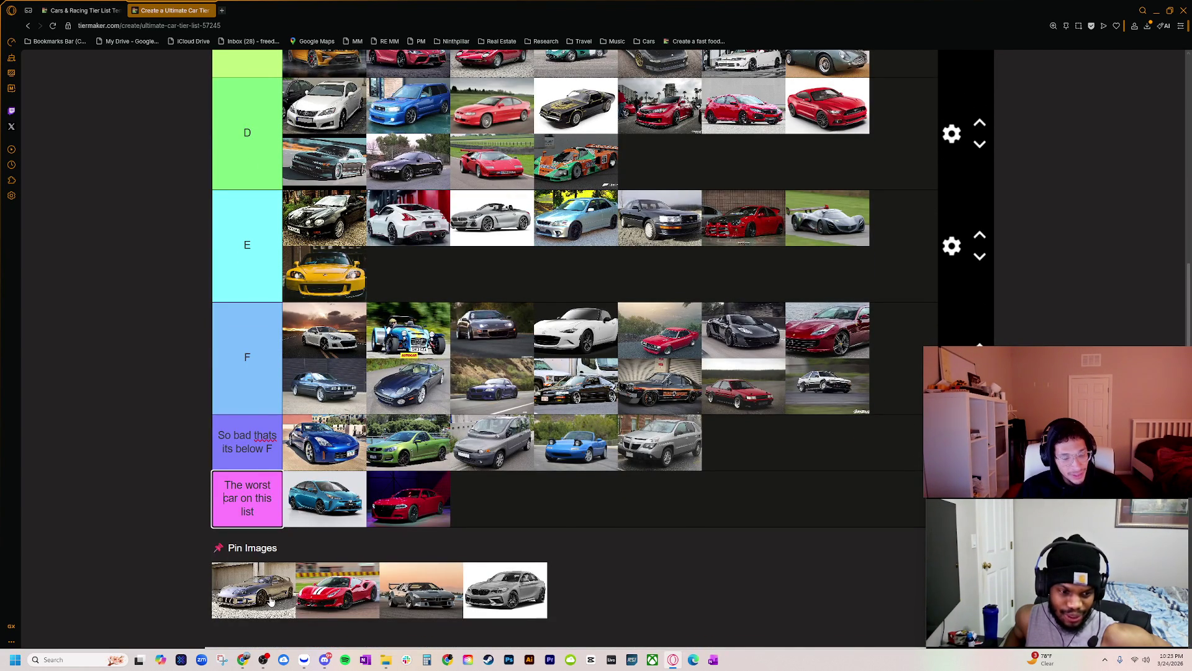
ctrl+scroll(273, 588, up, 9)
scroll(287, 534, down, 10)
scroll(263, 557, down, 6)
scroll(250, 553, up, 2)
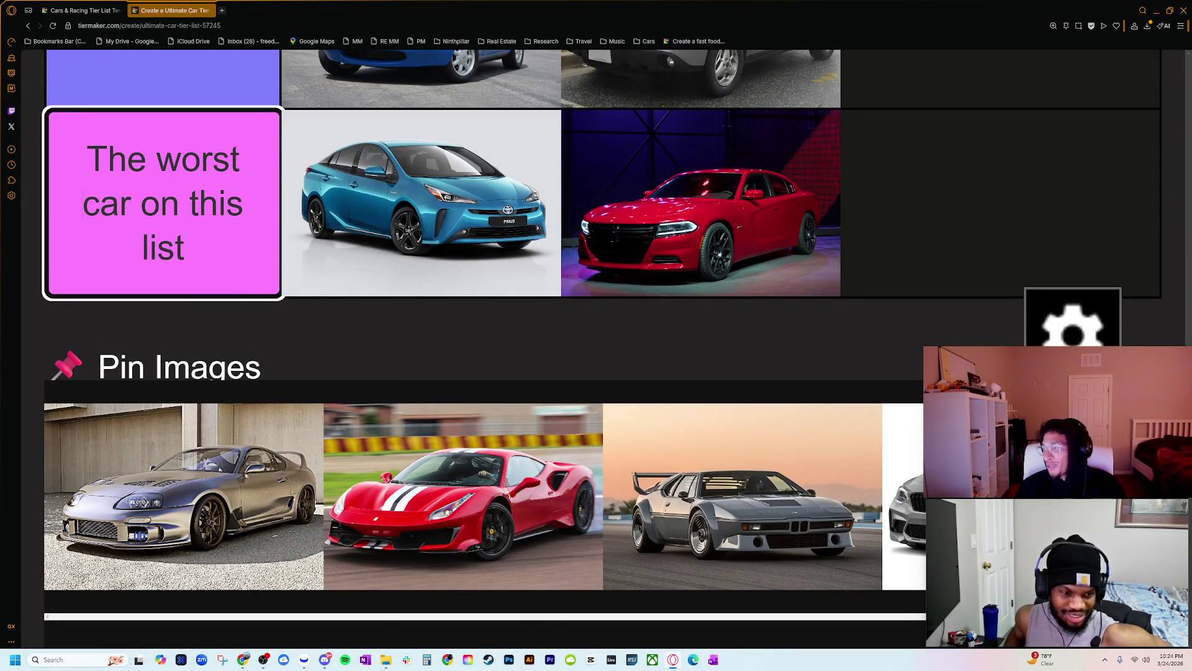
- Leave the worst-car tier label, zoom in, and bring forward the Mitsubishi Eclipse image results
key(Escape)
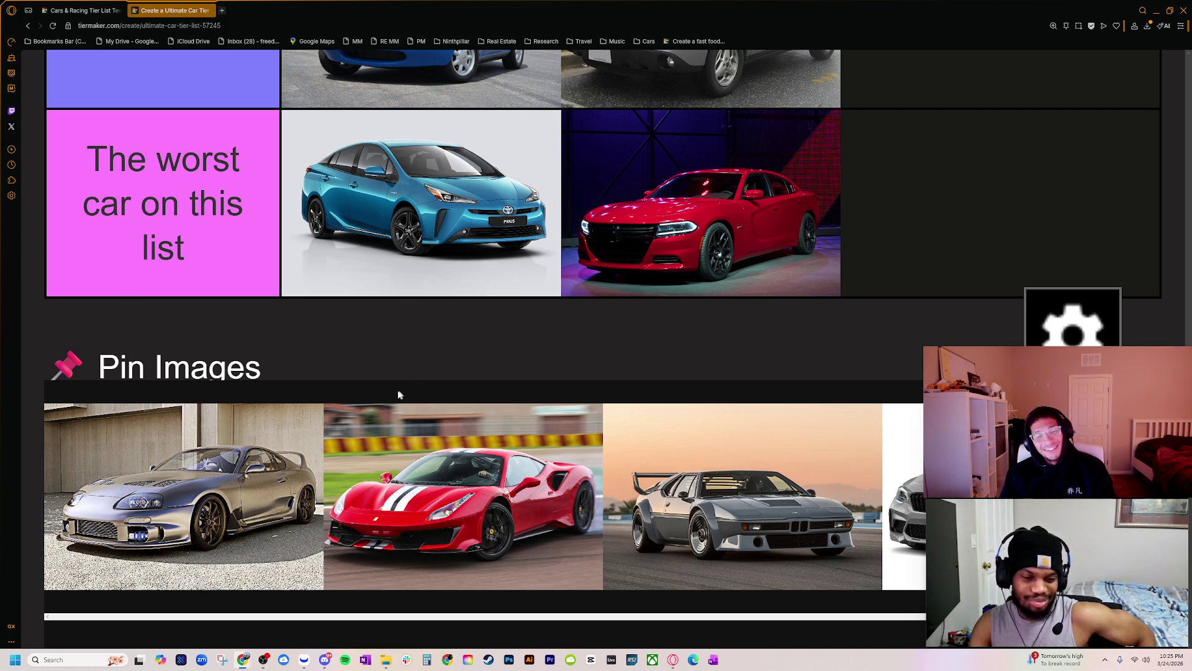
key(ctrl+plus)
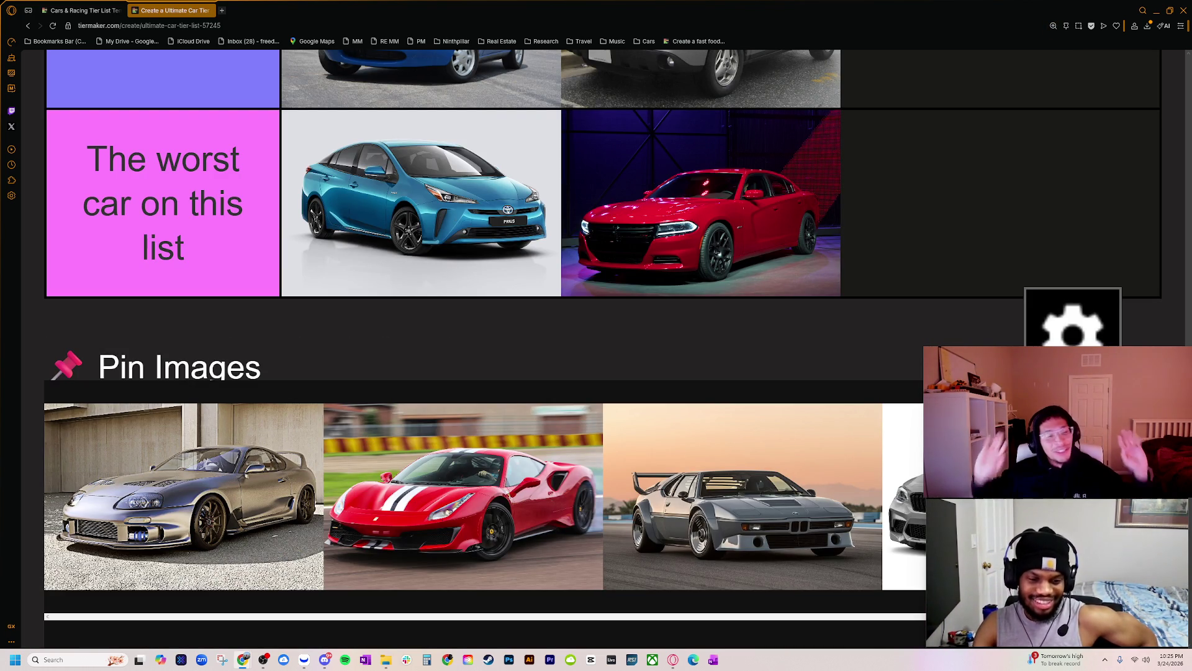
key(super+shift+Left)
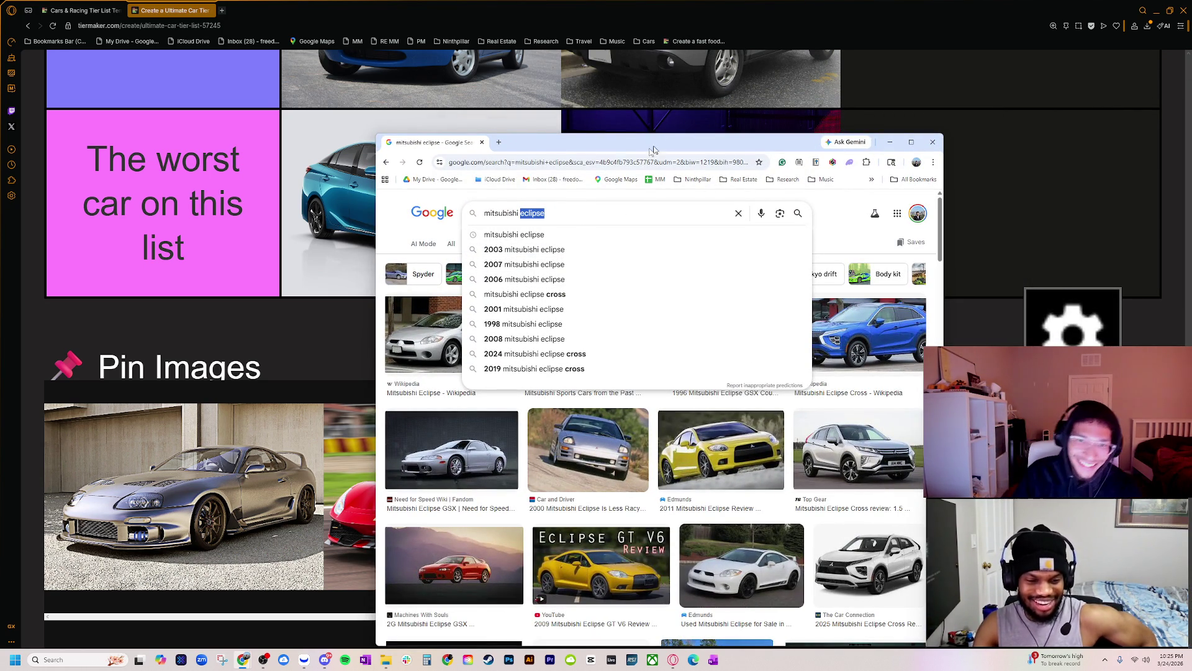
- Put the silver Supra in the S tier's first slot
click(248, 267)
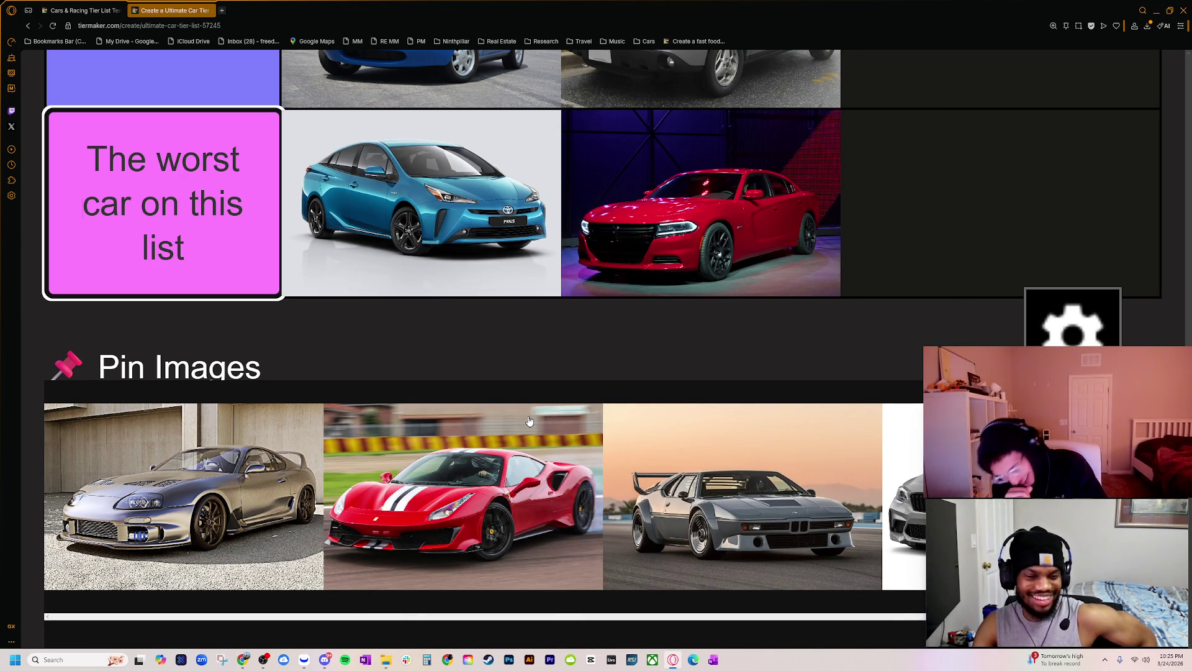
scroll(472, 447, down, 15)
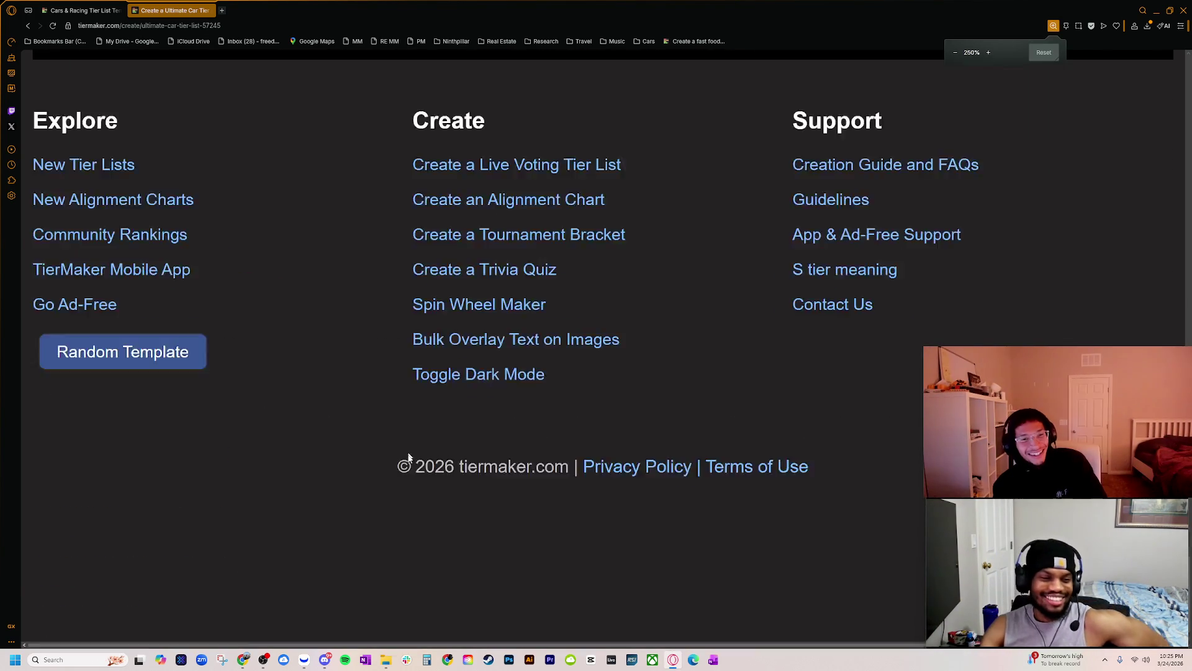
scroll(408, 477, up, 15)
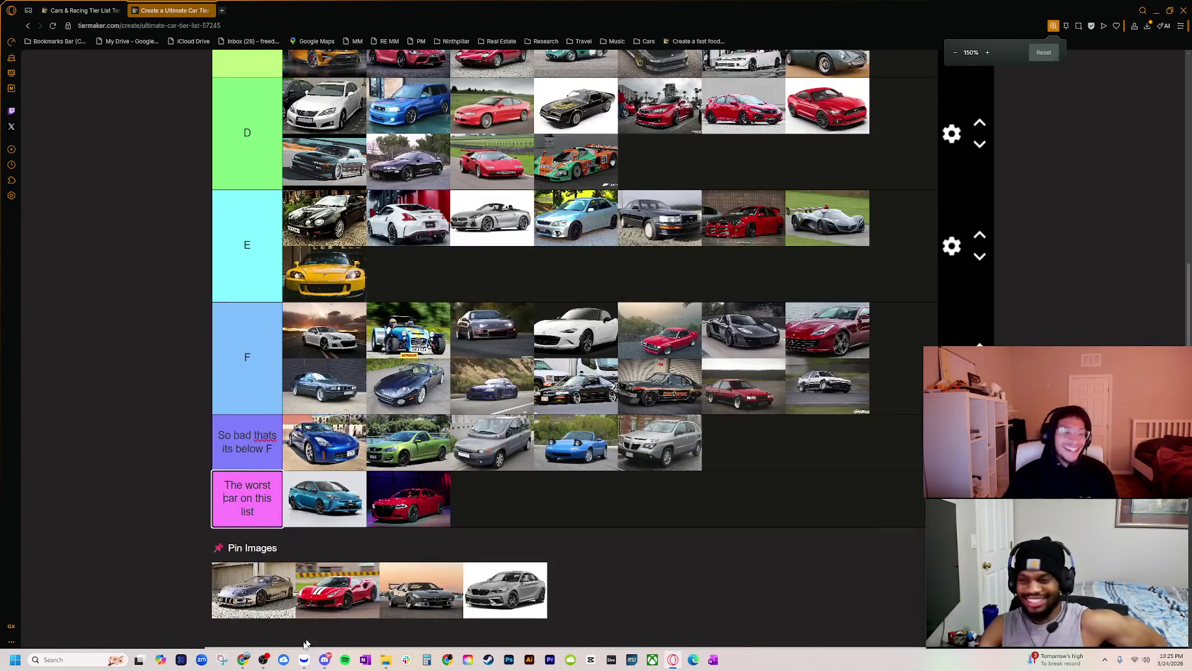
drag(247, 599, 577, 163)
scroll(595, 553, up, 6)
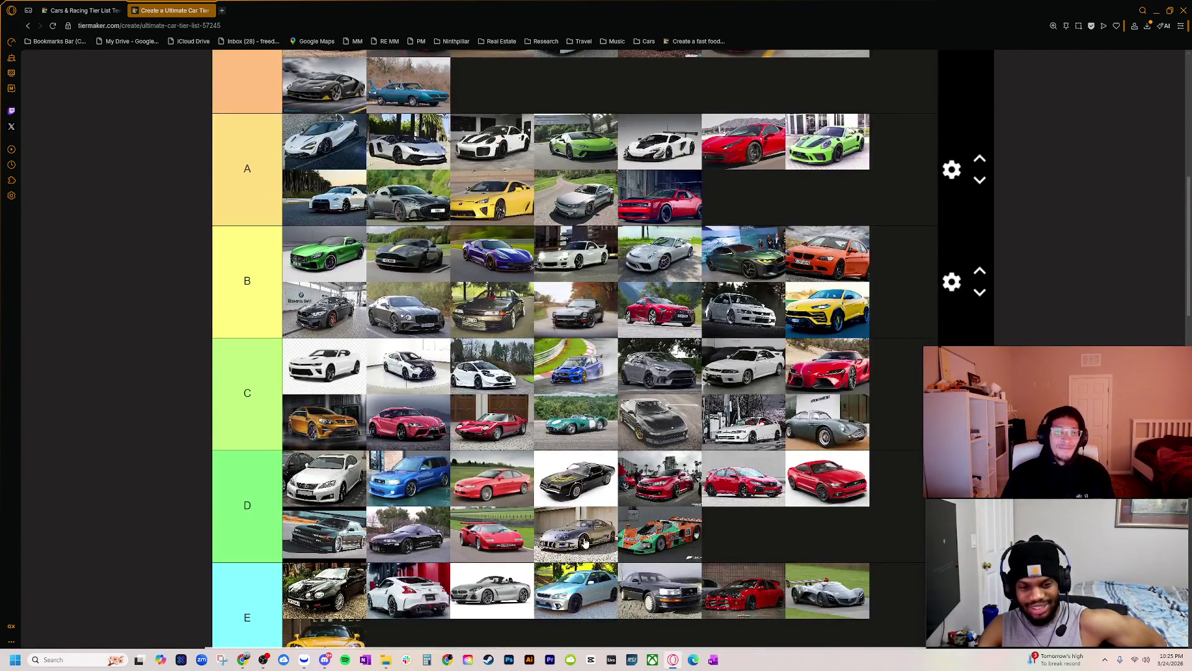
mouse_move(587, 545)
mouse_down()
mouse_move(537, 180)
mouse_move(509, 104)
mouse_up()
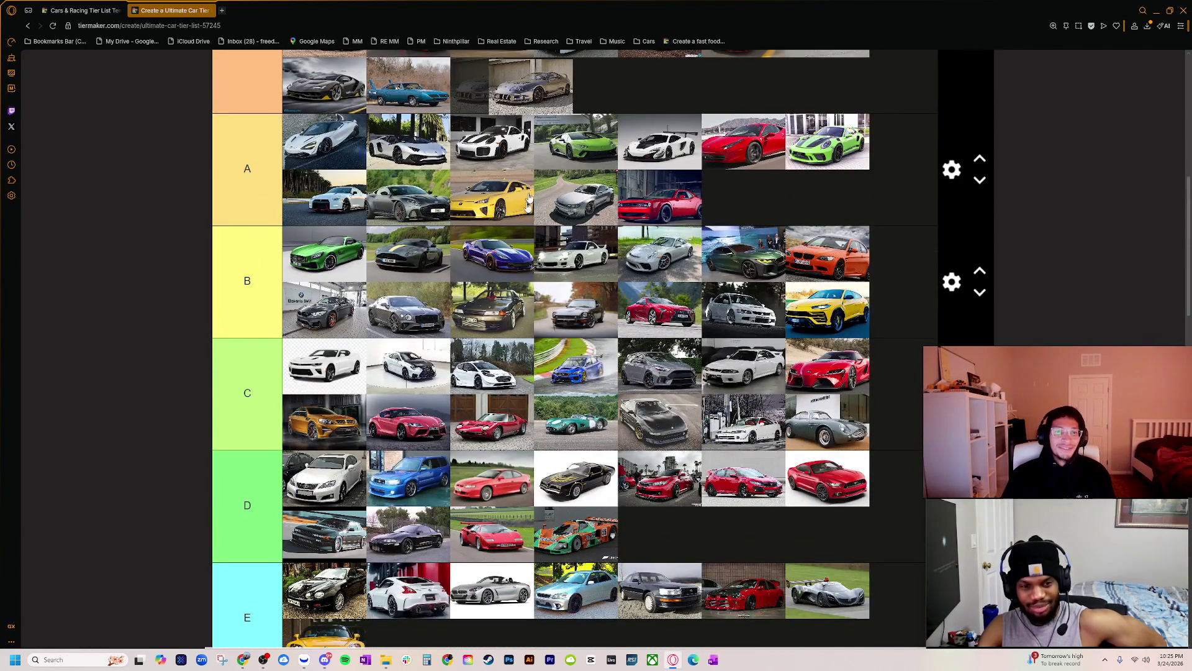
scroll(509, 384, up, 5)
mouse_move(509, 383)
mouse_down()
mouse_move(468, 267)
mouse_move(348, 249)
mouse_move(344, 269)
mouse_up()
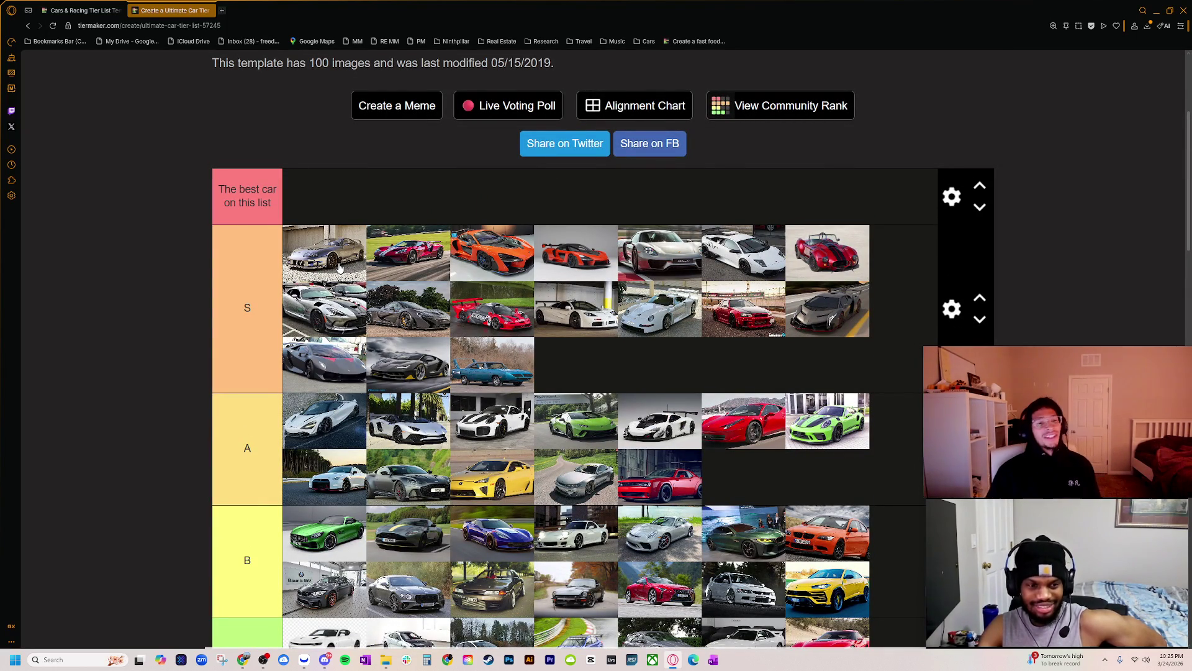
- Move the striped red Ferrari up into the A tier
scroll(390, 437, down, 10)
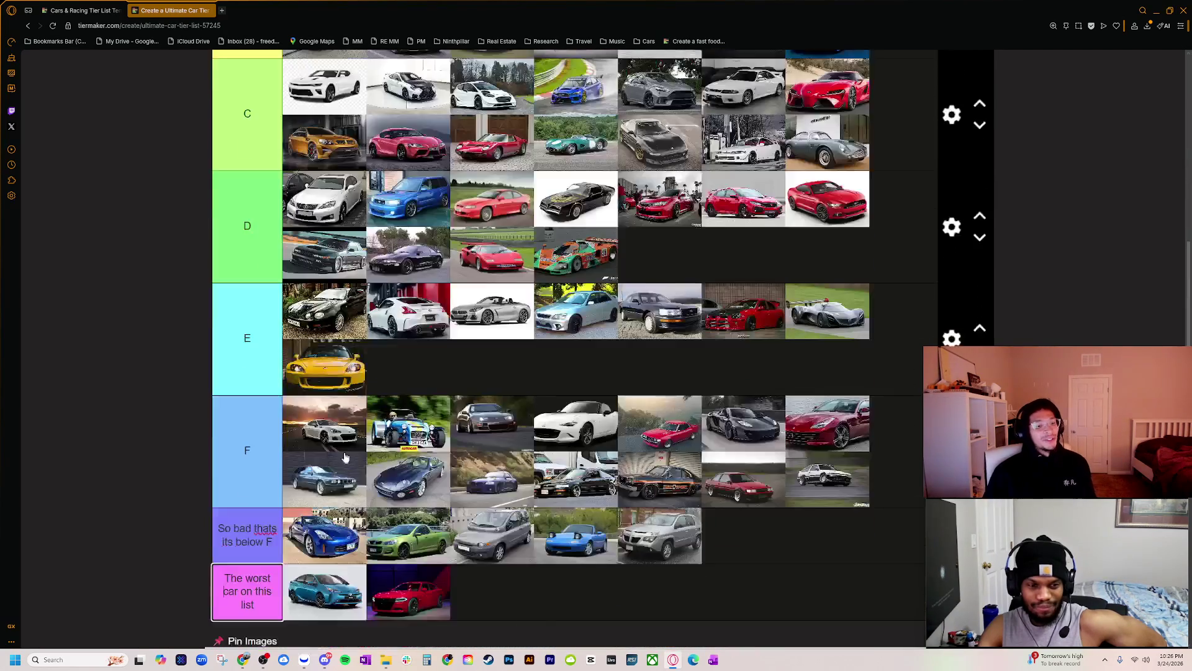
scroll(426, 445, down, 5)
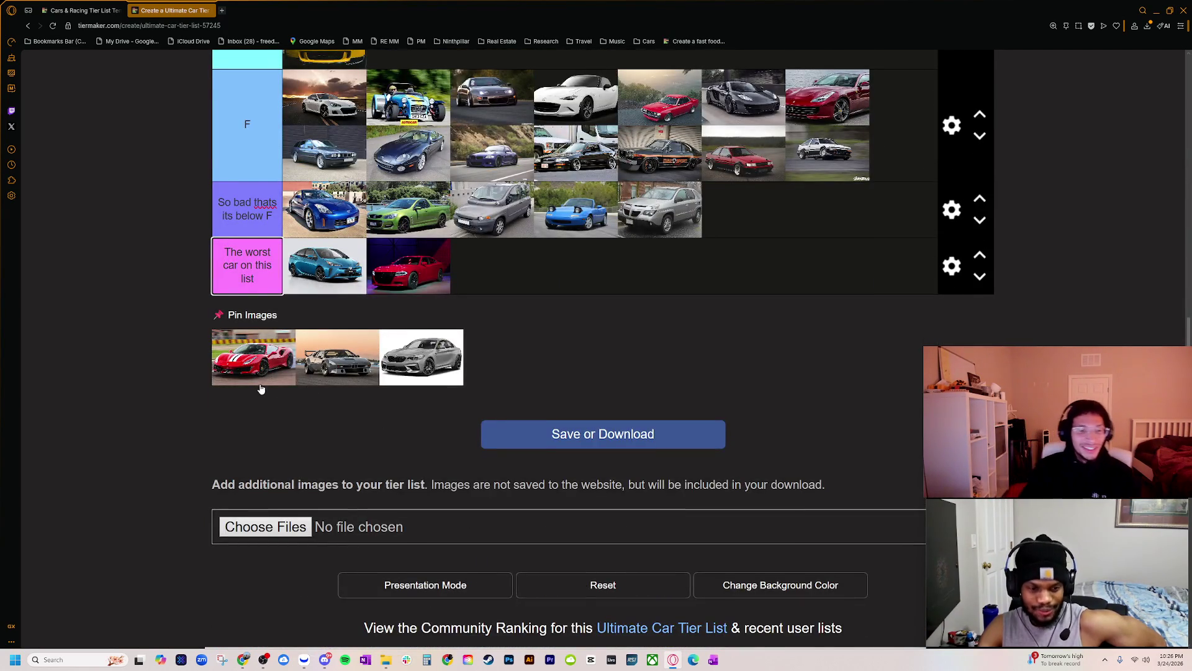
scroll(261, 389, up, 2)
scroll(247, 528, up, 2)
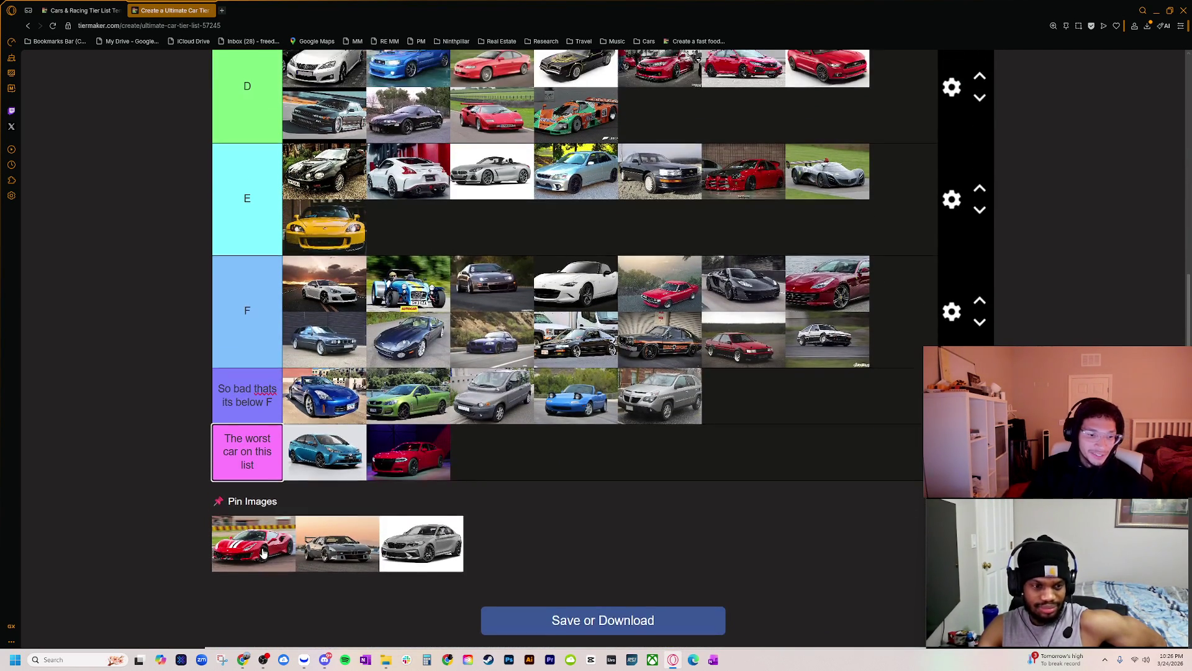
scroll(261, 584, up, 6)
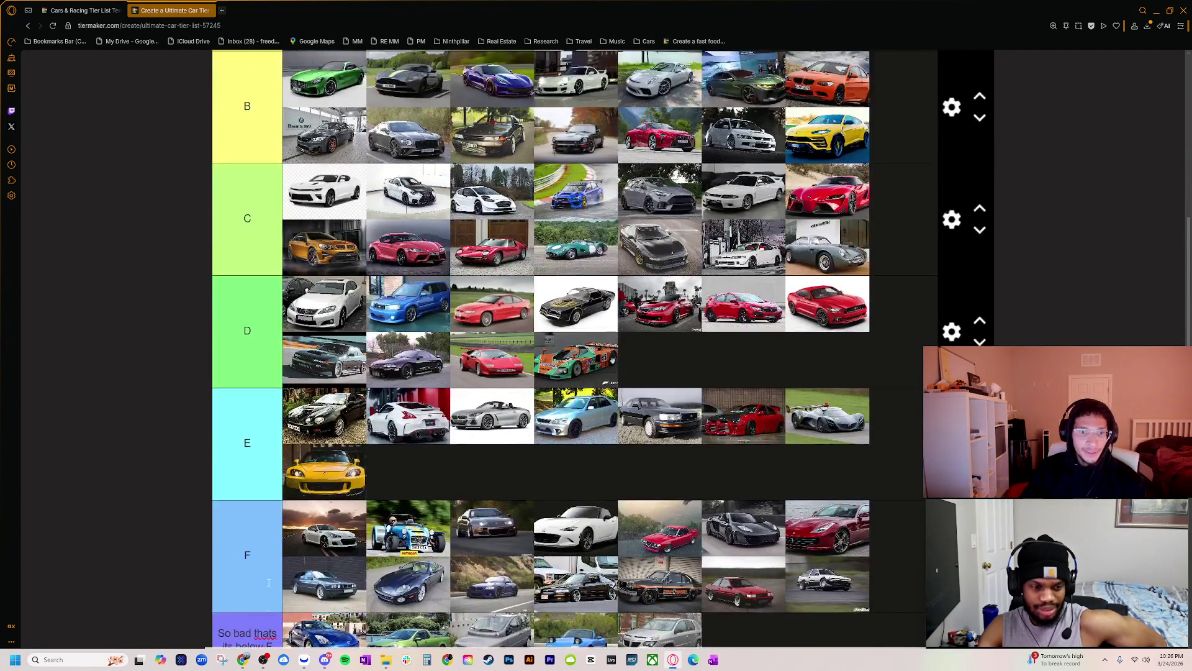
scroll(268, 582, up, 1)
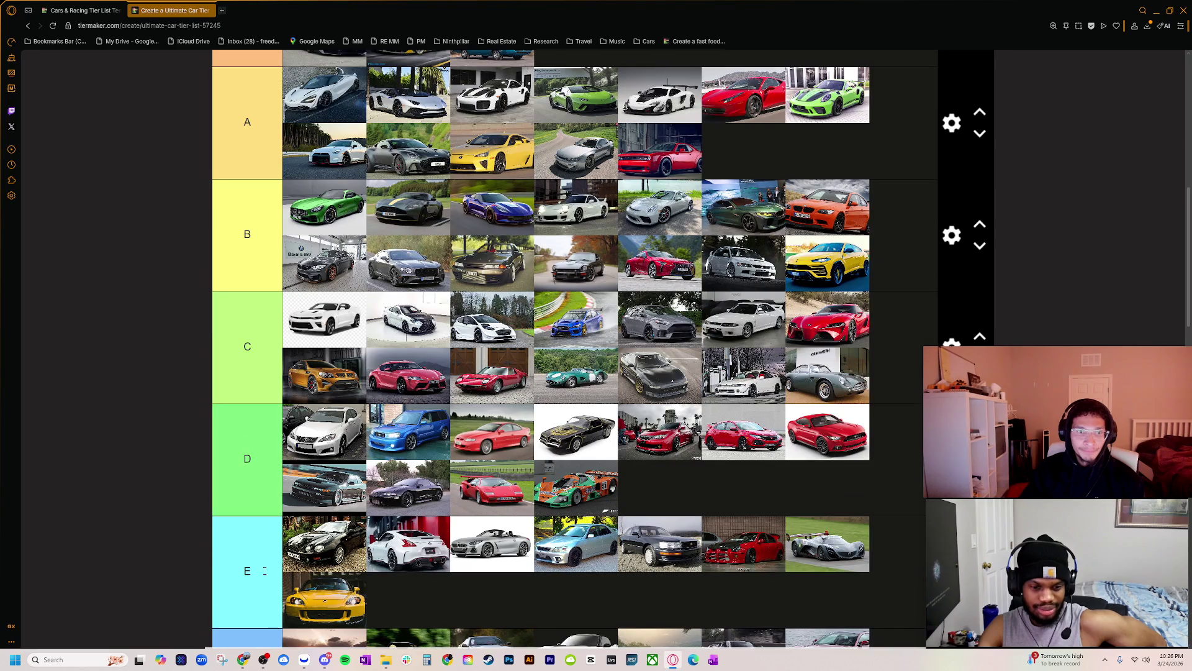
scroll(267, 590, down, 5)
mouse_move(262, 606)
mouse_down()
mouse_move(581, 118)
mouse_move(639, 59)
mouse_move(640, 94)
mouse_up()
scroll(429, 422, up, 5)
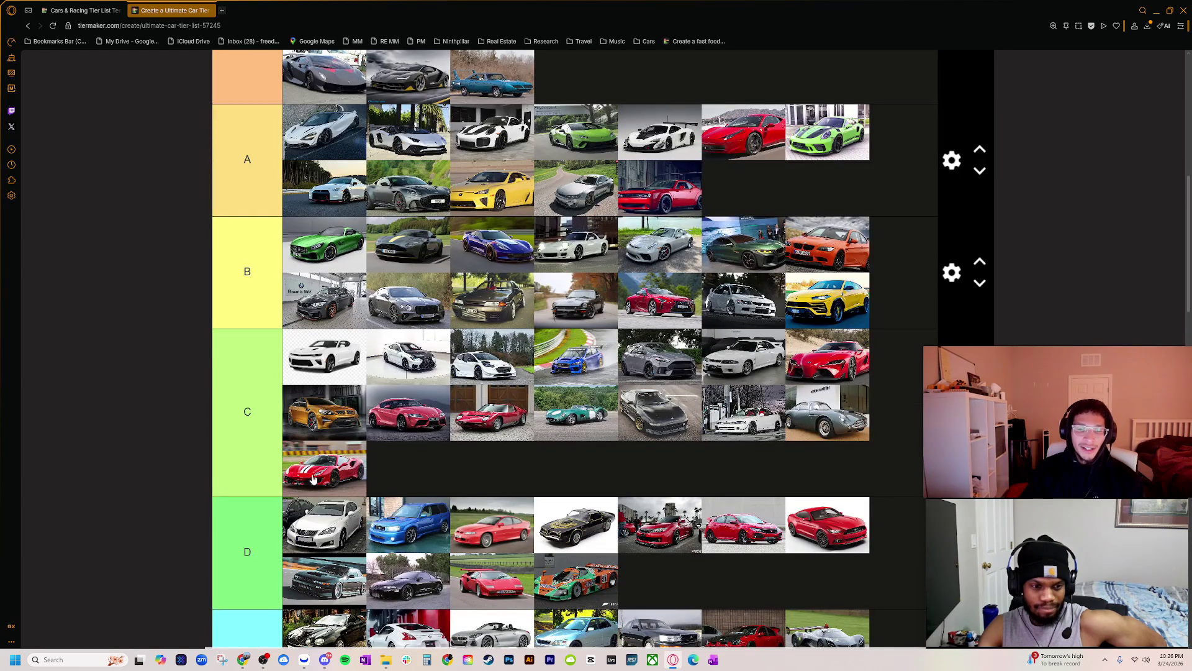
mouse_move(313, 483)
mouse_down()
mouse_move(675, 222)
mouse_move(714, 130)
mouse_up()
scroll(728, 400, up, 5)
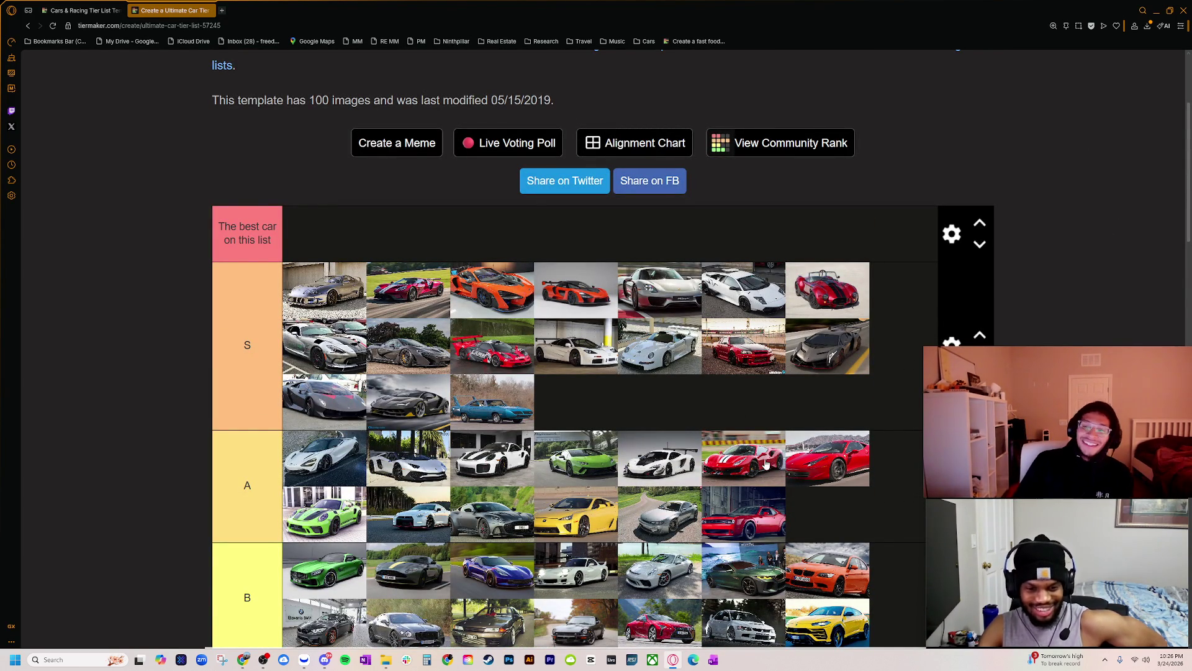
key(alt+Tab)
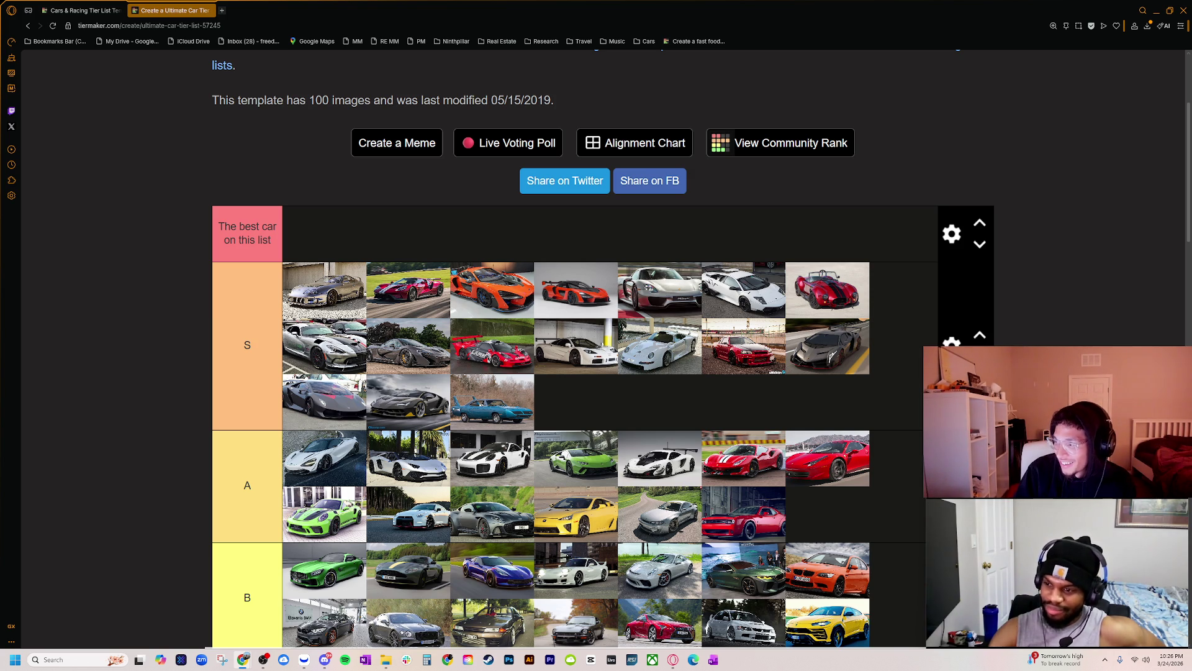
- Enlarge the image search window, search 'ferrari 488 pista tail lights', and preview two red Pista photos
mouse_move(631, 211)
mouse_down()
mouse_move(590, 185)
mouse_move(378, 117)
mouse_up()
mouse_move(595, 582)
mouse_down()
mouse_move(911, 614)
mouse_move(1004, 649)
mouse_up()
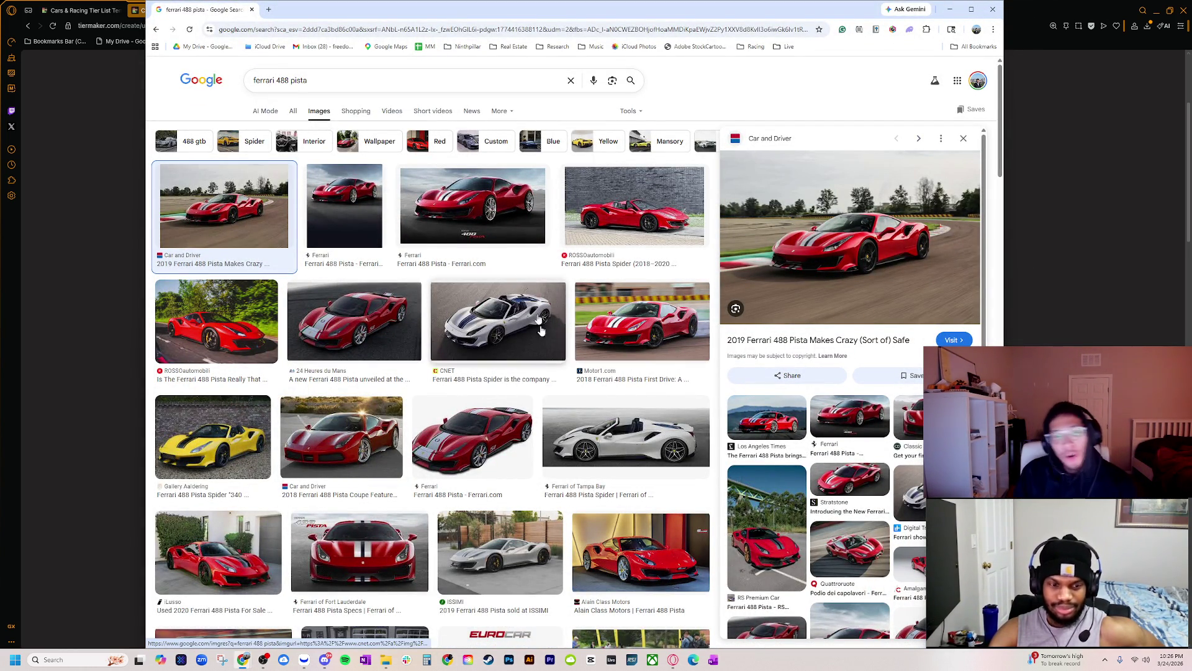
double_click(392, 82)
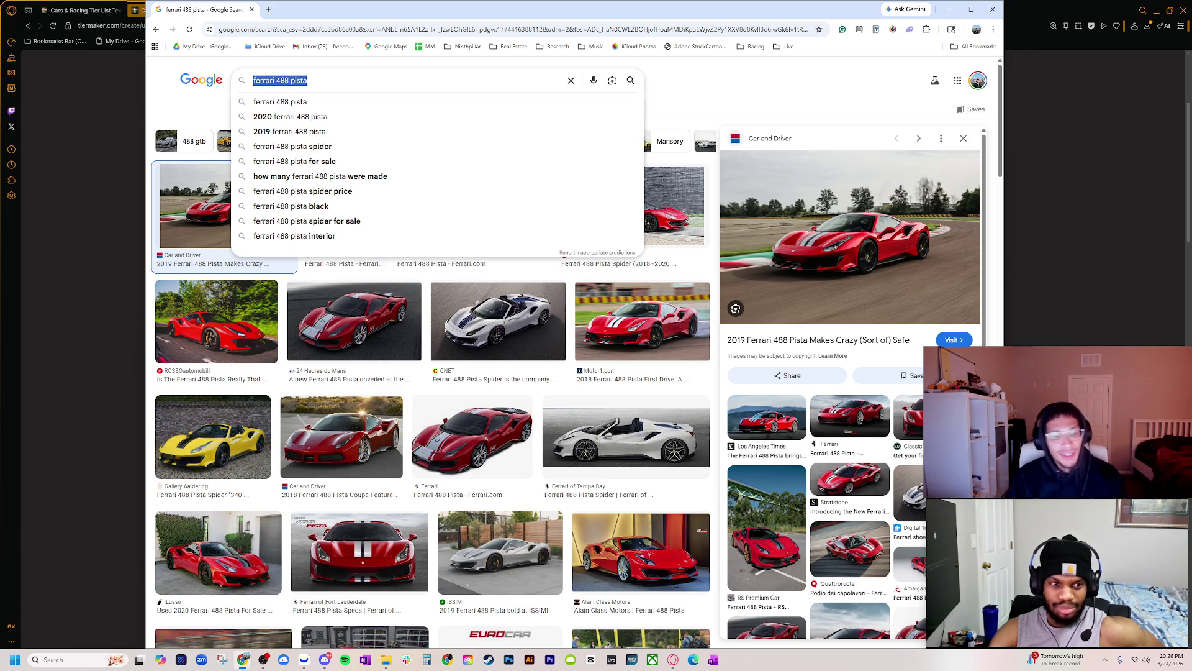
key(BackSpace)
key(ctrl+z)
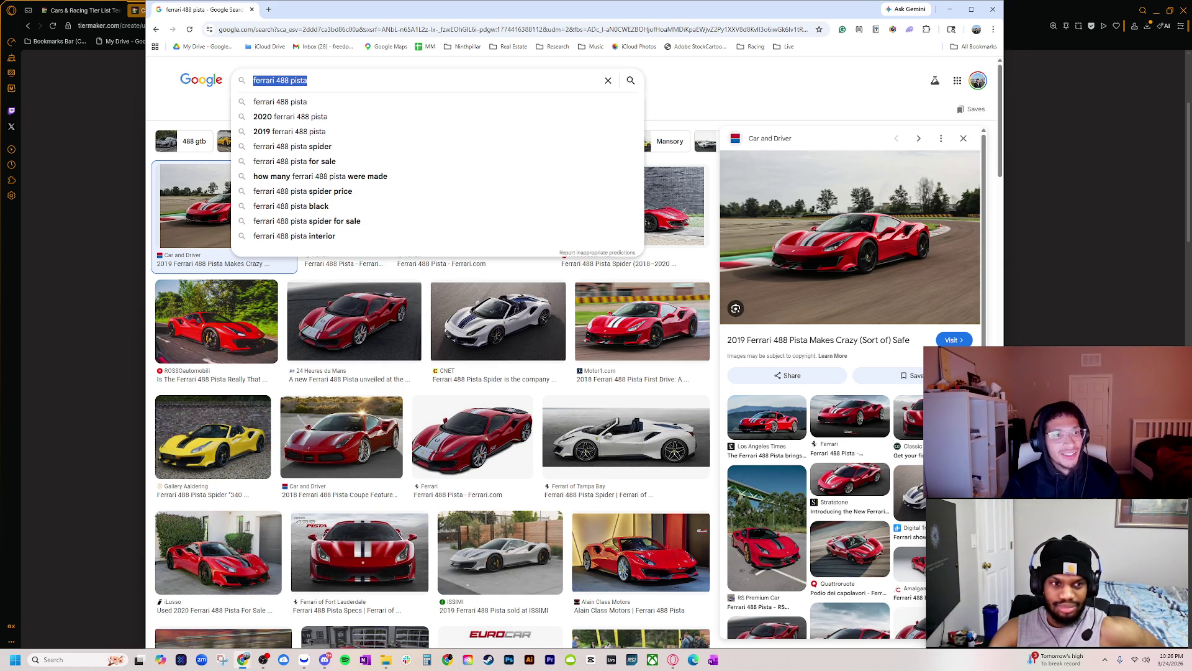
key(End)
text(tail)
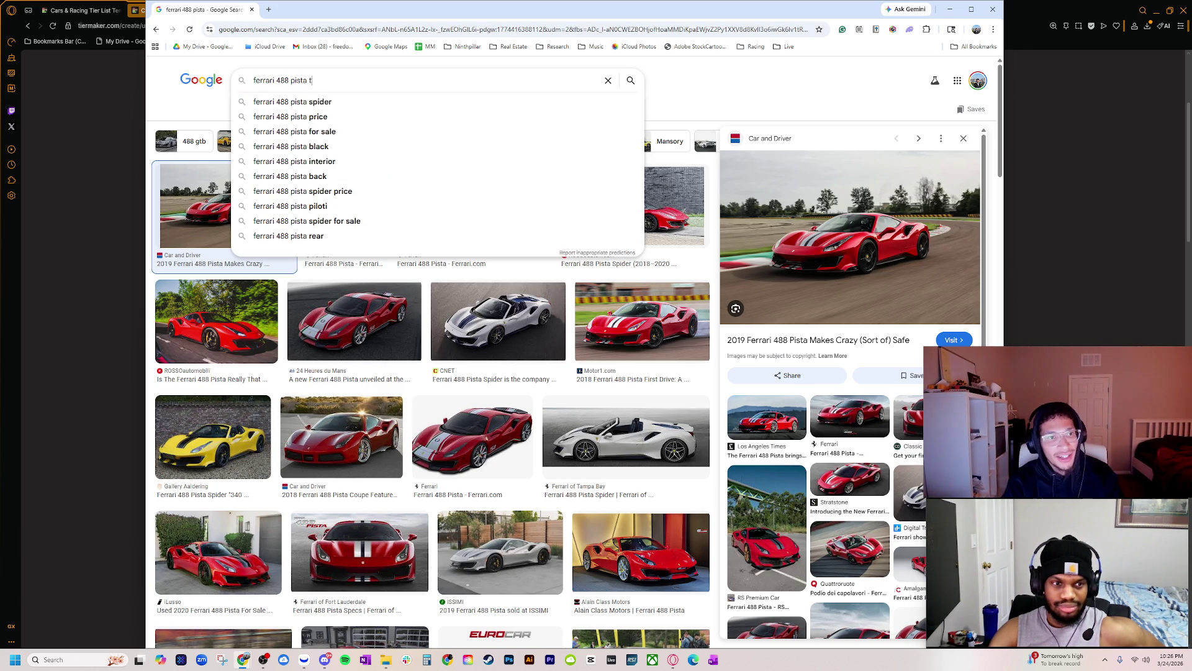
click(297, 101)
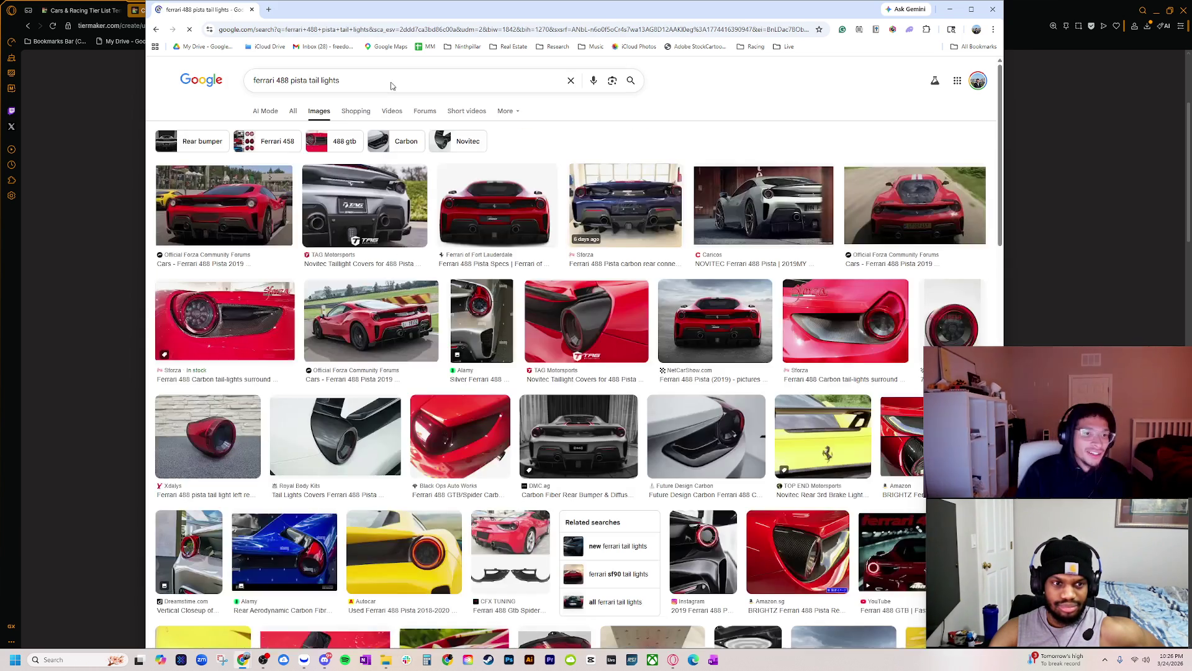
click(539, 242)
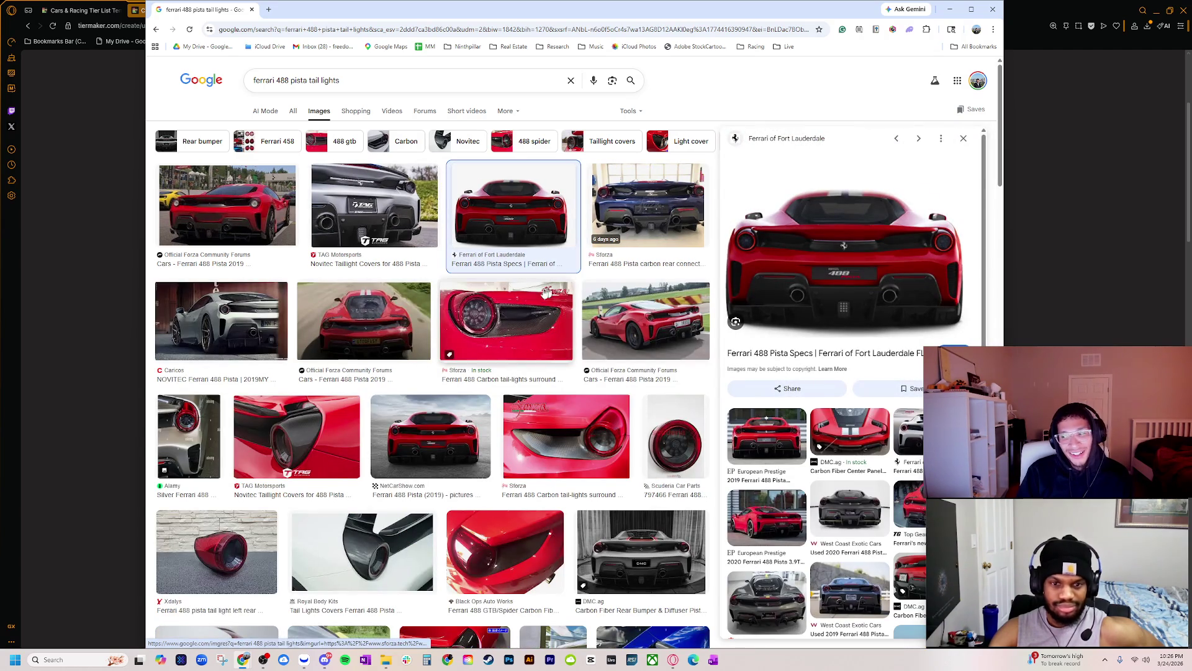
click(629, 338)
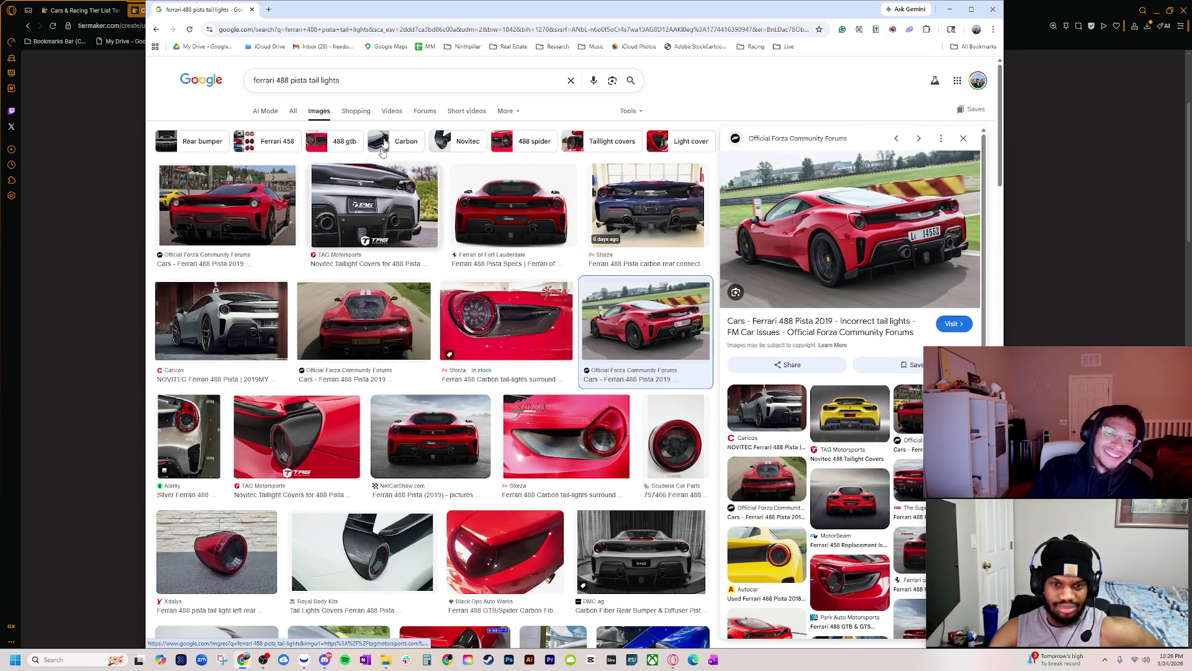
- Refine the search to 'ferrari 488 pista tail lights night' and preview two results
click(397, 81)
text(night)
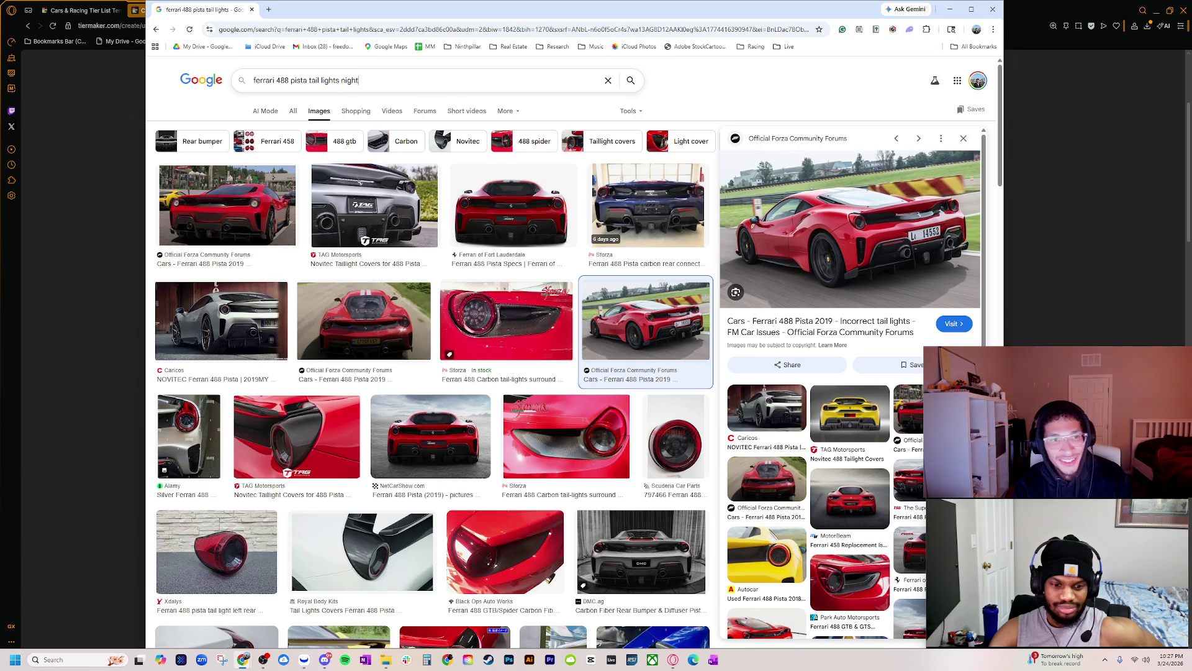
key(Return)
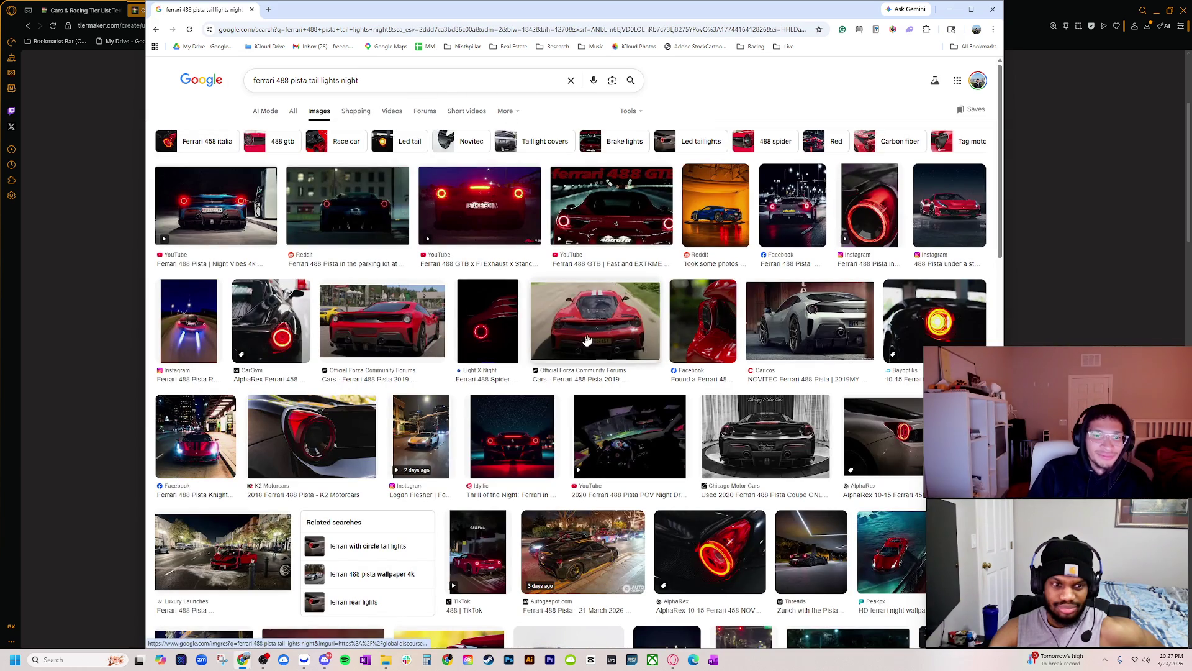
click(612, 208)
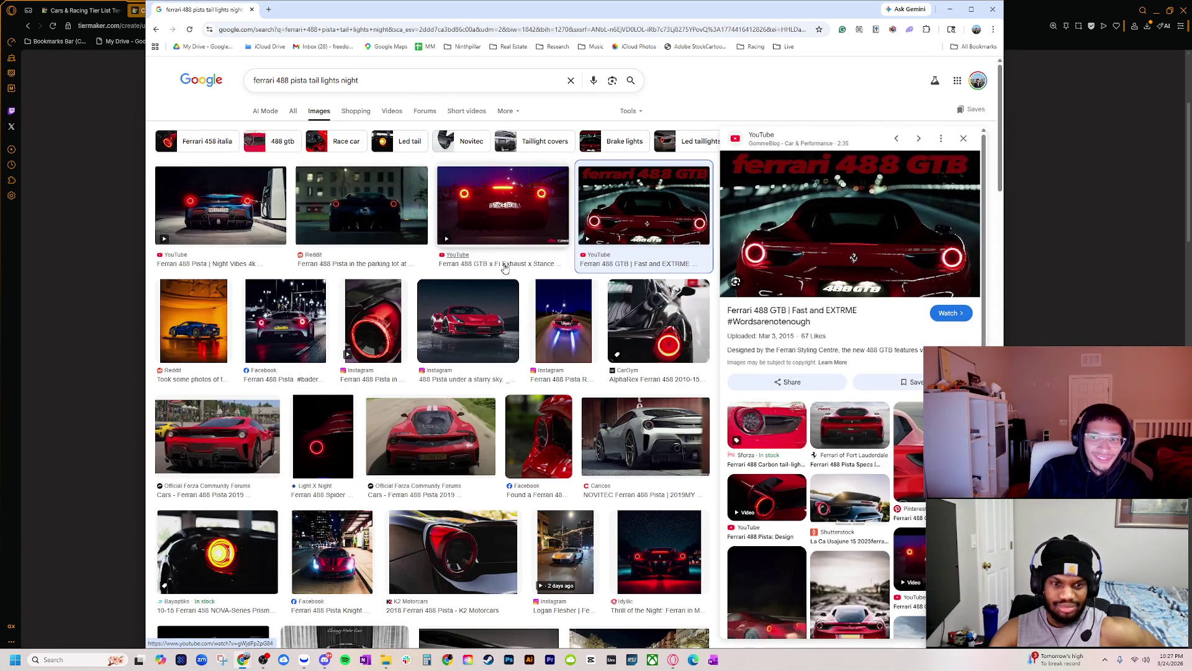
click(361, 205)
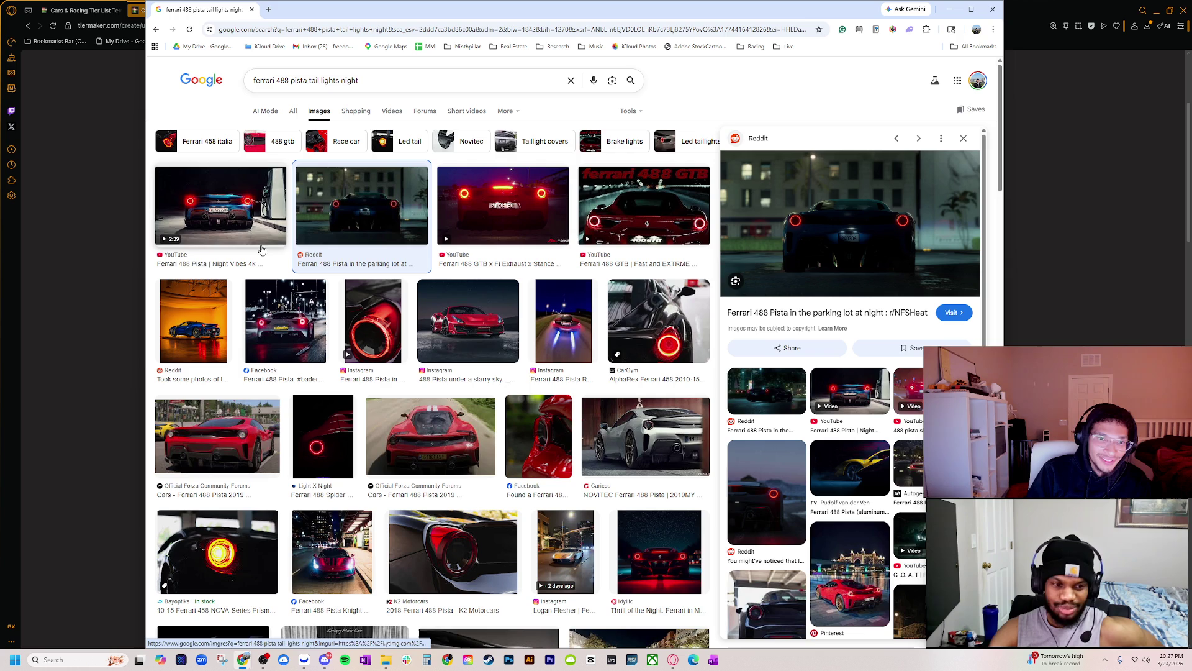
key(alt+Tab)
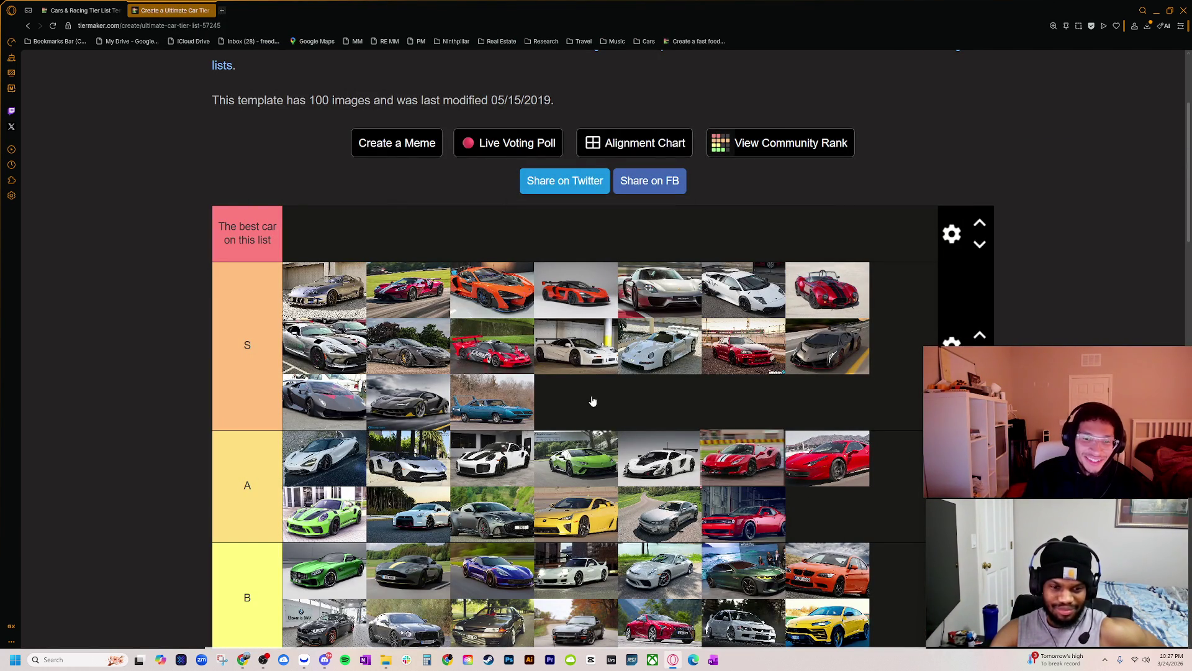
- Promote the red Ferrari from the A tier to the S tier, then return to the Google search window
drag(769, 447, 575, 402)
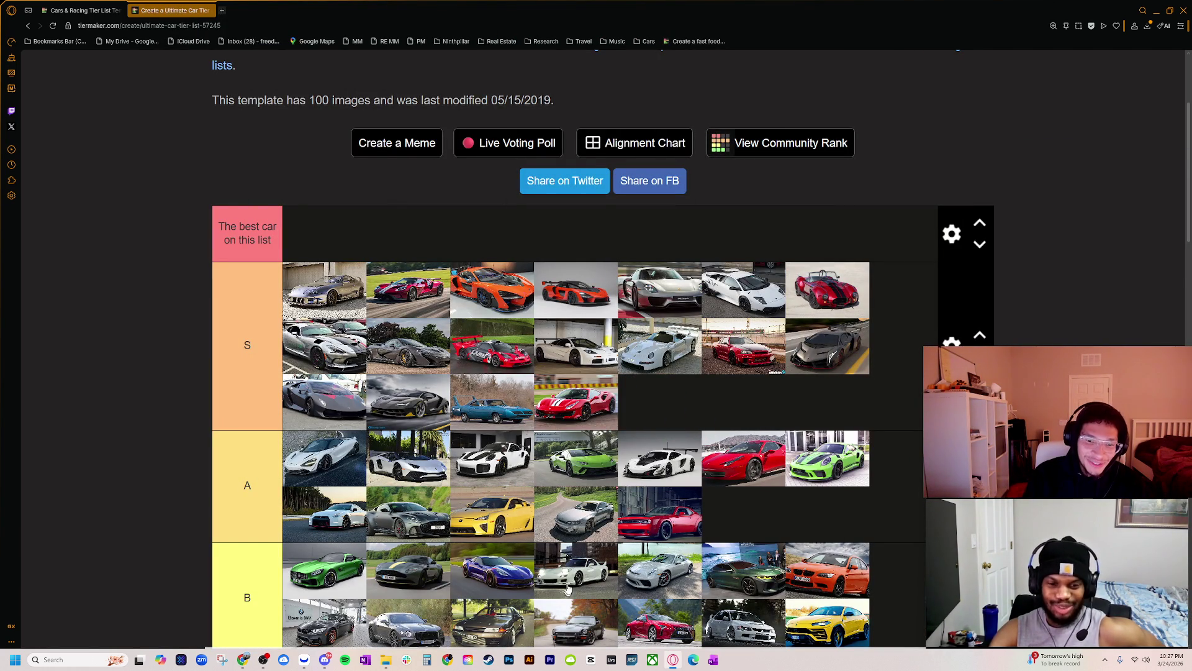
scroll(556, 605, down, 3)
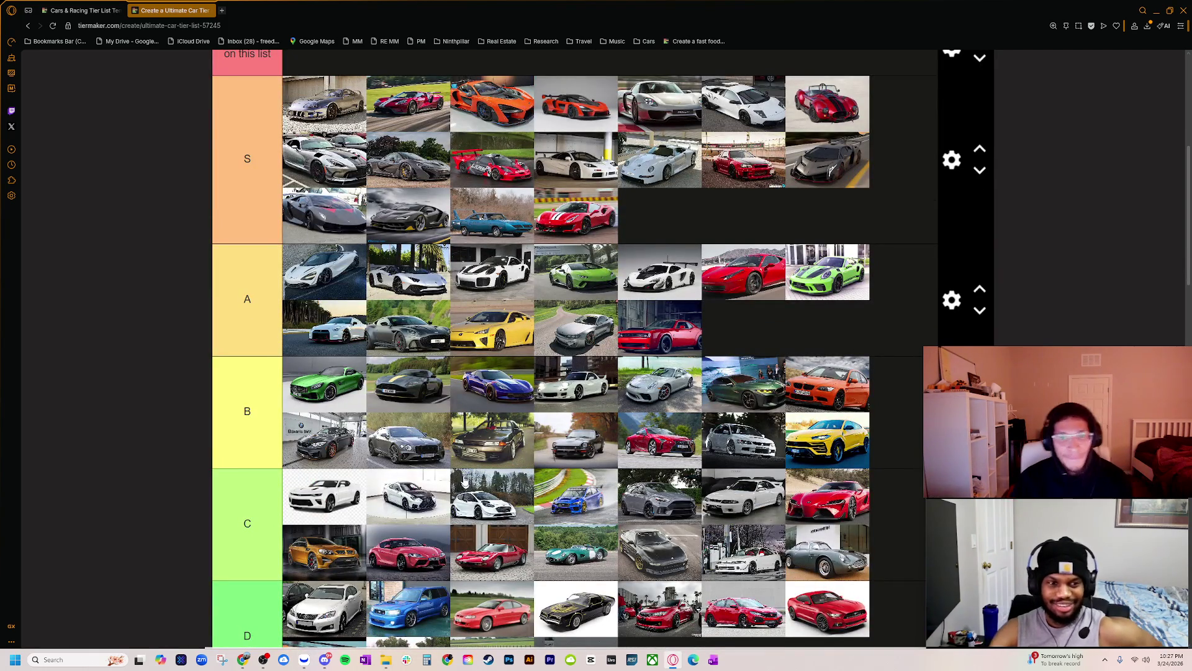
scroll(466, 488, down, 5)
scroll(417, 450, down, 4)
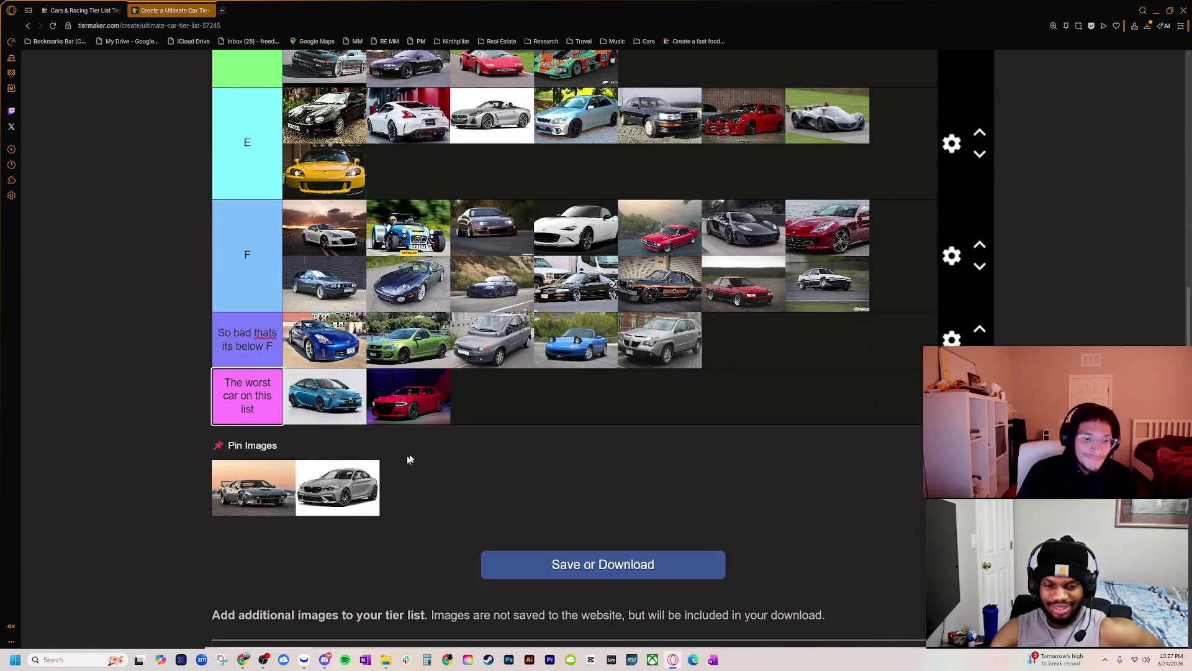
scroll(409, 469, up, 1)
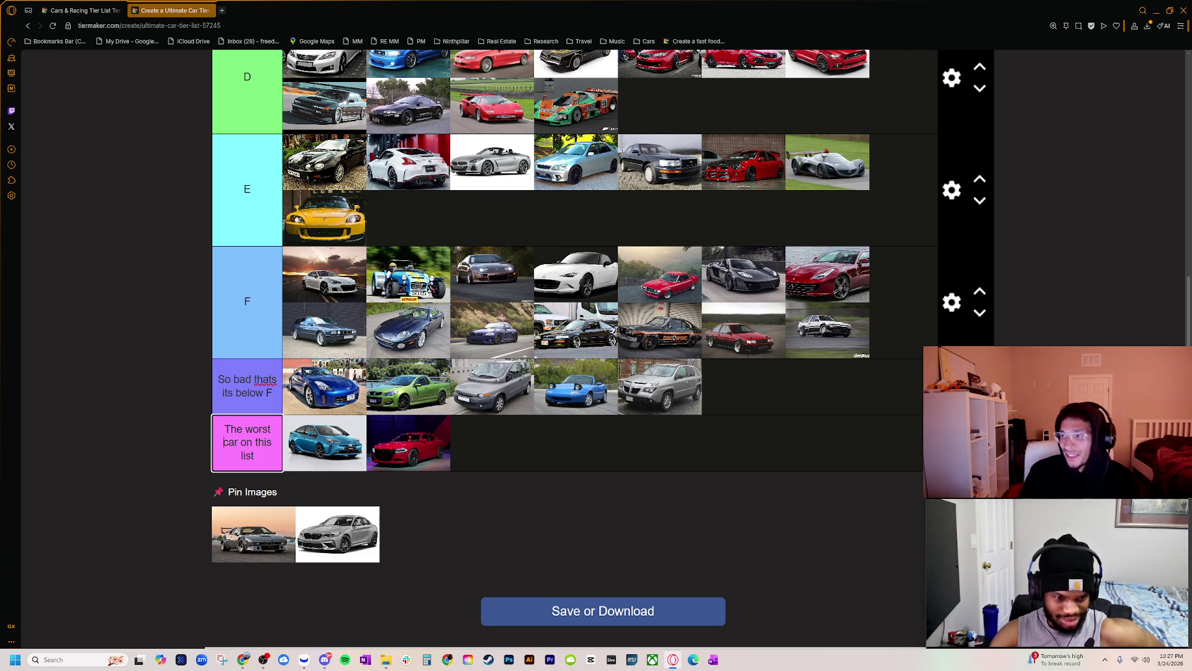
key(alt+Tab)
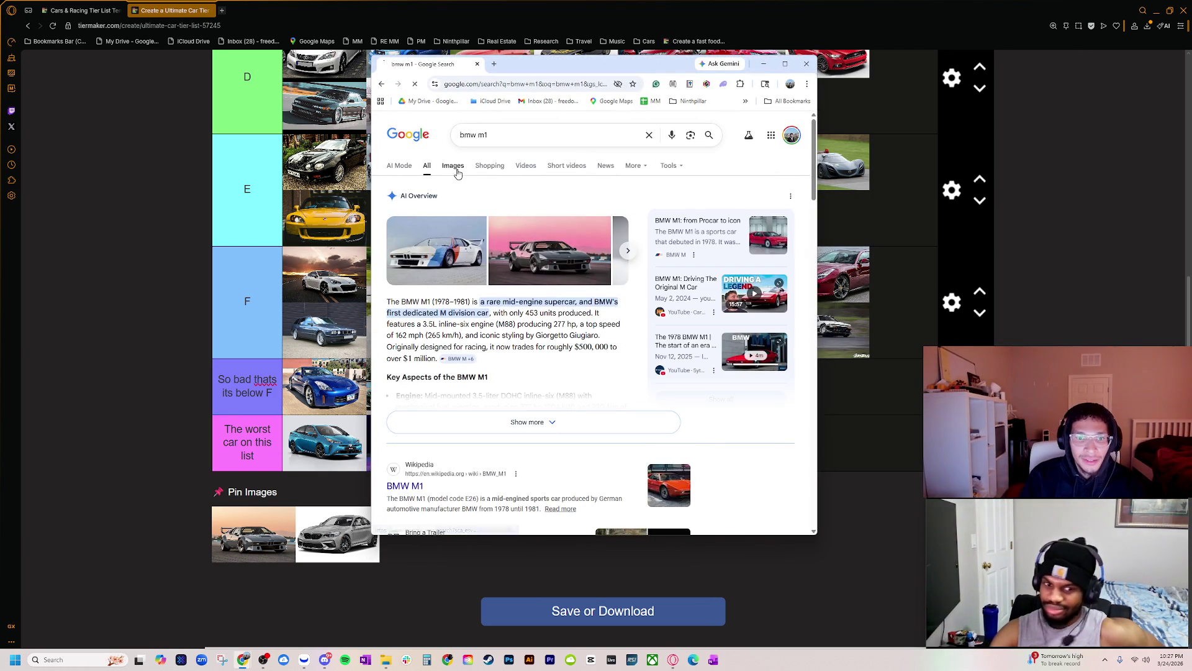
- Show 'bmw m1' image results and preview the red BMW M1 photo
click(454, 167)
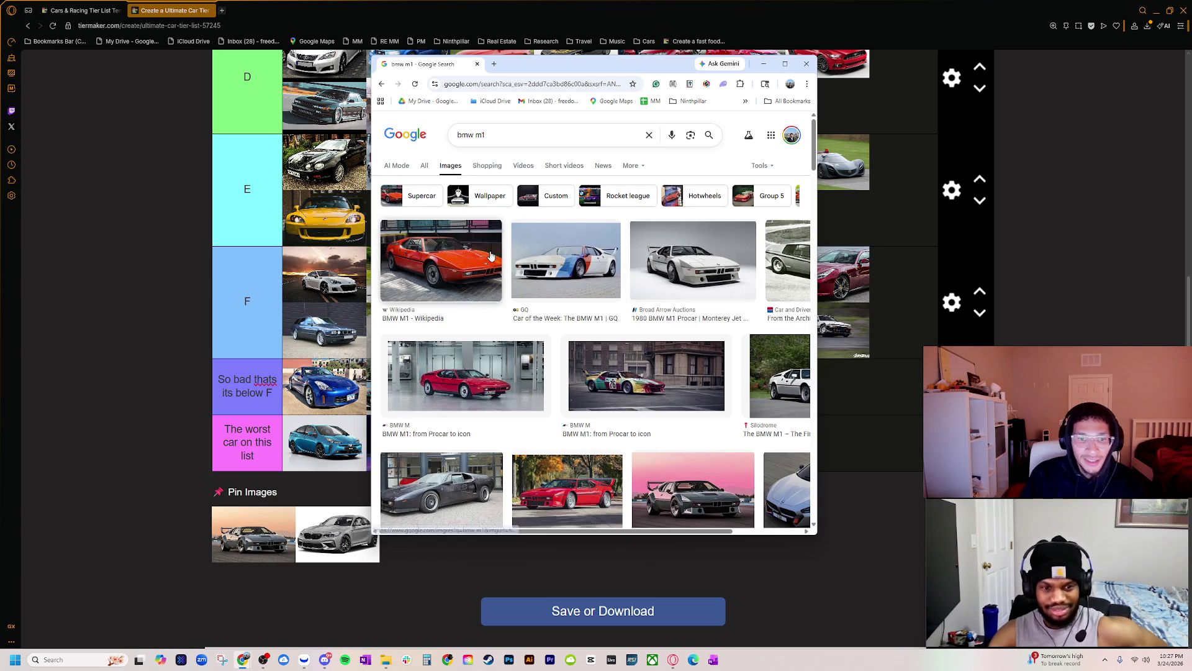
click(565, 260)
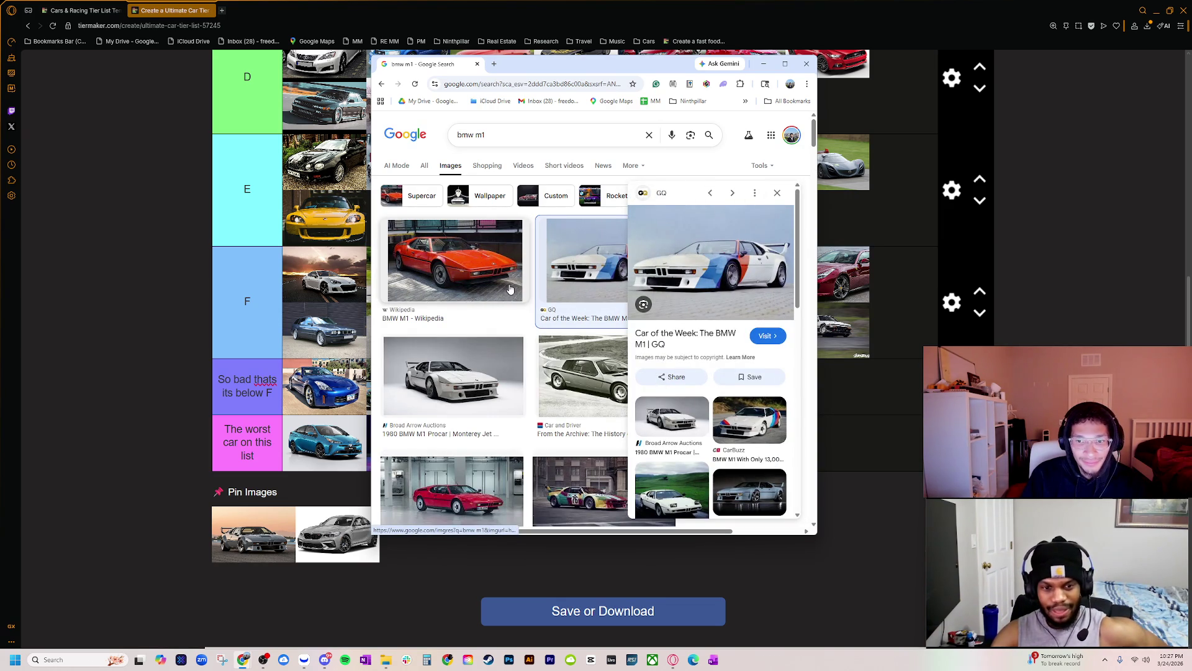
click(496, 387)
scroll(537, 368, down, 3)
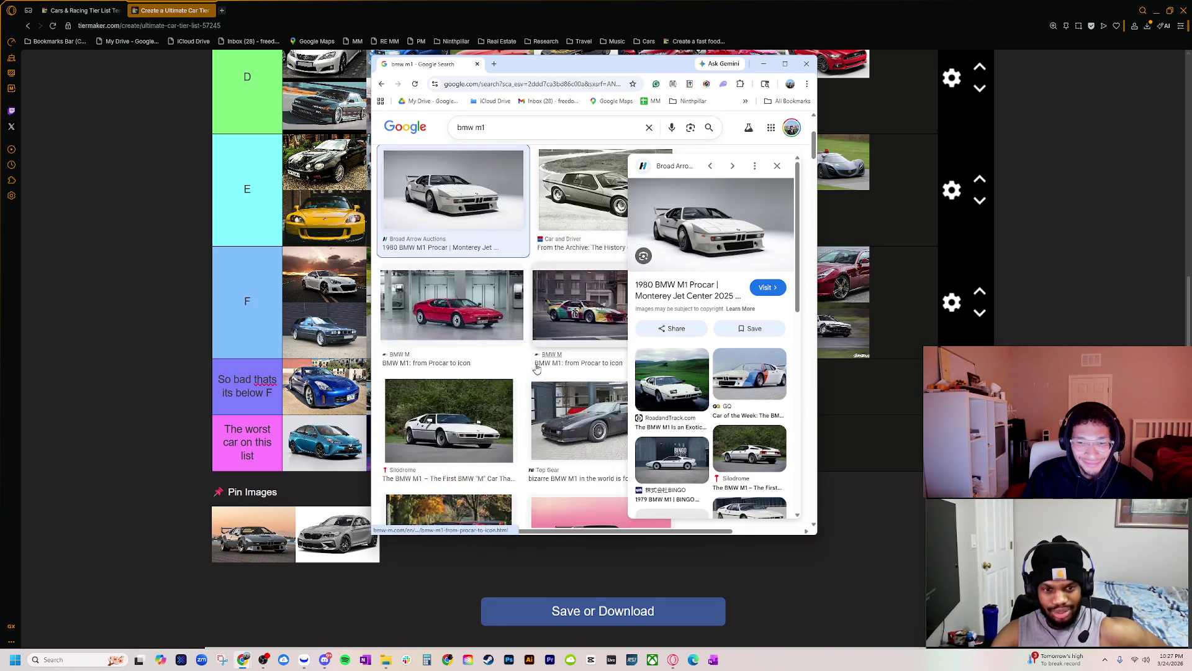
scroll(537, 368, up, 1)
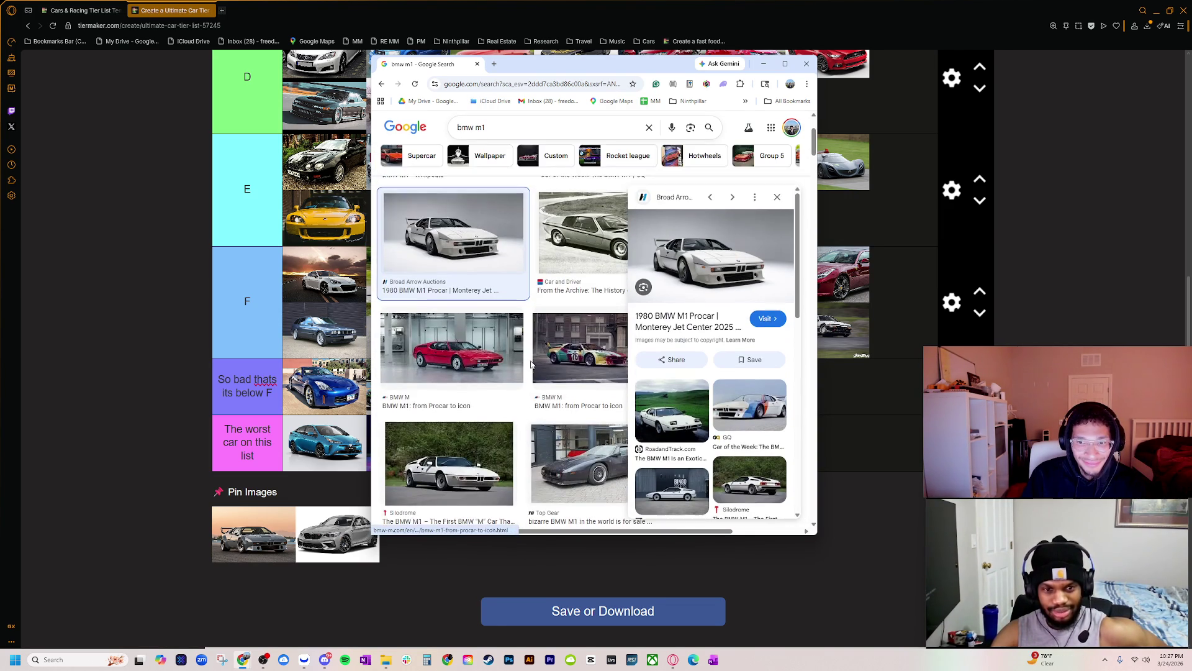
click(489, 363)
- Open the red M1 photo full-size in a new tab, then return to the BMW M1 image results
right_click(709, 266)
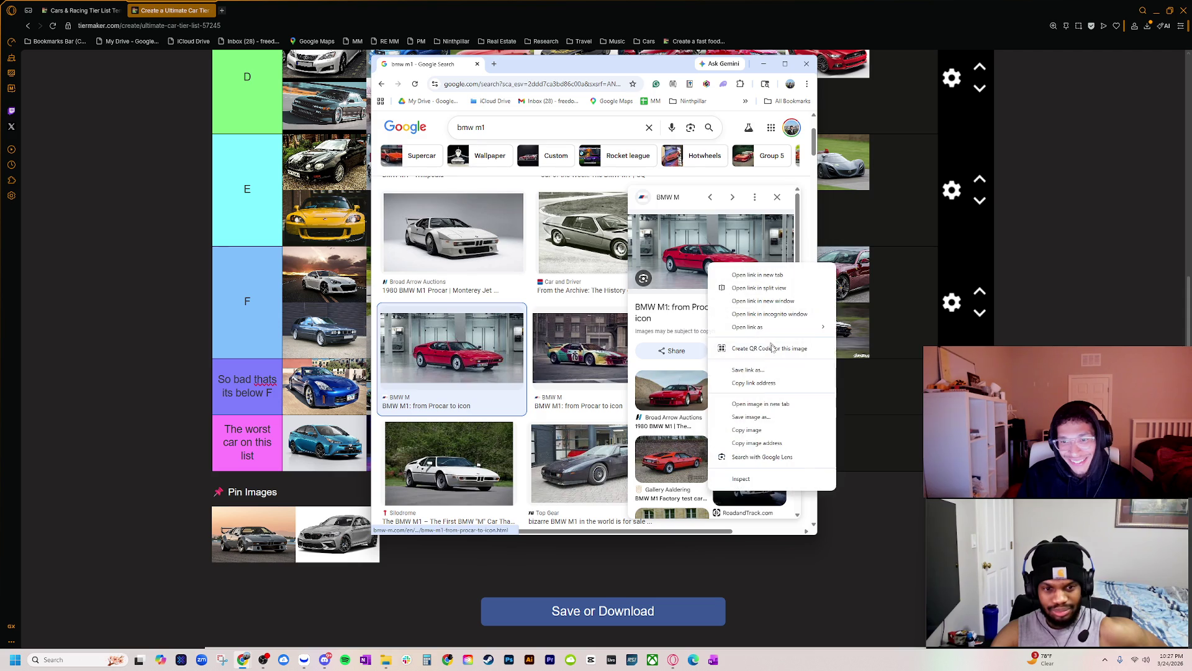
click(775, 404)
scroll(605, 337, up, 4)
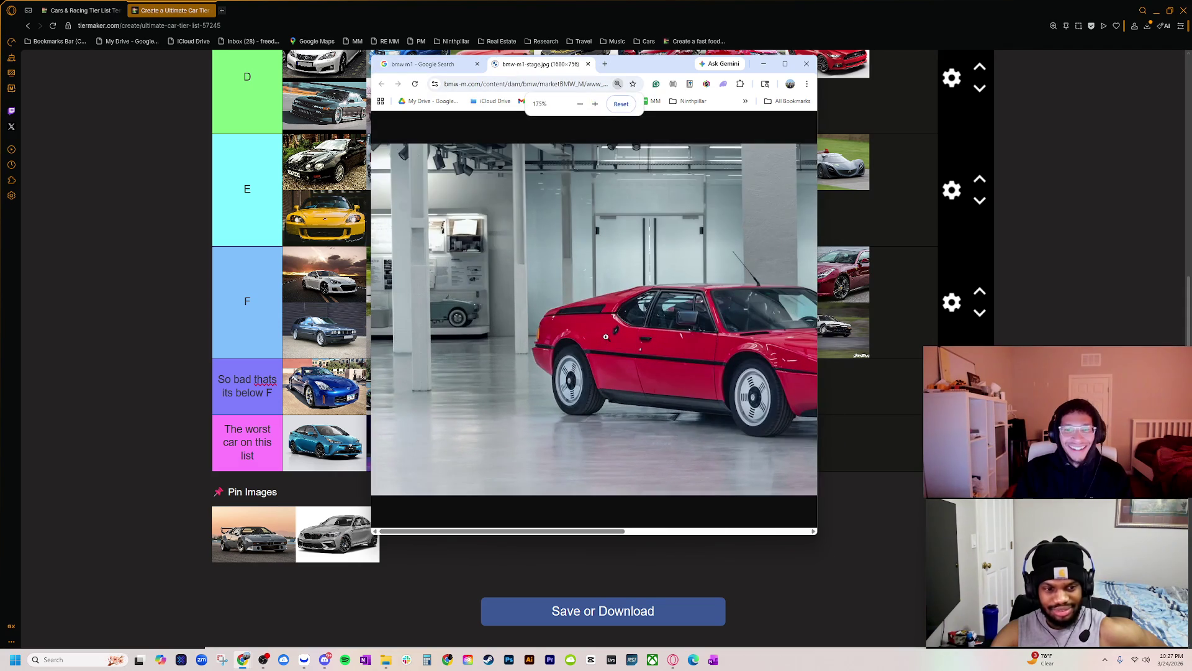
scroll(612, 330, down, 5)
scroll(717, 343, up, 4)
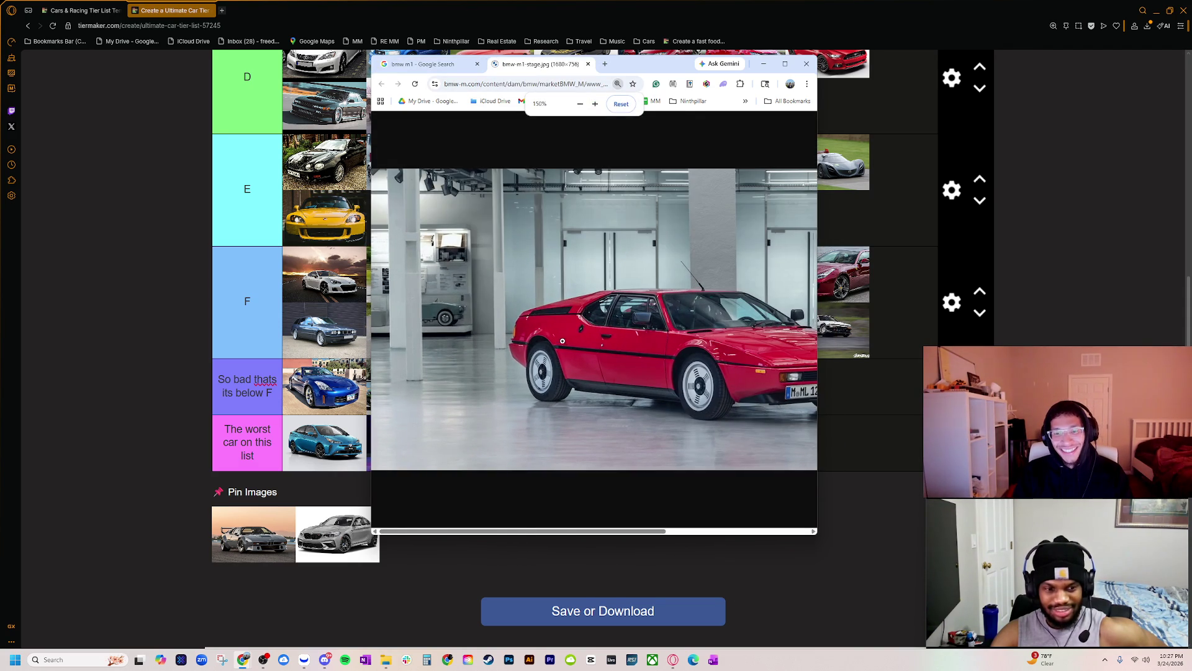
scroll(565, 339, down, 2)
scroll(572, 345, up, 2)
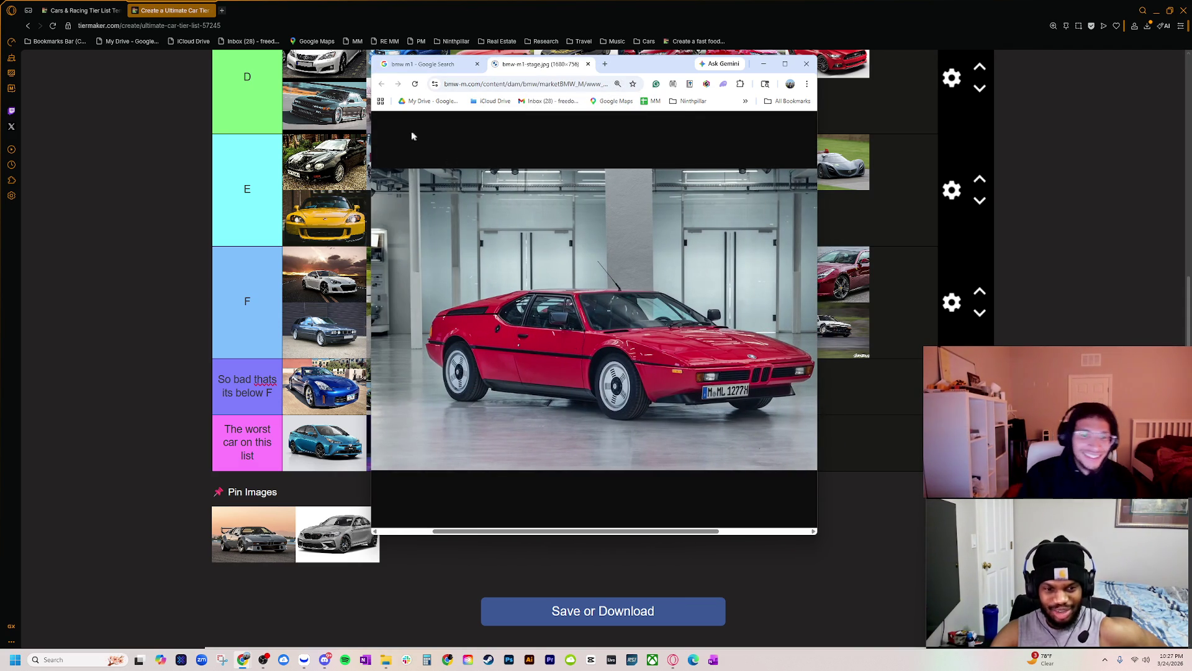
click(429, 64)
click(573, 250)
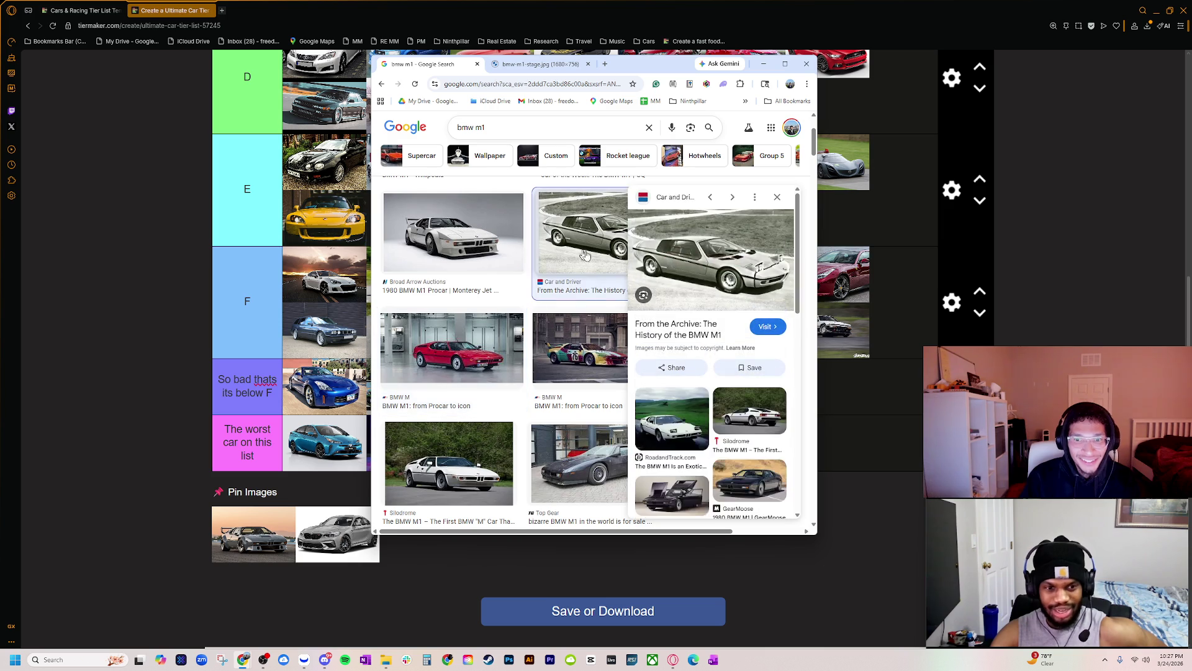
- Enlarge the browser window and open the GQ Car of the Week M1 photo in a new tab
click(478, 236)
scroll(620, 387, up, 2)
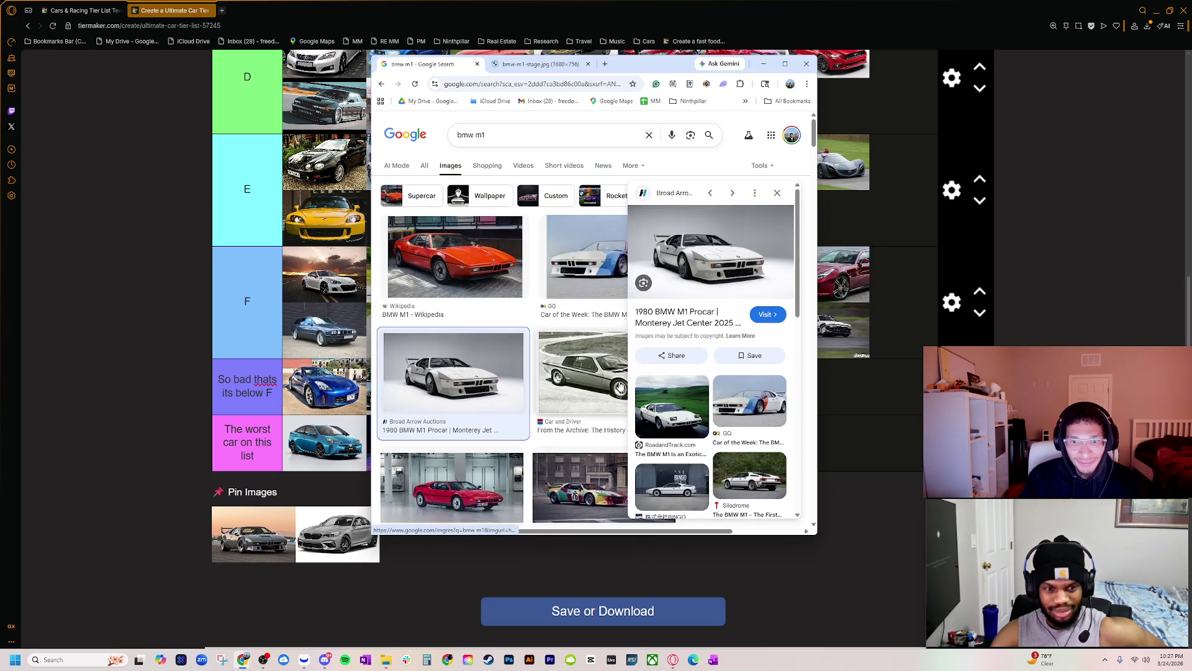
click(584, 258)
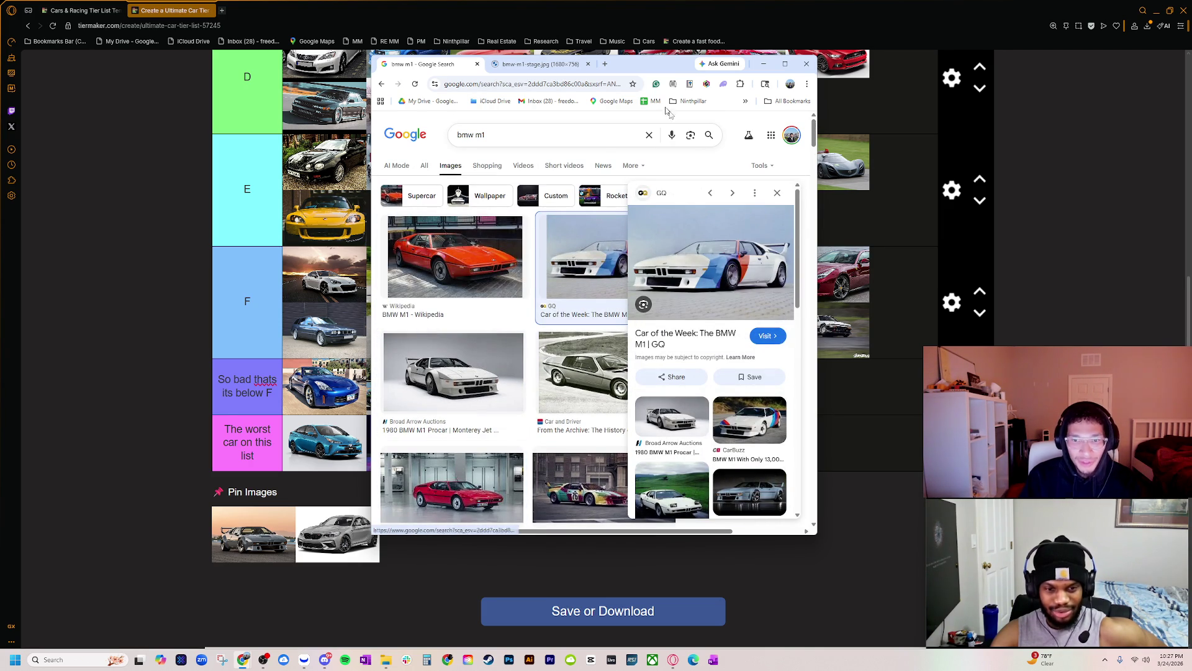
drag(822, 528, 887, 598)
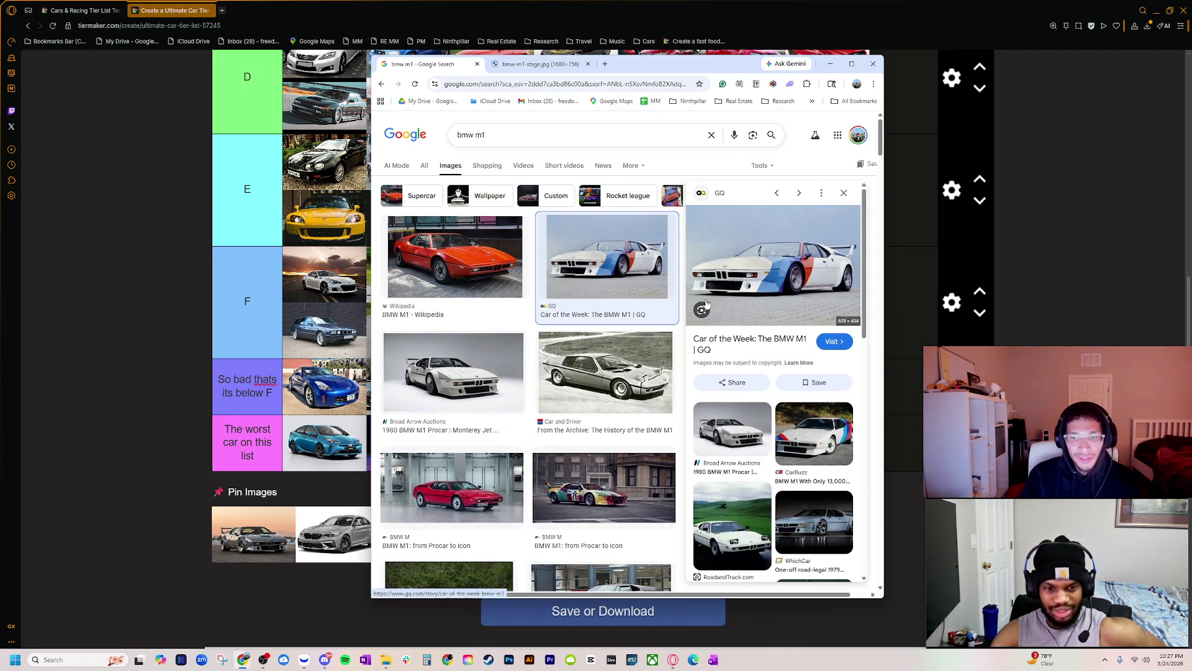
right_click(753, 287)
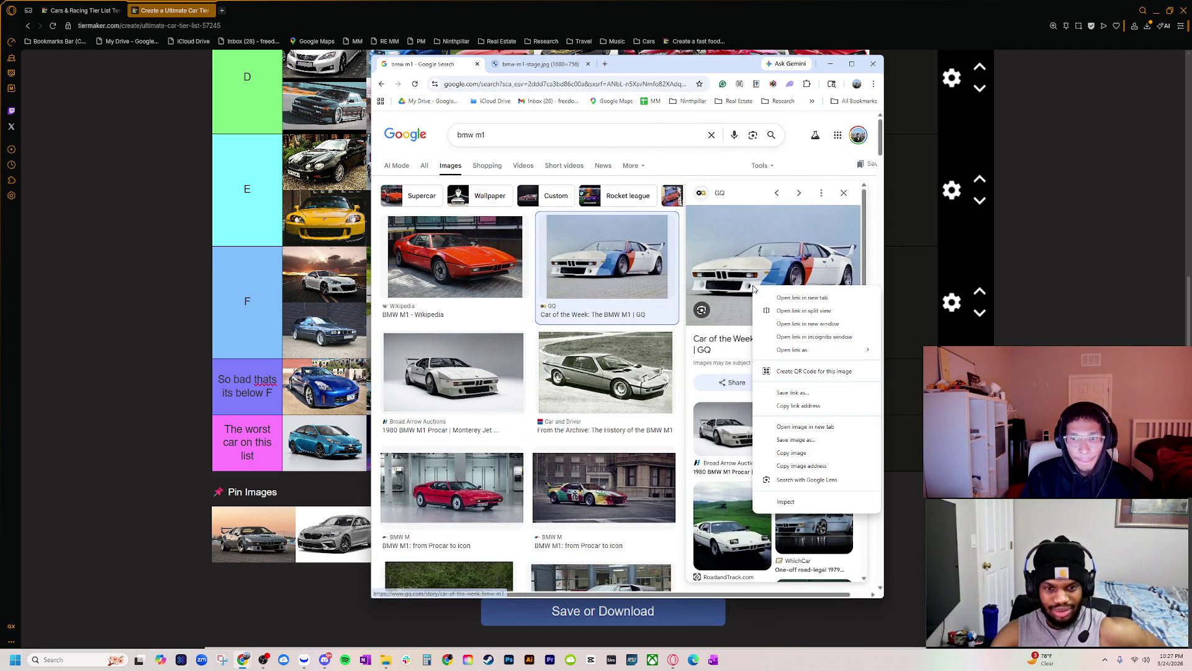
click(801, 427)
- Browse the BMW M1 Procar, Canepa, red Gallery Aaldering and HotCars grey M1 previews
click(488, 337)
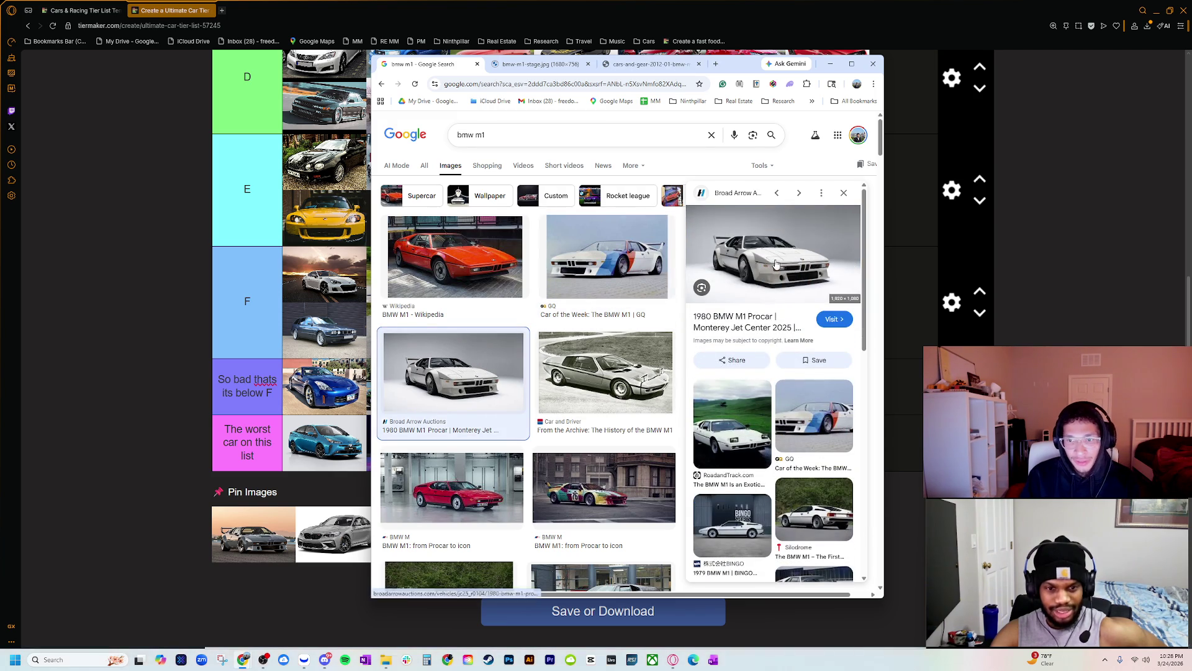
scroll(562, 341, down, 5)
scroll(559, 354, down, 5)
scroll(559, 360, down, 2)
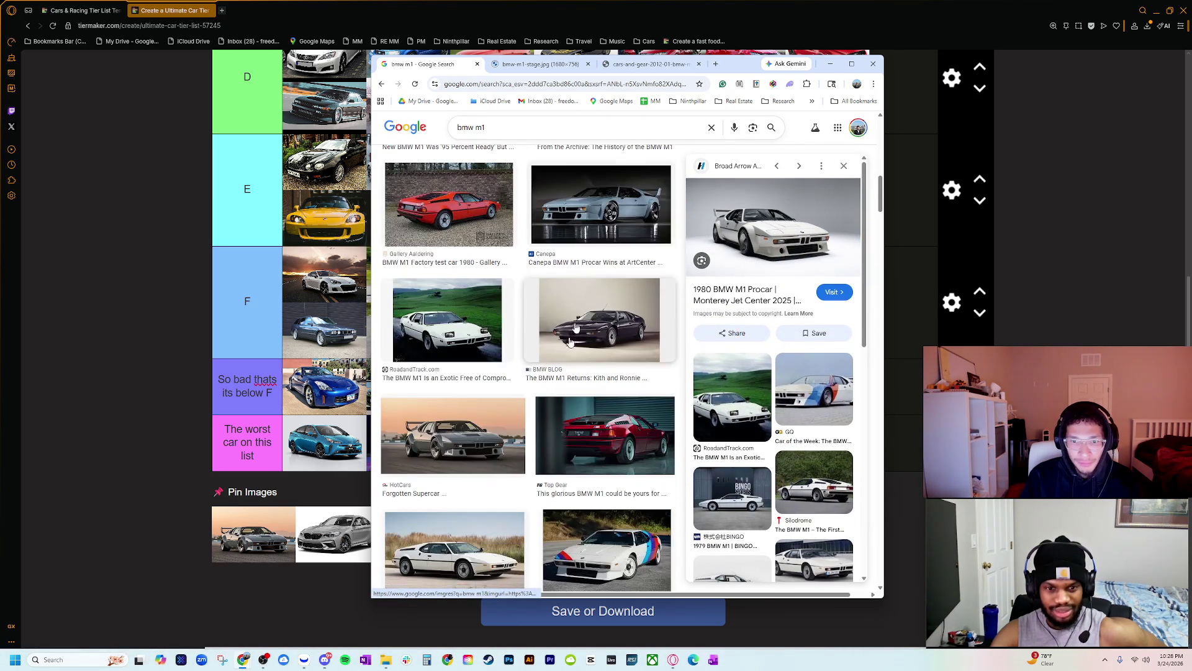
click(570, 261)
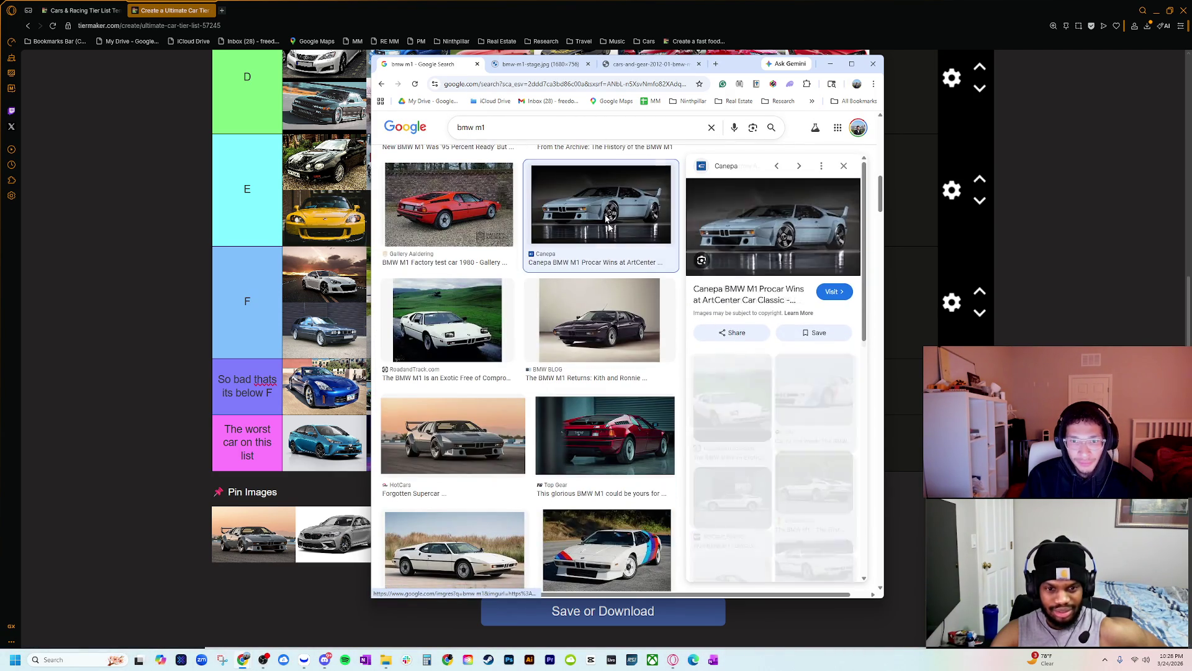
click(478, 211)
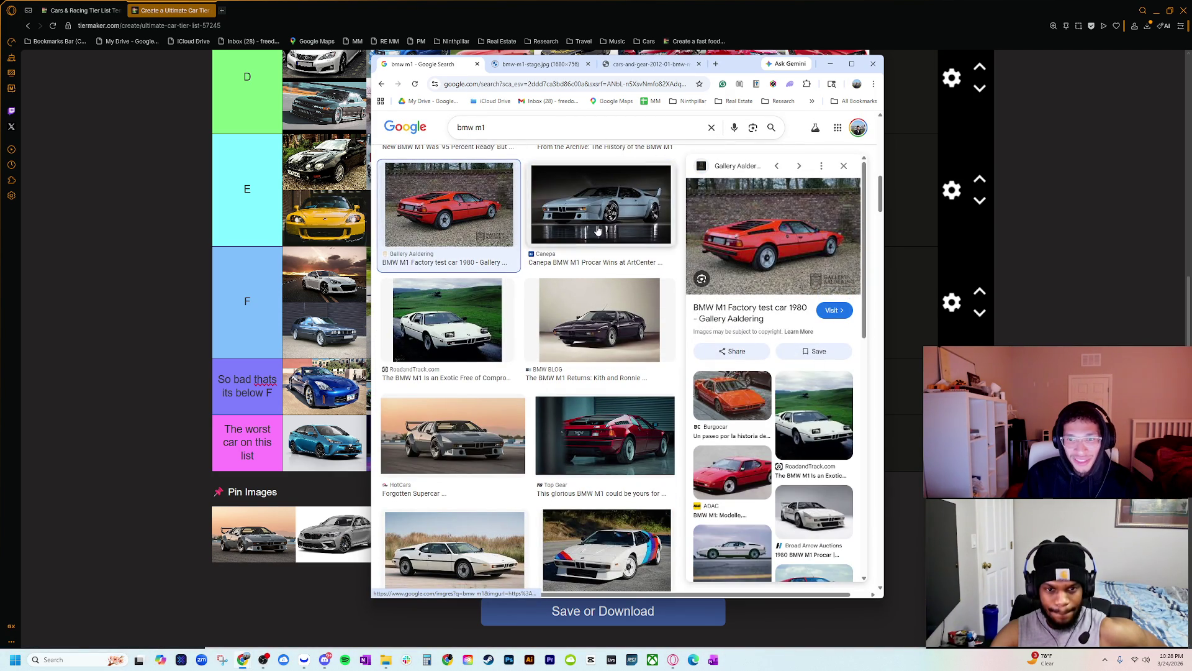
click(598, 232)
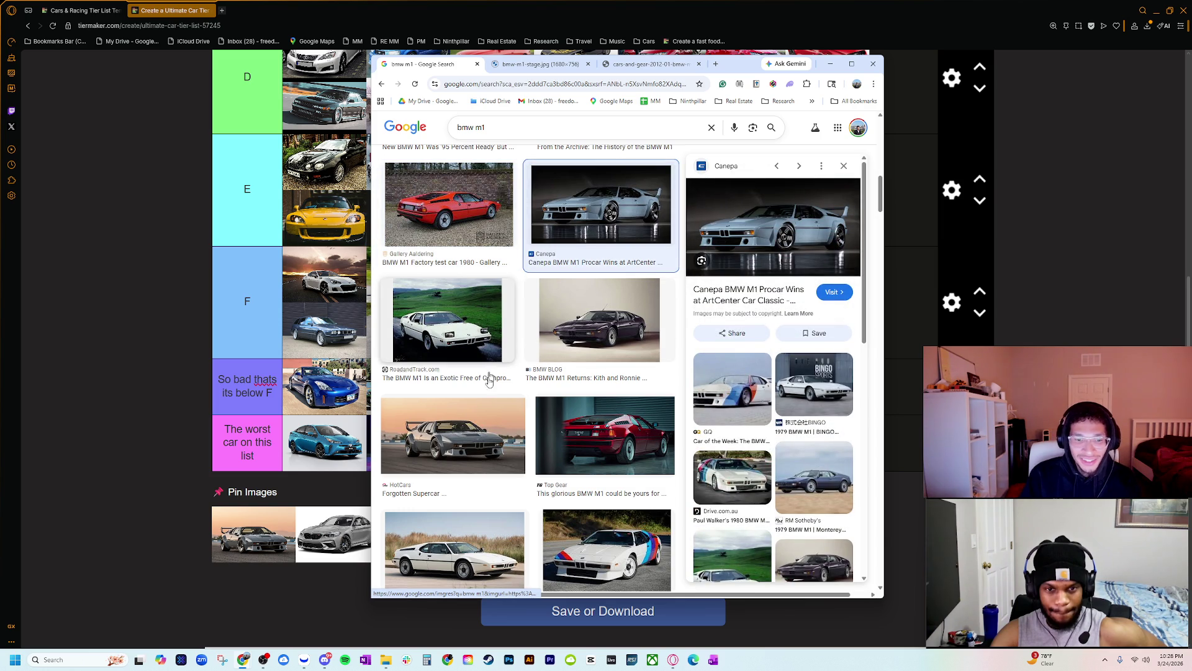
click(499, 439)
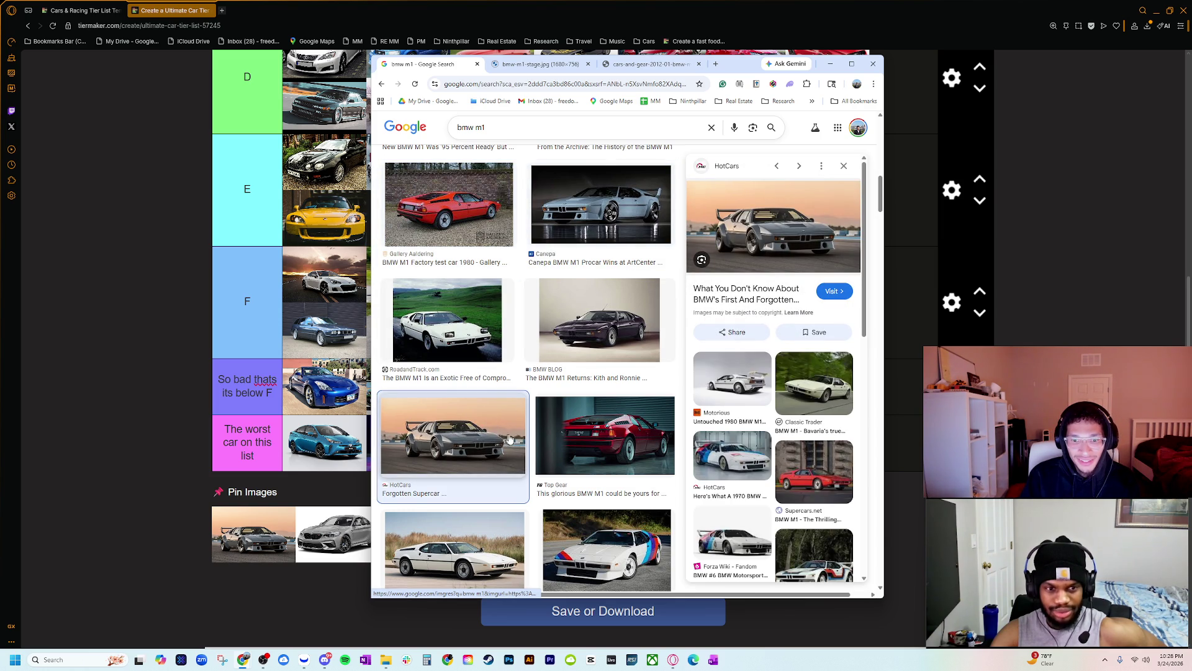
scroll(513, 439, down, 8)
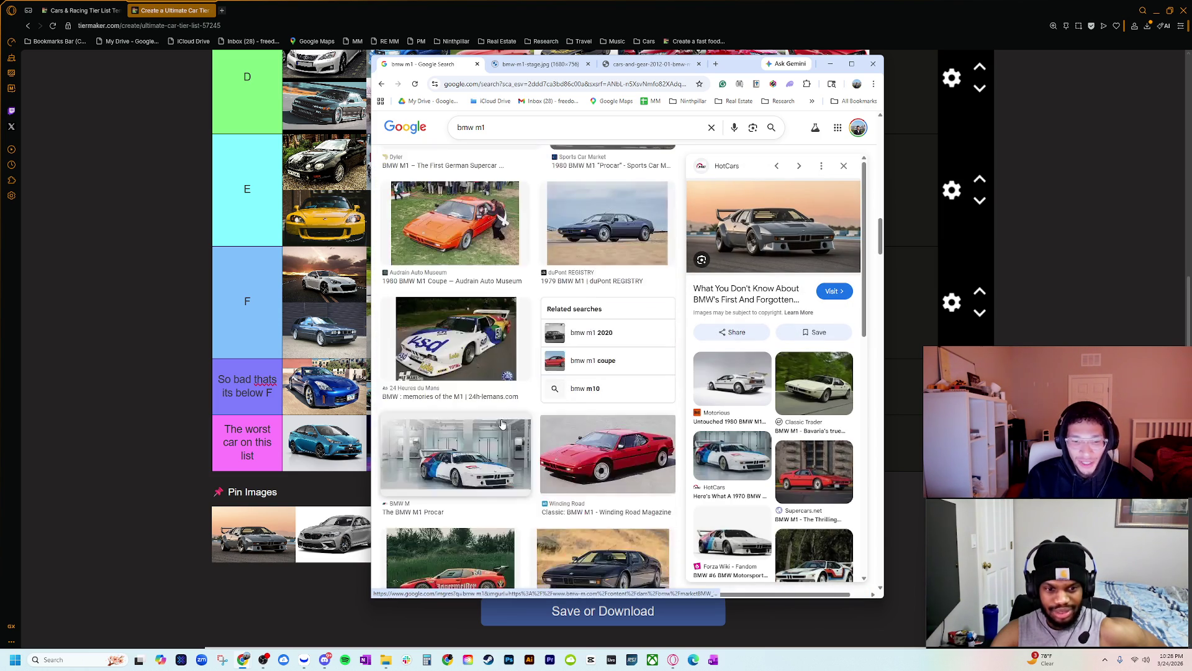
scroll(502, 423, down, 1)
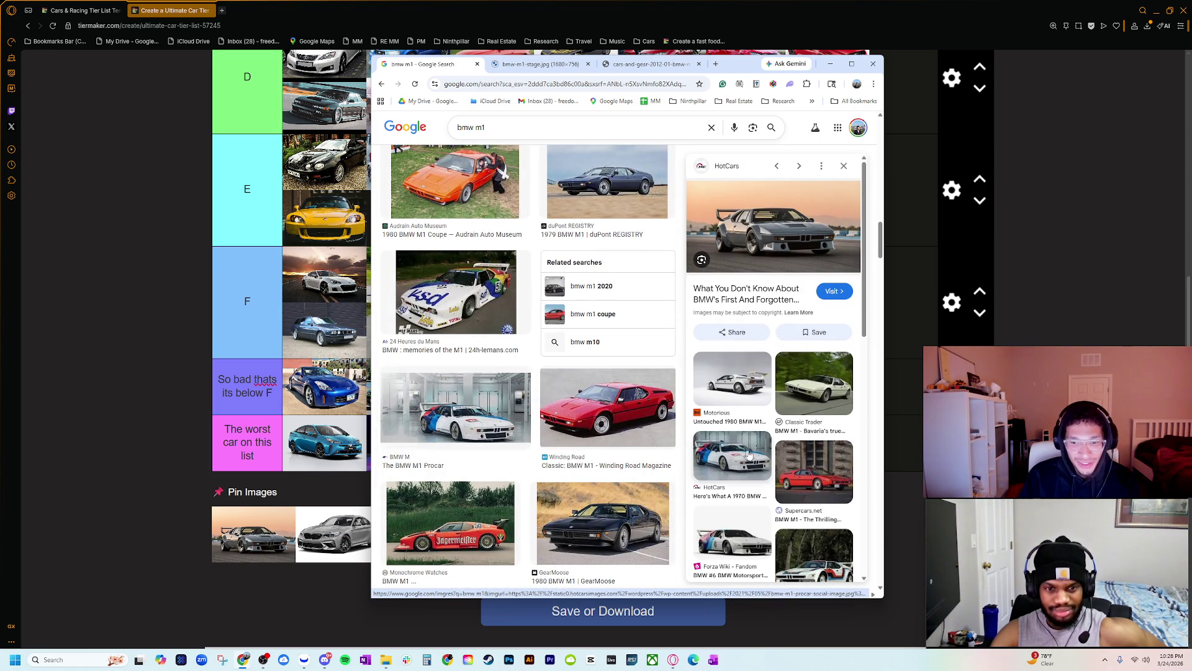
- Preview more M1 variants, ending on the HotCars silver M1, then hide the browser to reveal the tier list
click(485, 422)
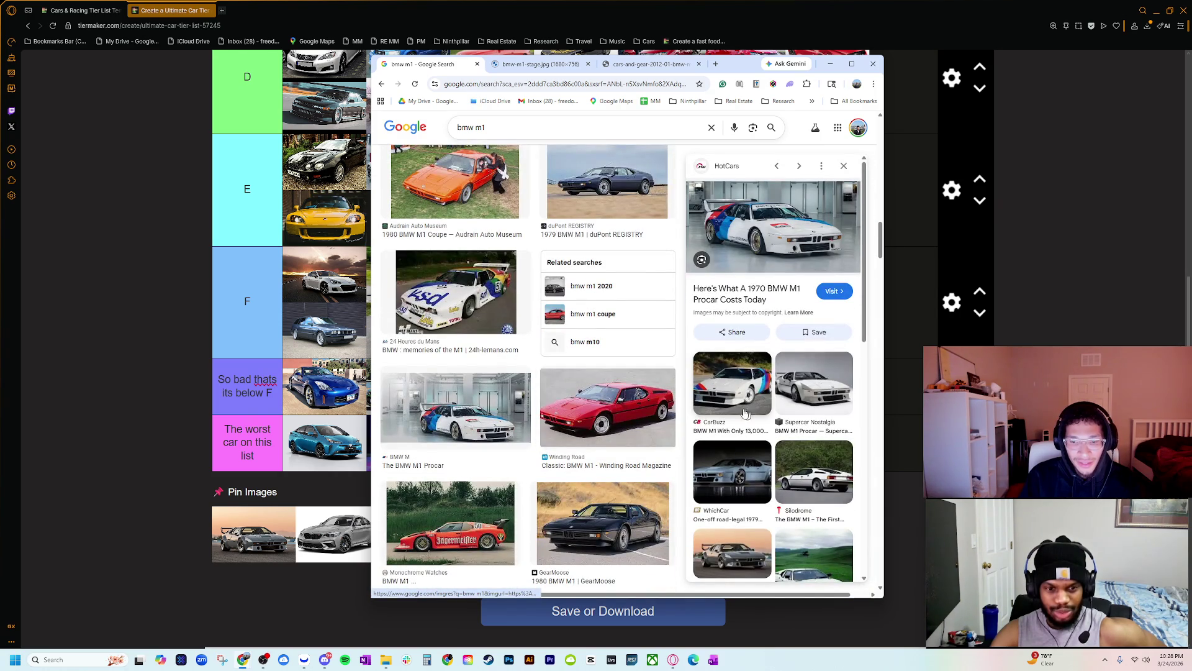
scroll(534, 404, down, 5)
click(489, 301)
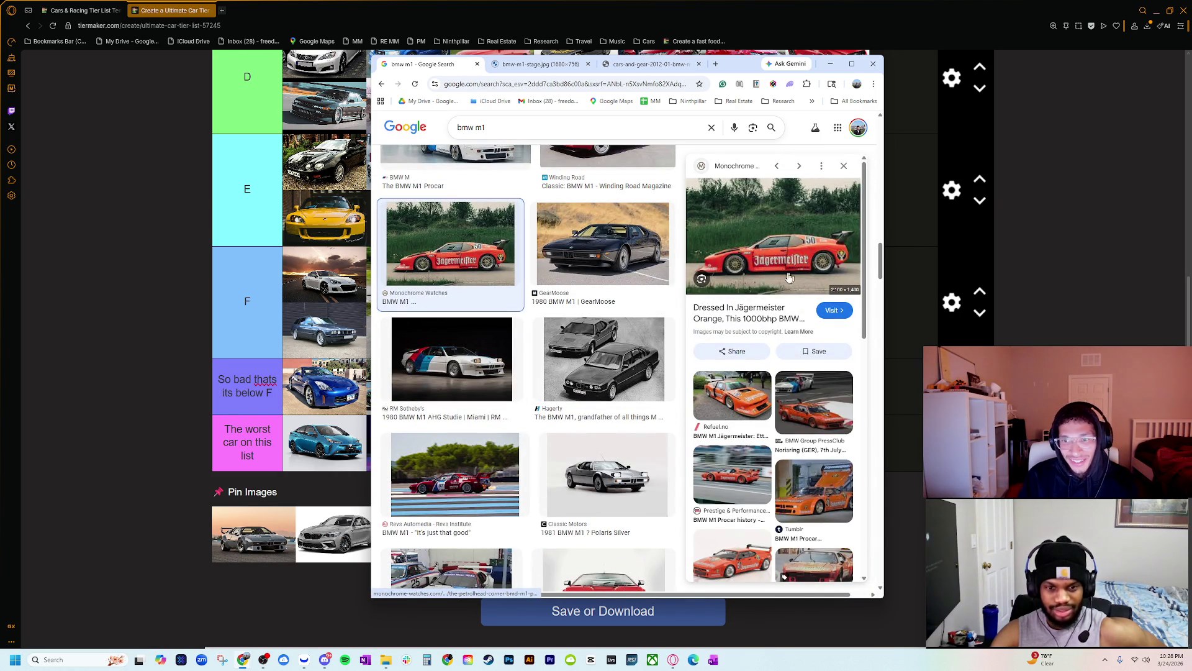
click(490, 372)
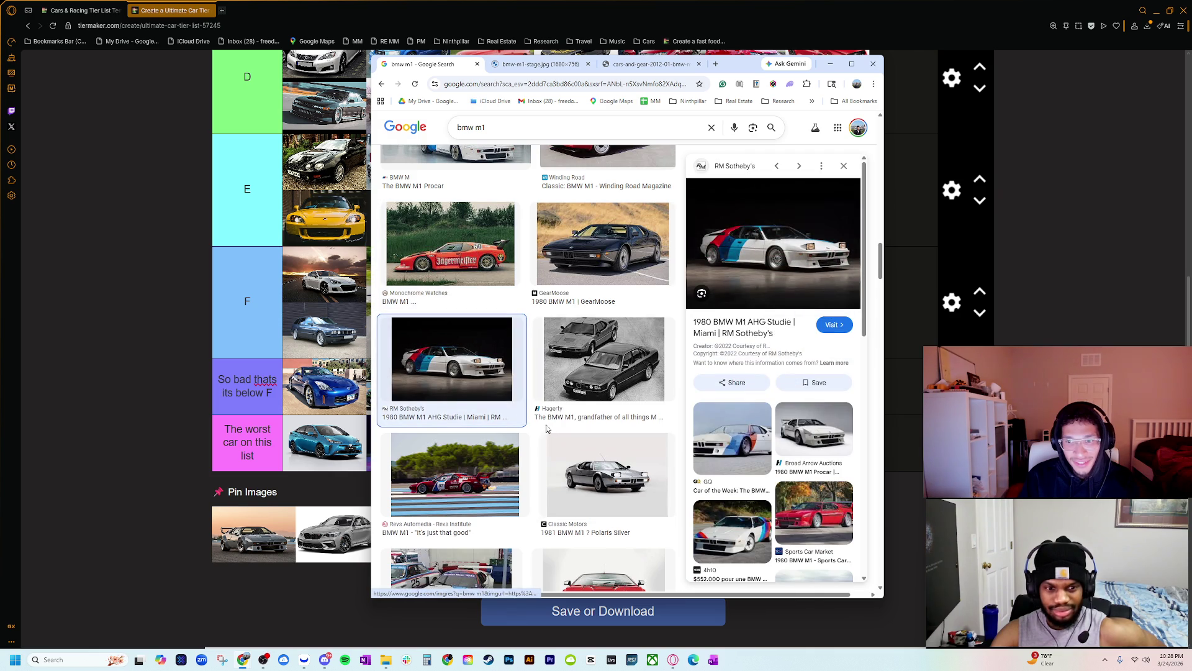
scroll(559, 416, down, 5)
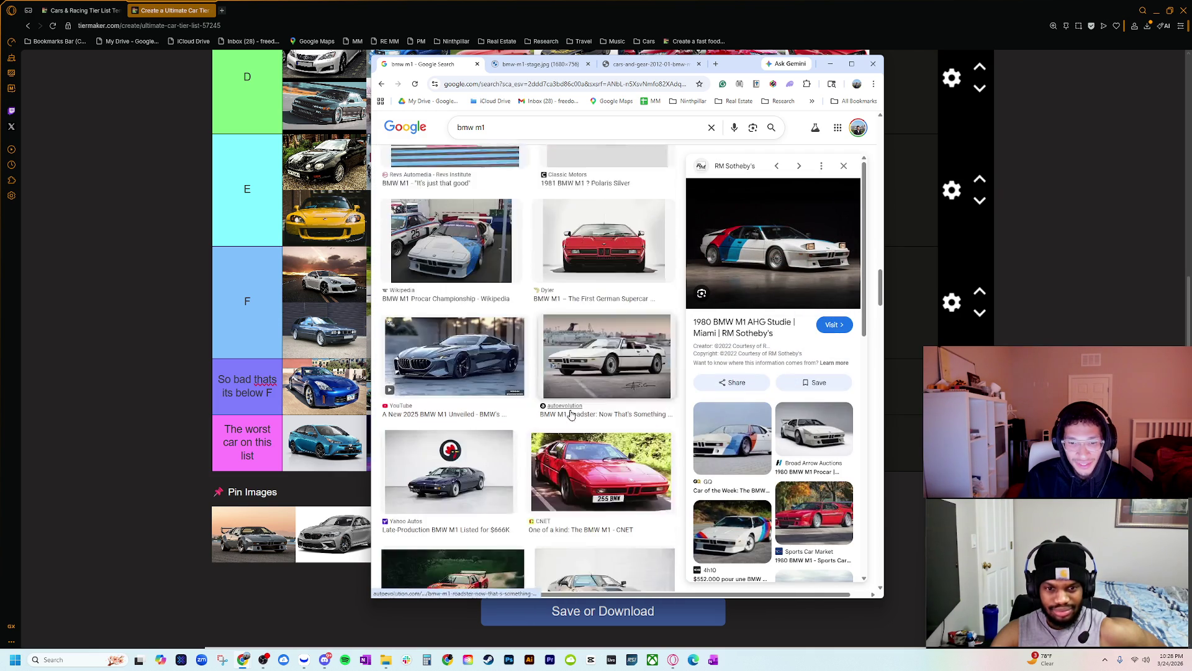
click(563, 397)
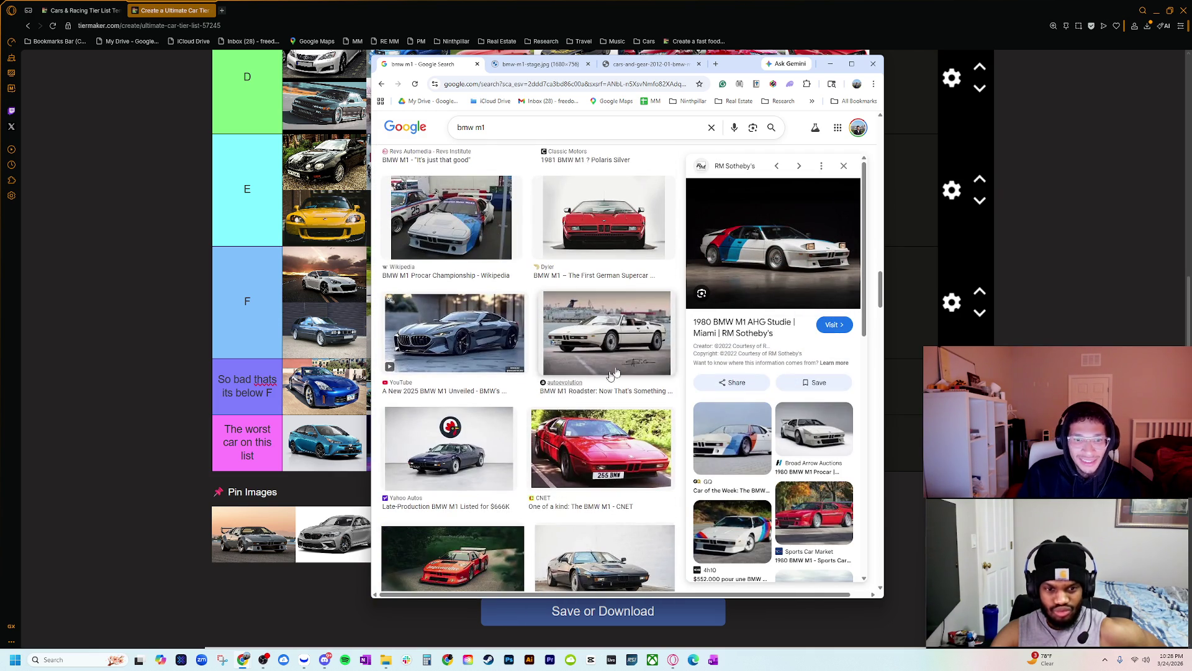
click(590, 419)
click(449, 447)
scroll(609, 372, up, 6)
scroll(609, 371, down, 5)
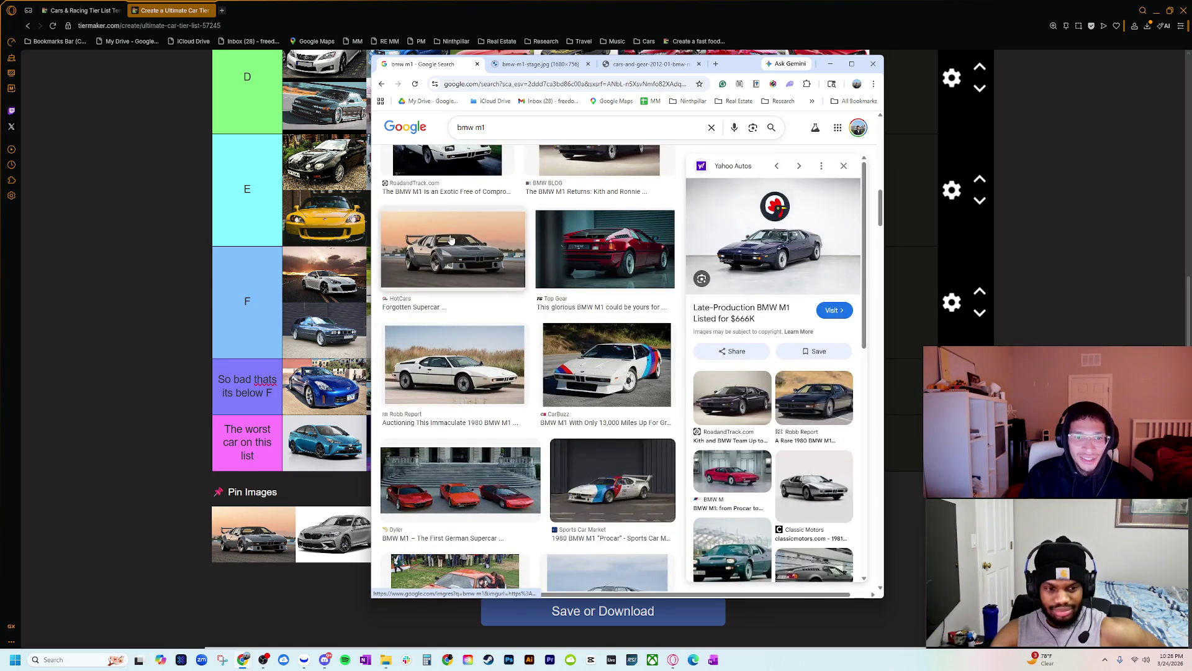
click(451, 240)
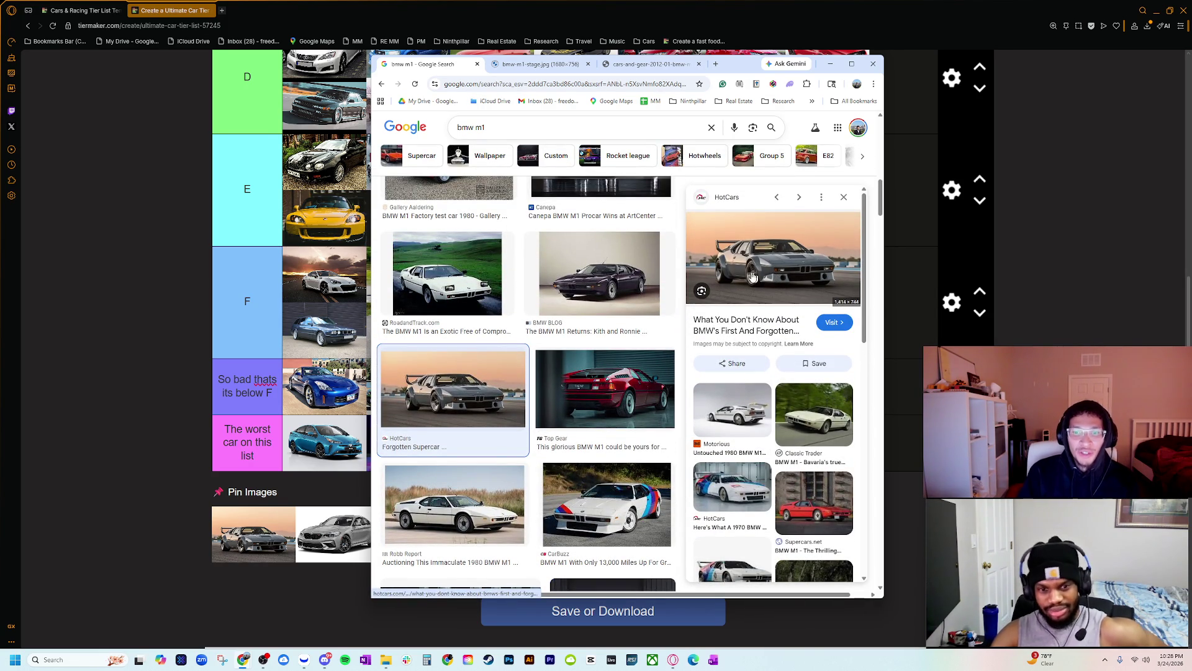
click(830, 64)
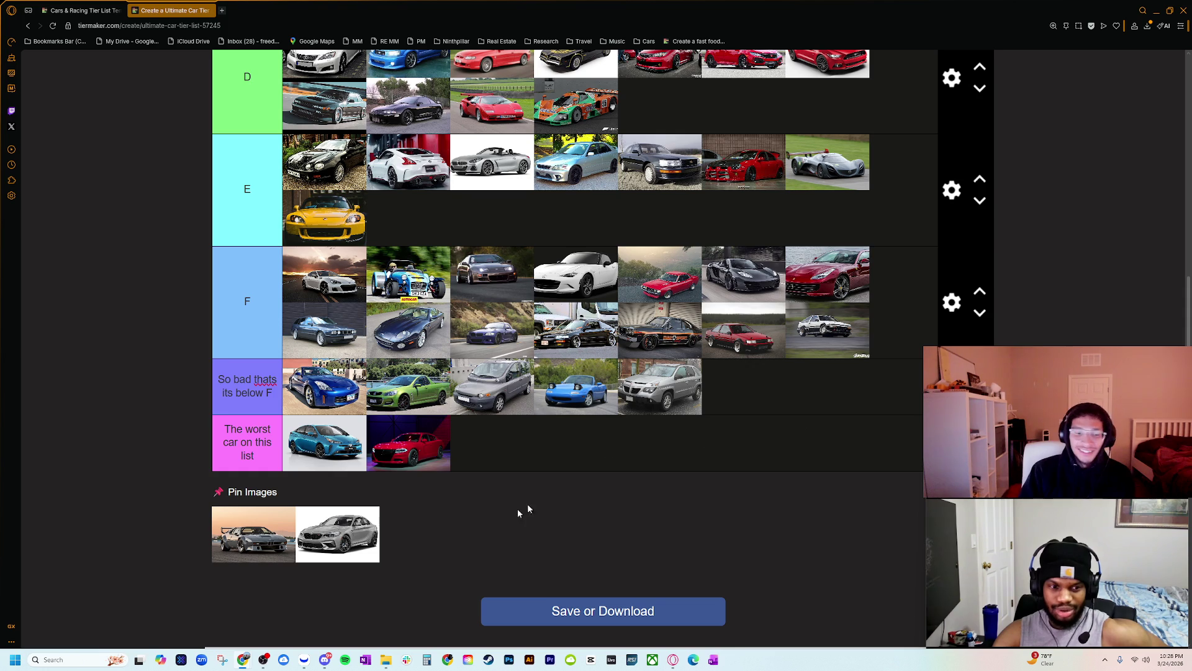
- Drag the pinned silver BMW M1 thumbnail to the end of the C tier
scroll(254, 567, up, 3)
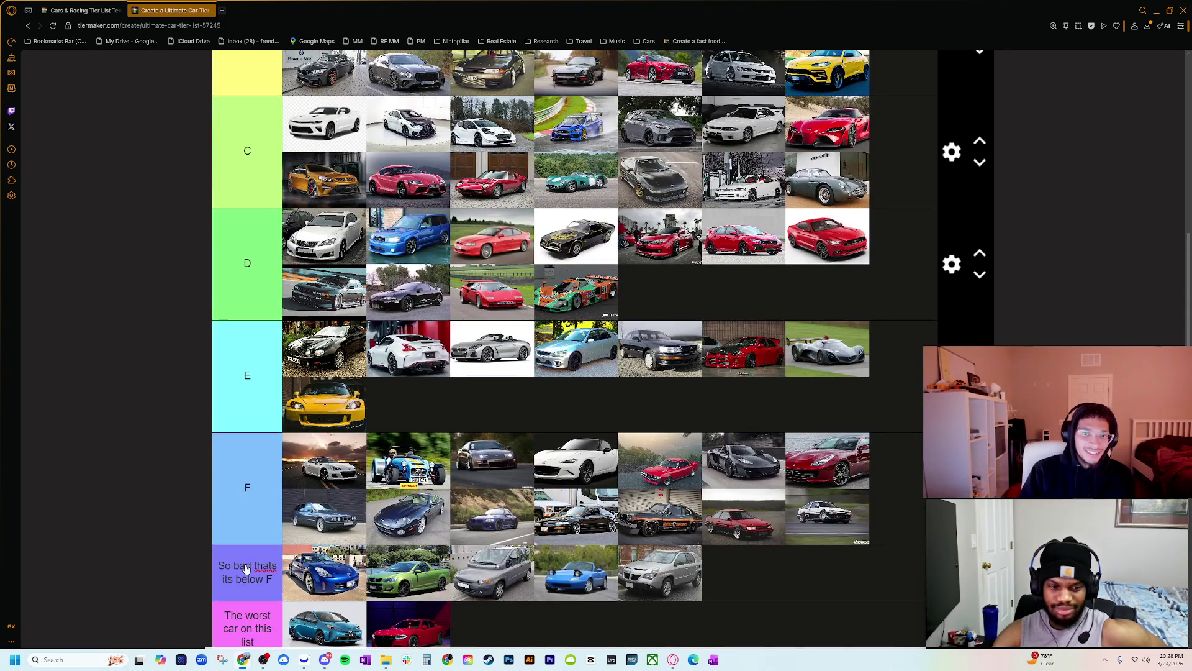
scroll(246, 568, down, 3)
scroll(258, 564, up, 6)
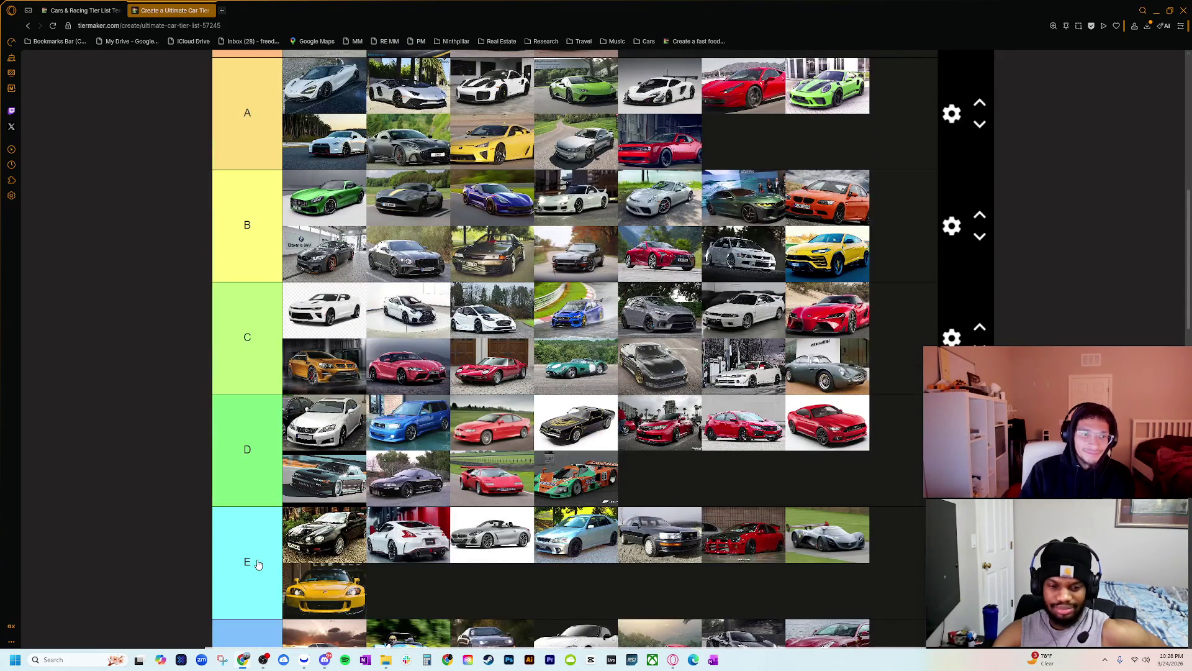
scroll(298, 521, down, 6)
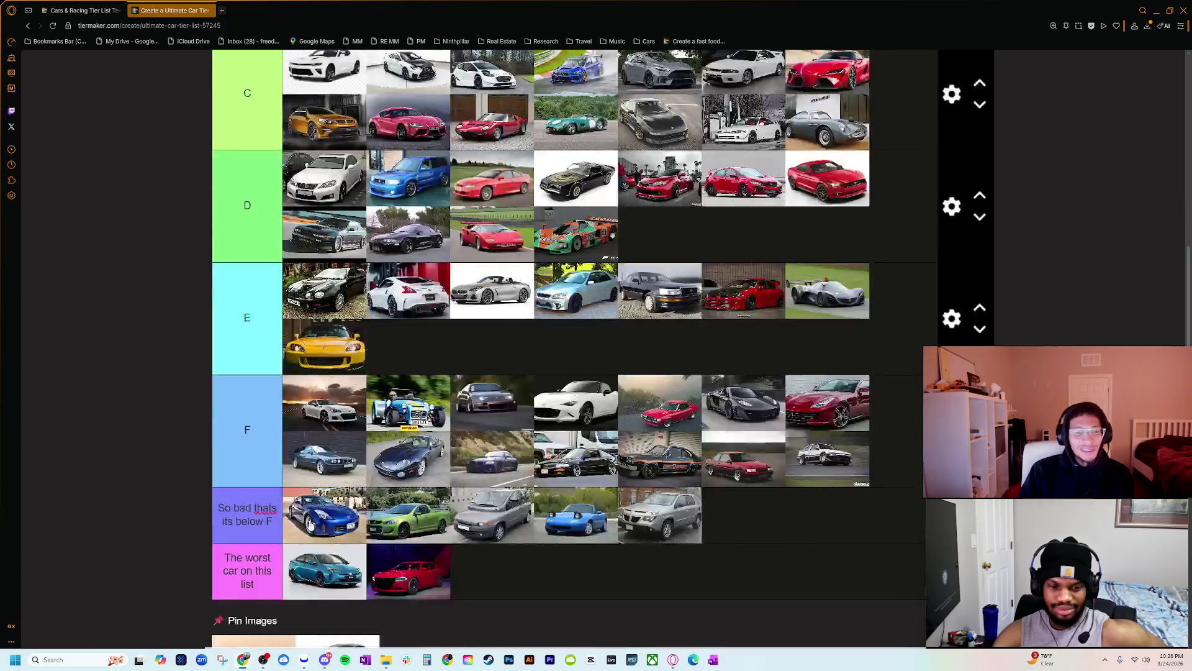
scroll(264, 544, up, 3)
scroll(270, 644, down, 1)
mouse_move(260, 631)
mouse_down()
mouse_move(618, 274)
mouse_move(655, 96)
mouse_move(689, 83)
mouse_move(324, 84)
mouse_up()
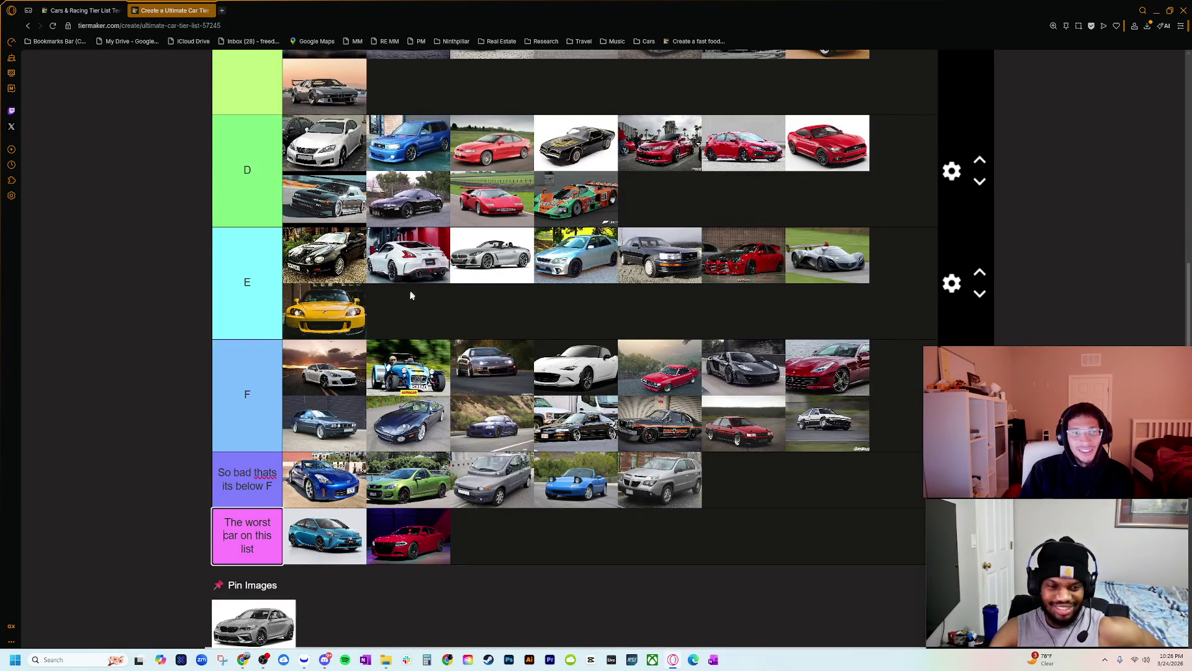
scroll(290, 509, down, 3)
scroll(289, 508, down, 2)
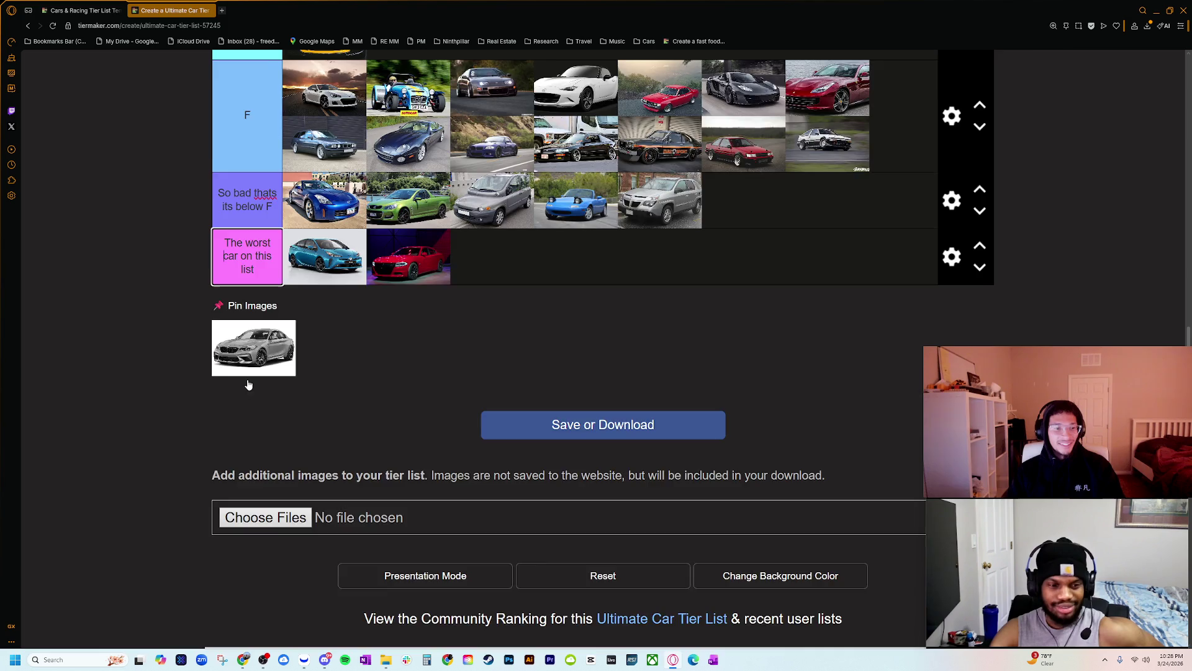
scroll(247, 384, up, 7)
scroll(221, 437, down, 4)
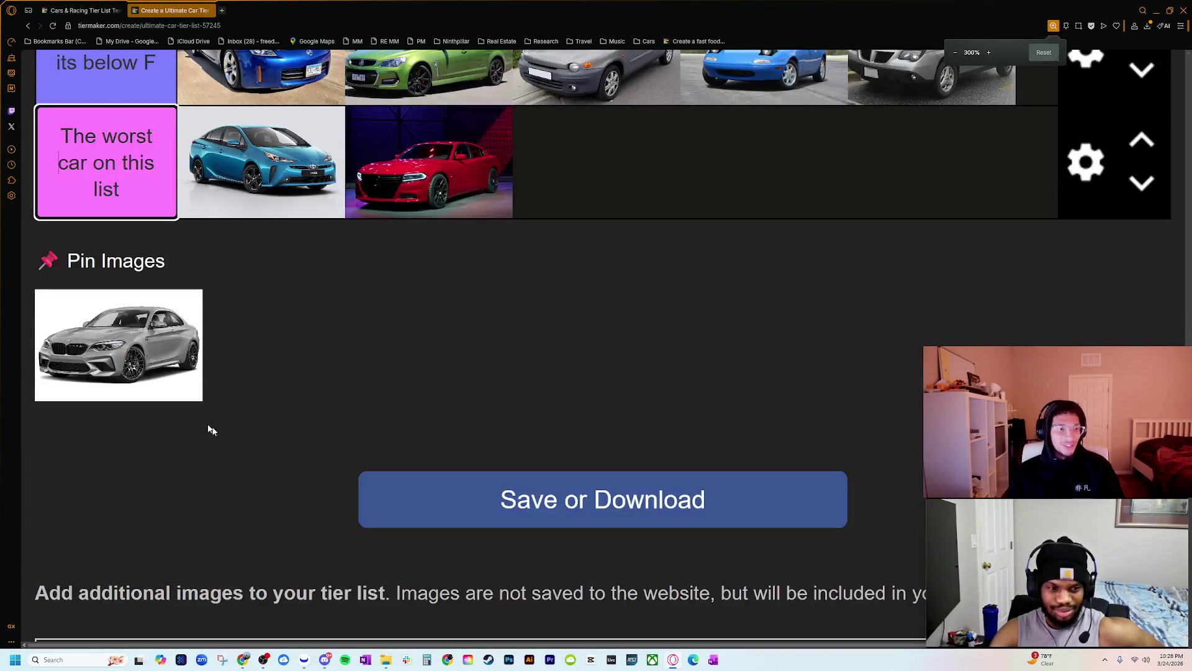
scroll(298, 398, down, 4)
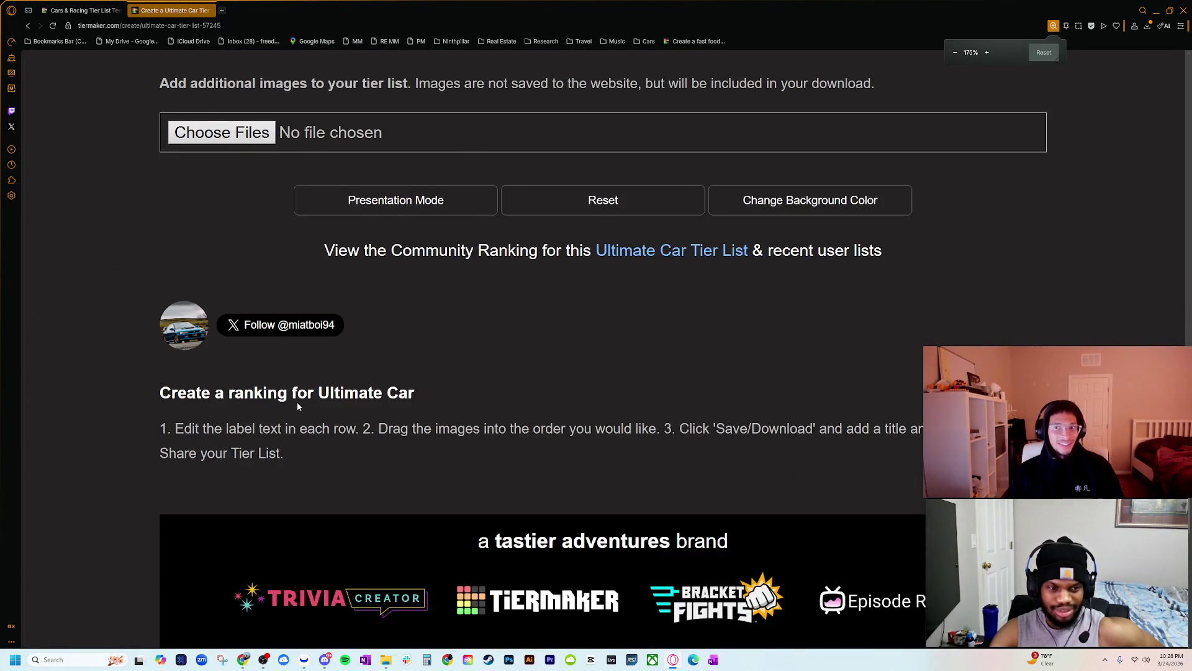
scroll(309, 406, up, 10)
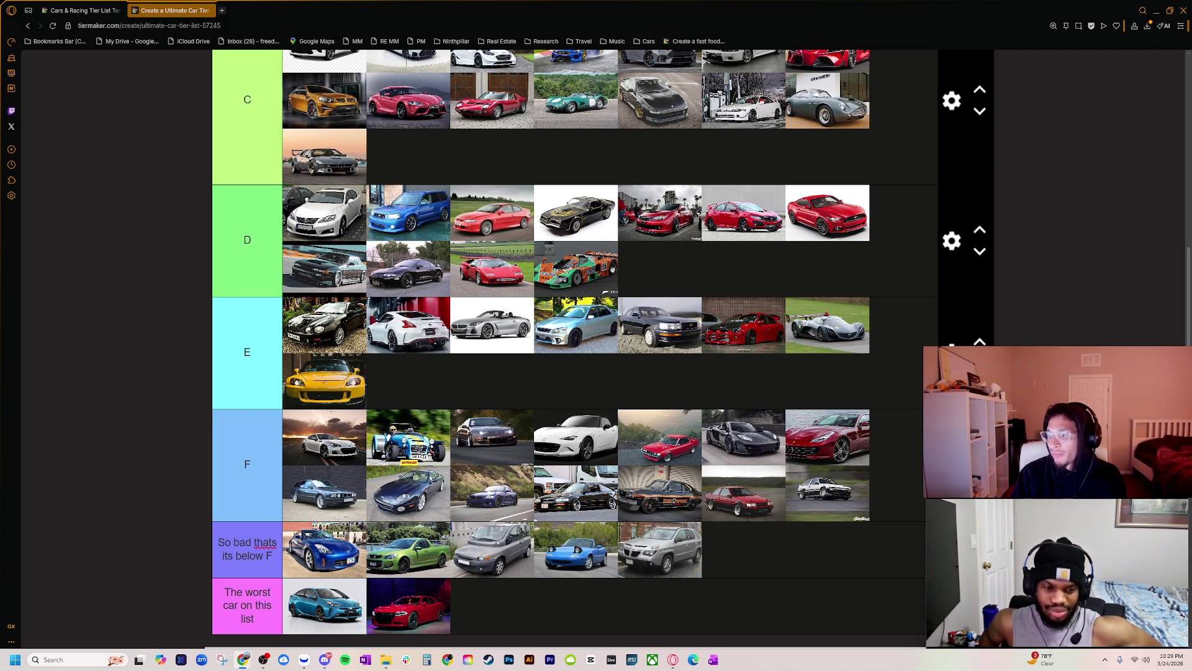
key(alt+Tab)
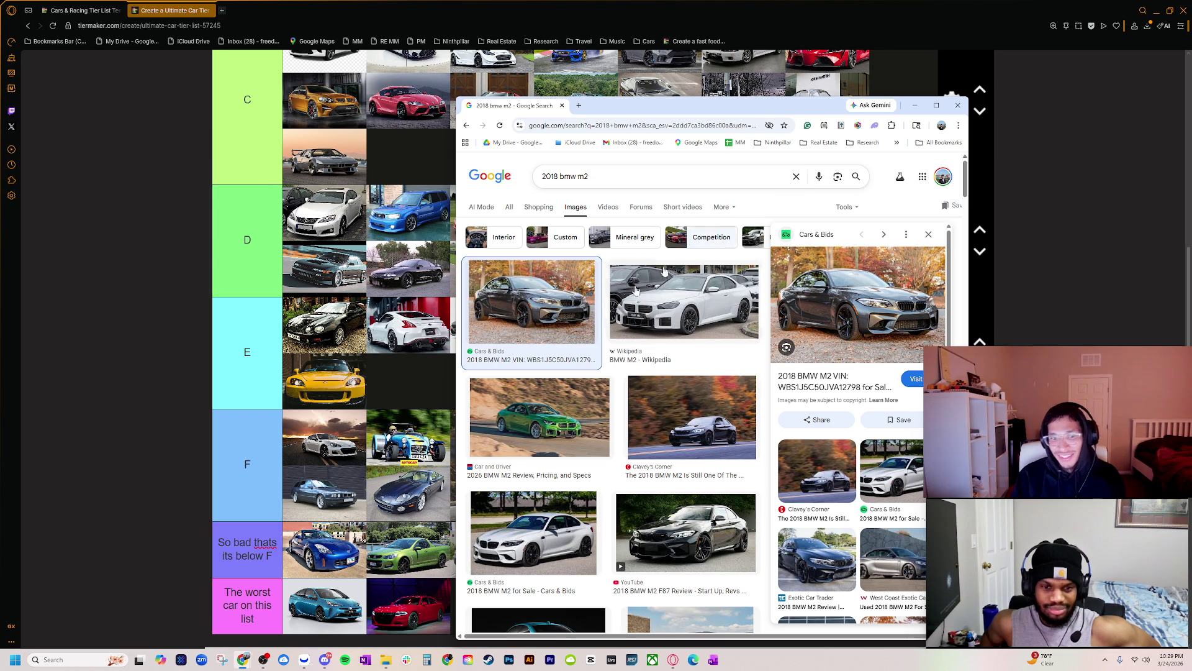
drag(662, 107, 683, 104)
key(alt+Tab)
scroll(730, 543, down, 2)
scroll(338, 579, up, 1)
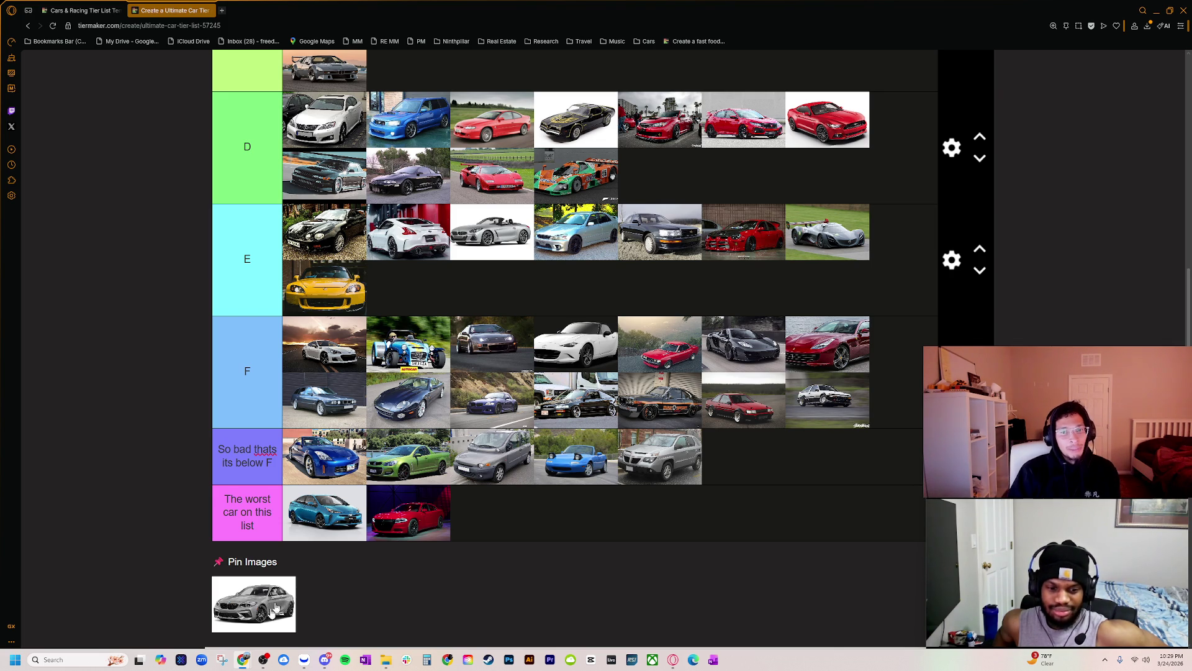
- Place the pinned silver BMW M2 in the first slot of the D tier
scroll(270, 615, up, 5)
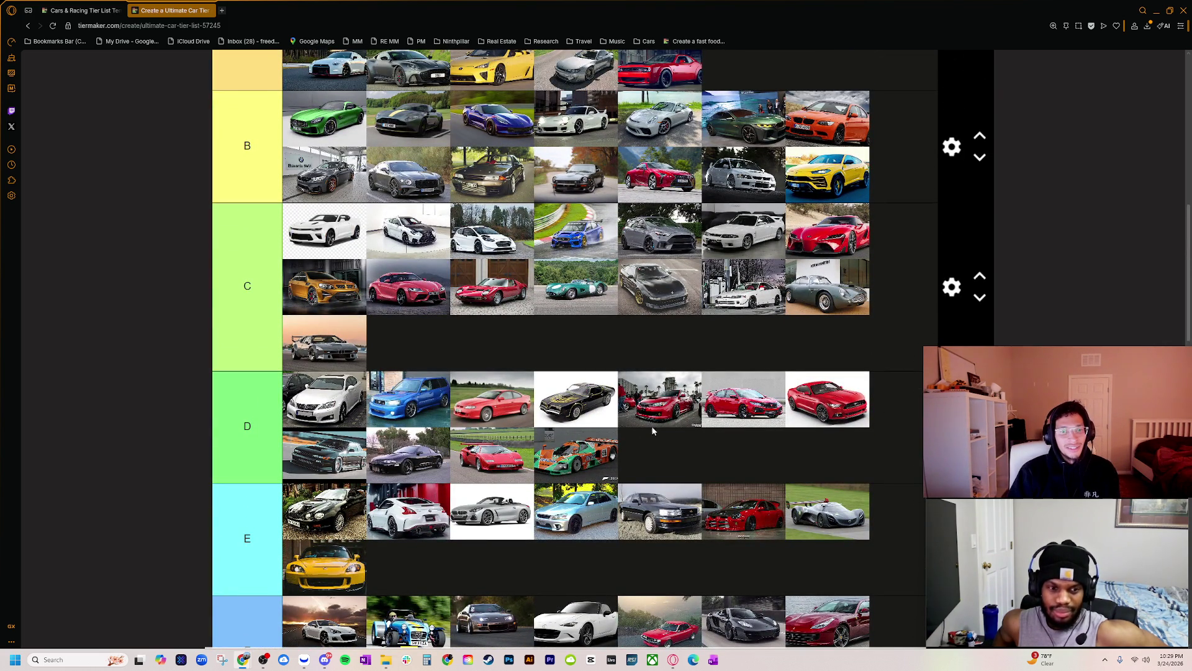
scroll(559, 429, down, 5)
mouse_move(267, 599)
mouse_down()
mouse_move(292, 459)
mouse_move(315, 118)
mouse_up()
- Move the blue Prius from the worst tier into the 'So bad thats its below F' tier
scroll(392, 310, up, 3)
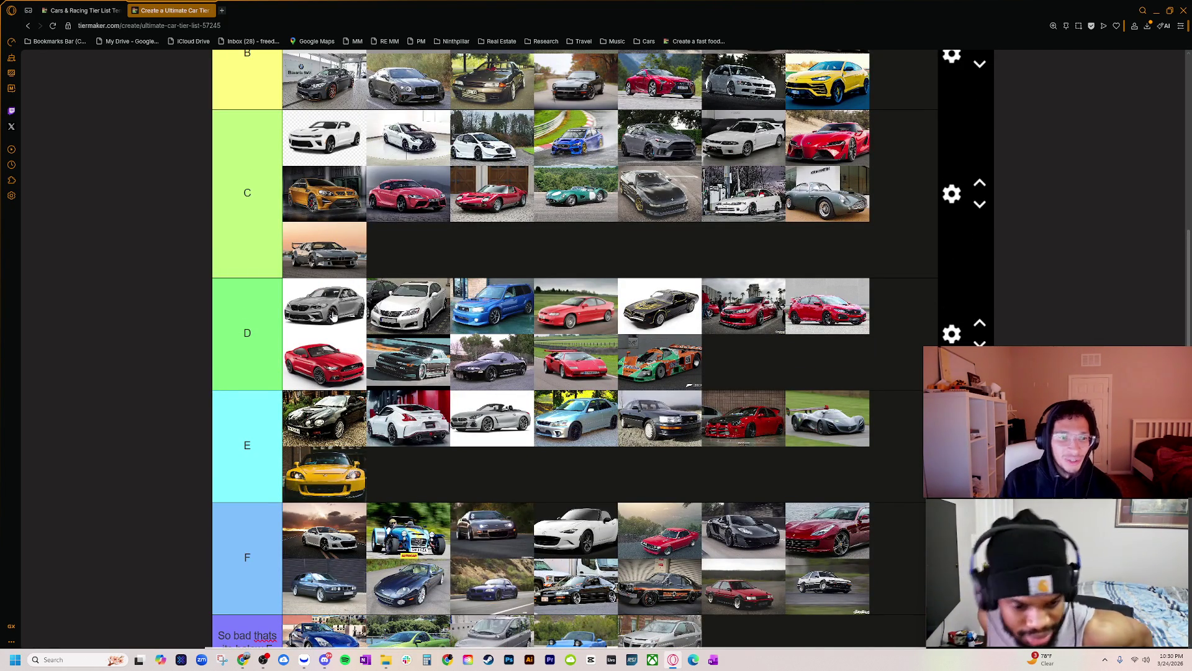
scroll(335, 348, down, 5)
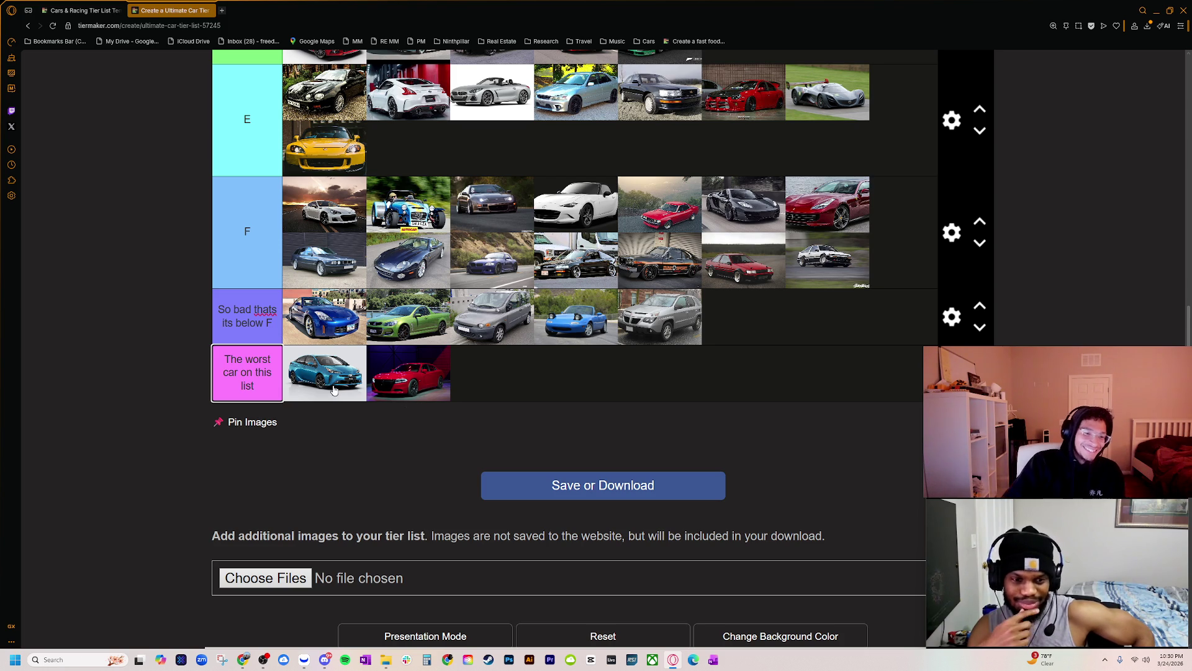
drag(333, 389, 657, 359)
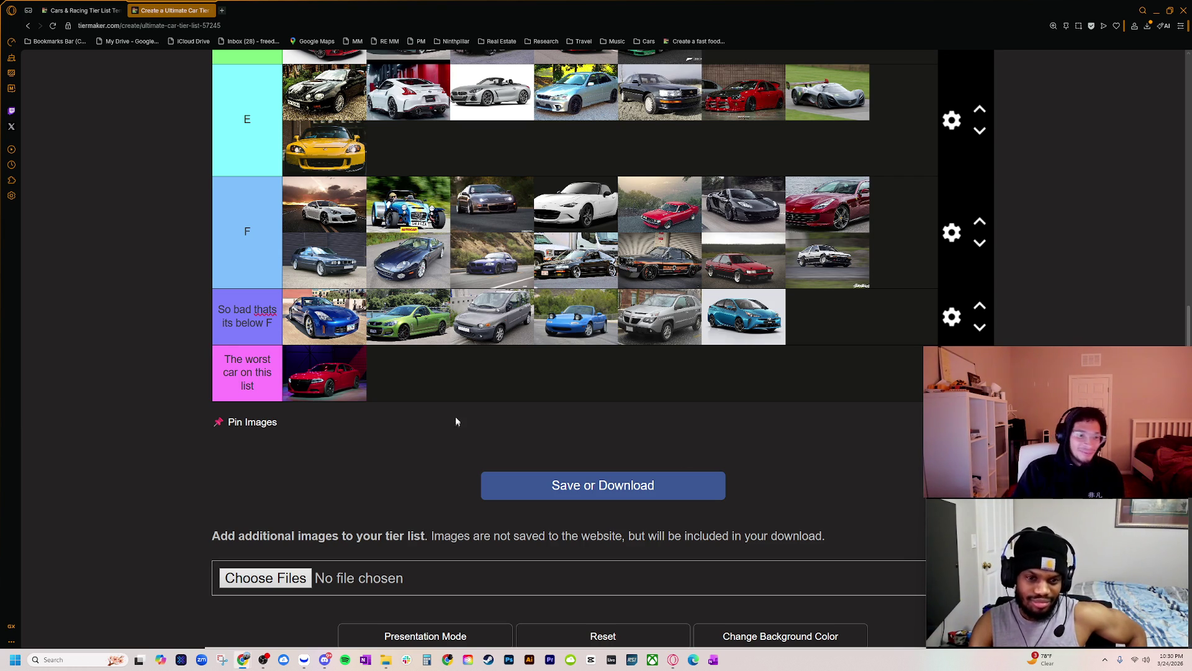
scroll(313, 473, up, 3)
scroll(321, 463, up, 10)
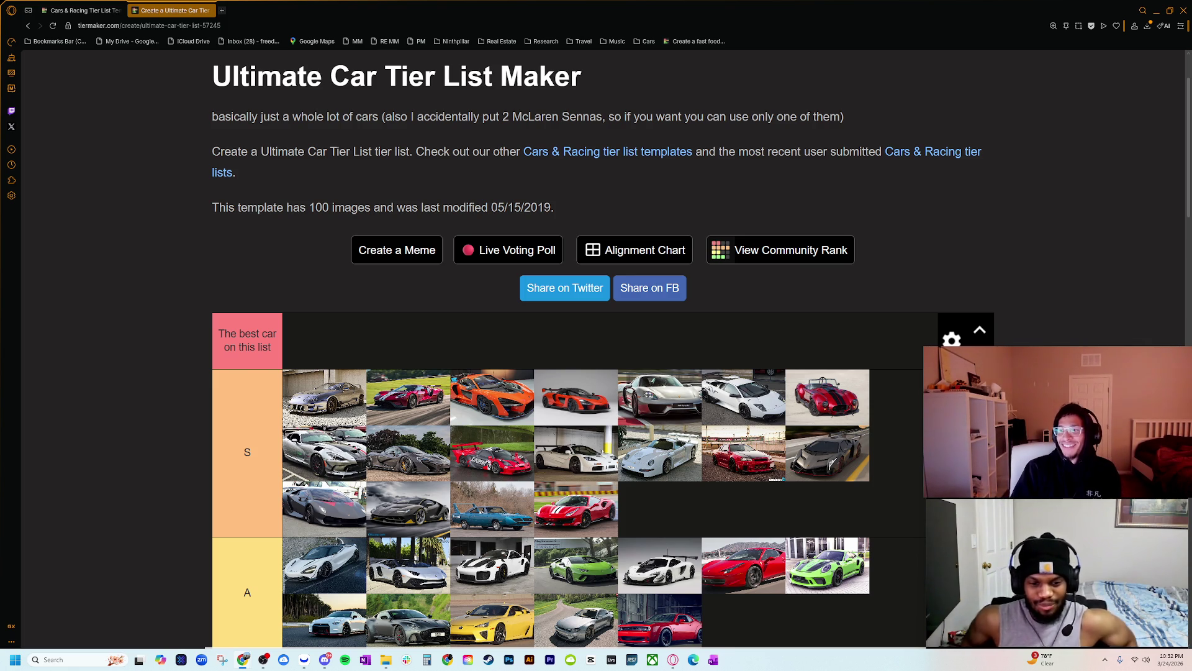
- Bring the Lamborghini Veneno image results into view and browse several Veneno previews
mouse_move(0, 161)
mouse_down()
mouse_move(537, 161)
mouse_move(418, 148)
mouse_move(484, 162)
mouse_move(524, 148)
mouse_up()
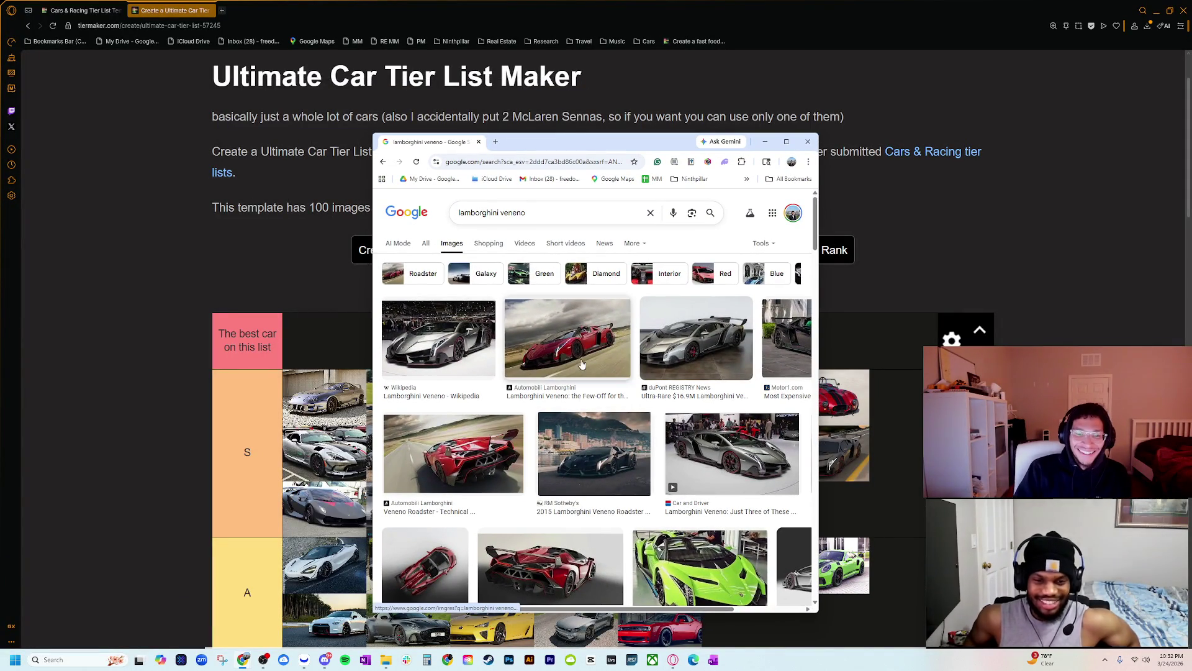
scroll(501, 461, down, 4)
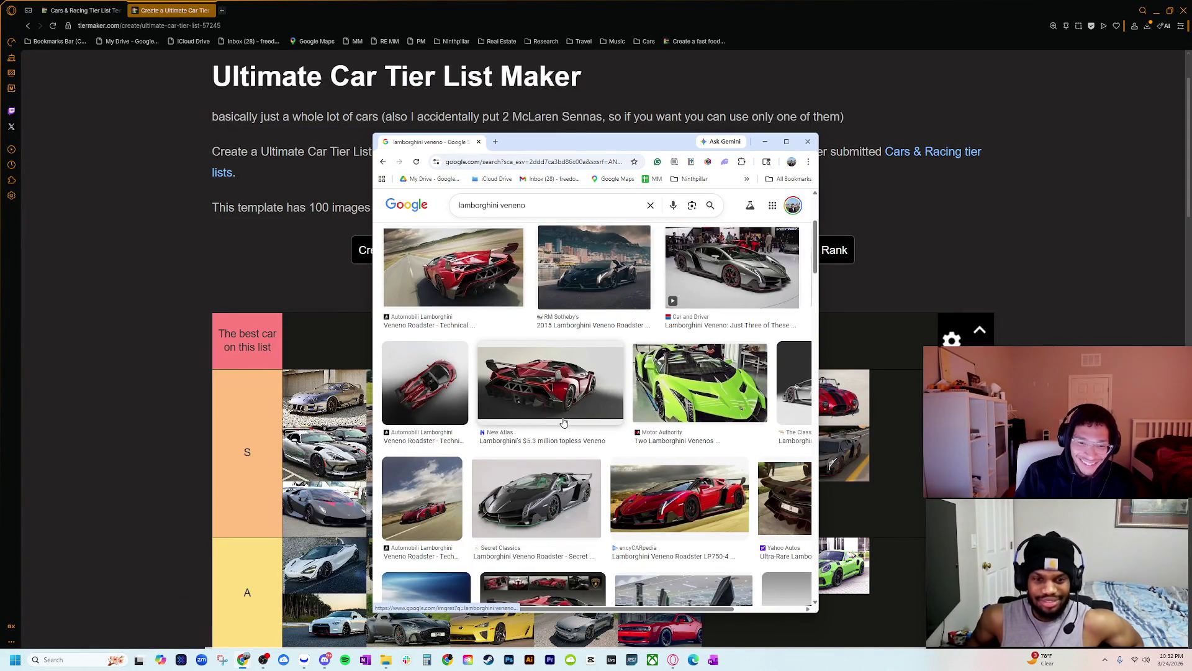
click(582, 508)
scroll(582, 508, down, 4)
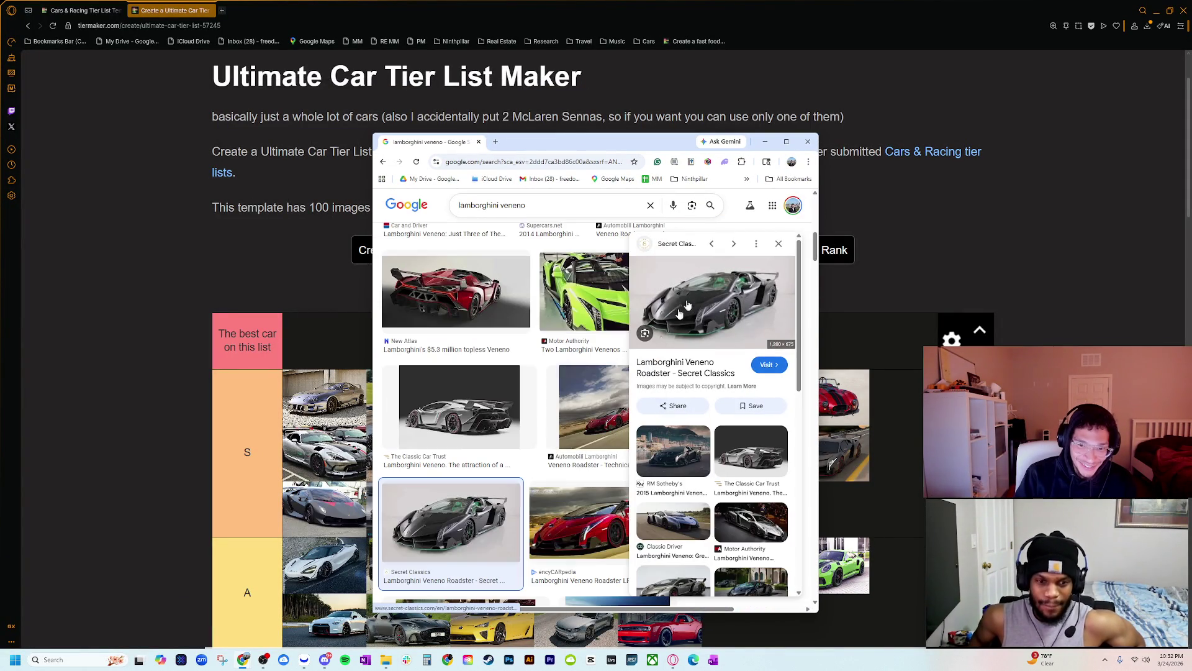
click(584, 291)
scroll(492, 311, up, 1)
scroll(493, 312, down, 2)
click(577, 372)
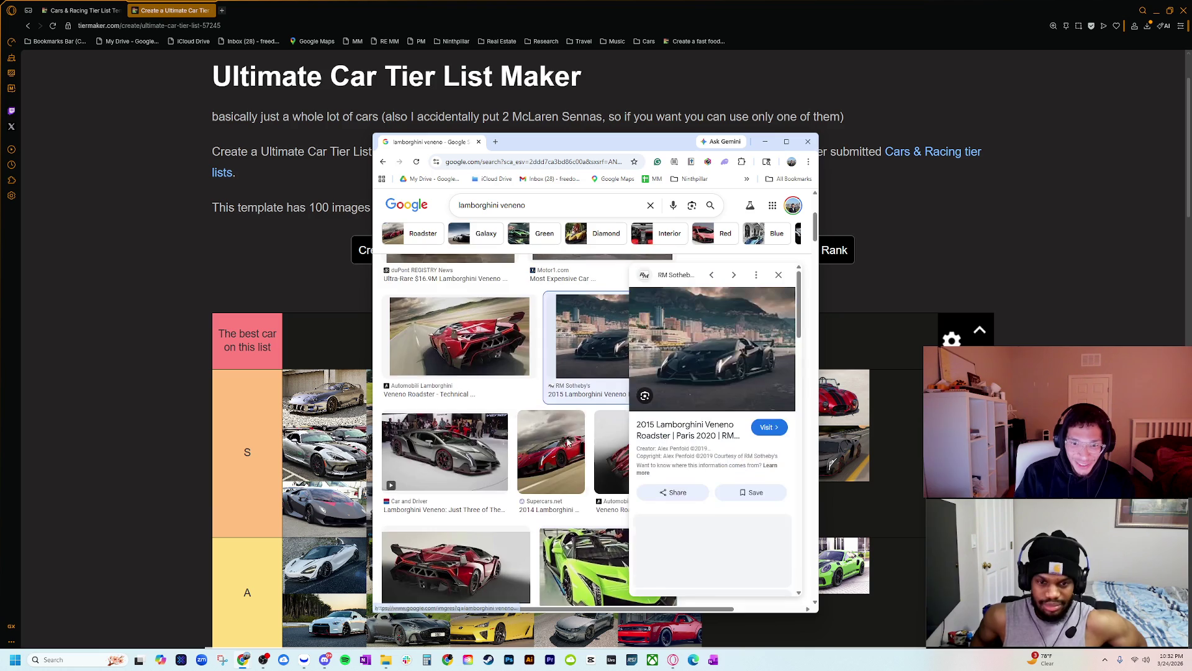
scroll(538, 411, down, 2)
click(538, 411)
click(538, 310)
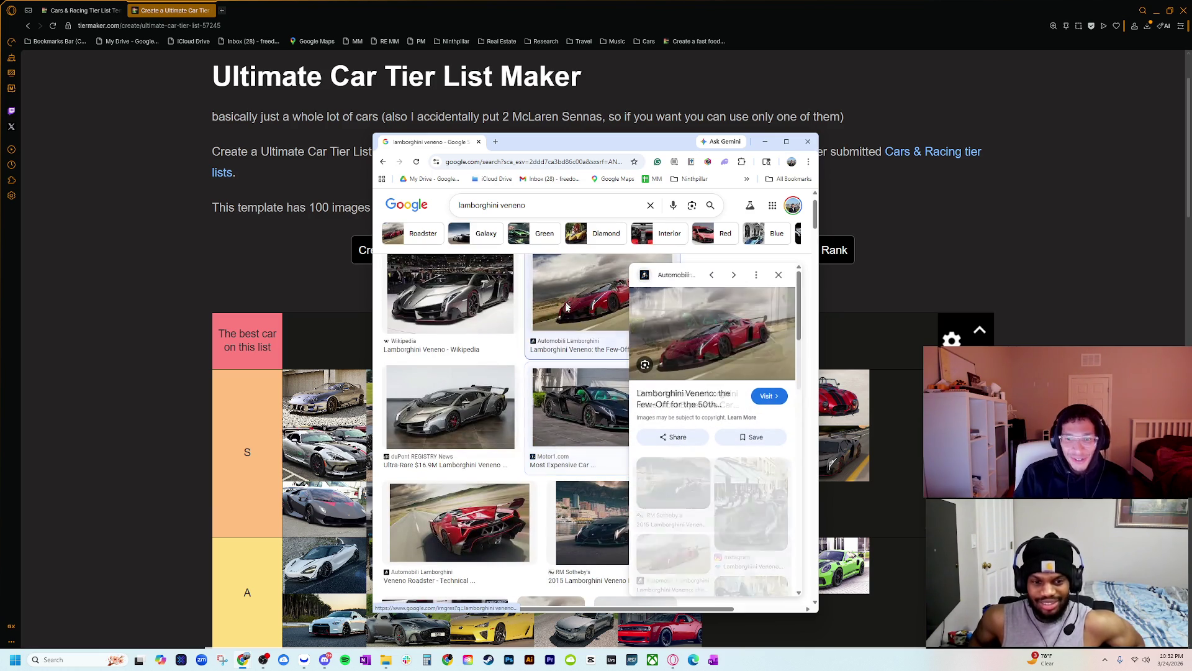
click(414, 313)
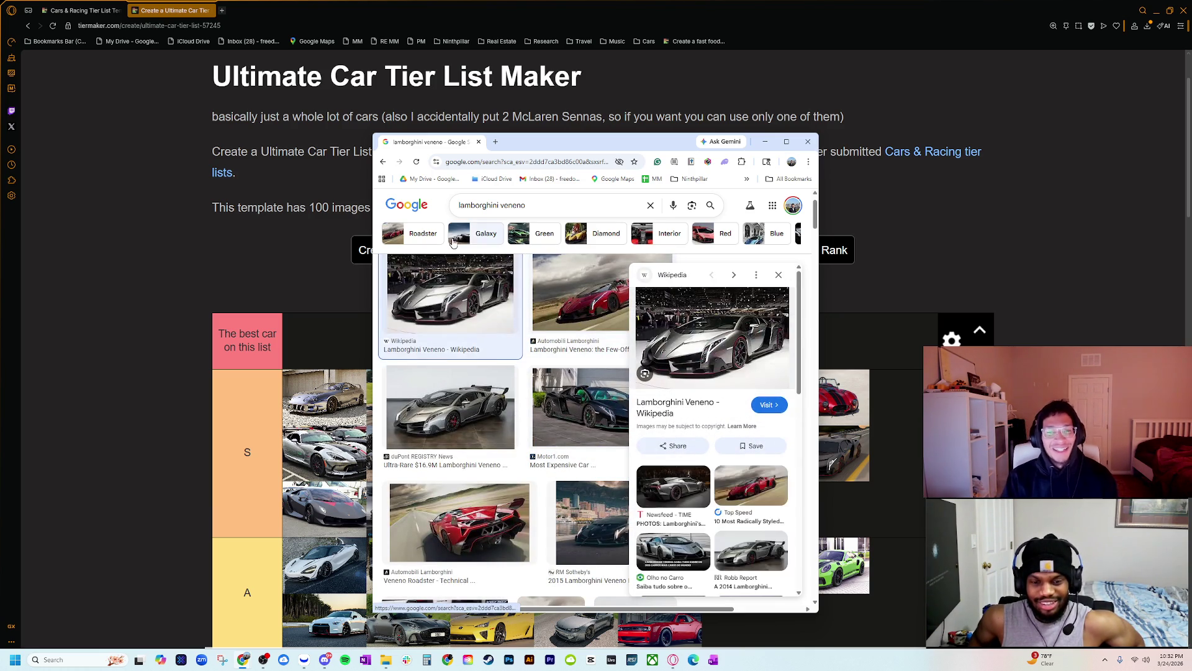
- Widen the results window, preview the New Atlas and duPont REGISTRY Venenos, and open a blank tab
mouse_move(373, 612)
mouse_down()
mouse_move(128, 617)
mouse_move(86, 637)
mouse_up()
click(459, 529)
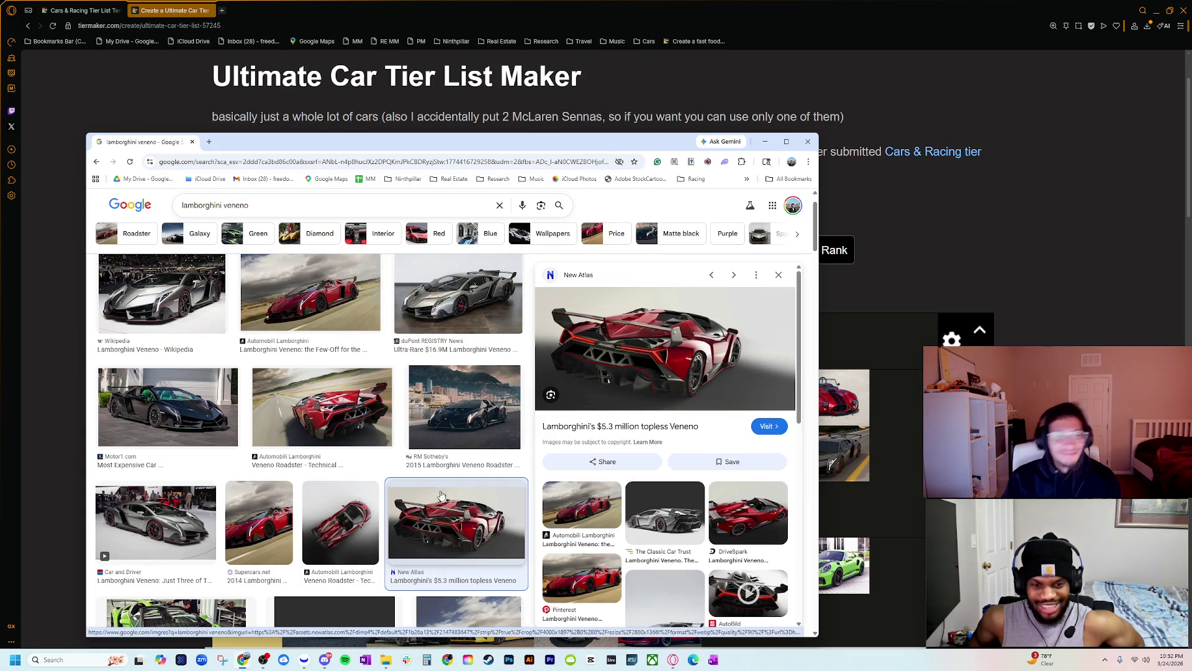
click(457, 295)
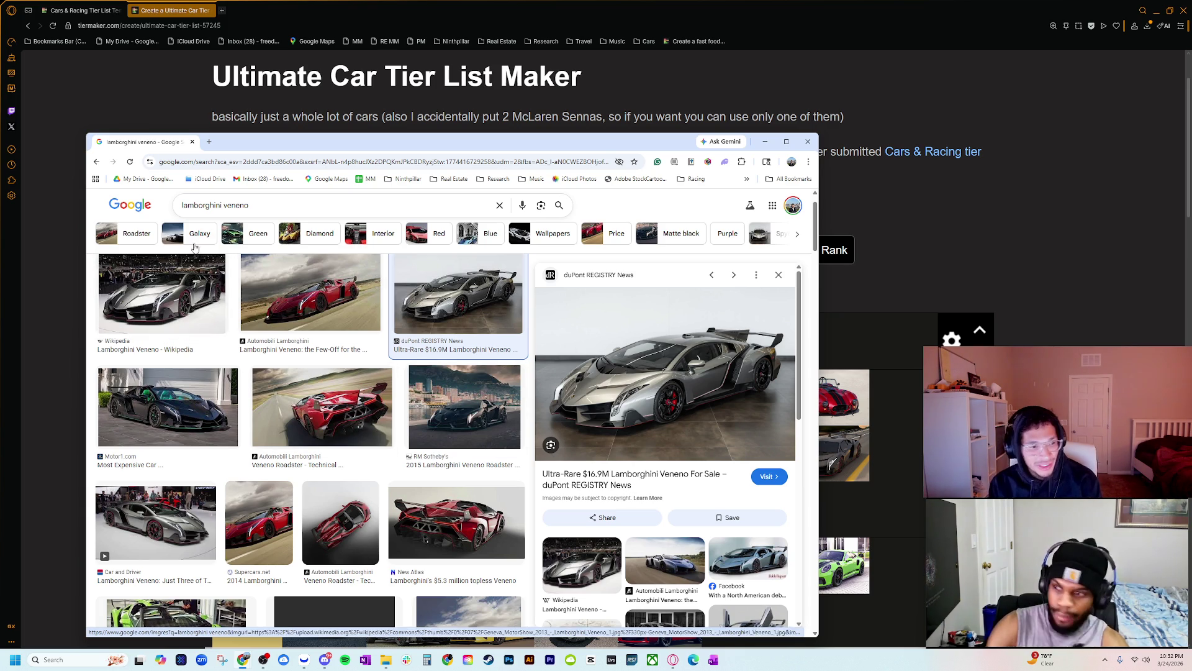
click(209, 143)
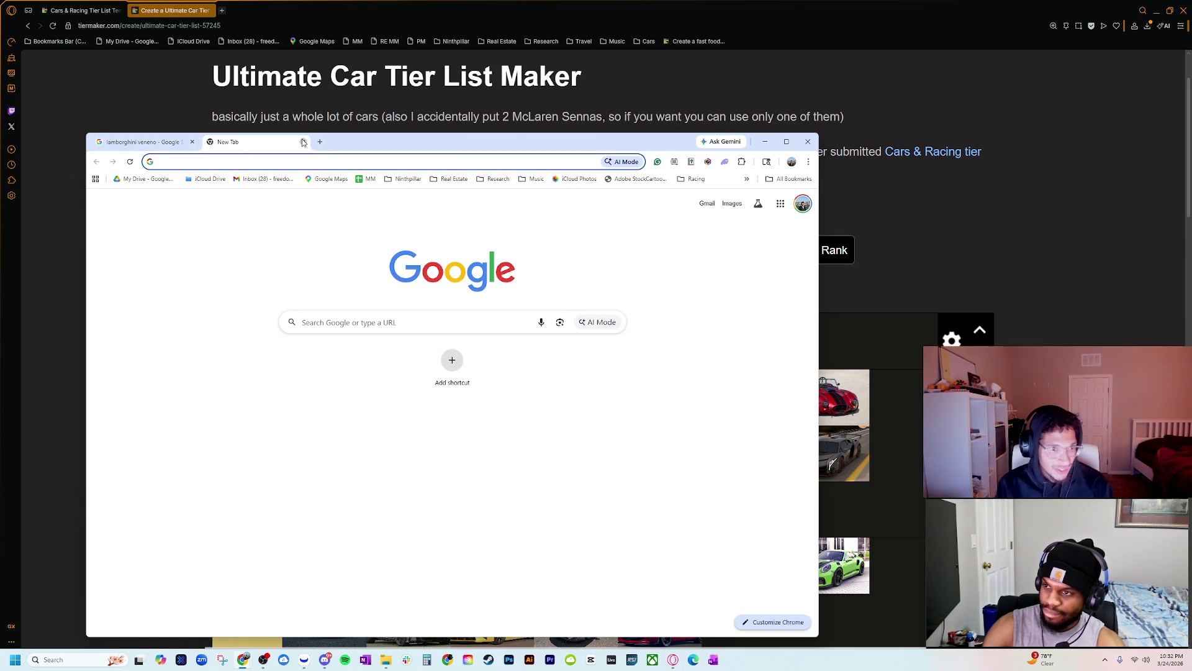
- Check the Lamborghini Veneno Wikipedia article, highlighting its production years
click(308, 143)
right_click(136, 351)
click(163, 362)
click(251, 142)
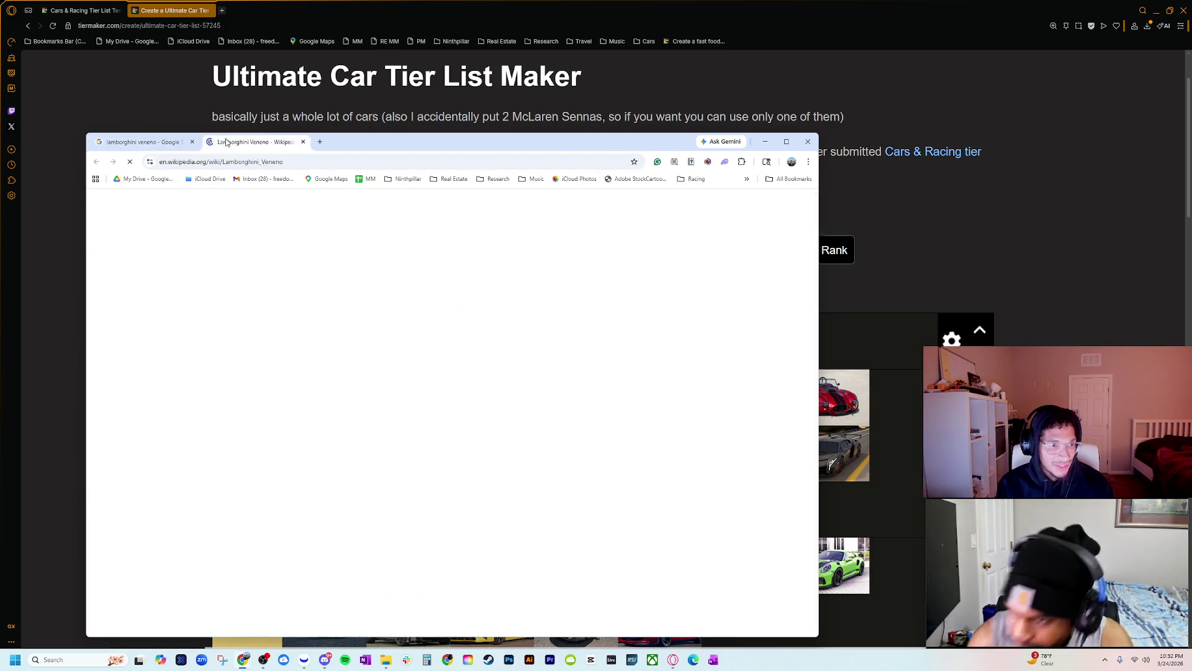
scroll(524, 442, down, 1)
drag(509, 391, 580, 391)
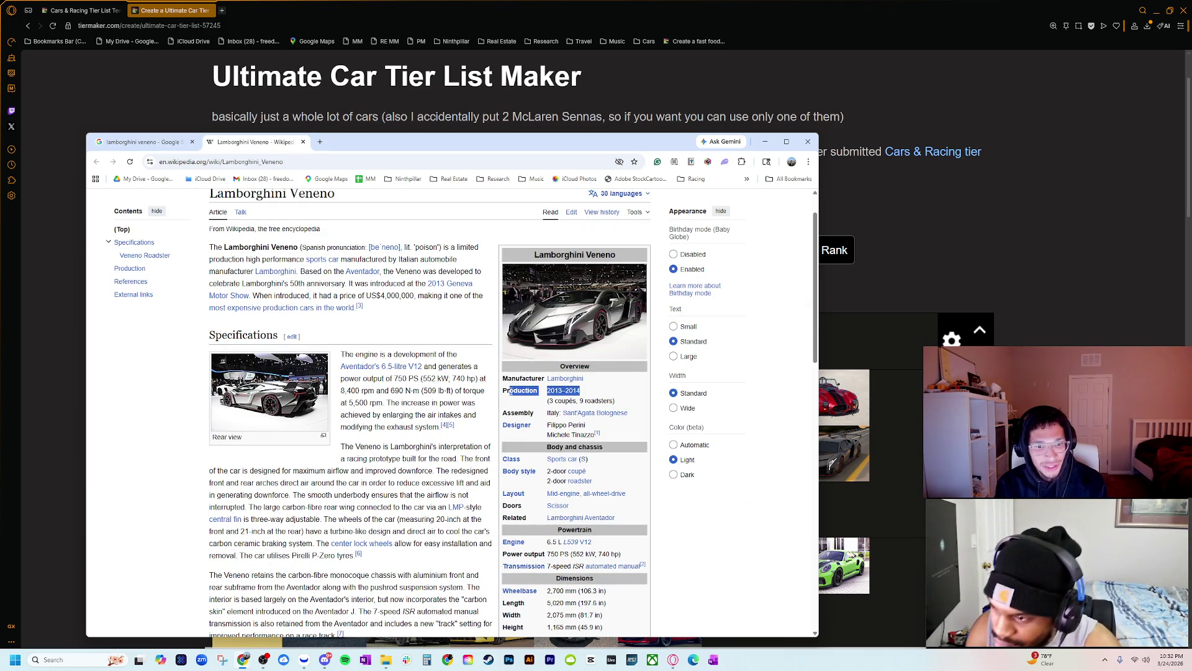
click(303, 142)
scroll(378, 328, up, 1)
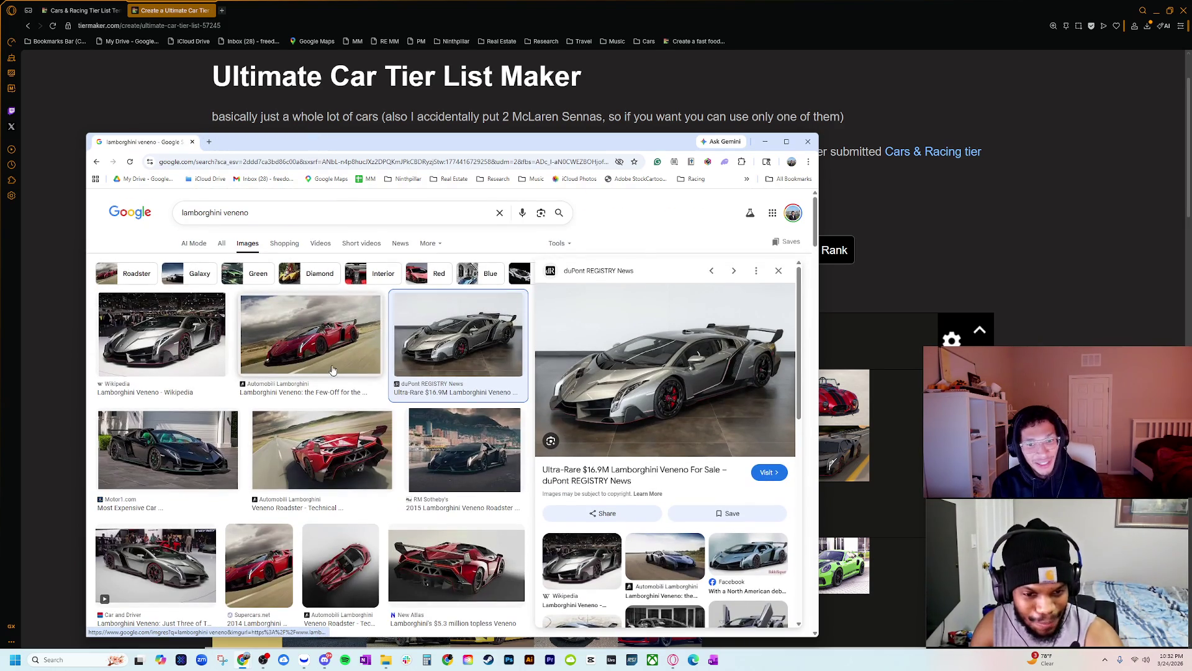
- Shrink the Chrome window and move it left to uncover the tier list
mouse_move(484, 144)
mouse_down()
mouse_move(41, 138)
mouse_move(810, 105)
mouse_move(500, 90)
mouse_move(360, 99)
mouse_move(187, 141)
mouse_move(495, 97)
mouse_up()
mouse_move(829, 96)
mouse_down()
mouse_move(479, 106)
mouse_move(517, 122)
mouse_up()
mouse_move(213, 138)
mouse_down()
mouse_move(96, 130)
mouse_move(136, 152)
mouse_up()
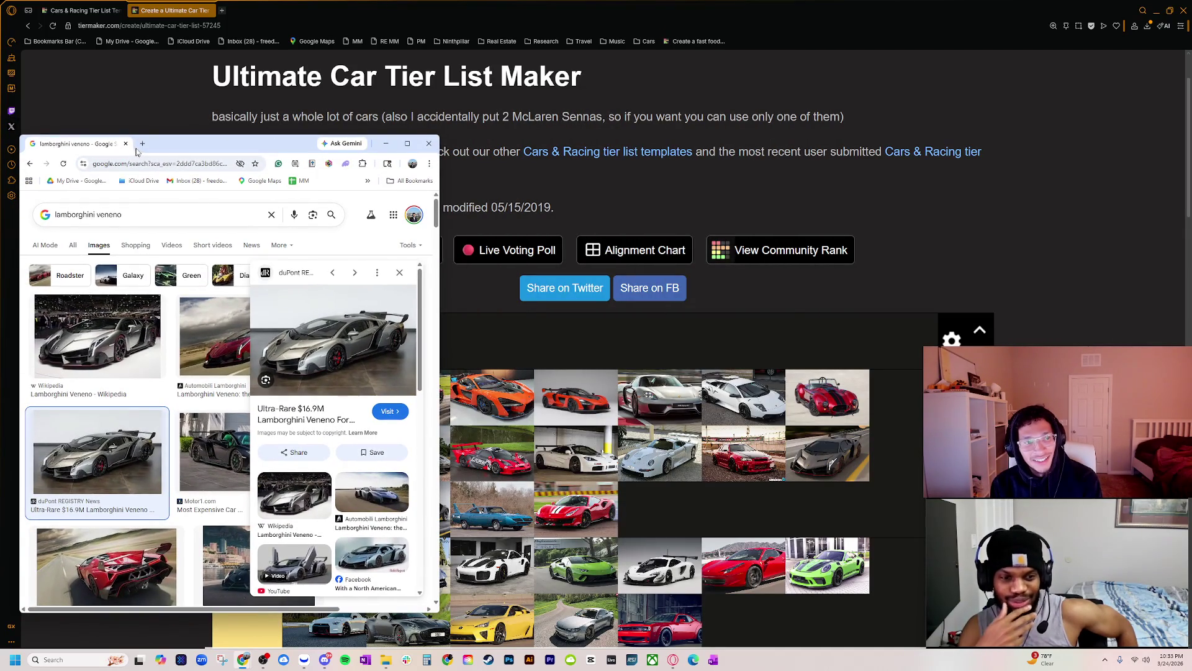
- Search Google Images for '918 porsche', preview the silver Amian Collection photo, and begin a 'mclaren senna' search
click(143, 144)
text(918 pro)
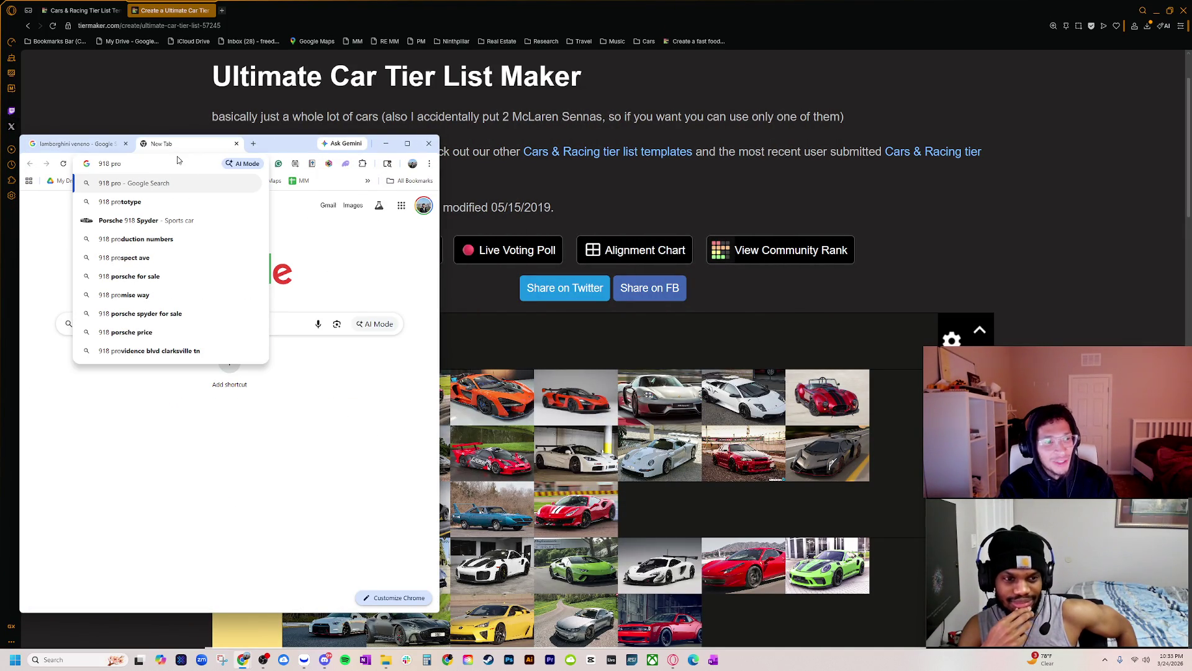
key(BackSpace)
key(BackSpace)
text(orsche)
key(Return)
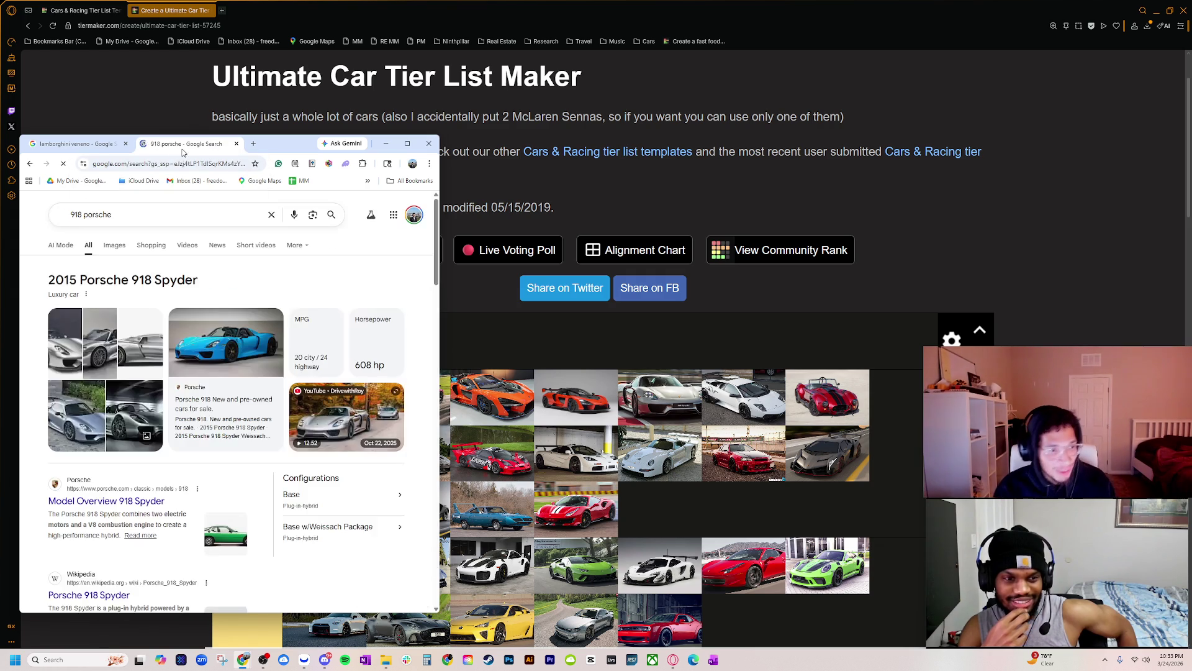
click(114, 245)
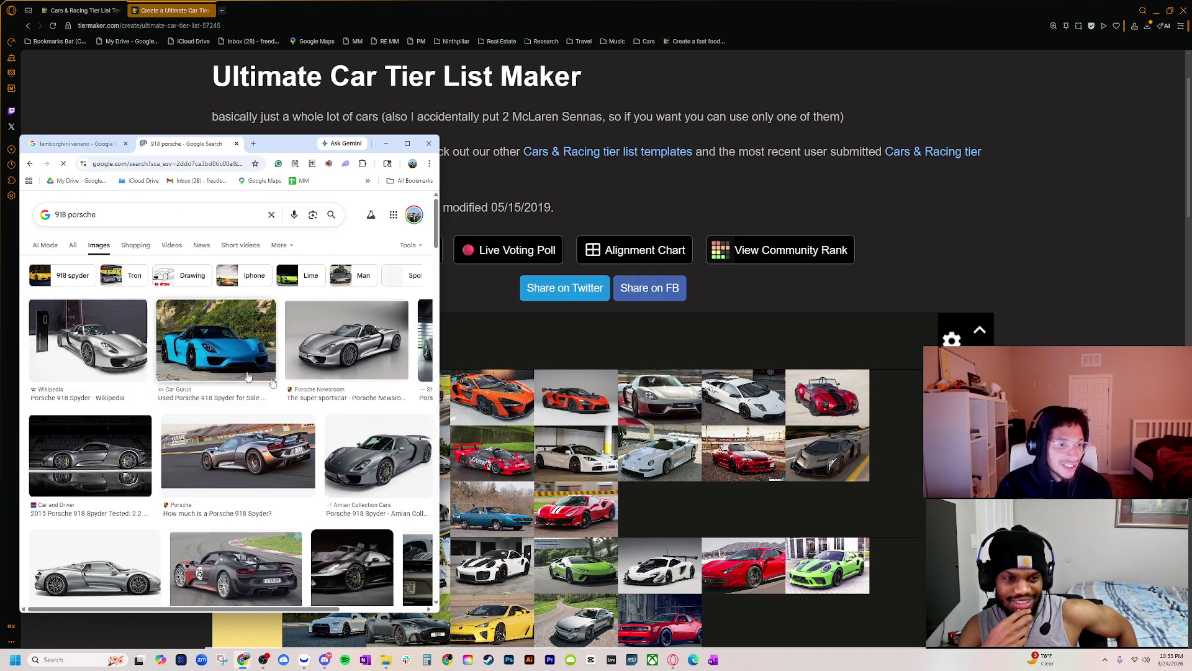
click(362, 458)
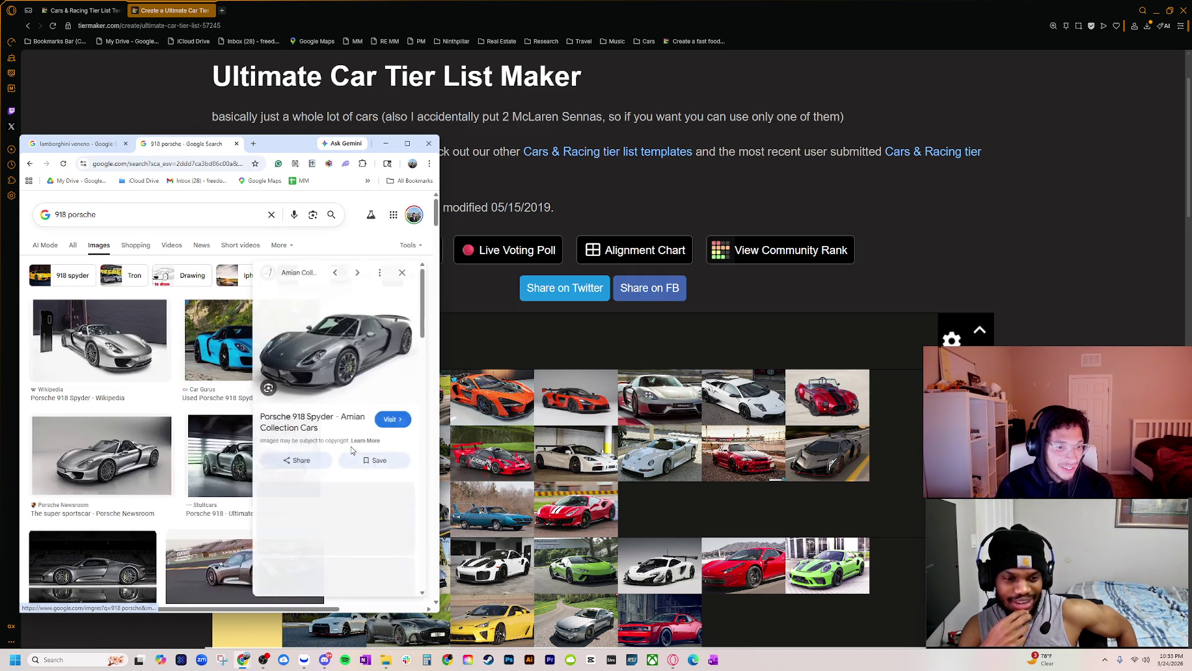
click(255, 144)
text(mclaren senna)
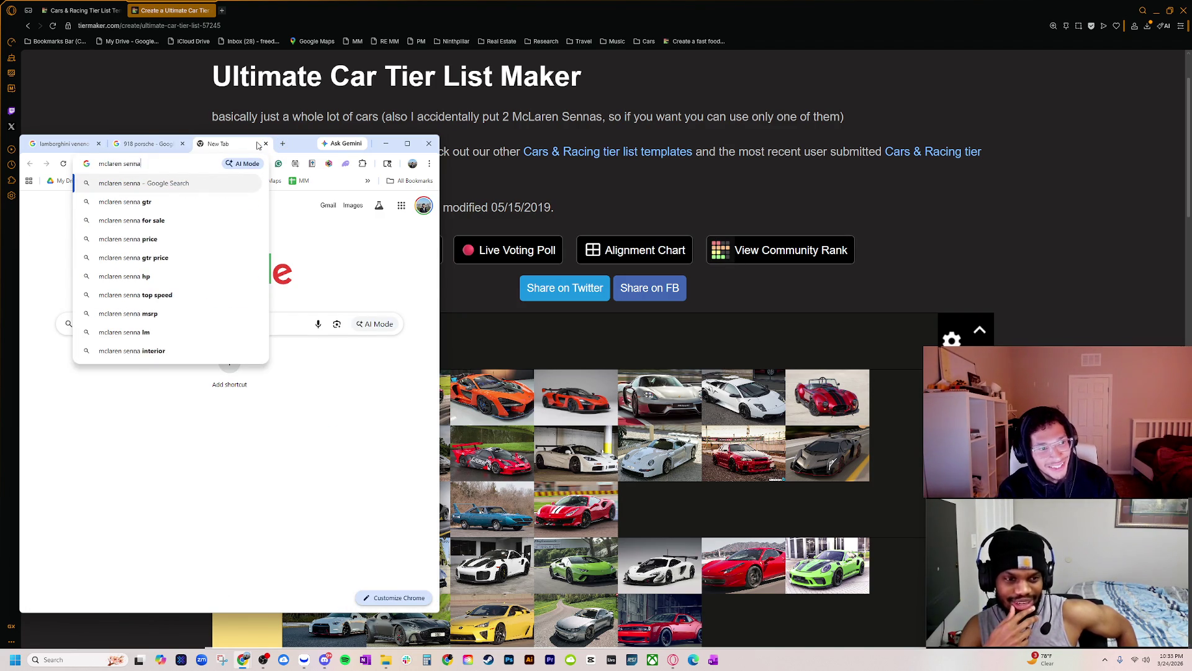
- Show McLaren Senna image results and open the grey Evo Senna photo in its own tab
key(Return)
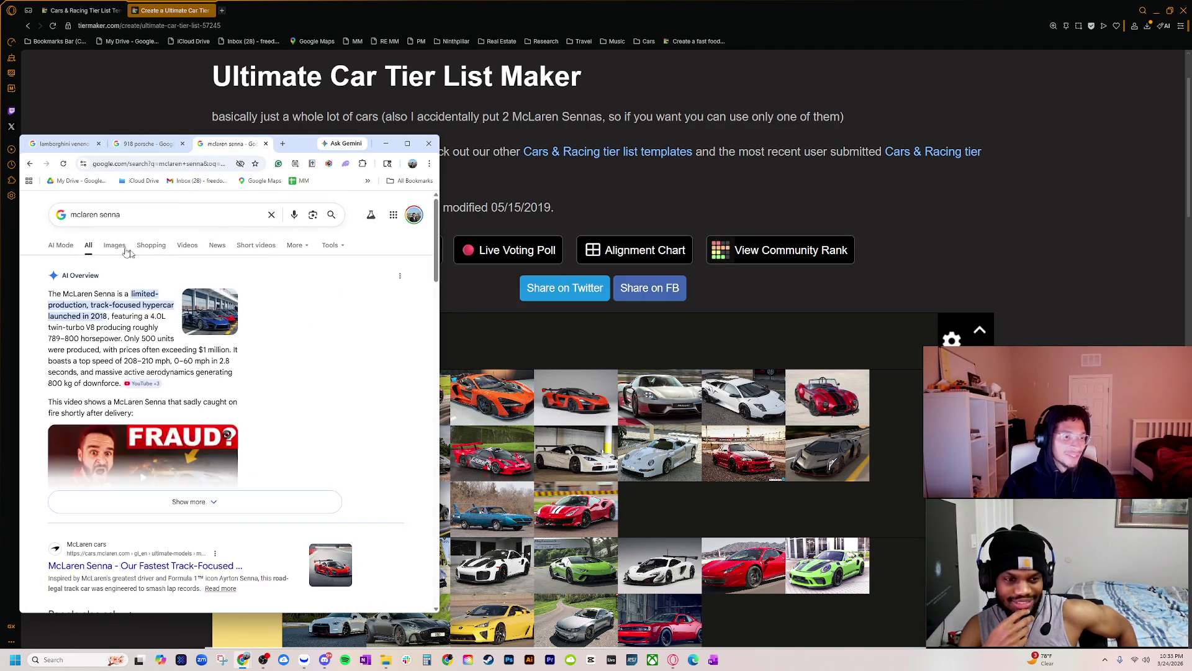
click(113, 246)
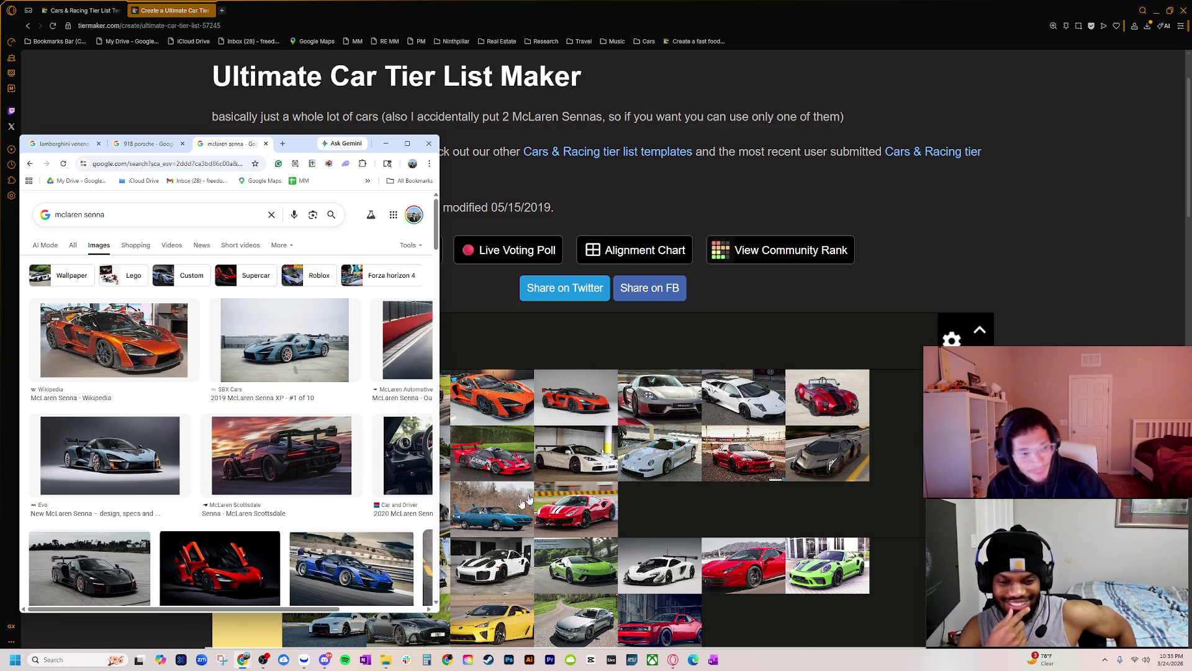
click(90, 450)
right_click(368, 317)
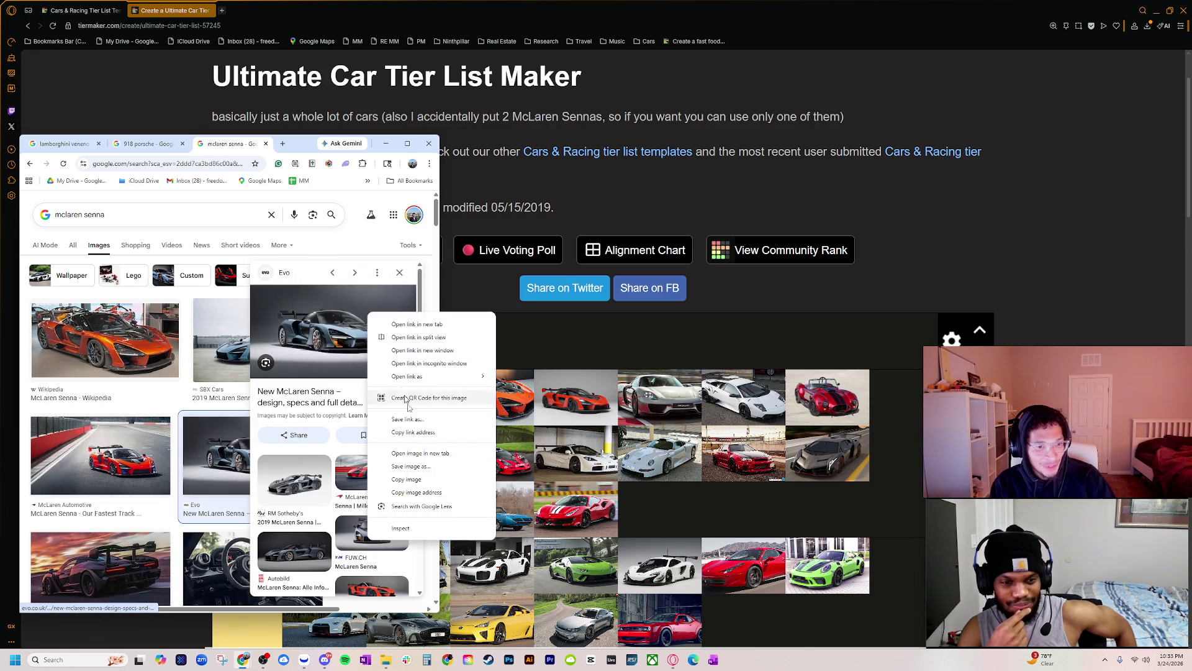
click(397, 455)
- Search images for 'mclaren p1', compare the orange and yellow P1 previews, then move the browser aside
click(246, 144)
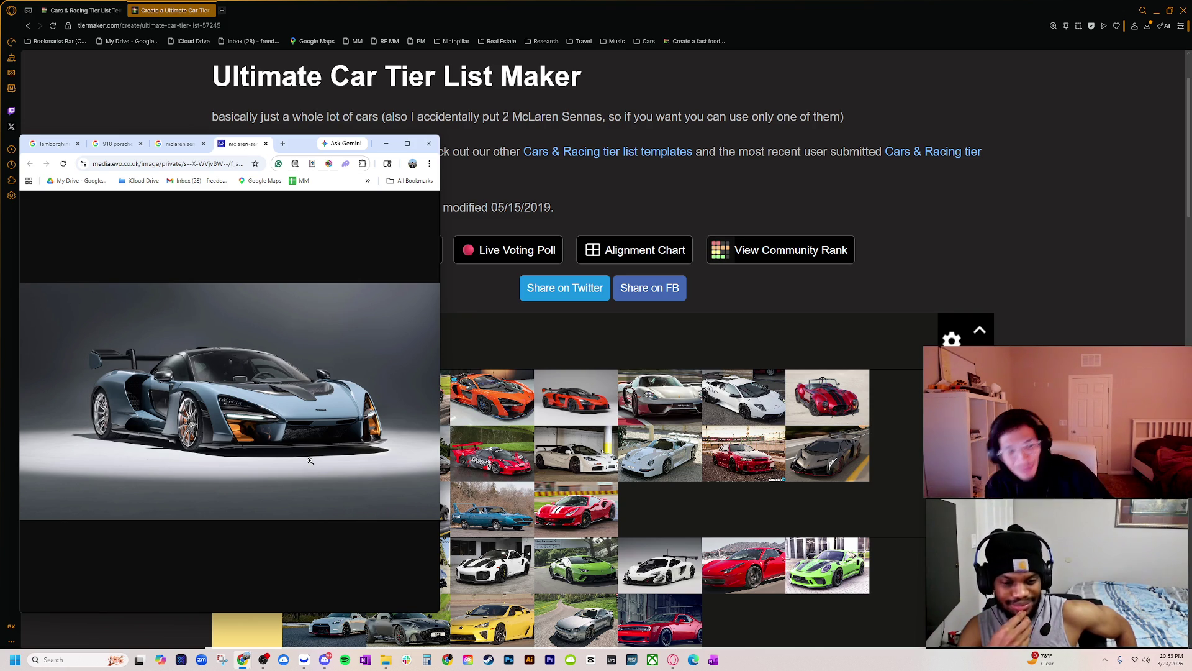
click(169, 163)
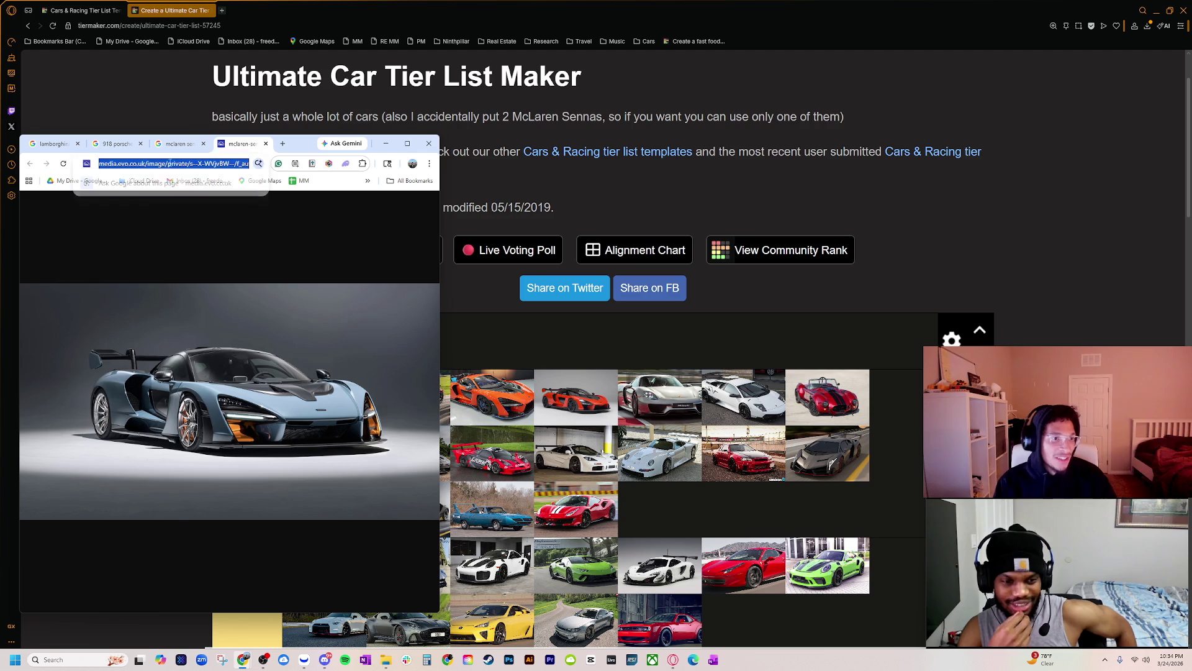
text(mclaren p1)
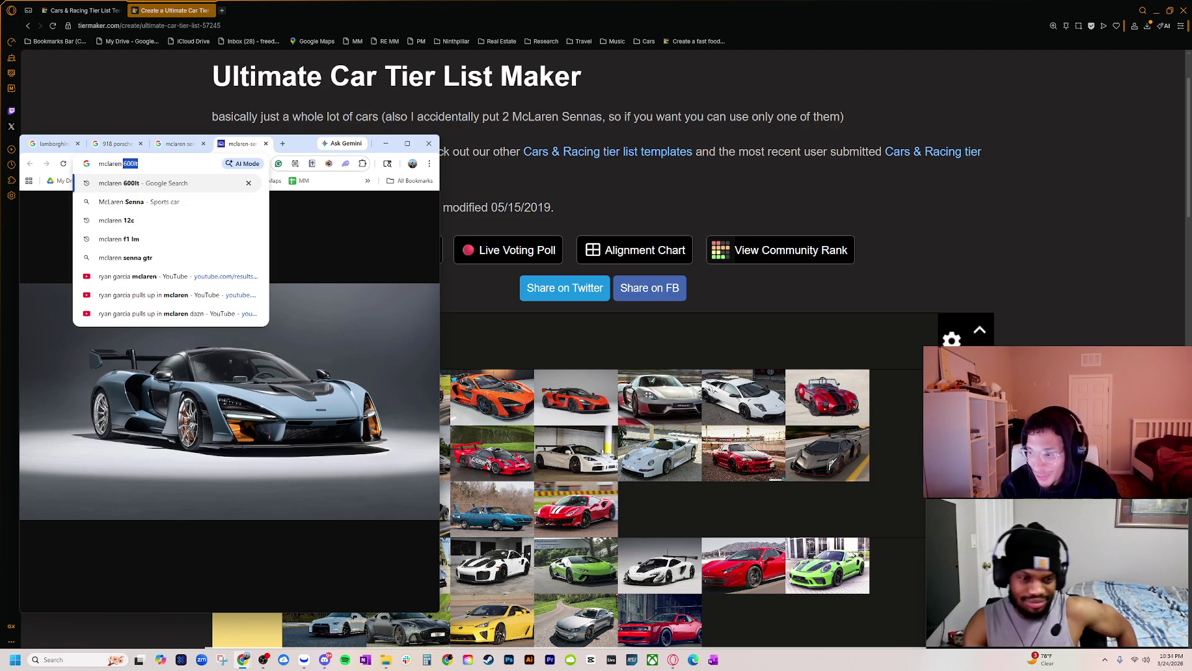
key(Return)
click(99, 245)
click(276, 340)
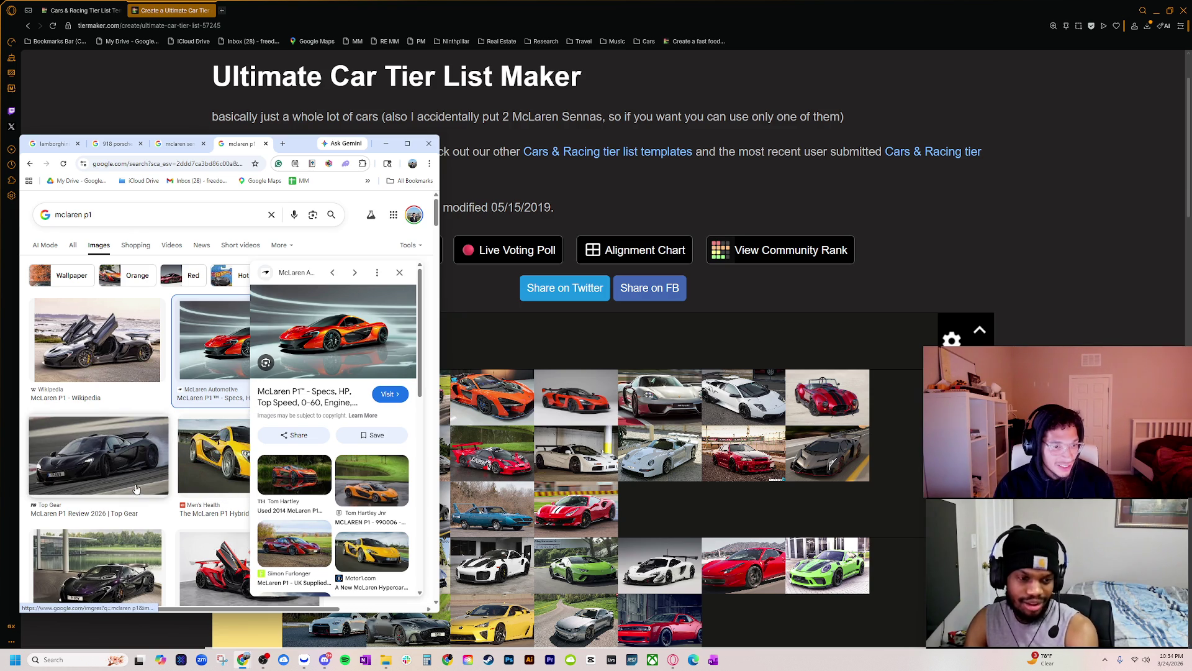
click(234, 486)
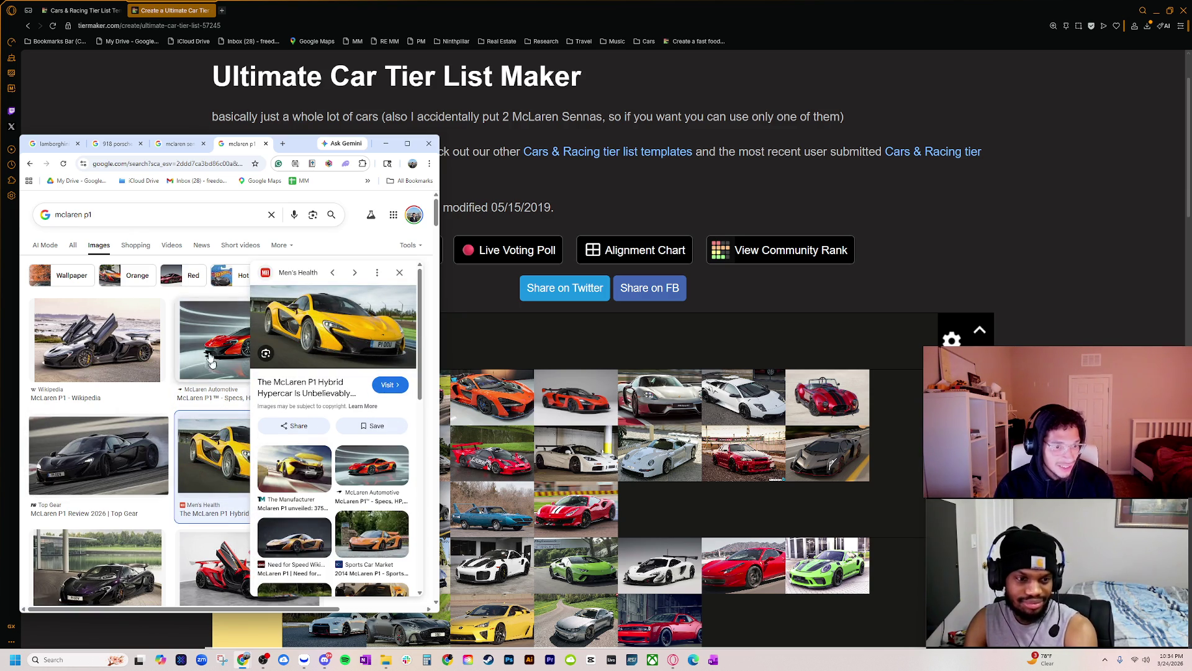
click(242, 366)
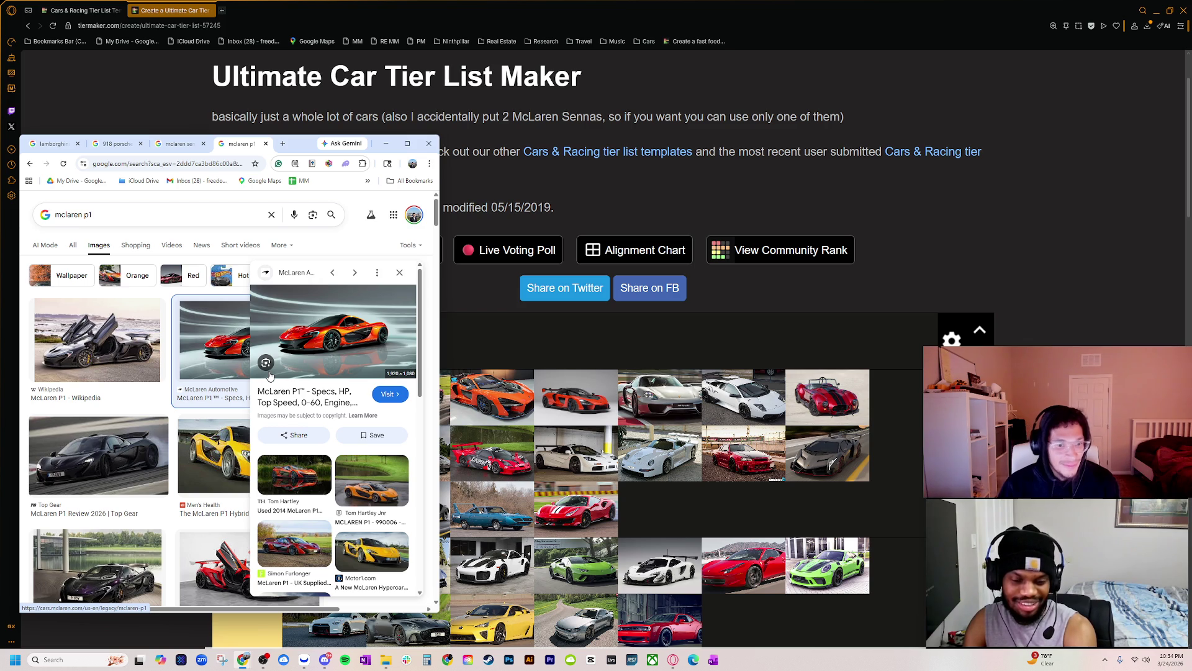
mouse_move(301, 151)
mouse_down()
mouse_move(351, 196)
mouse_move(1191, 198)
mouse_up()
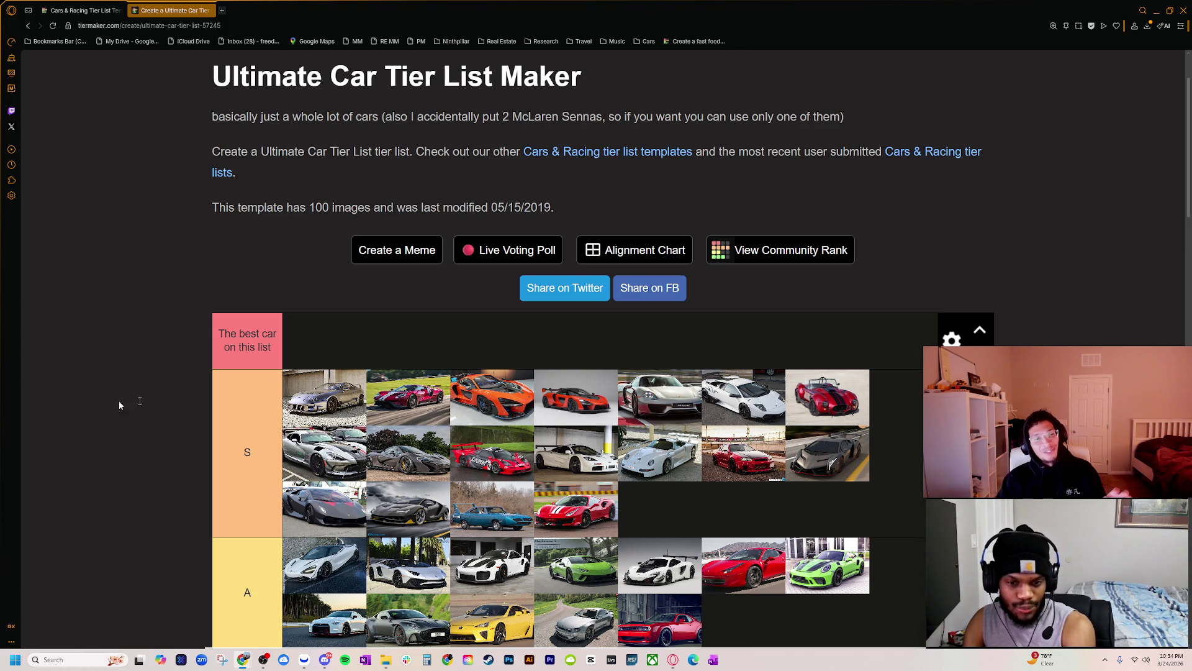
click(242, 333)
- Change 'best car' to 'top 3' in the top label and add the Porsche 918, Veneno and Ford GT
mouse_move(240, 333)
mouse_down()
mouse_move(249, 347)
mouse_move(276, 333)
mouse_up()
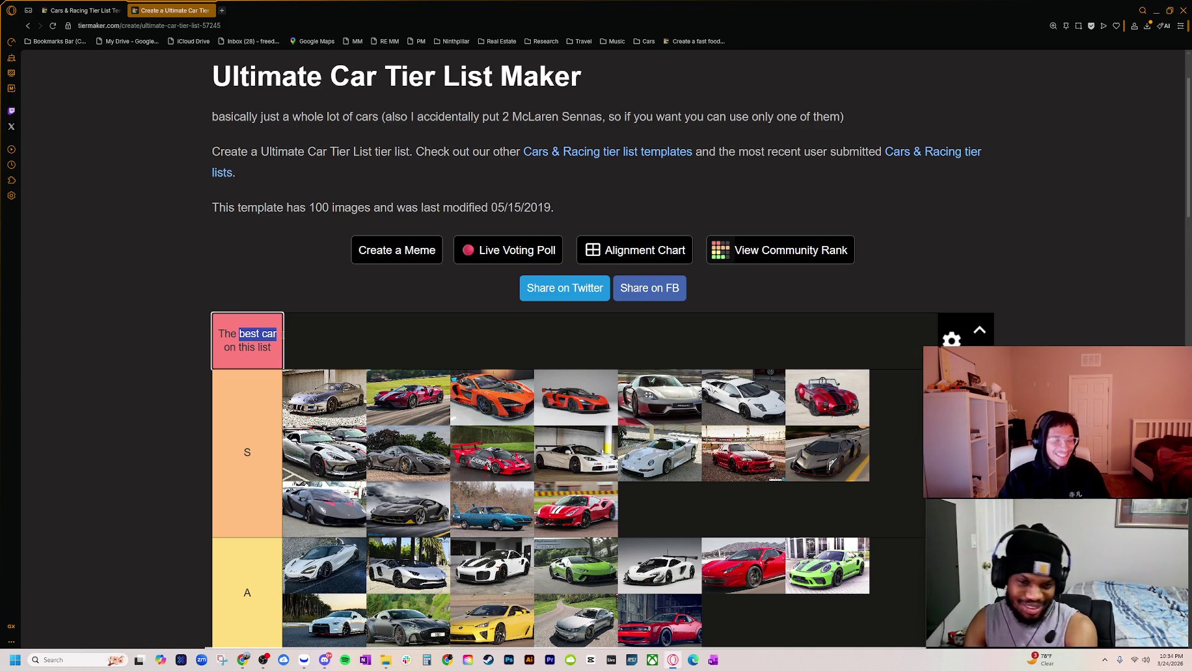
text(top 3)
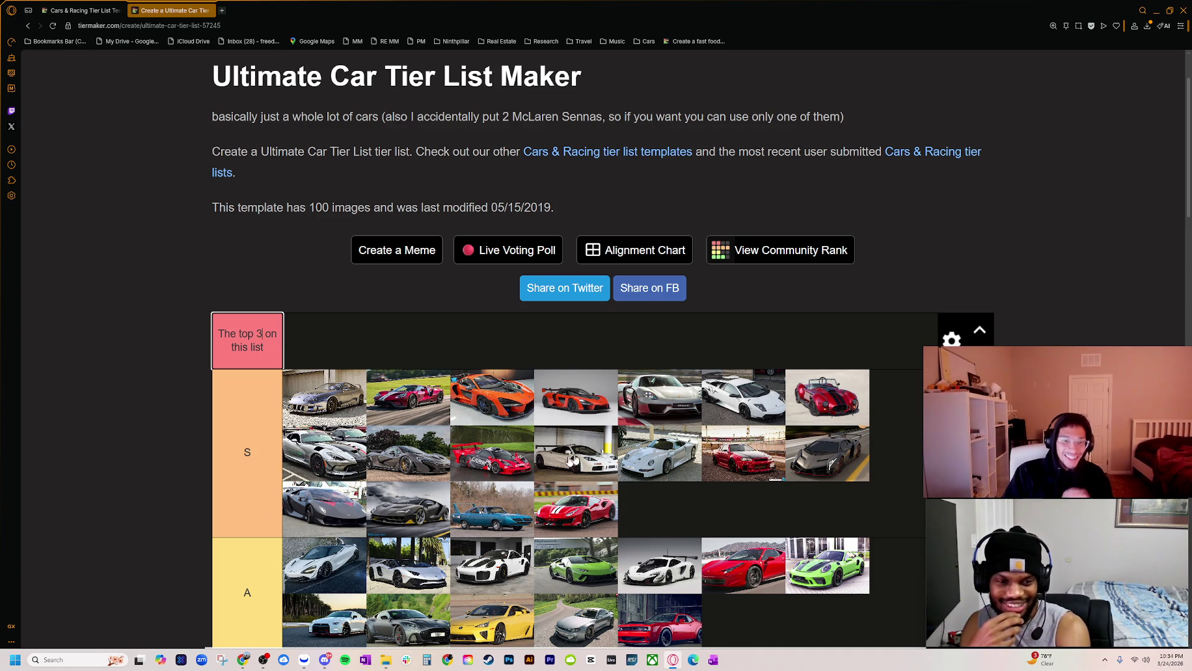
drag(538, 348, 536, 344)
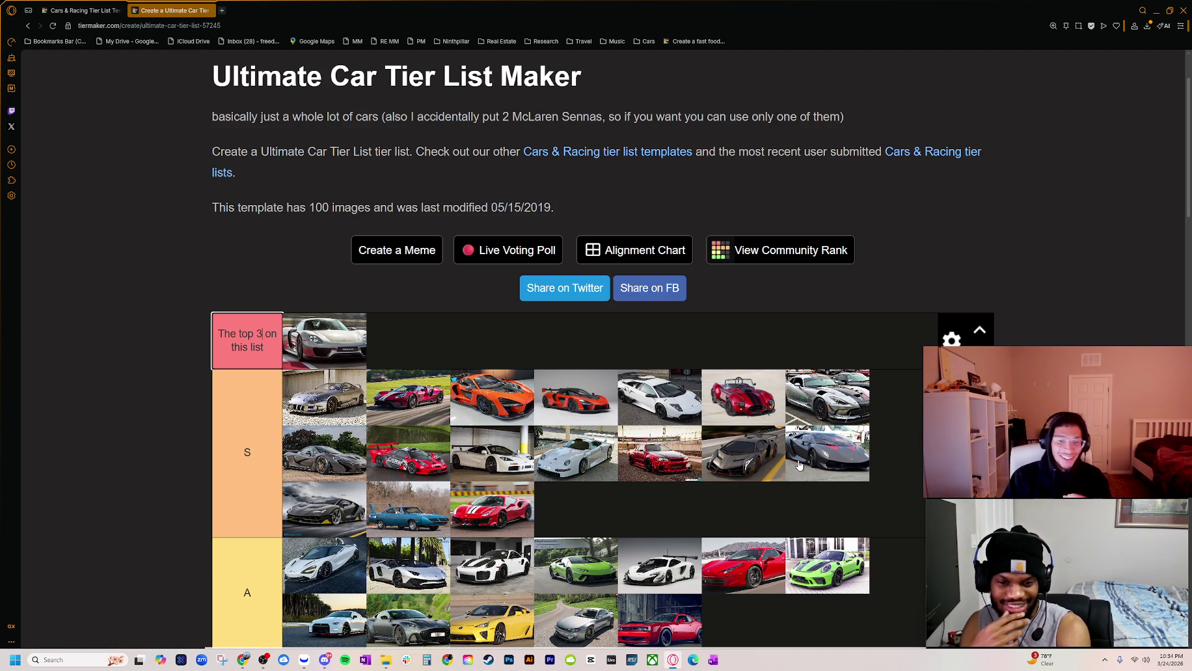
mouse_move(738, 454)
mouse_down()
mouse_move(459, 348)
mouse_move(470, 364)
mouse_up()
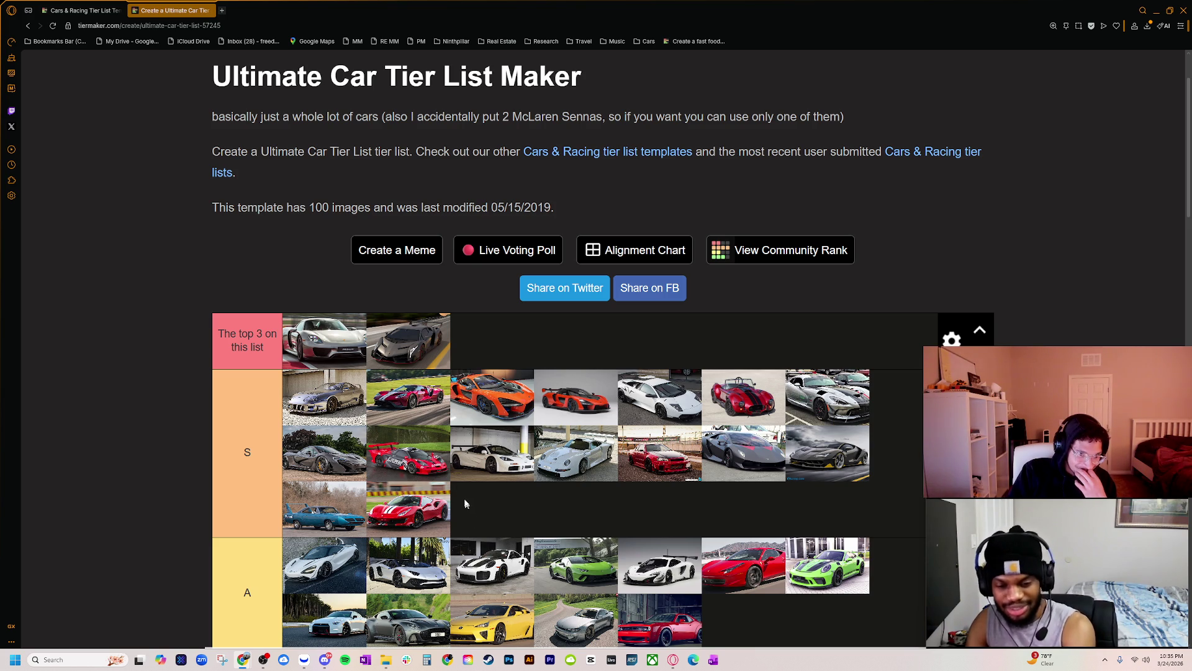
drag(435, 424, 566, 341)
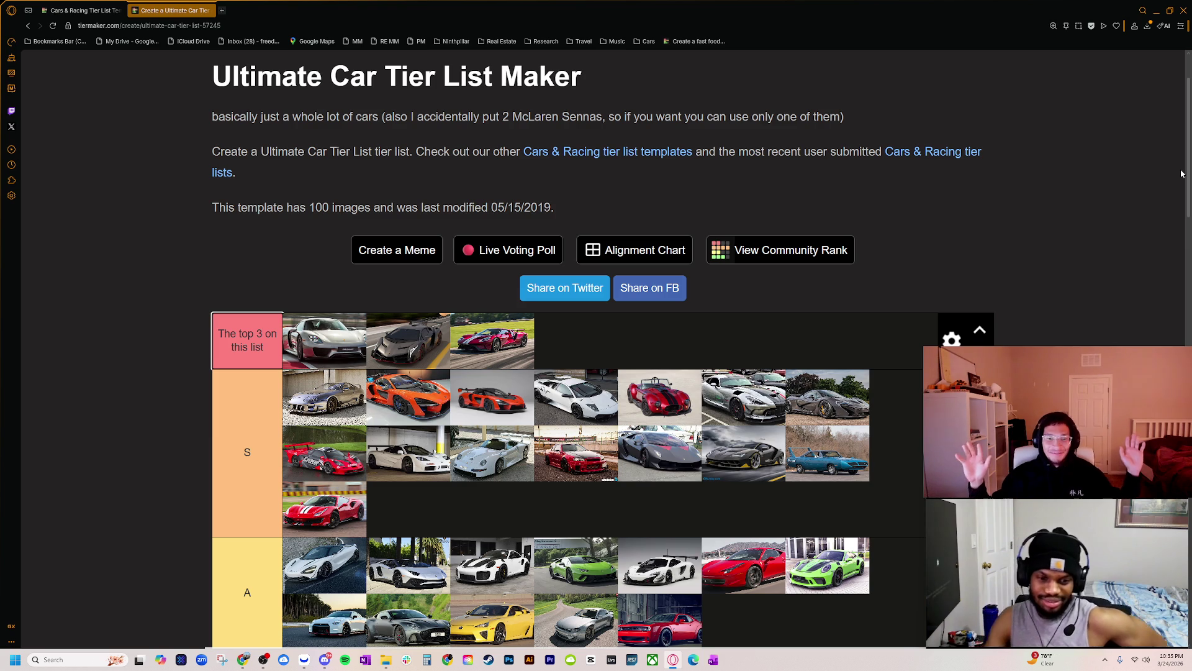
key(alt+Tab)
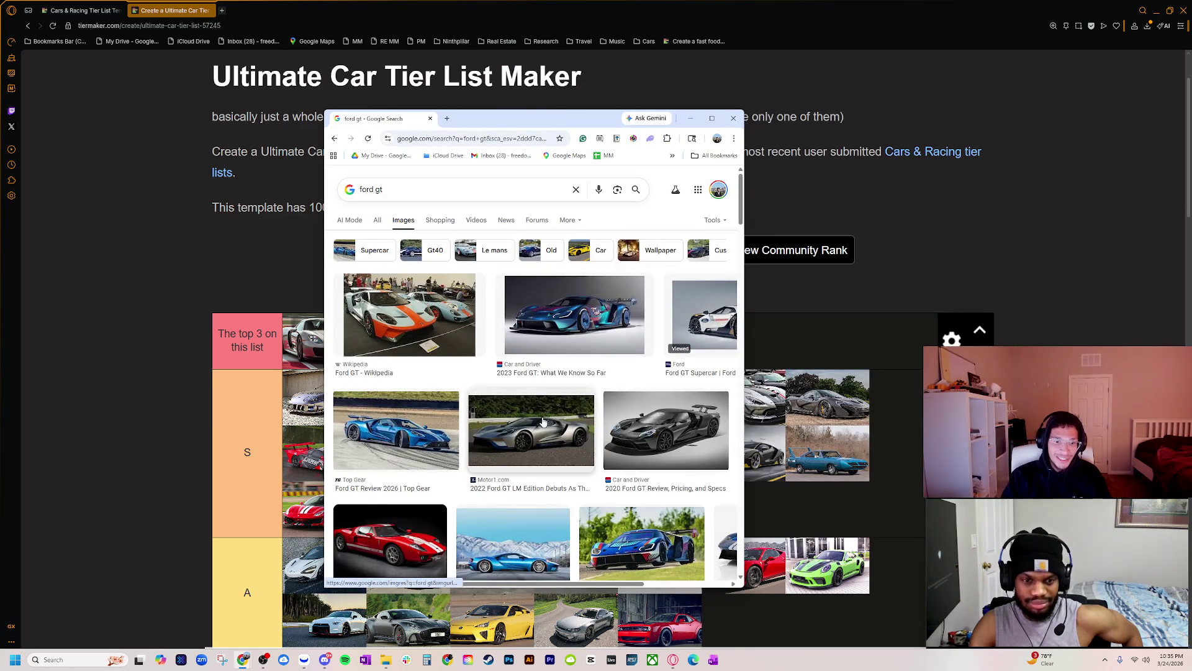
click(649, 450)
key(super+Up)
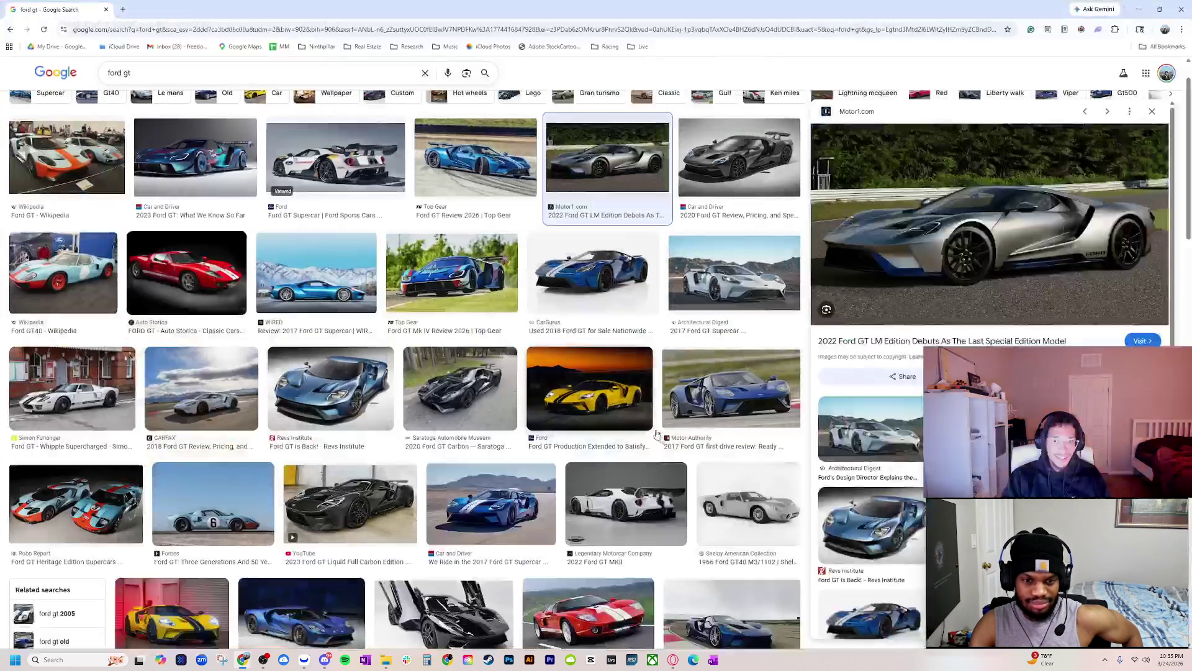
scroll(731, 386, down, 2)
click(731, 292)
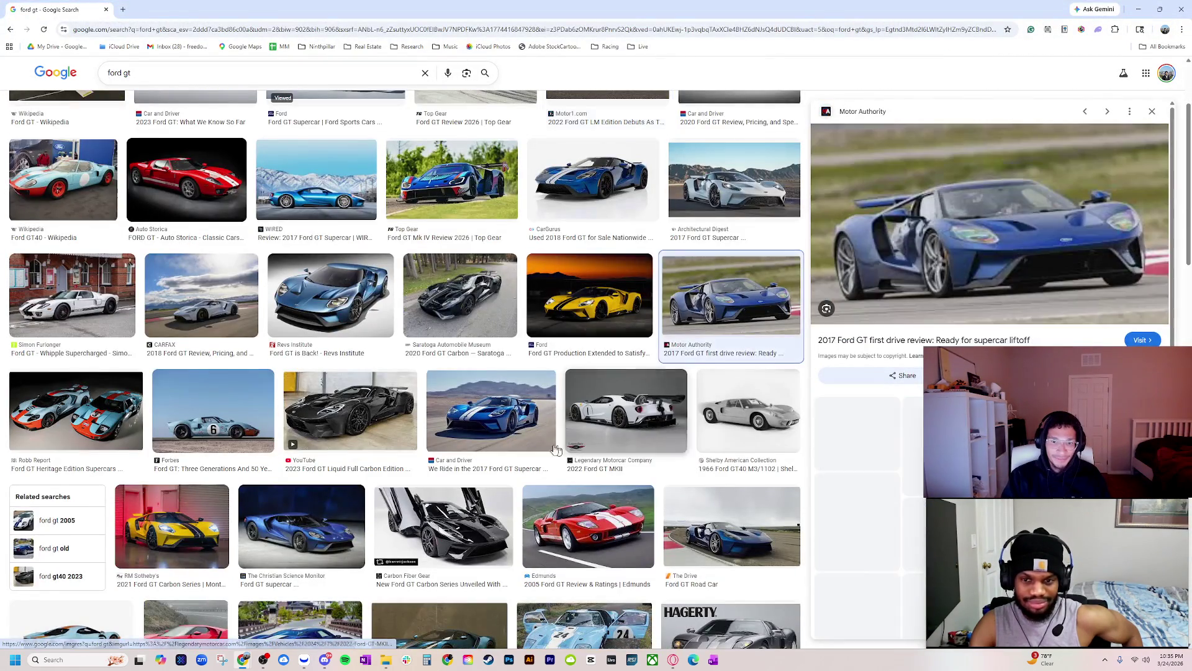
scroll(559, 390, down, 2)
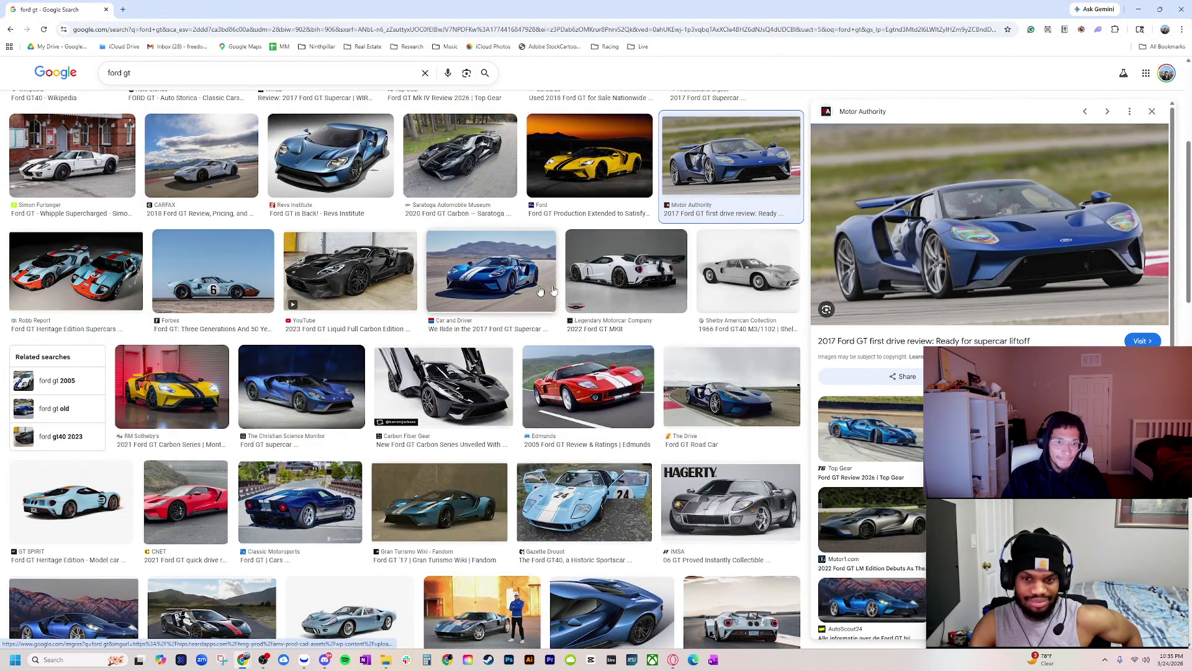
click(602, 301)
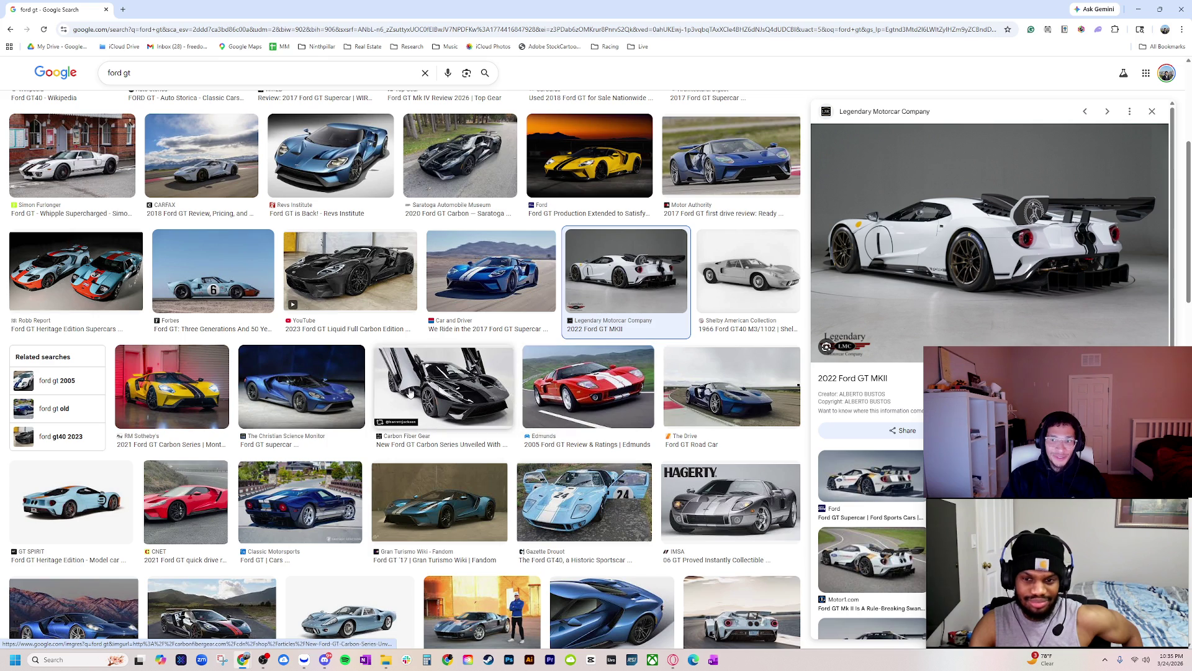
click(338, 292)
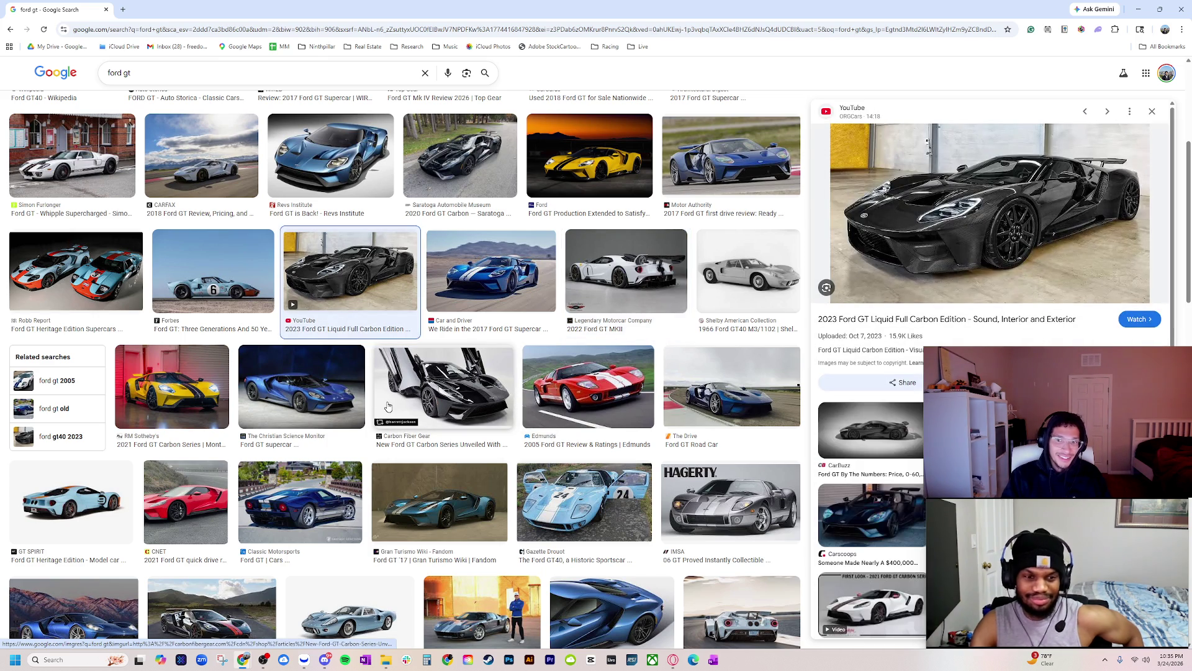
mouse_move(326, 9)
mouse_down()
mouse_move(428, 72)
mouse_move(0, 73)
mouse_up()
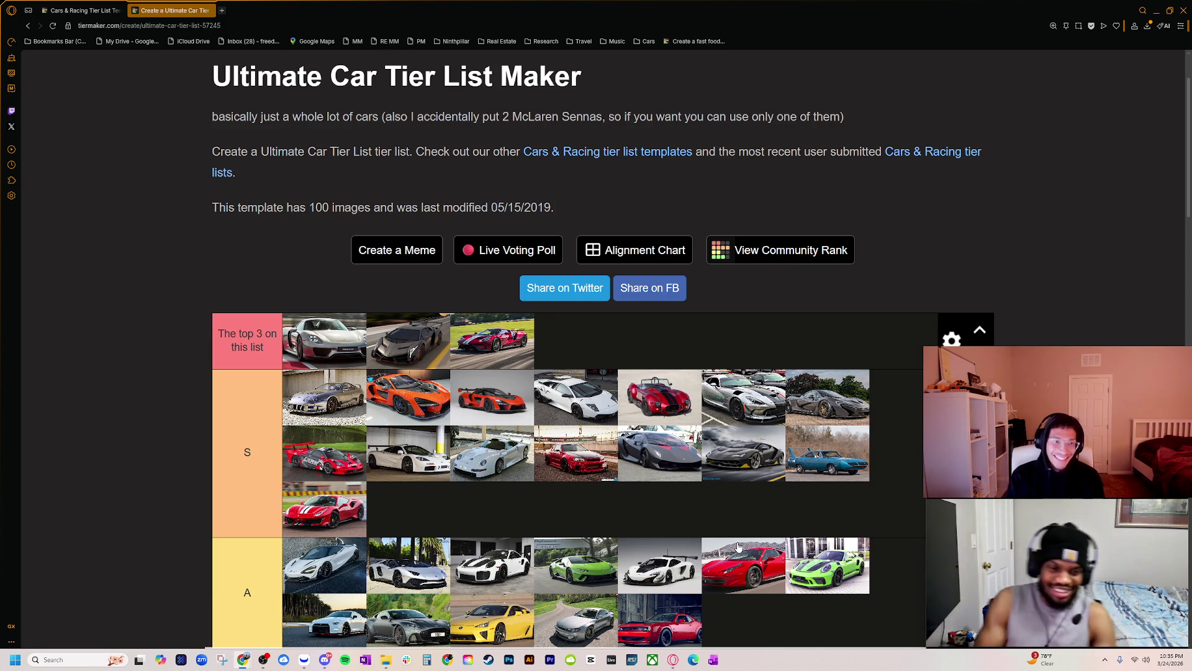
scroll(738, 547, down, 5)
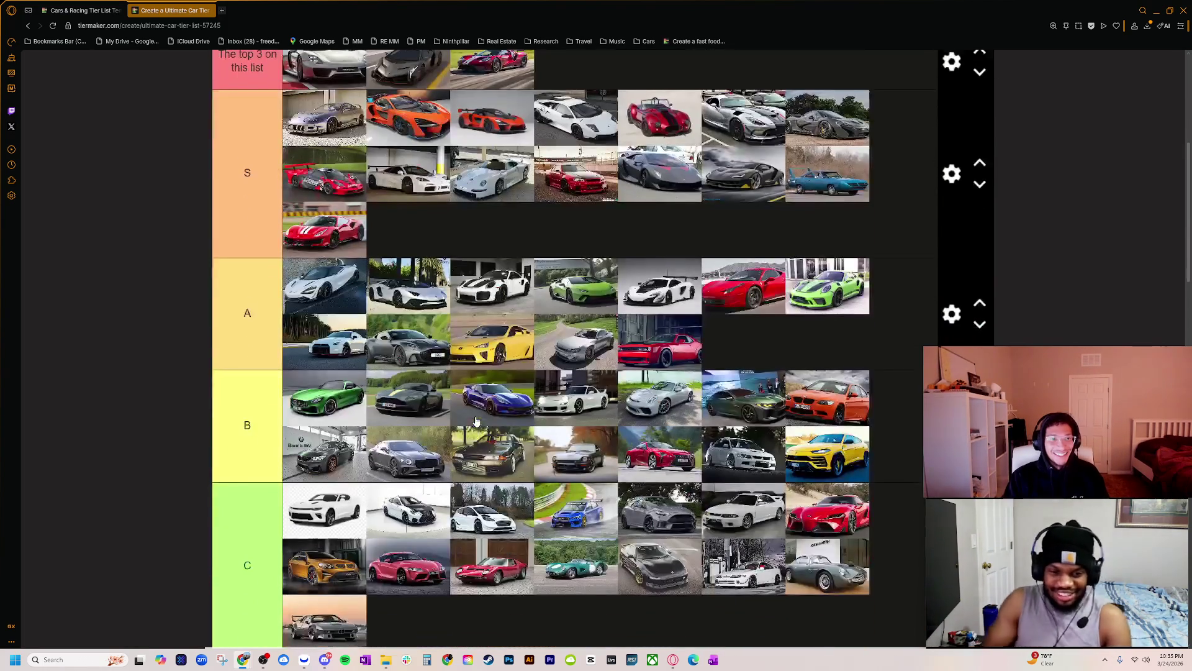
scroll(345, 90, up, 1)
scroll(551, 299, down, 2)
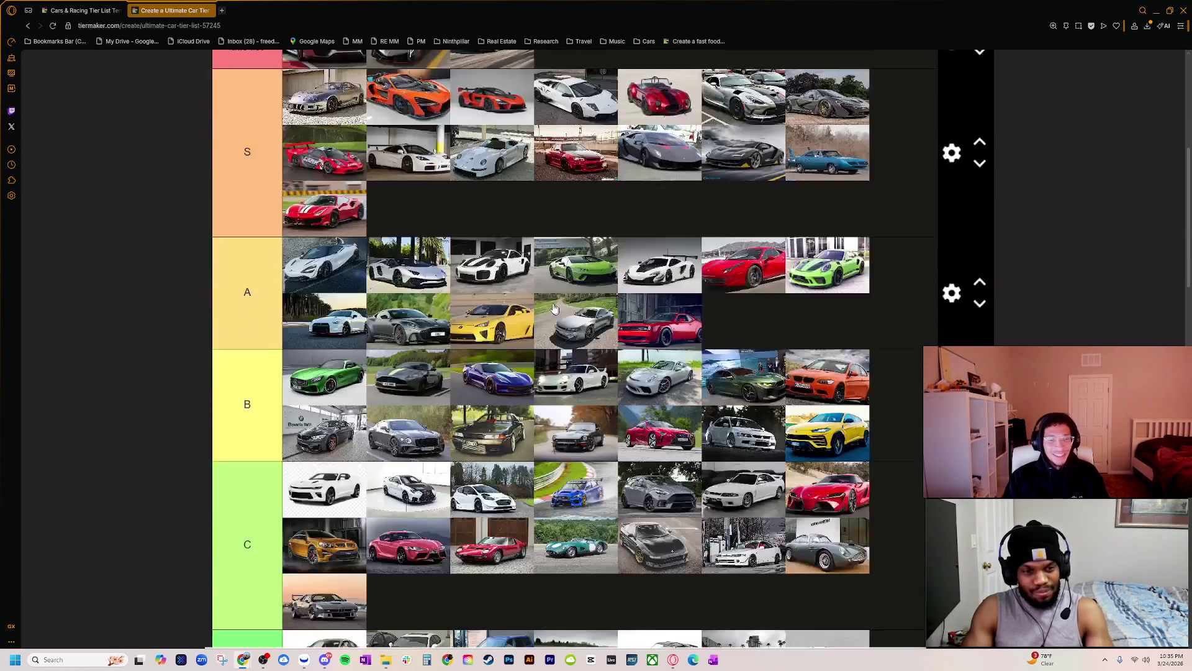
scroll(329, 289, up, 1)
scroll(380, 360, down, 2)
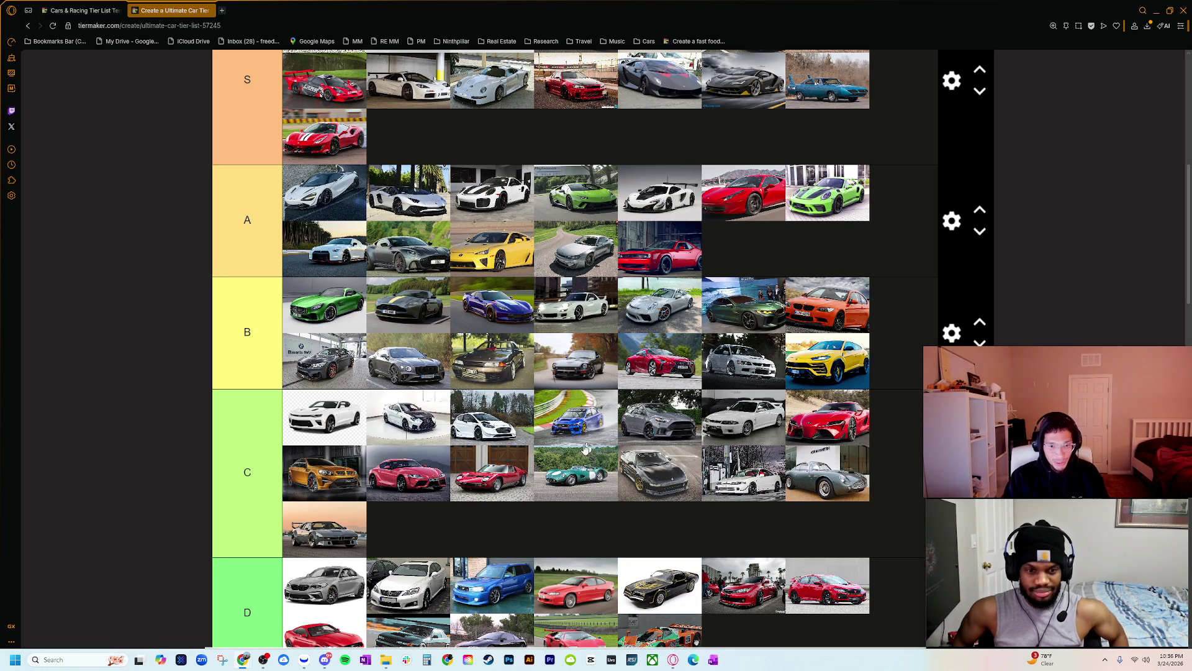
scroll(623, 446, down, 3)
scroll(699, 415, down, 3)
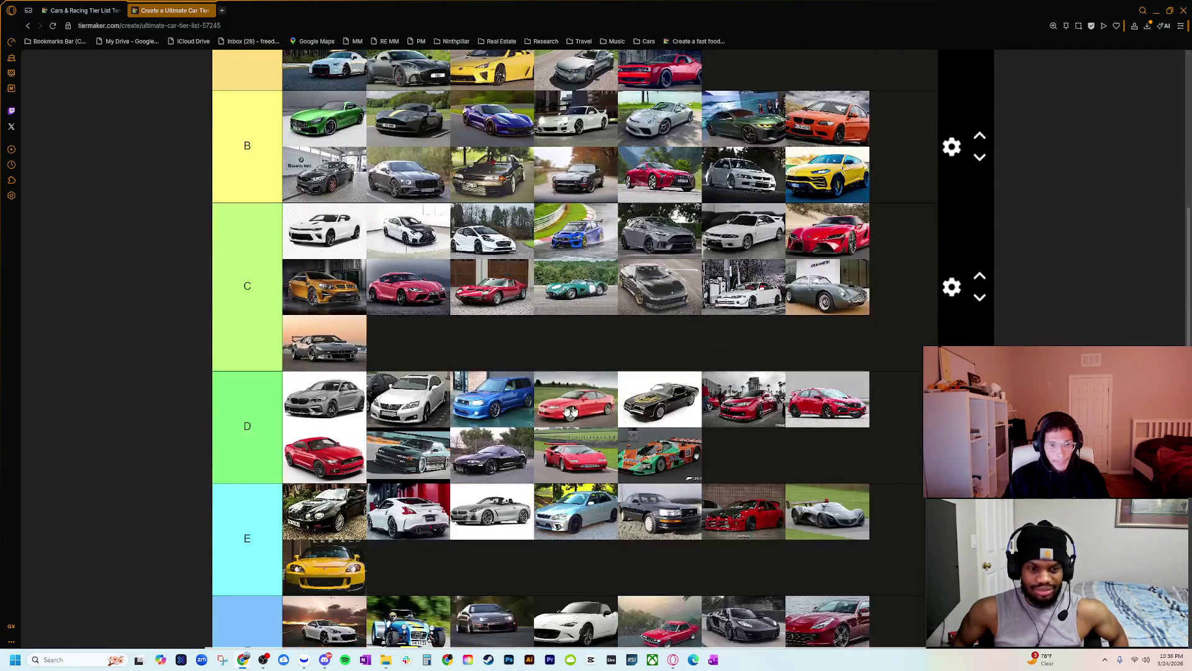
scroll(379, 426, down, 4)
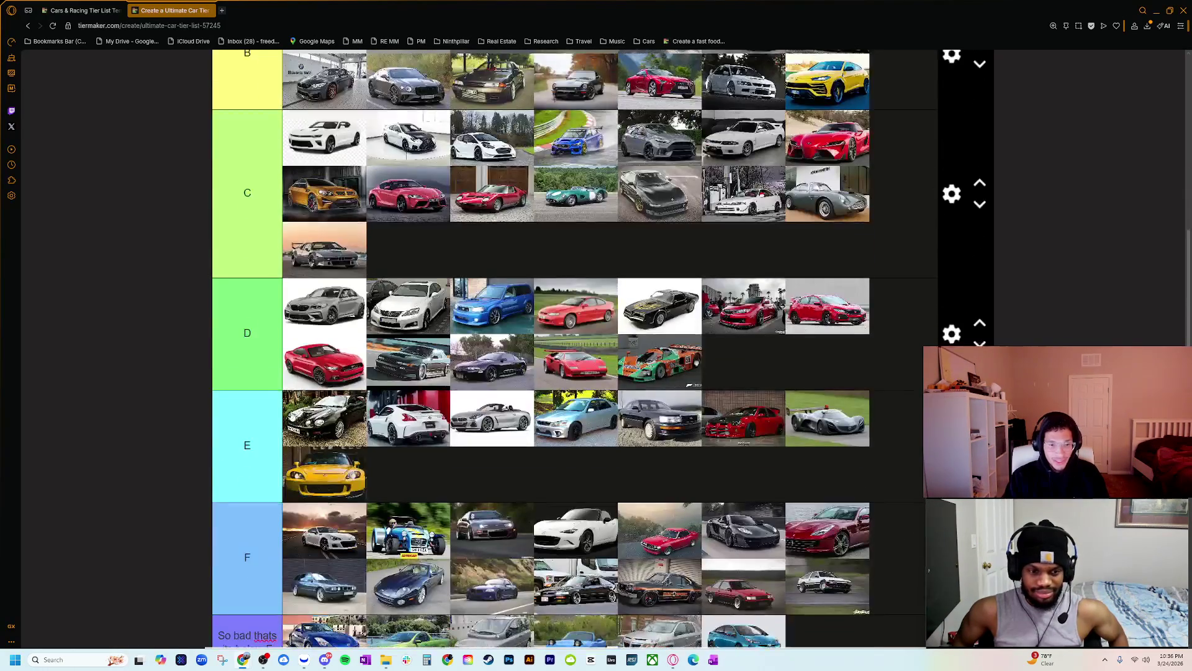
scroll(378, 426, down, 2)
scroll(684, 381, down, 5)
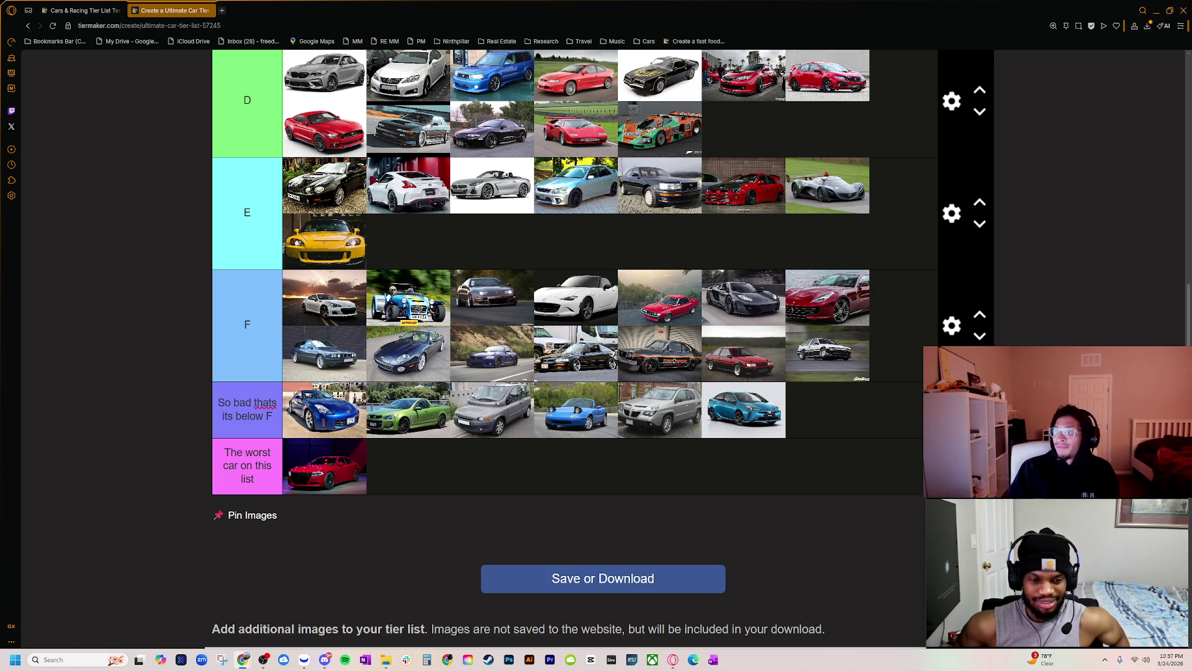
drag(1191, 102, 596, 123)
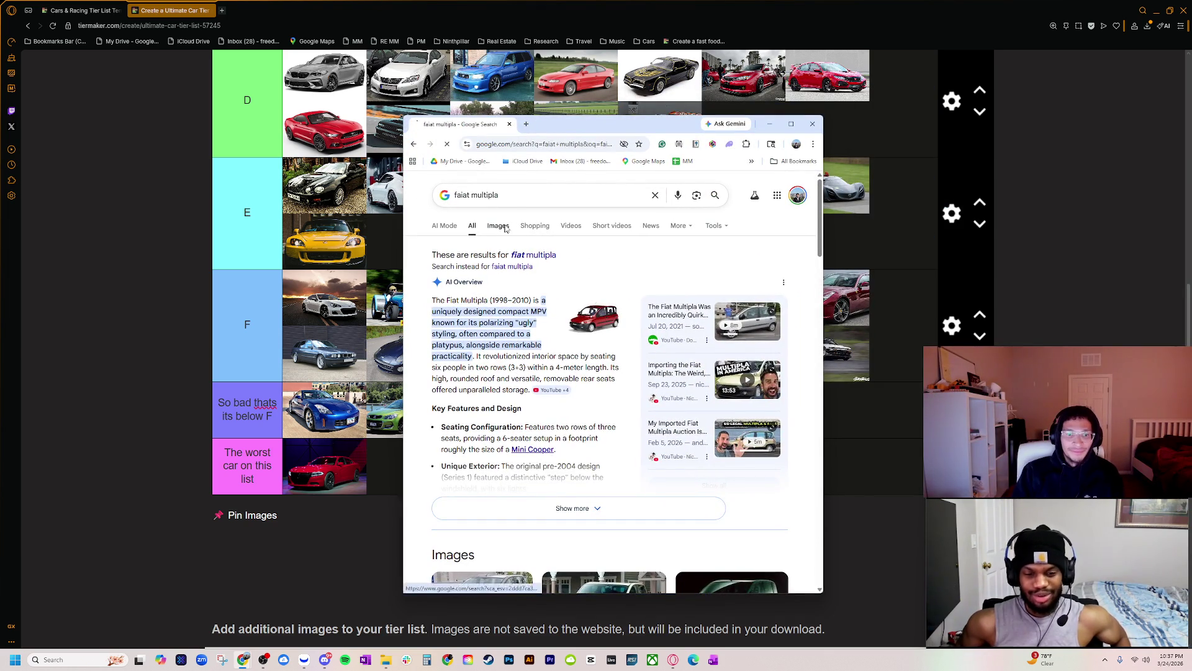
click(503, 229)
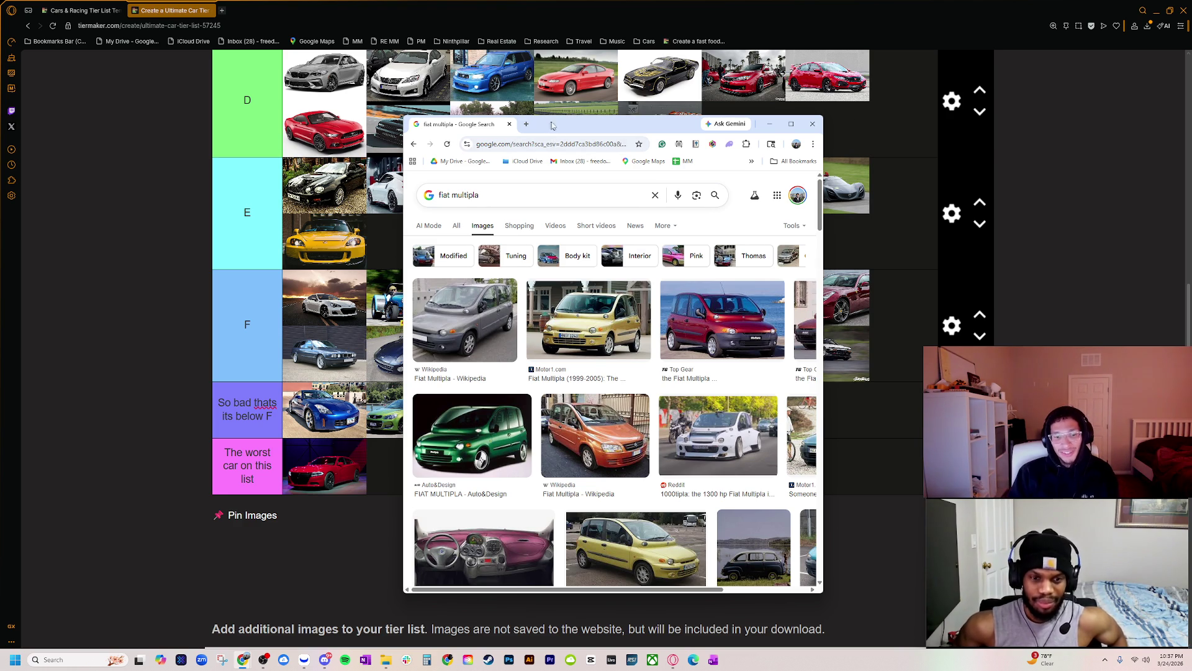
drag(553, 133, 596, 1)
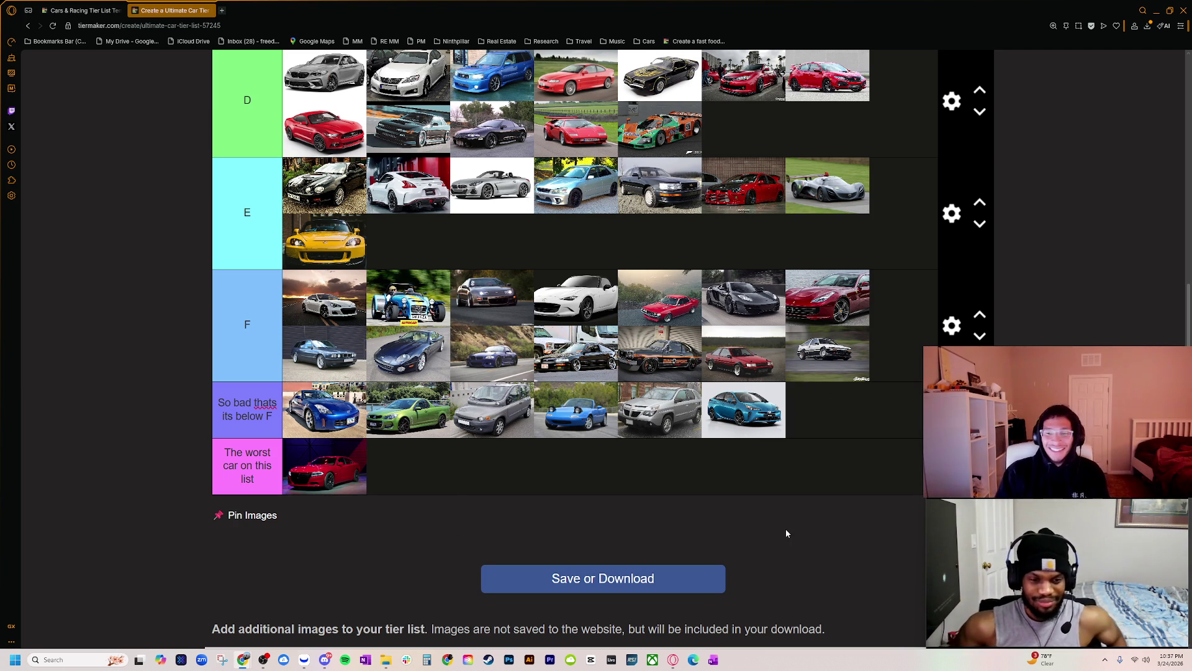
- Return to the top of the page and open 'The top 3 on this list' label for editing
scroll(636, 494, up, 3)
scroll(582, 482, up, 15)
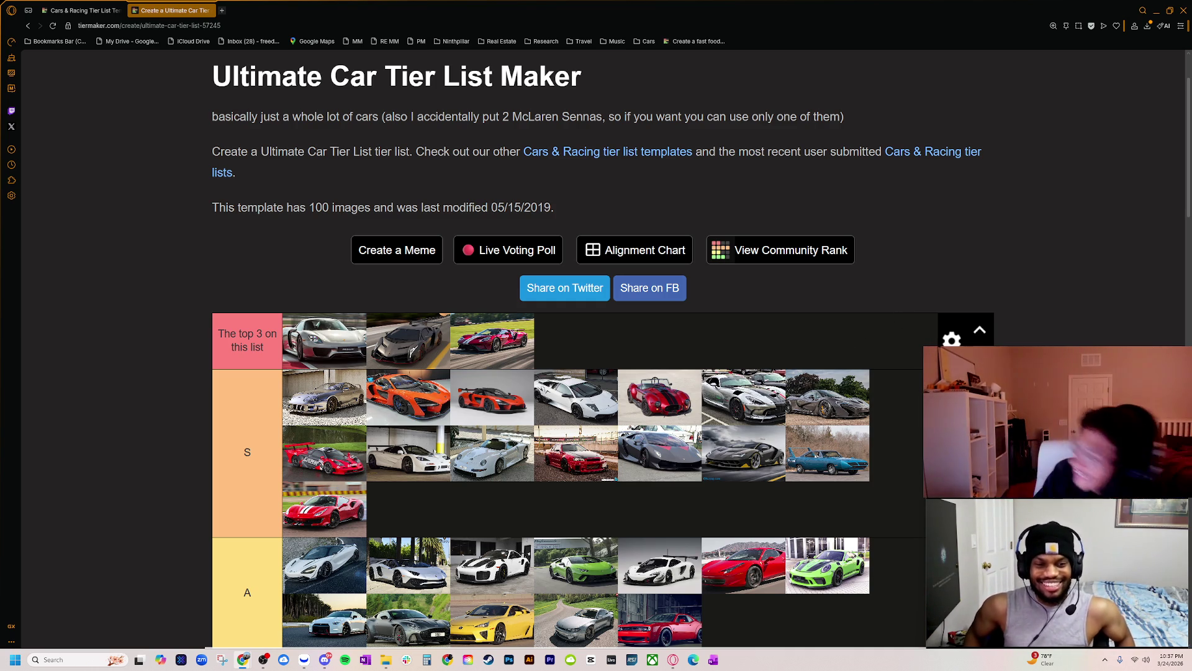
click(247, 340)
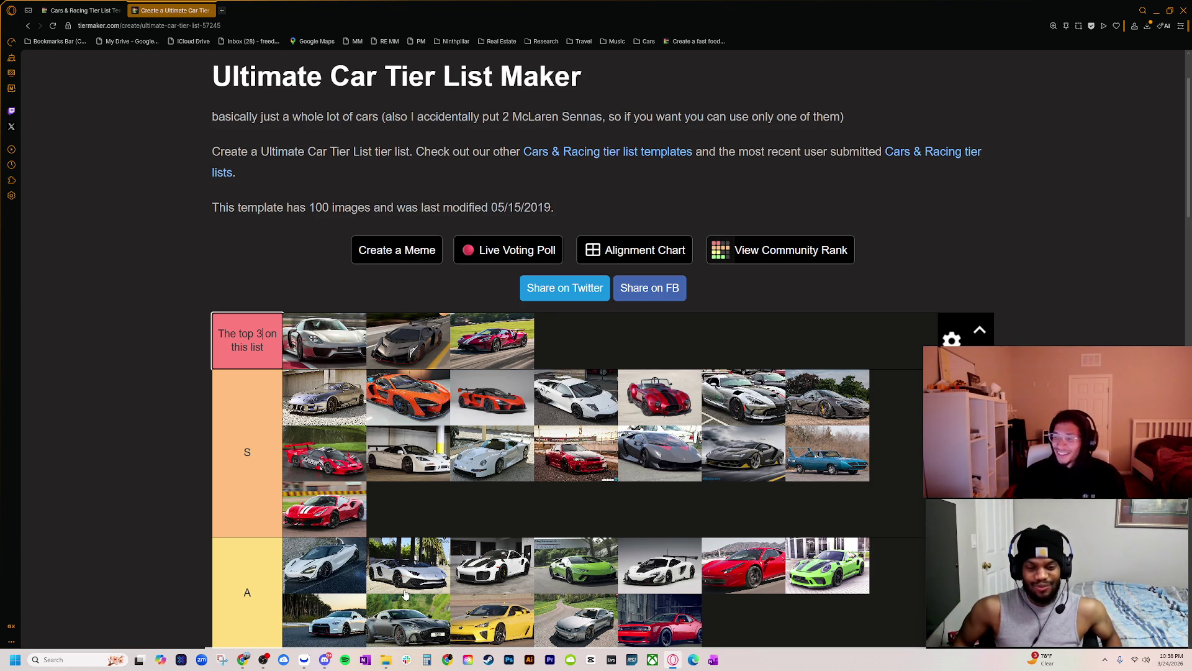
scroll(830, 483, down, 1)
- Finish editing the top tier's label, leaving it as 'The top 3 on this list'
scroll(831, 484, down, 2)
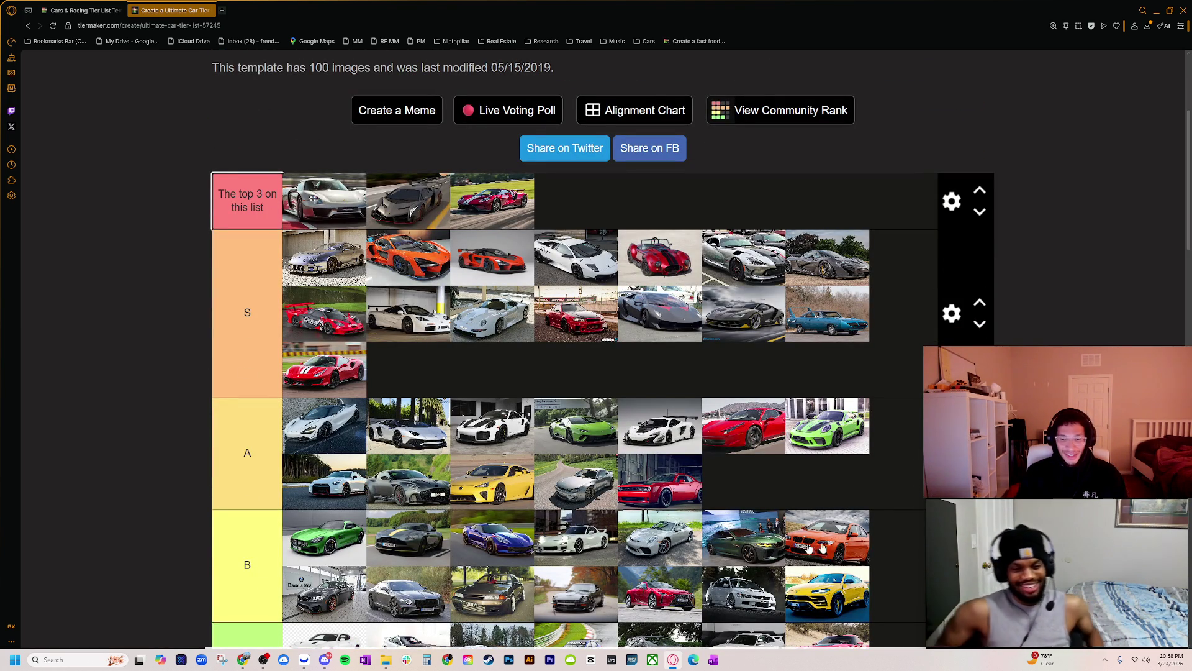
scroll(771, 534, down, 1)
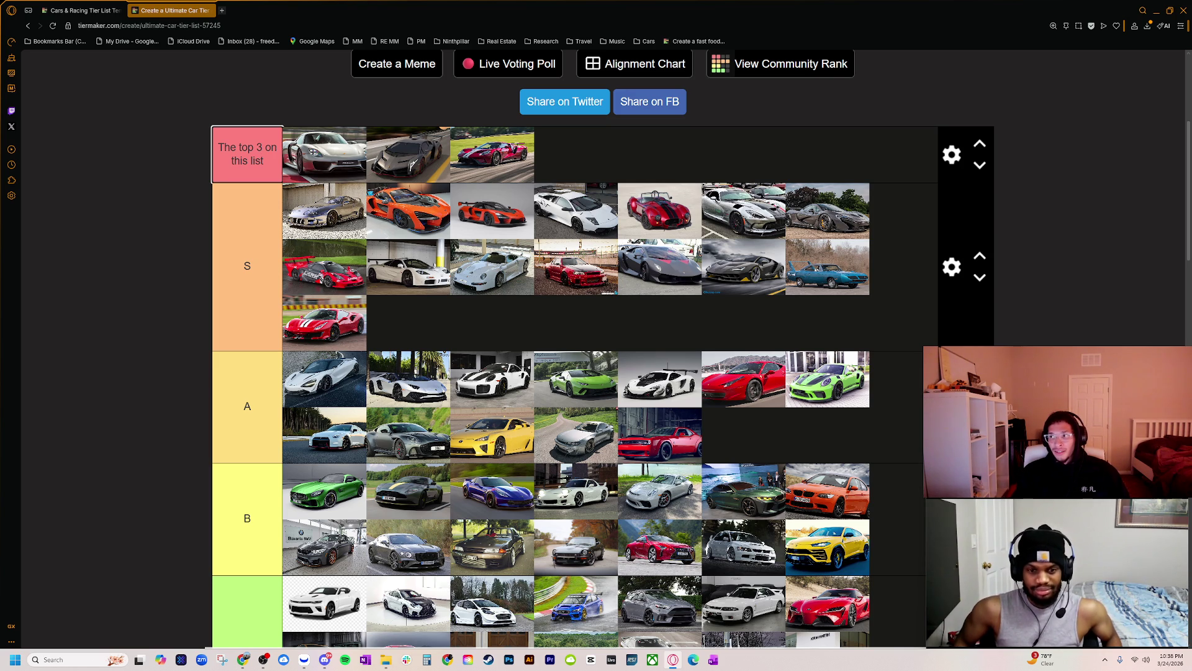
key(Escape)
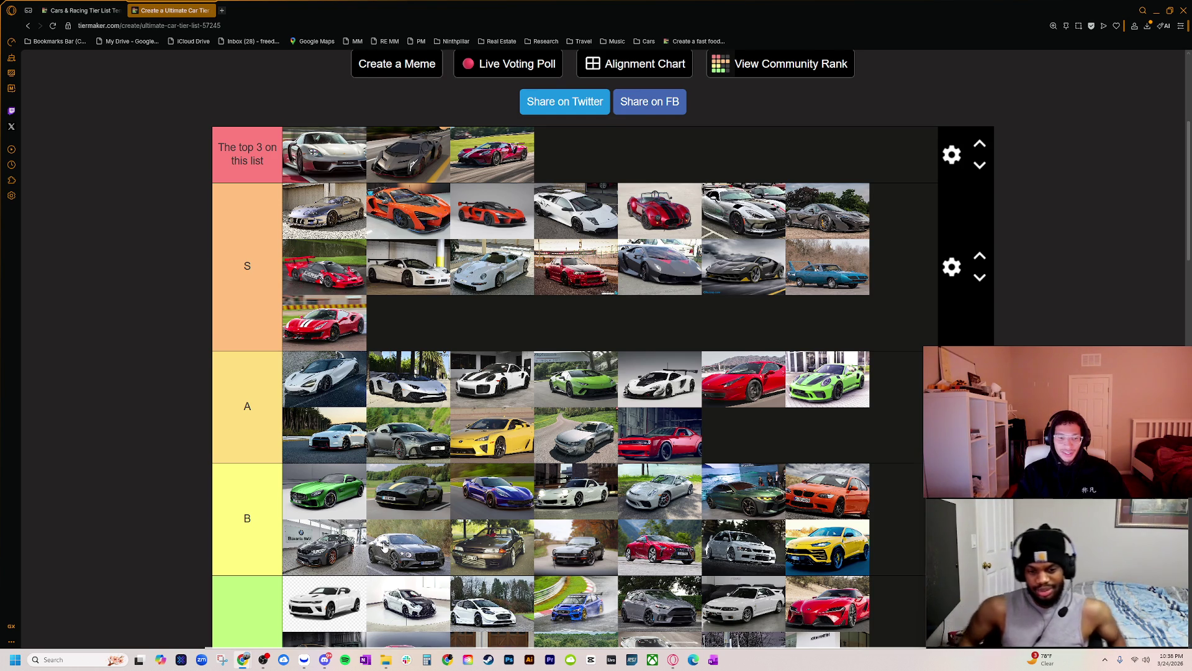
- Review the tiers and move the red Supra after the green Jaguar in tier C
scroll(384, 539, down, 1)
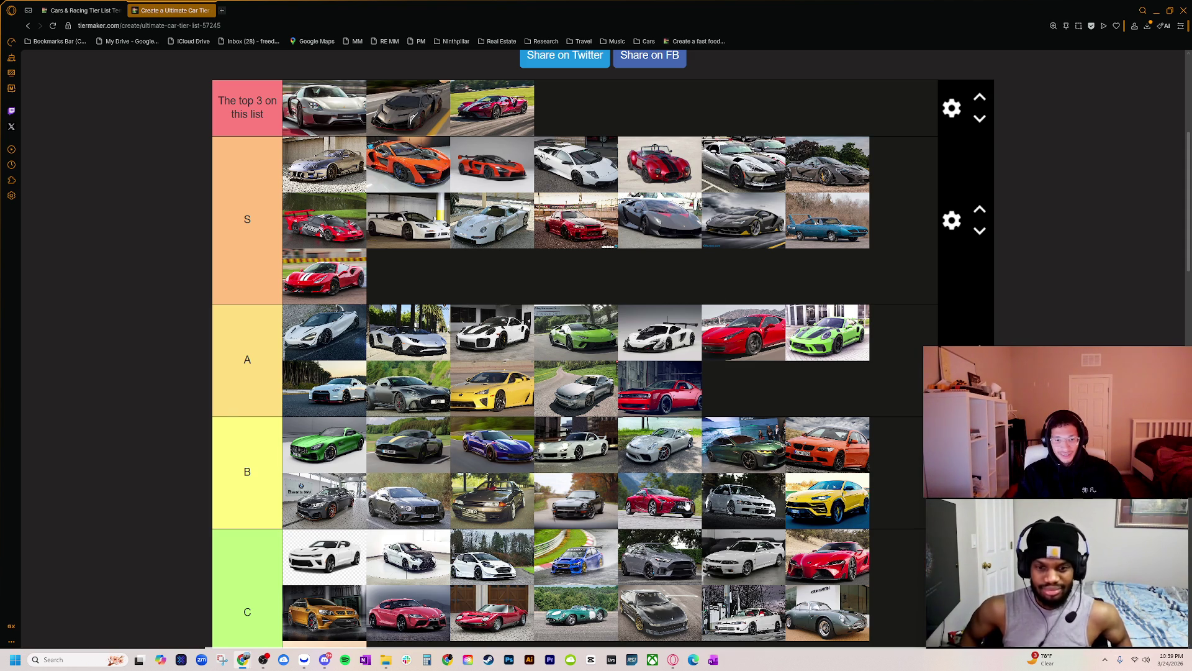
scroll(677, 513, down, 3)
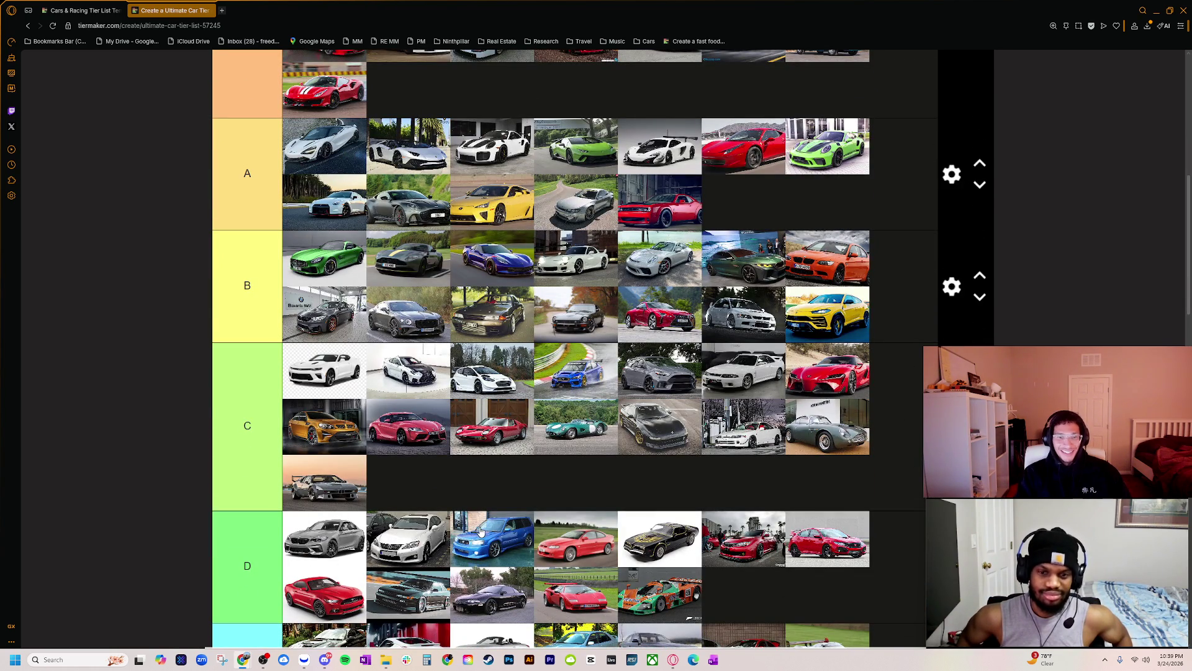
scroll(480, 531, up, 2)
scroll(702, 483, up, 1)
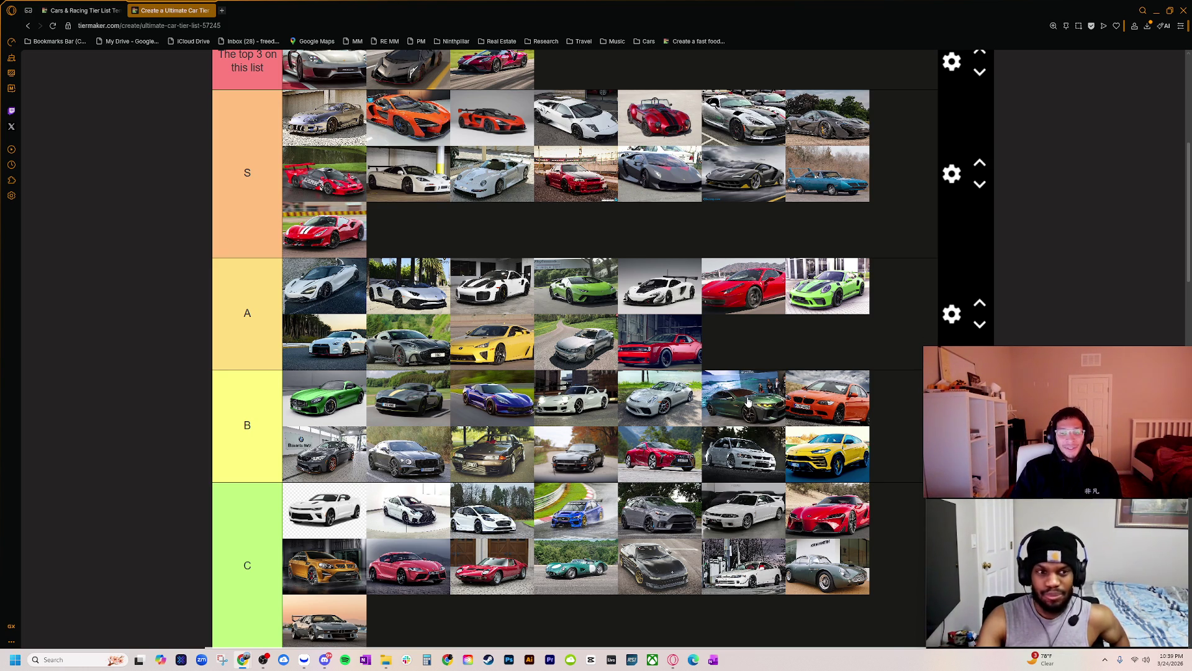
scroll(748, 403, down, 4)
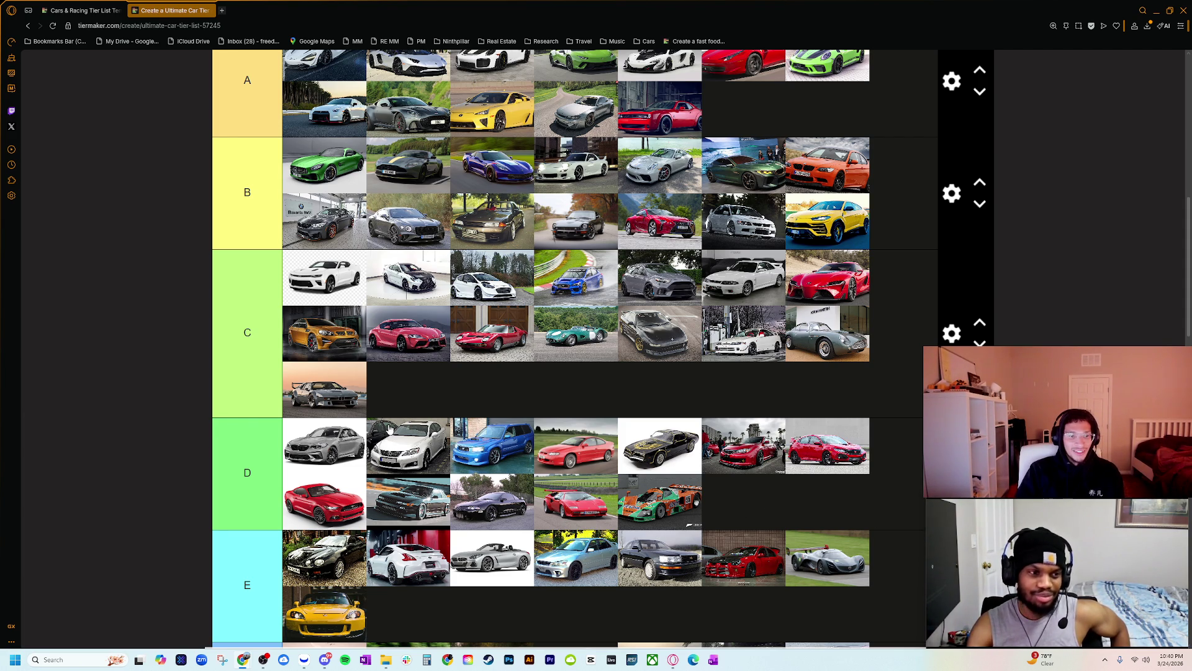
scroll(490, 472, up, 1)
scroll(490, 472, up, 2)
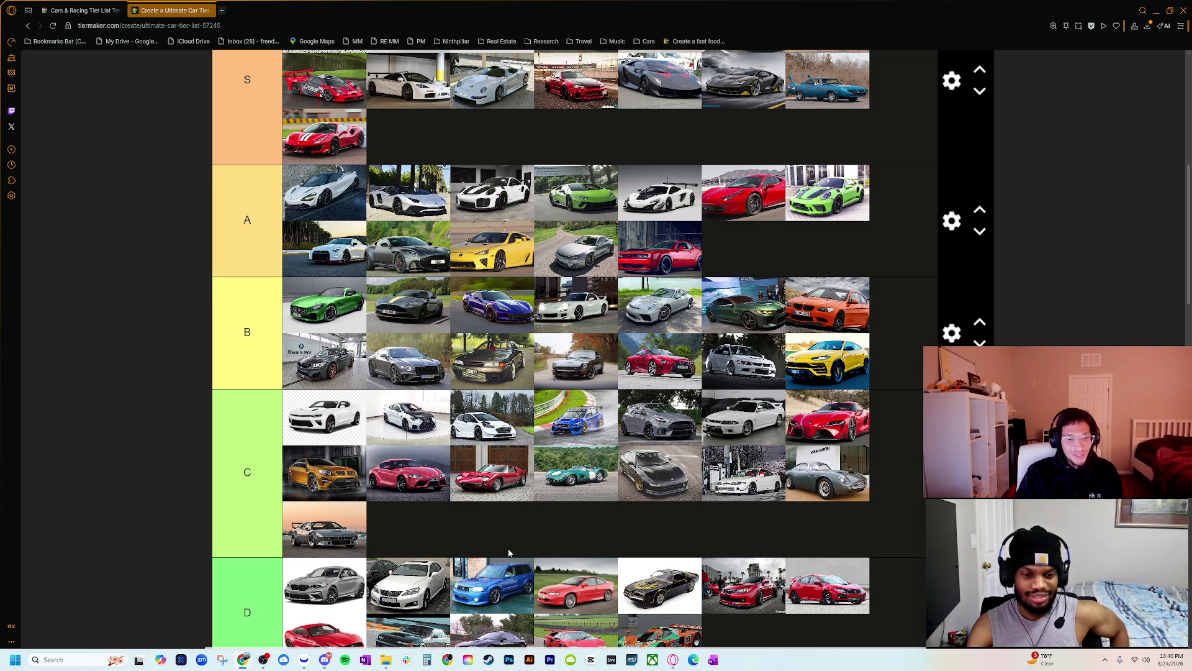
drag(410, 475, 542, 482)
- Place the red Miura between the Jaguar and Supra in tier C, then bring the 'g80 m3' image results beside the list
drag(405, 482, 475, 477)
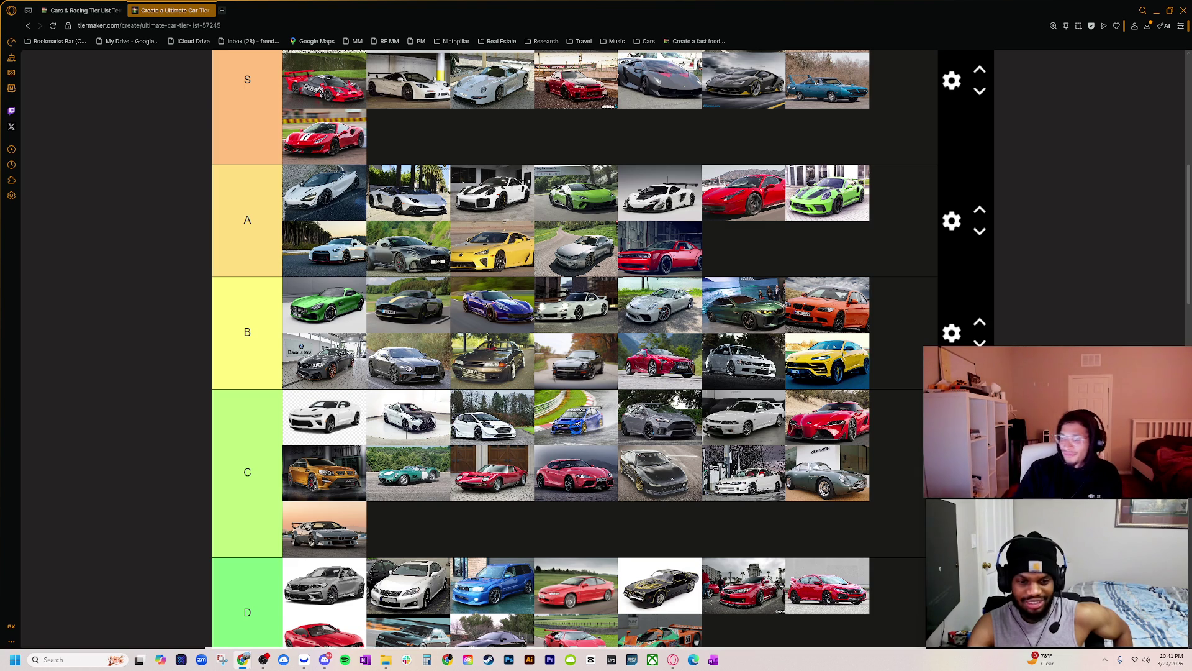
scroll(496, 403, up, 7)
scroll(496, 404, down, 6)
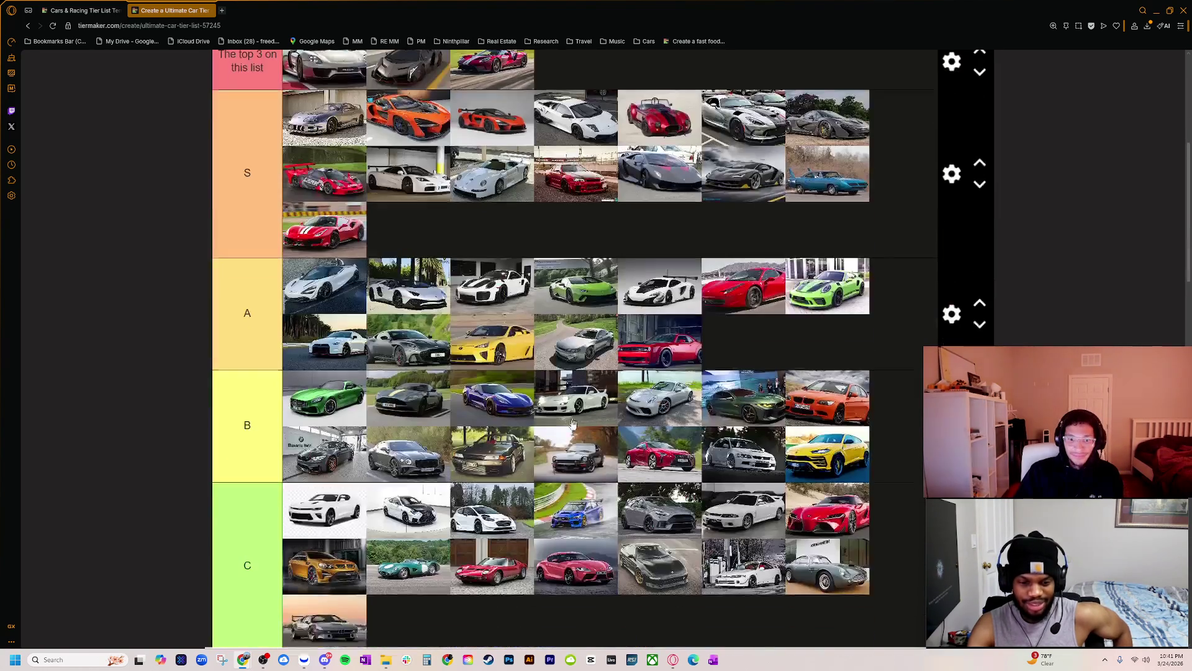
scroll(496, 403, up, 1)
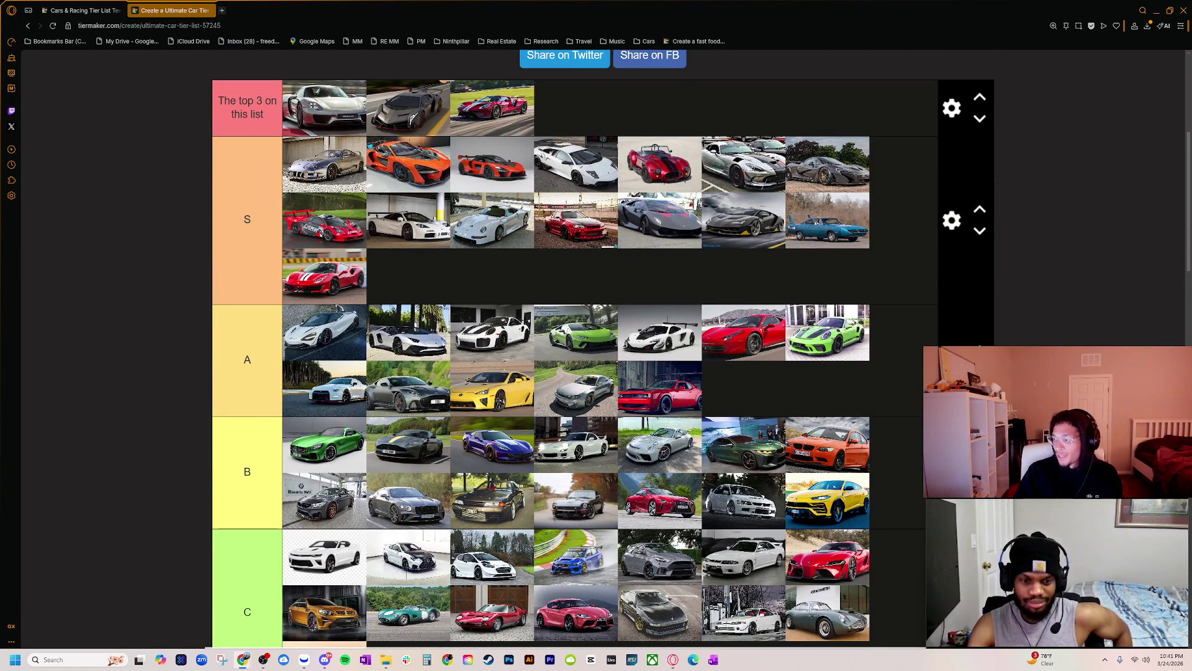
mouse_move(1186, 205)
mouse_down()
mouse_move(741, 207)
mouse_move(715, 128)
mouse_move(765, 187)
mouse_up()
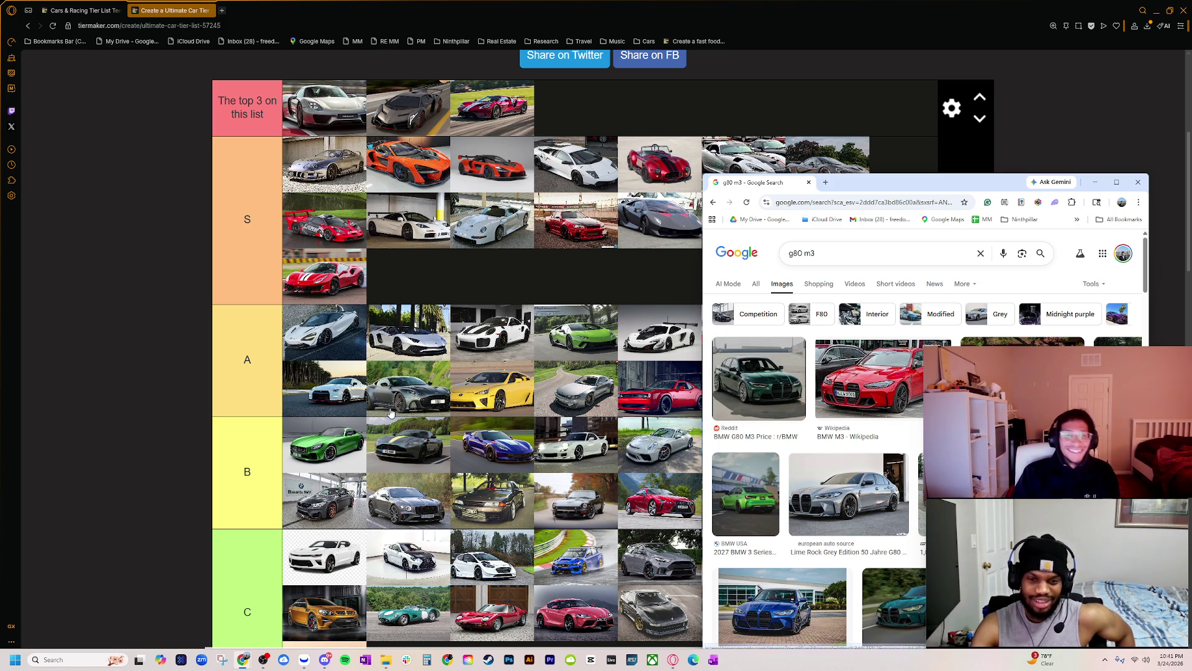
scroll(399, 390, down, 3)
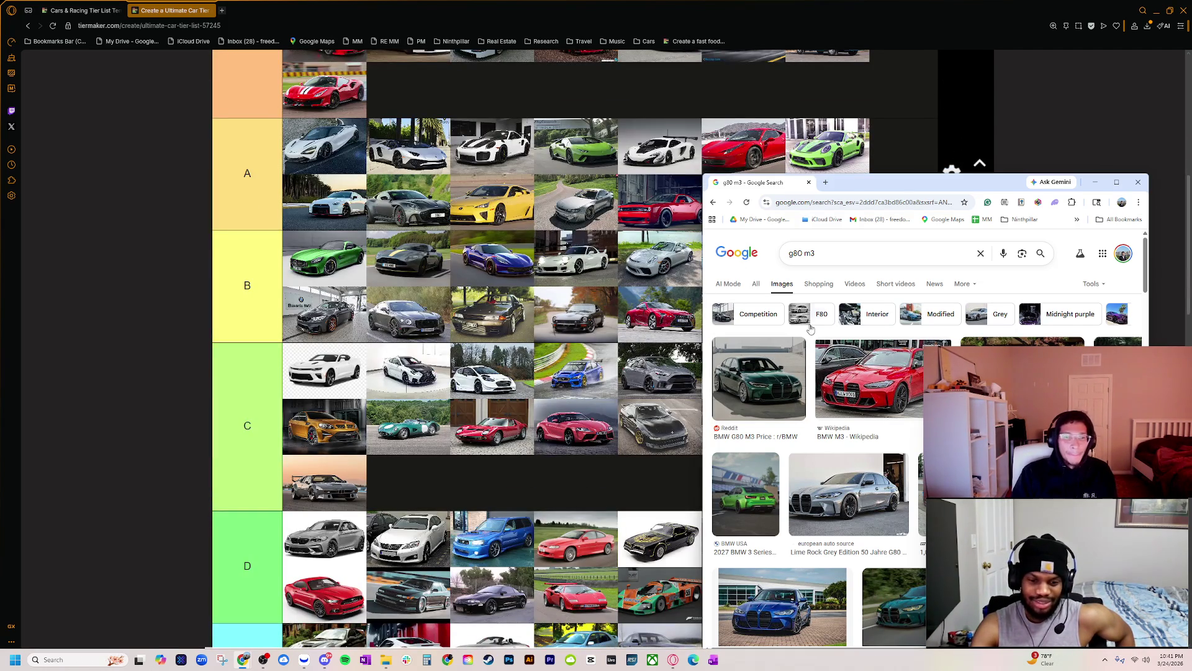
click(805, 253)
key(BackSpace)
text(2)
key(Return)
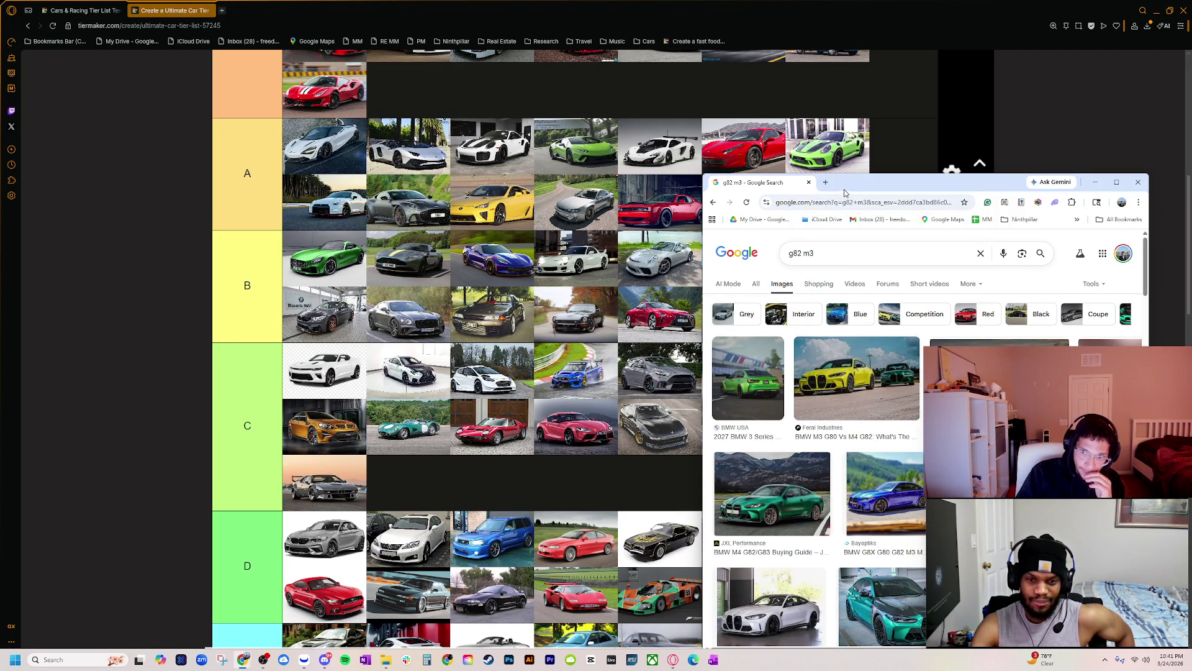
drag(855, 185, 1008, 186)
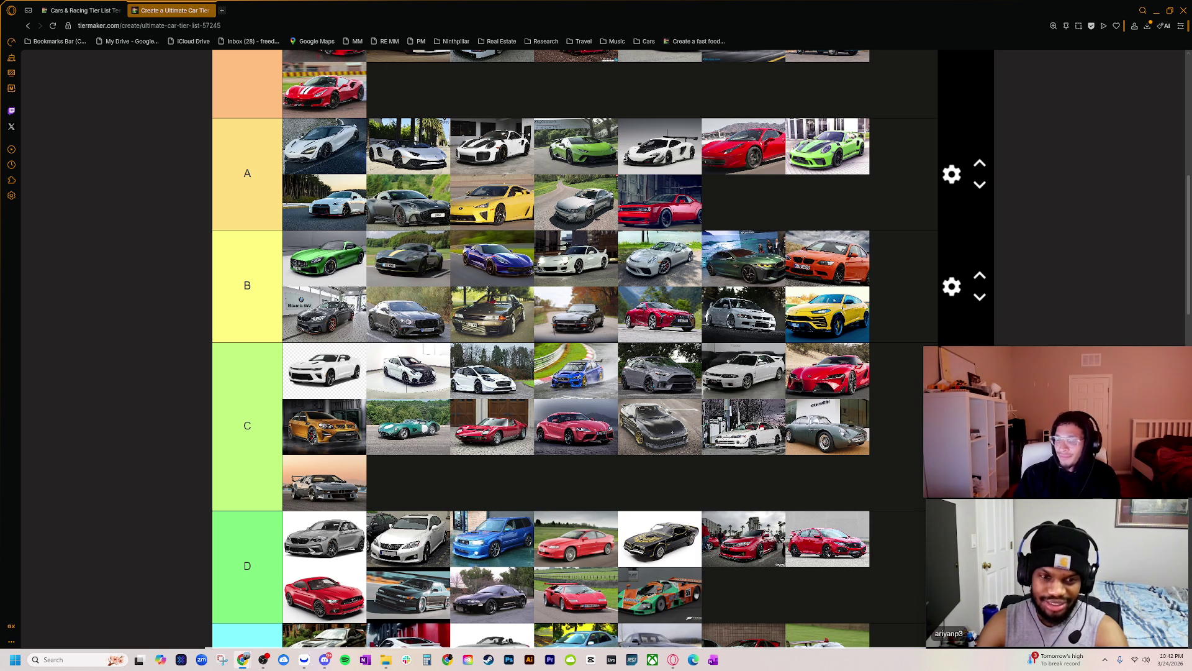
scroll(521, 422, up, 3)
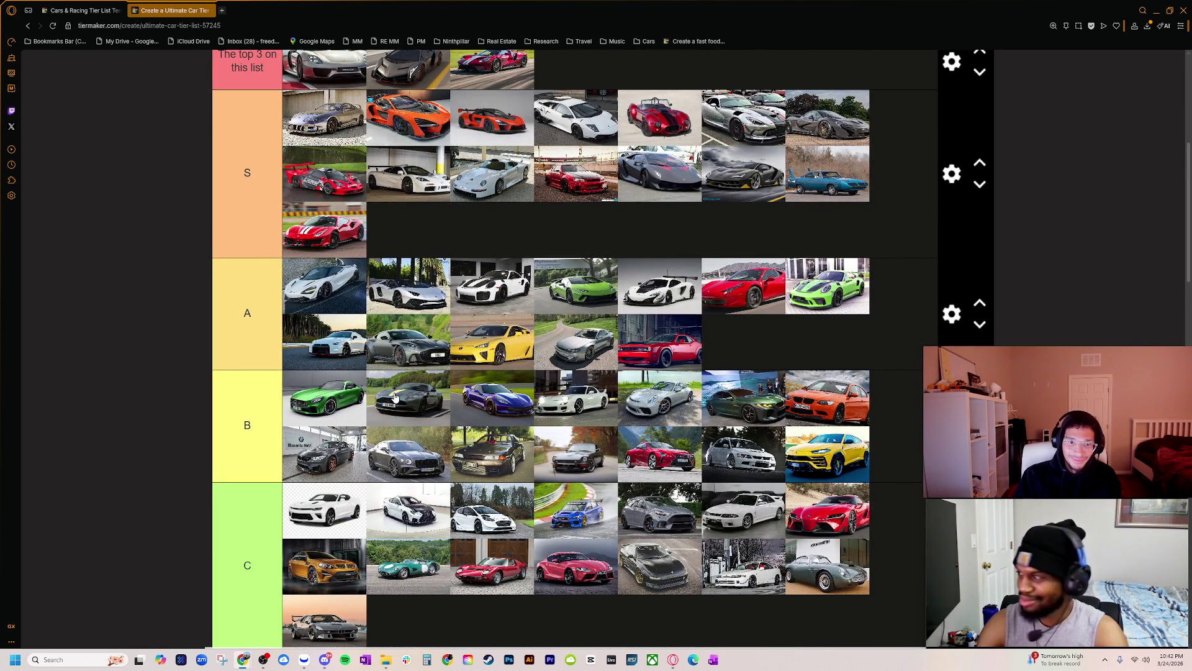